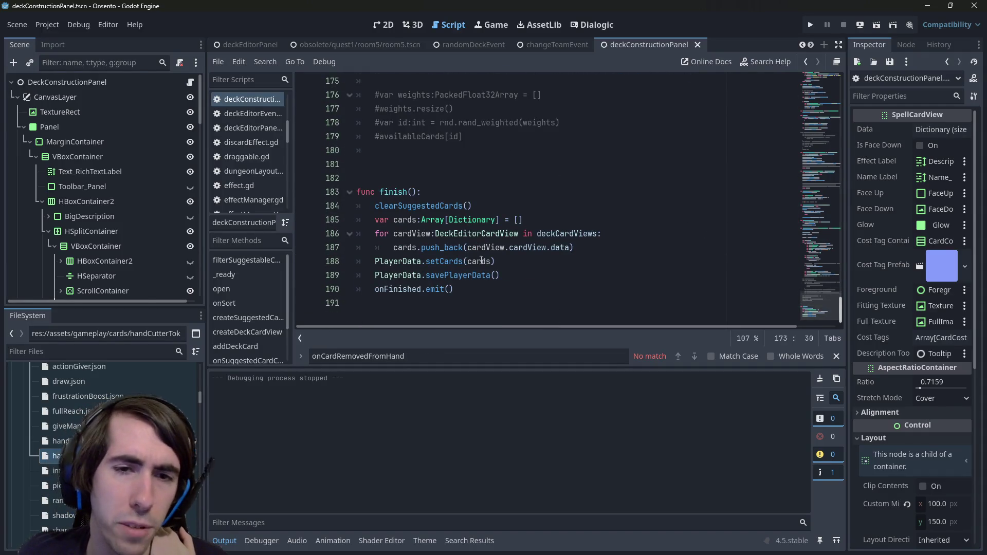
Step: Review the finish() function's clearSuggestedCards, card loop, onFinished and cardIndex lines
left_click(521, 294)
left_click_drag(534, 284, 534, 261)
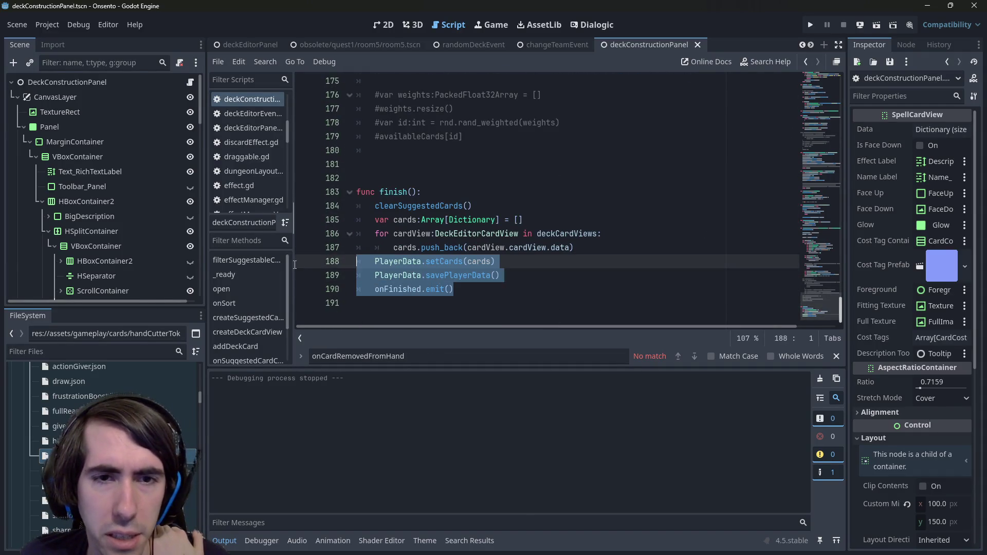
left_click(534, 273)
double_click(441, 206)
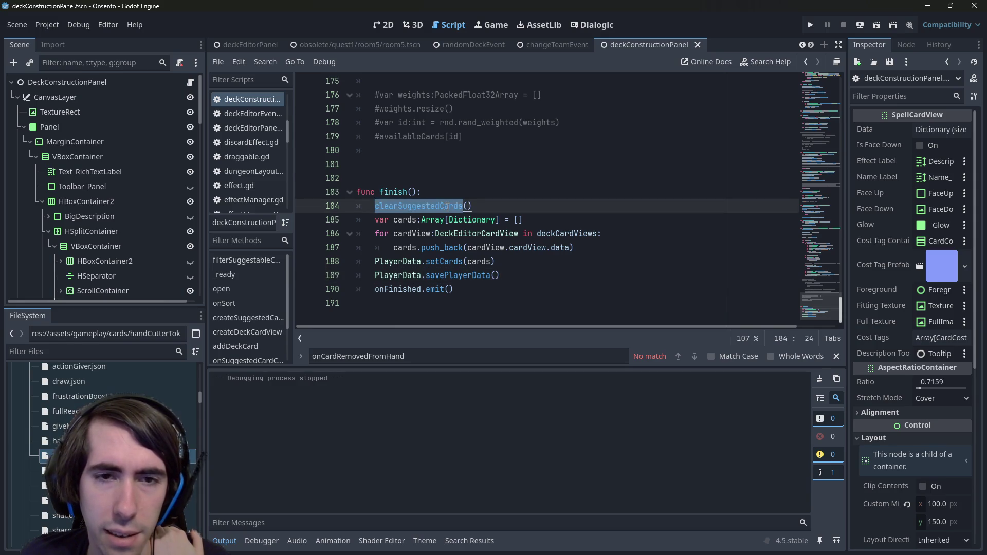
left_click(447, 233)
left_click(447, 289)
double_click(417, 289)
scroll(417, 288, "up", 4)
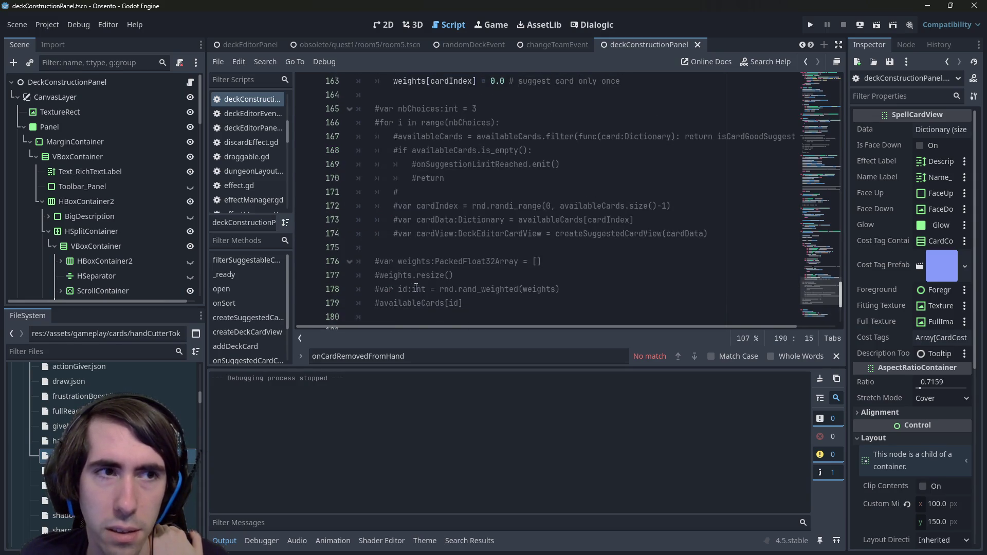
left_click(448, 207)
Step: Search the project's resources for 'deck event'
key("shift+alt+o")
type("deck event")
key("Down")
key("Down")
key("Down")
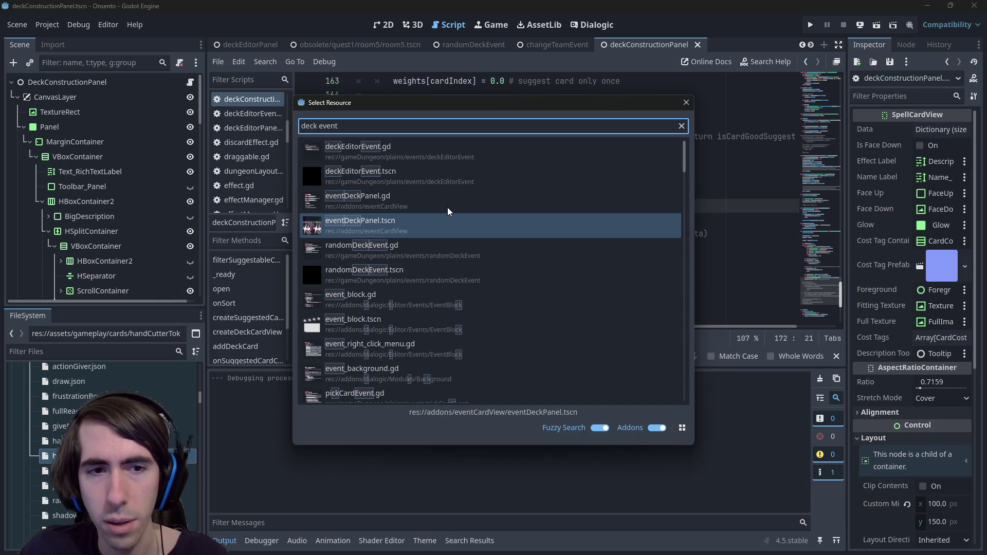
Step: Open the randomDeckEvent.tscn scene and its attached script
key("Down")
key("Down")
key("Return")
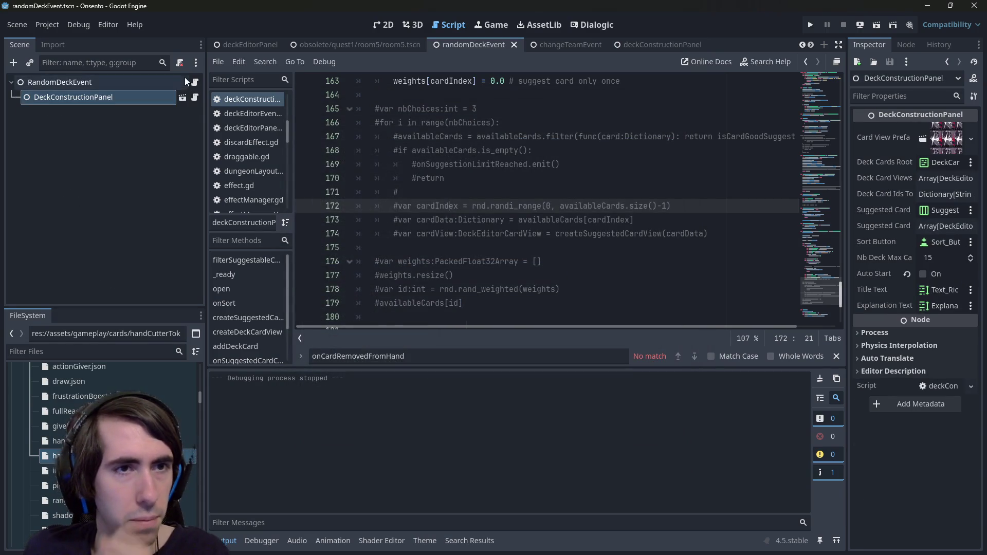
left_click(195, 82)
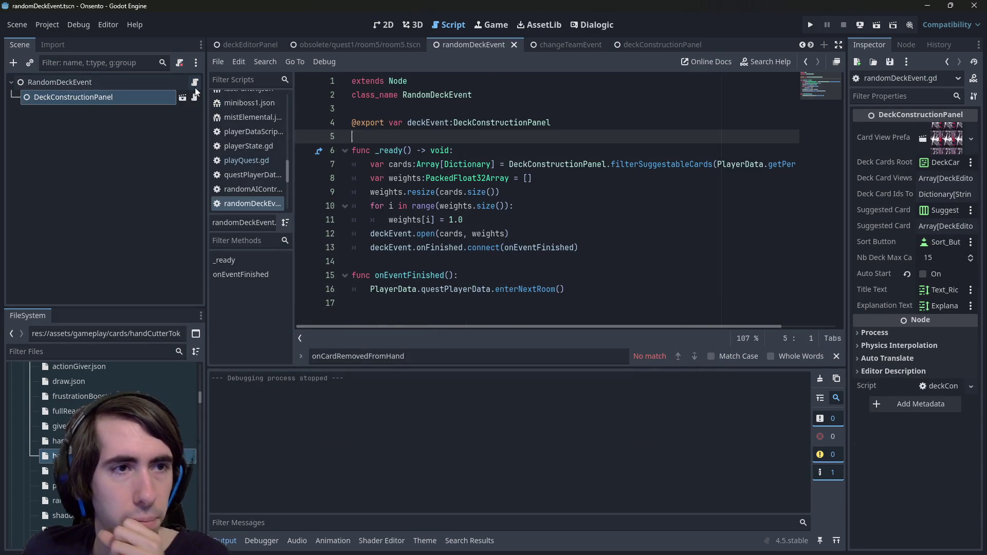
Step: Declare func _input(event: InputEvent) -> void after the connect call in randomDeckEvent.gd
left_click(505, 306)
left_click(651, 254)
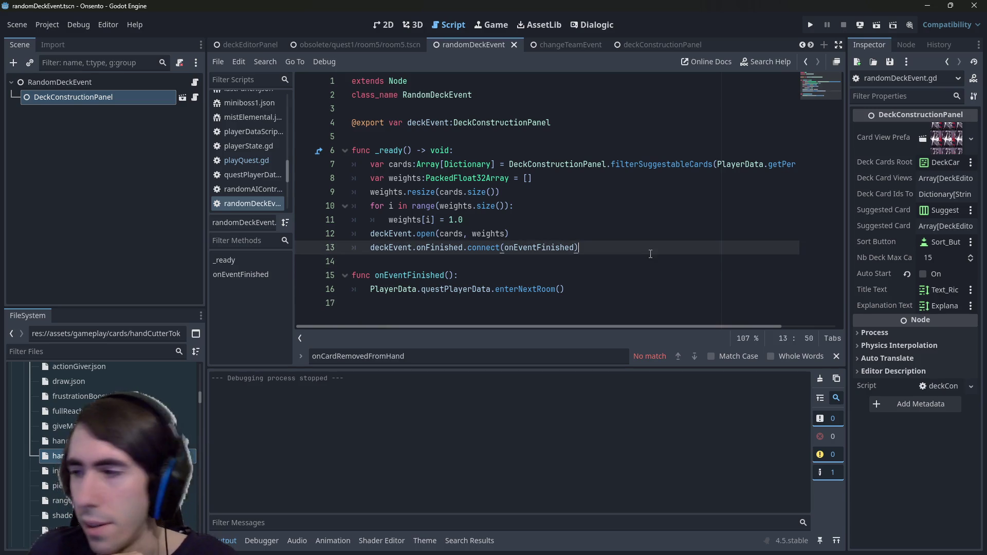
key("Down")
key("Return")
key("Return")
key("Up")
type("func _)")
key("BackSpace")
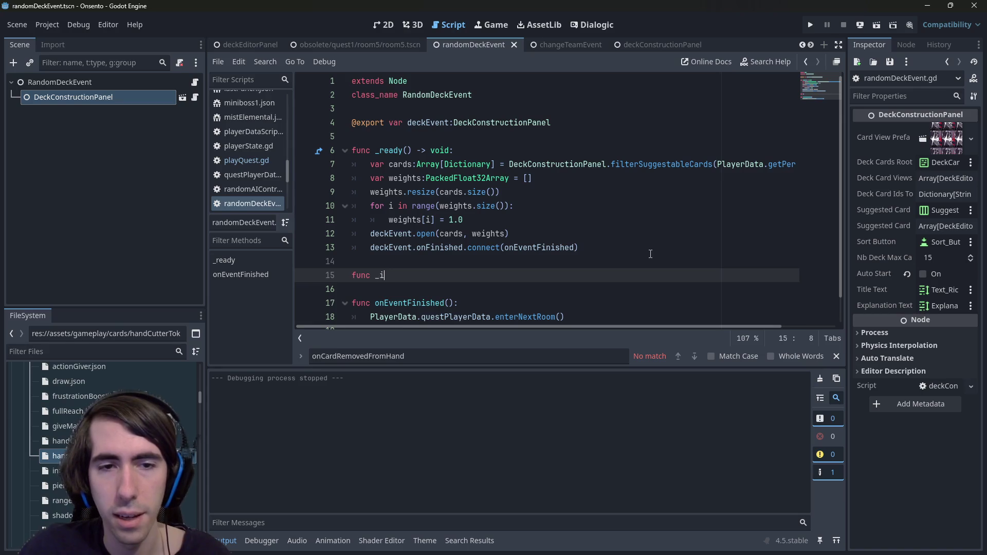
key("BackSpace")
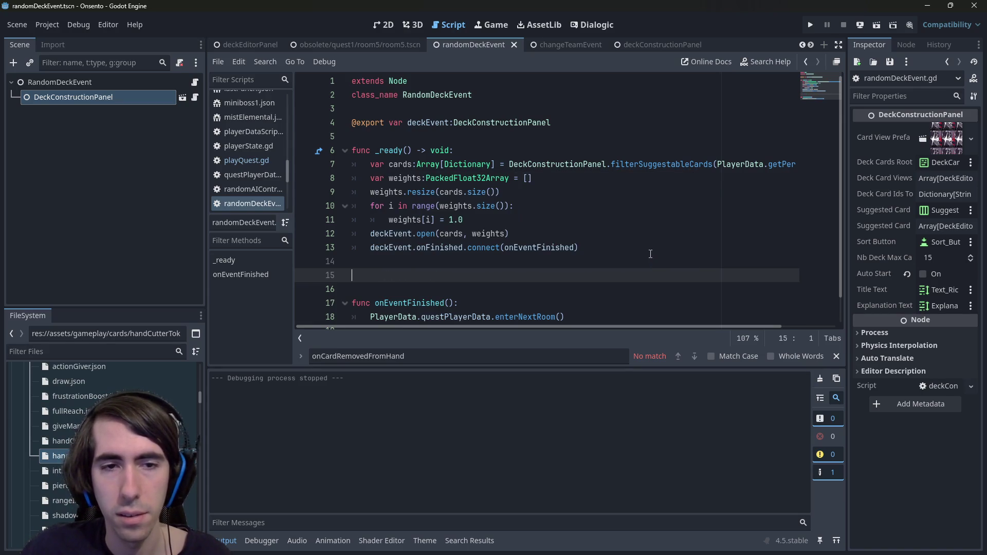
type("func _inputs")
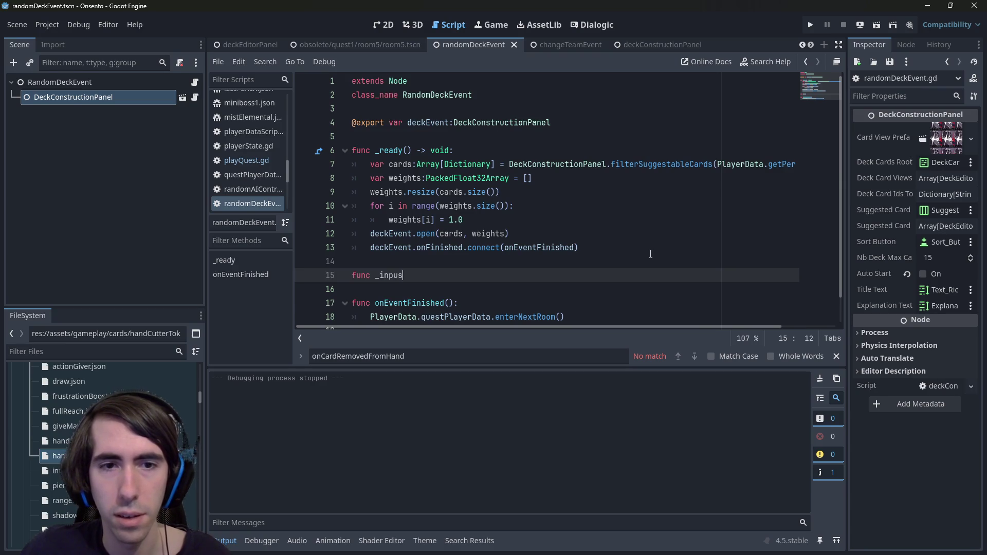
key("Return")
Step: Give the new _input function a pass body, removing a stray pasted path
key("Return")
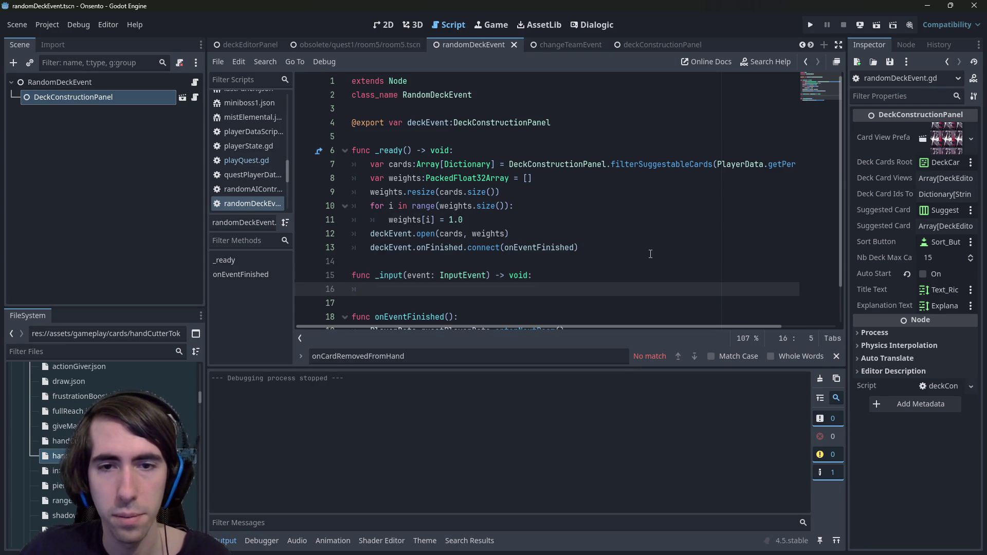
type("pass")
key("Return")
key("Return")
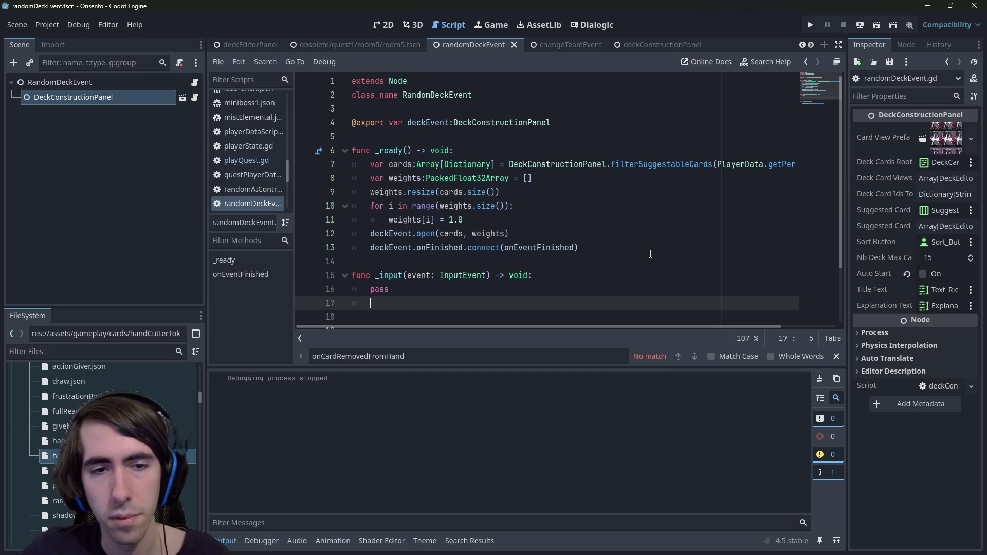
scroll(586, 227, "down", 2)
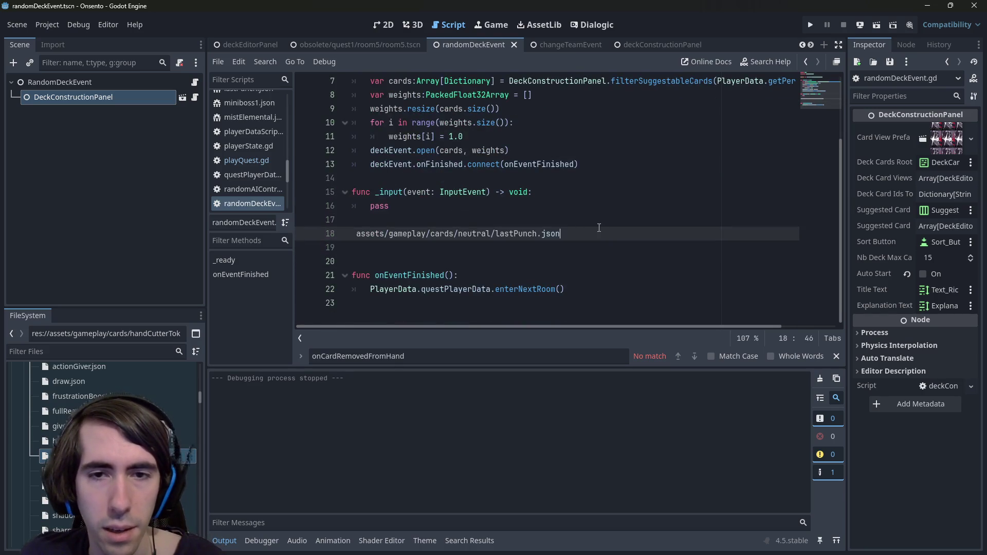
key("BackSpace")
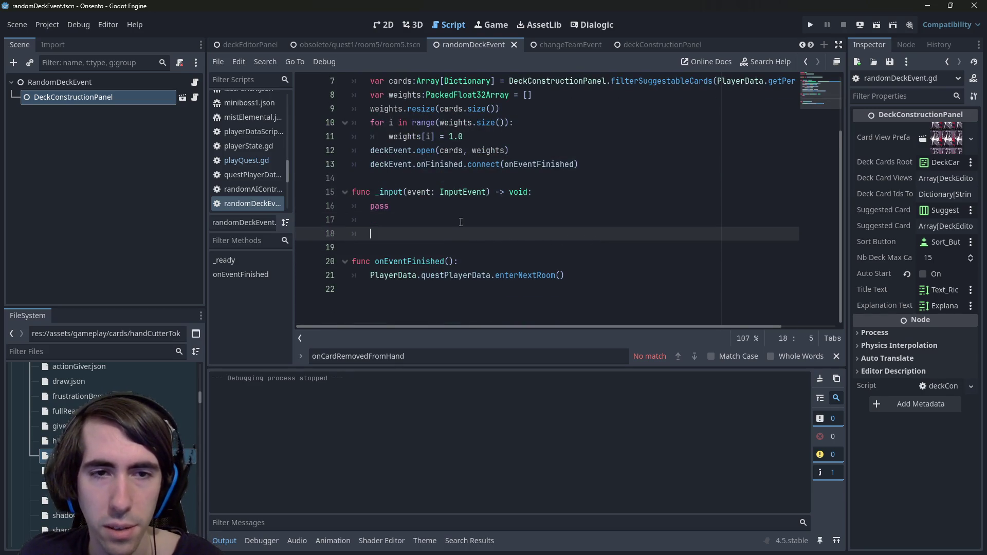
left_click(388, 208)
Step: Search the whole project for _input, listing 178 matches
scroll(391, 210, "up", 2)
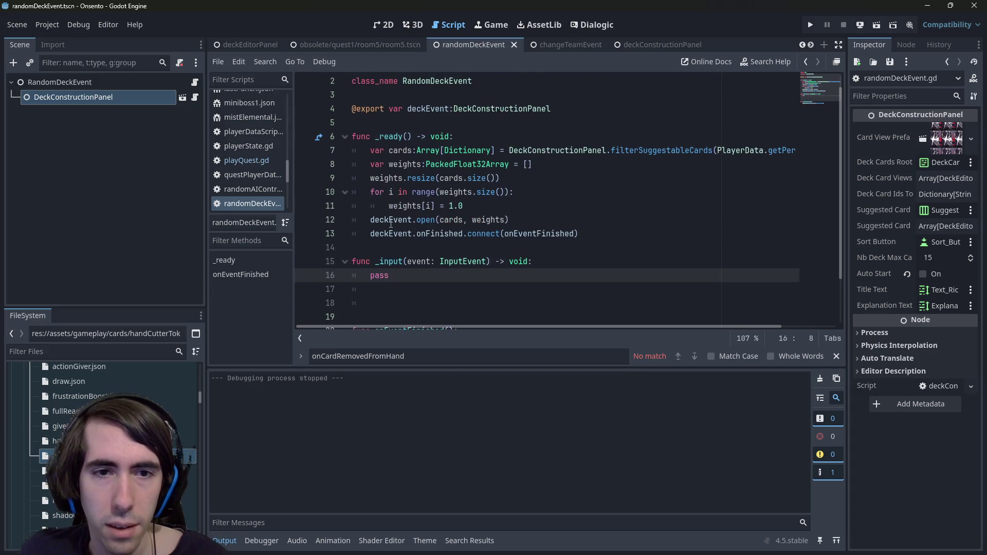
double_click(389, 262)
key("ctrl+shift+f")
key("Return")
scroll(638, 414, "down", 10)
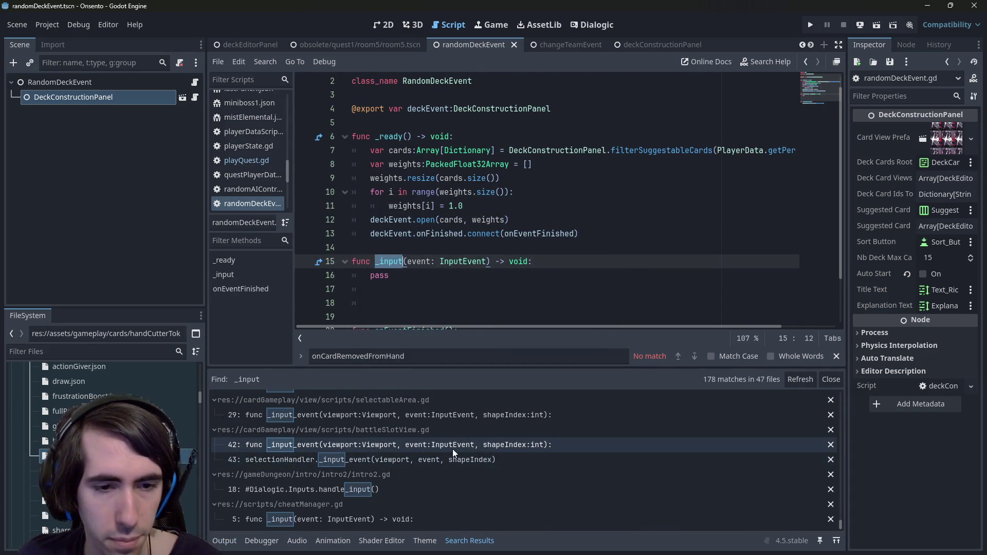
Step: Copy cheatManager.gd's key-event checking lines over the pass placeholder in randomDeckEvent.gd's _input
left_click(372, 517)
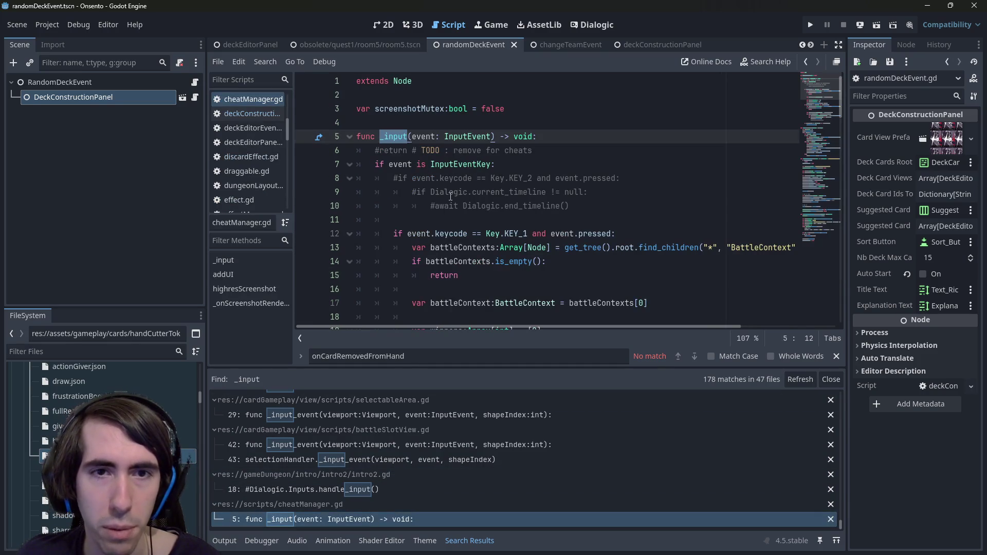
scroll(591, 211, "down", 2)
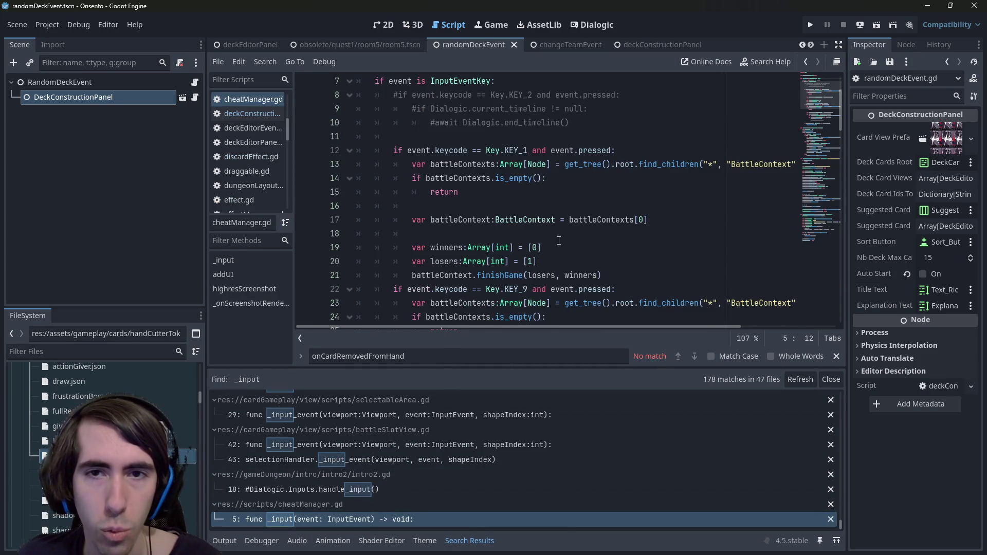
scroll(617, 188, "up", 1)
mouse_move(621, 189)
left_mouse_down()
mouse_move(370, 124)
mouse_move(289, 129)
left_mouse_up()
key("ctrl+c")
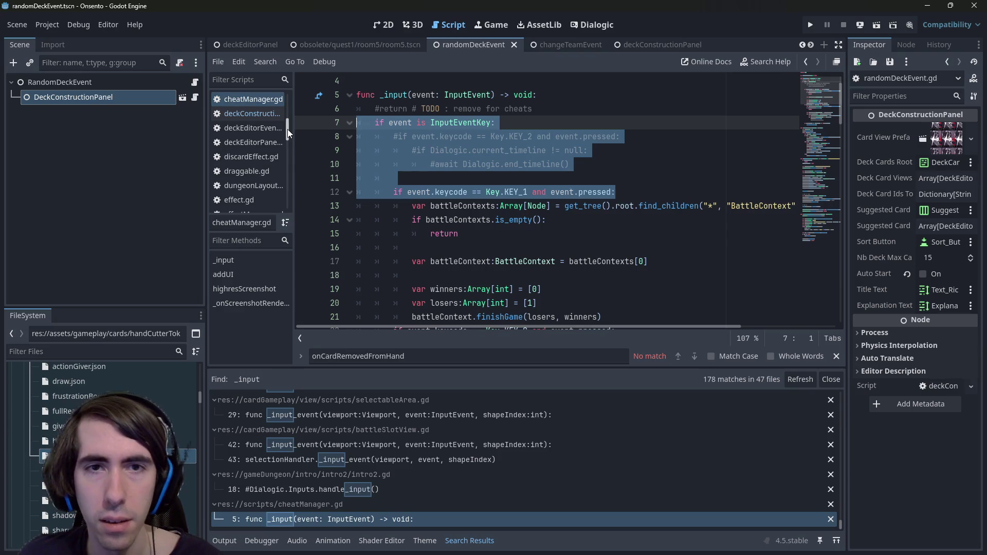
key("alt+Left")
key("Down")
key("shift+Home")
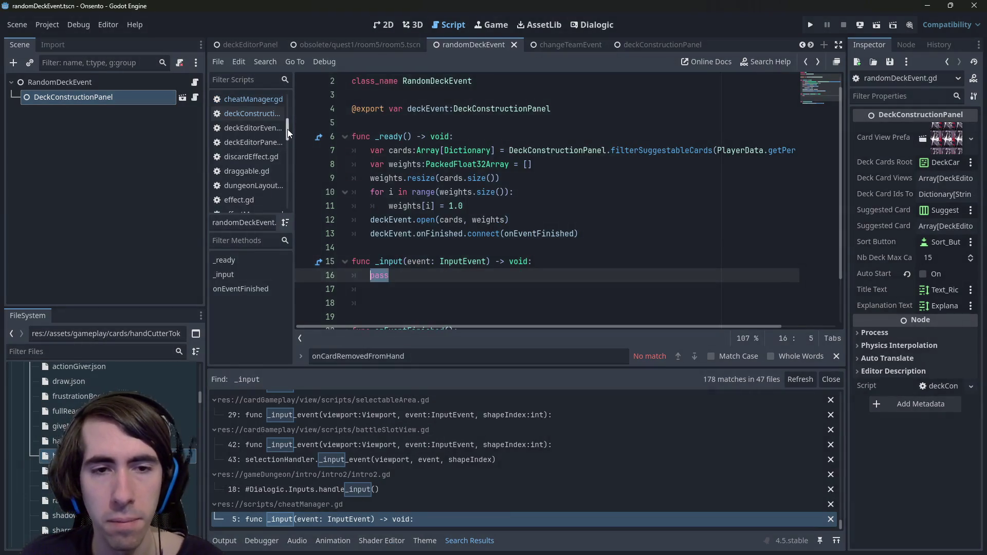
key("ctrl+v")
key("alt+Right")
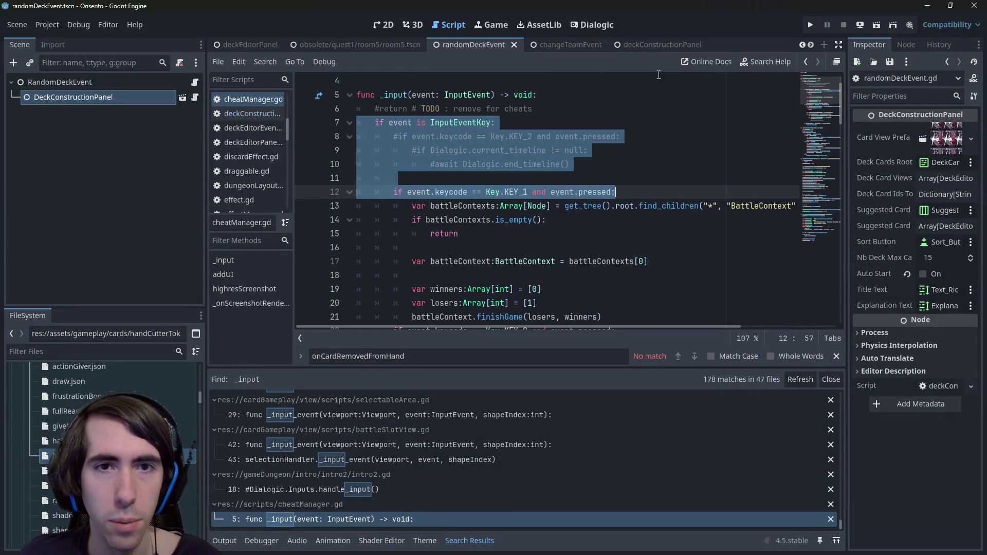
left_click(542, 128)
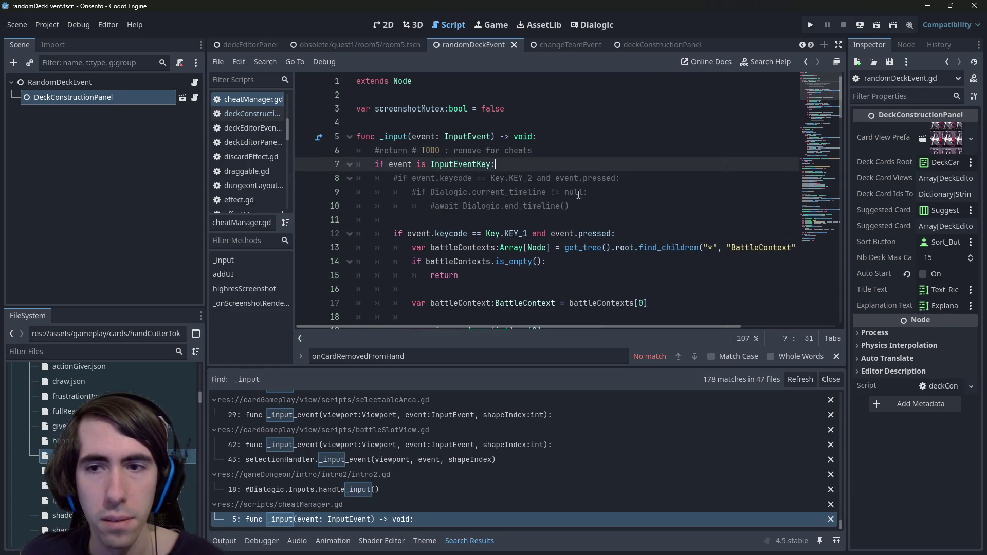
Step: Review cheatManager's _input, highlighting every use of the event parameter
scroll(599, 206, "down", 3)
scroll(519, 276, "up", 3)
left_click(519, 276)
scroll(520, 275, "up", 2)
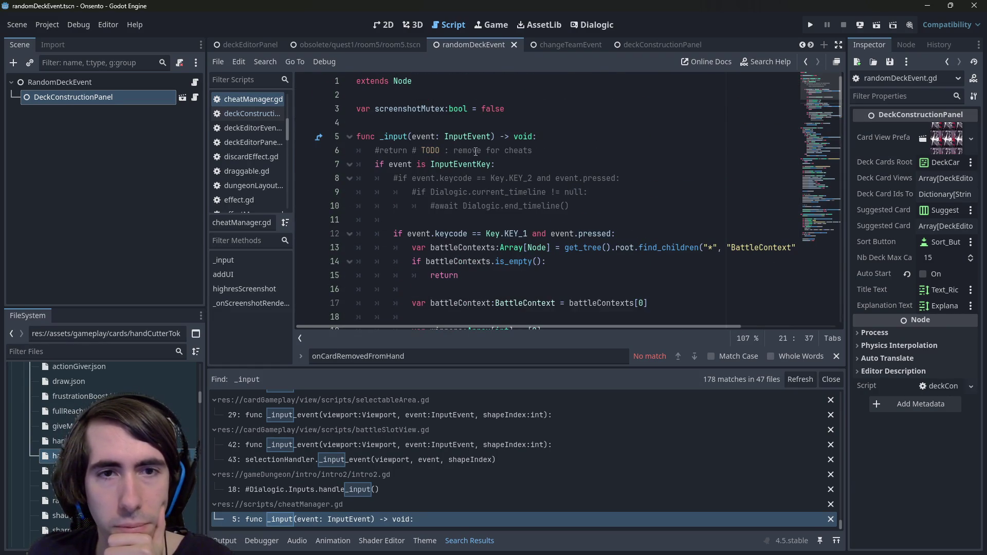
left_click(418, 138)
double_click(418, 138)
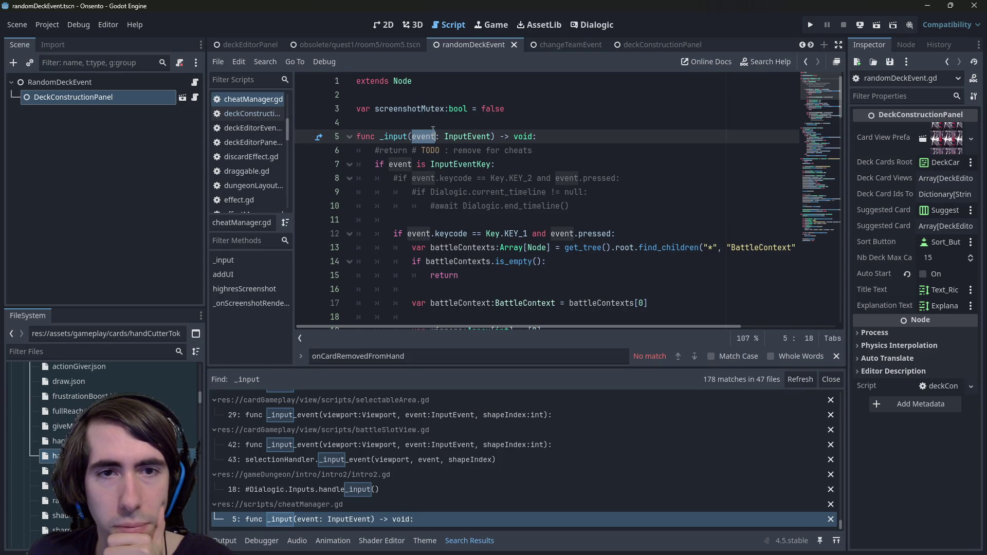
scroll(433, 131, "down", 1)
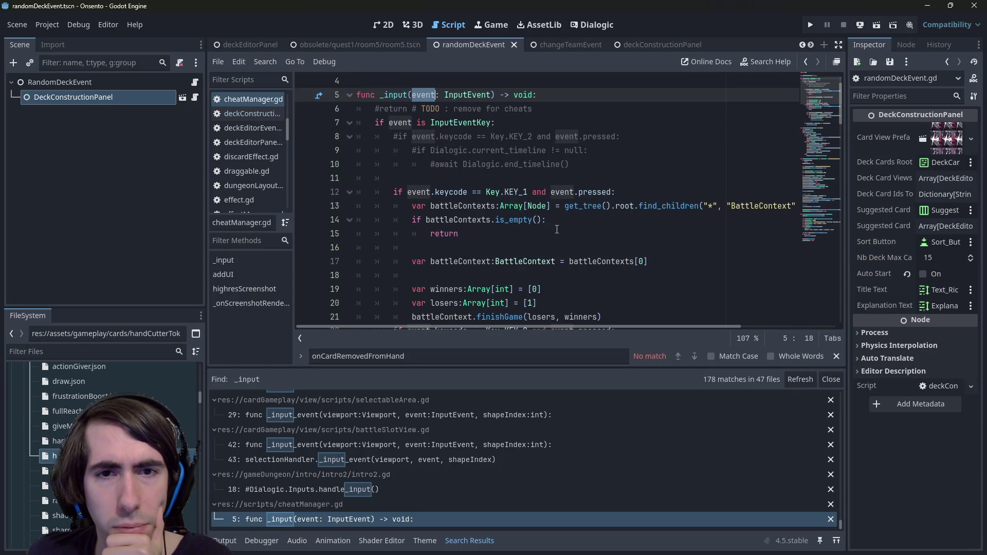
scroll(557, 229, "down", 3)
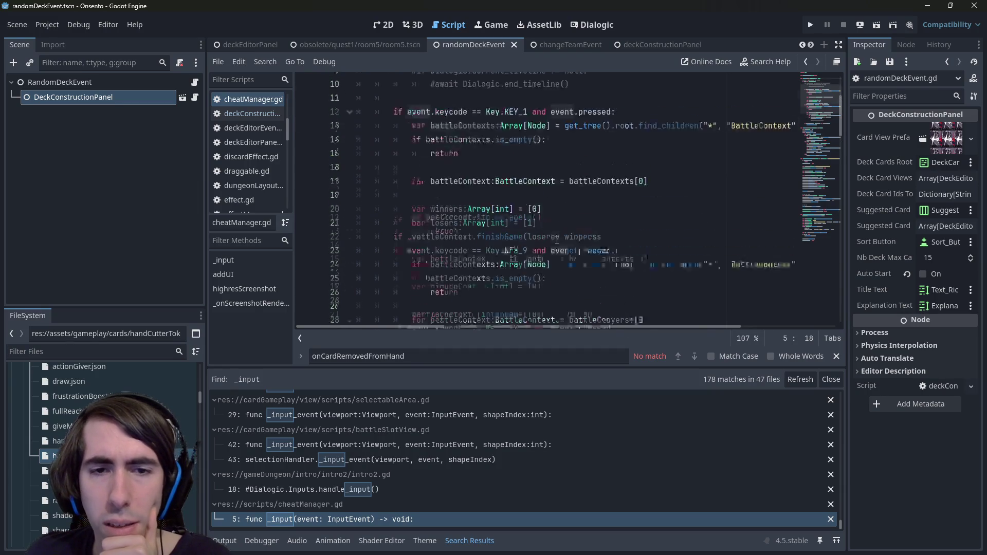
scroll(557, 240, "up", 3)
scroll(476, 218, "down", 5)
scroll(475, 218, "down", 20)
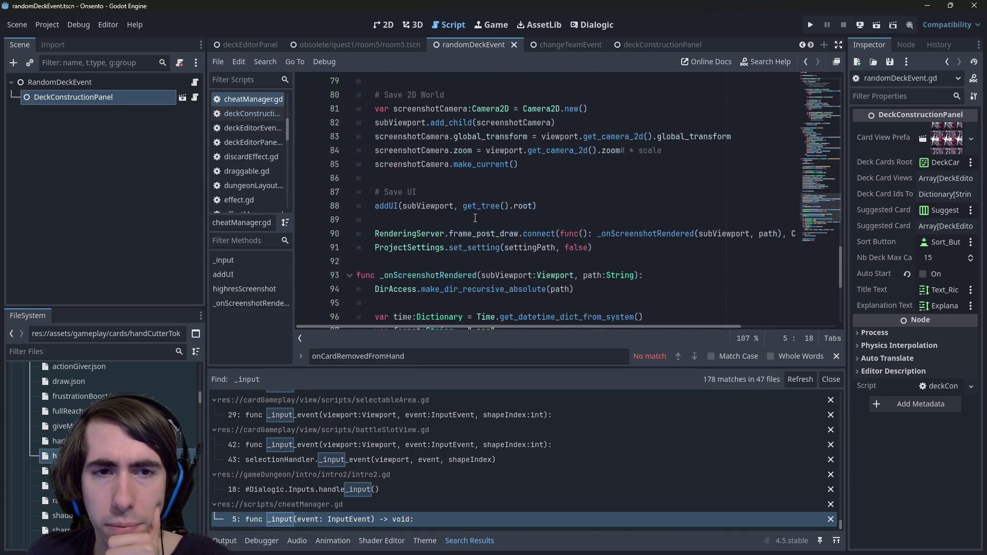
scroll(475, 218, "down", 5)
scroll(481, 215, "up", 5)
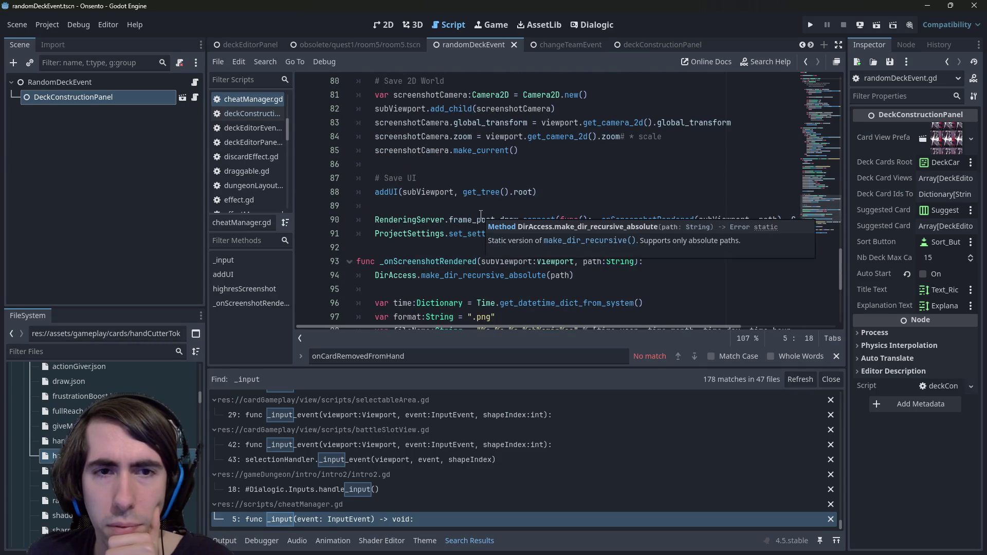
Step: Find the ProjectSettings uses in cheatManager.gd, starting from line 91
left_click(518, 180)
key("ctrl+f")
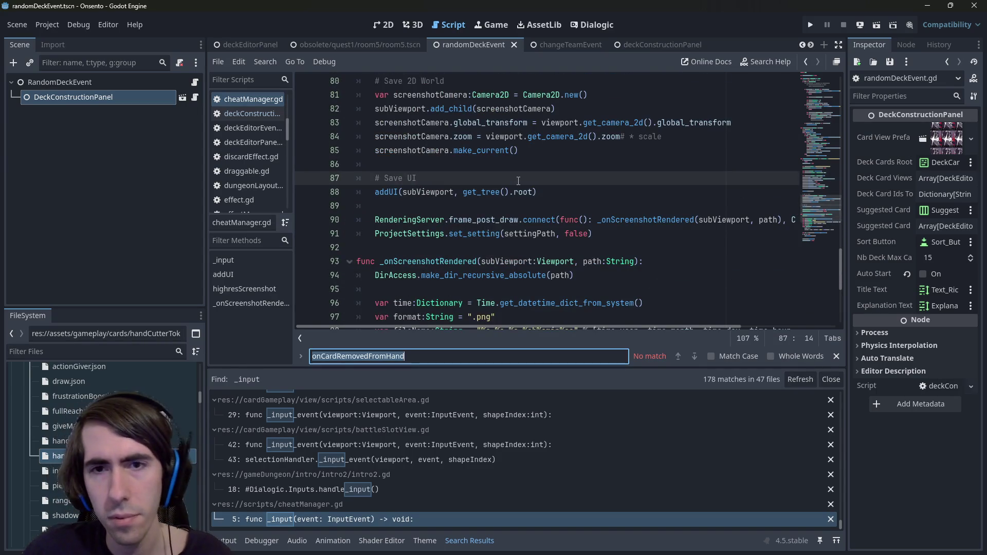
type("prop")
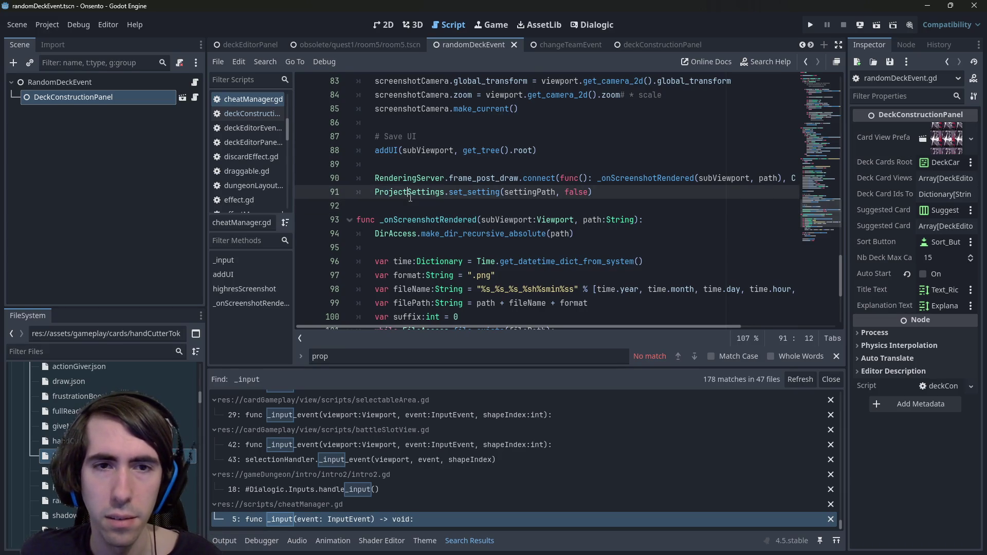
double_click(410, 197)
key("ctrl+f")
key("Return")
key("Return")
key("Return")
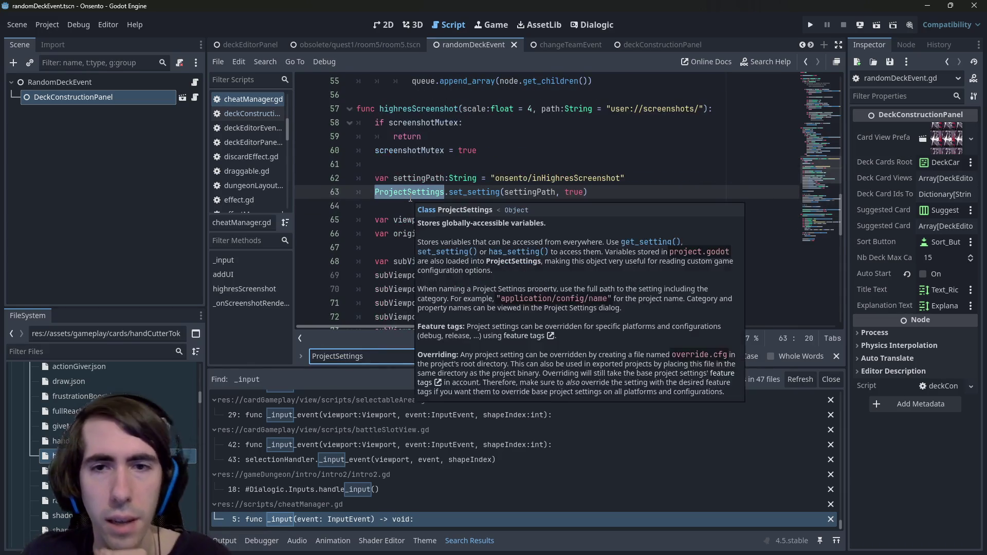
scroll(417, 198, "up", 15)
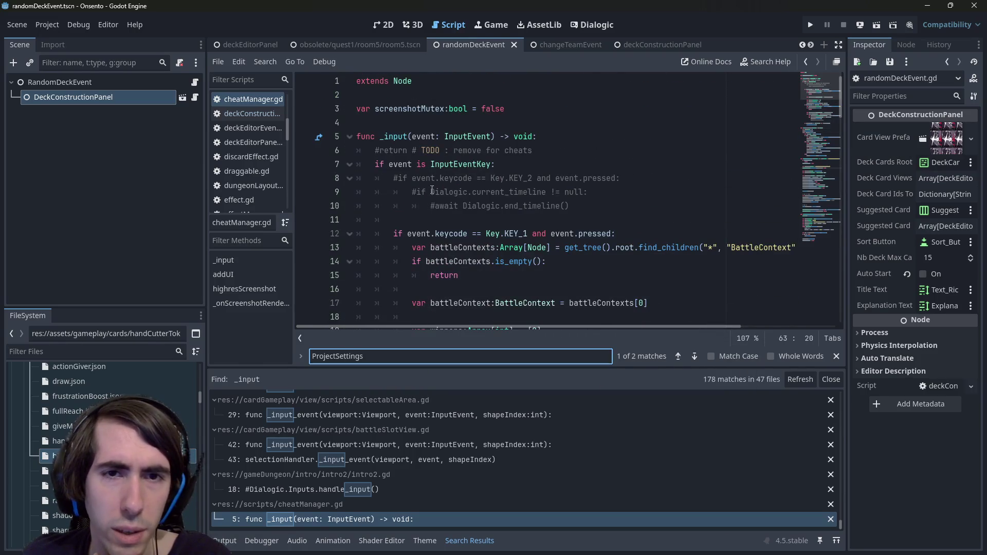
scroll(527, 188, "down", 2)
scroll(564, 220, "down", 1)
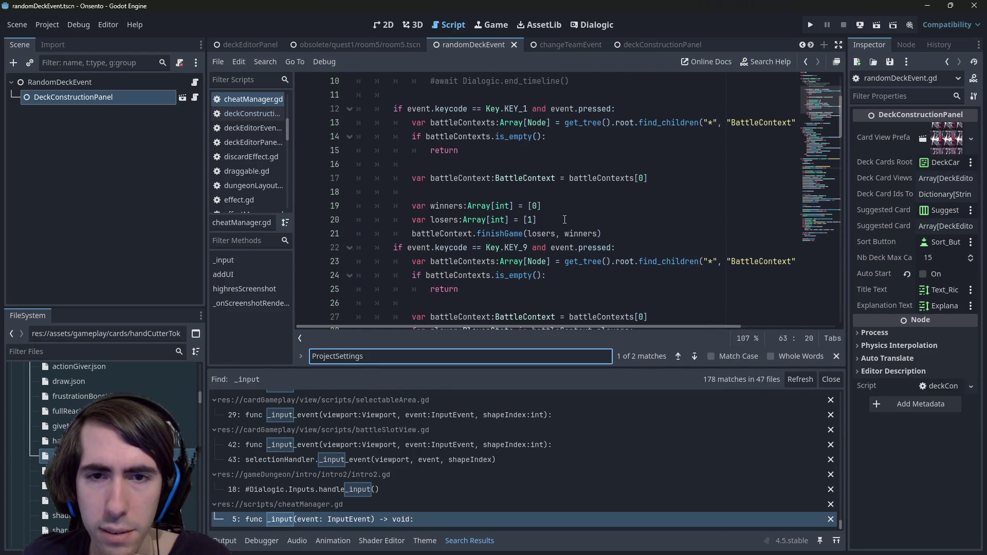
Step: Check the cheat-win finishGame code, widen the code editor, and inspect the commented KEY_2 block
left_click(596, 247)
left_click(581, 233)
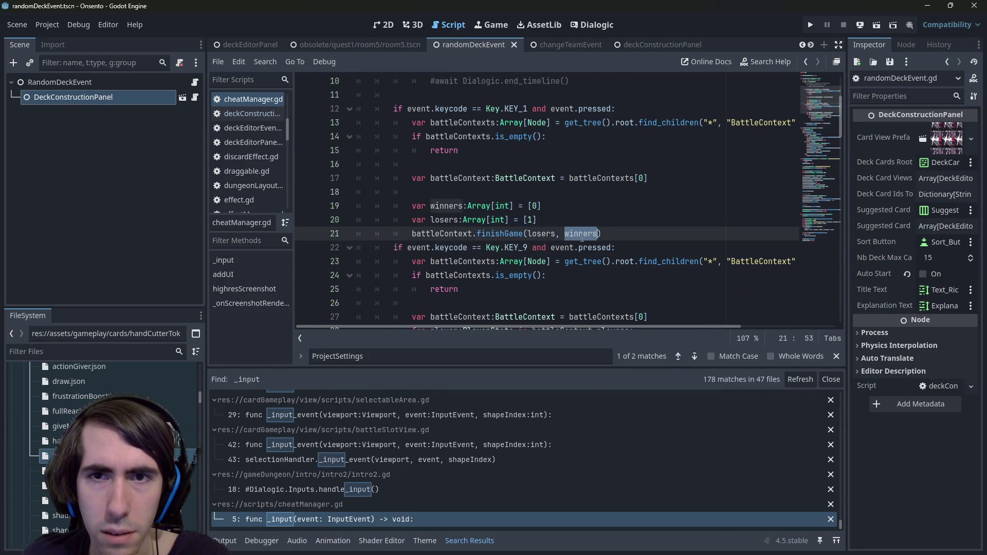
scroll(582, 238, "up", 1)
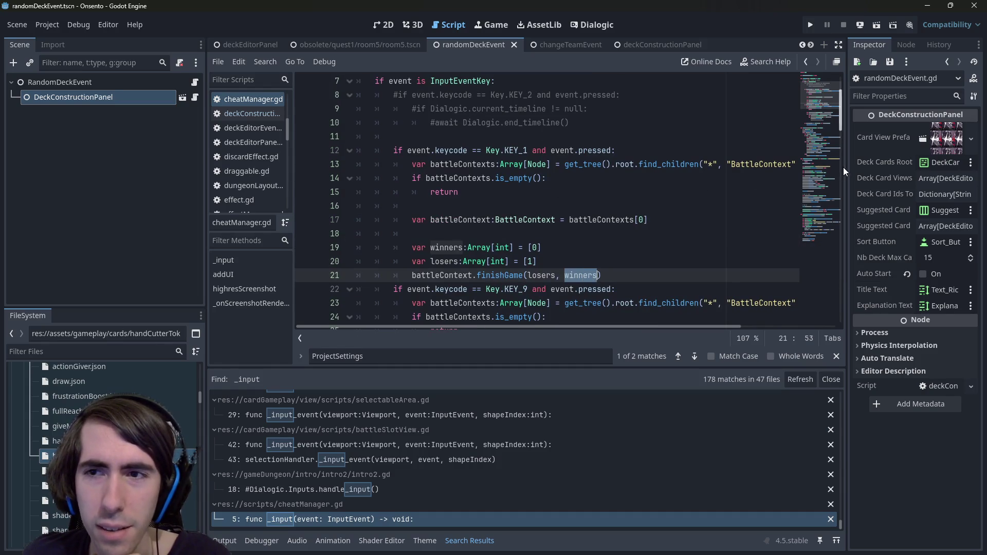
left_click_drag(845, 168, 904, 178)
scroll(661, 211, "up", 1)
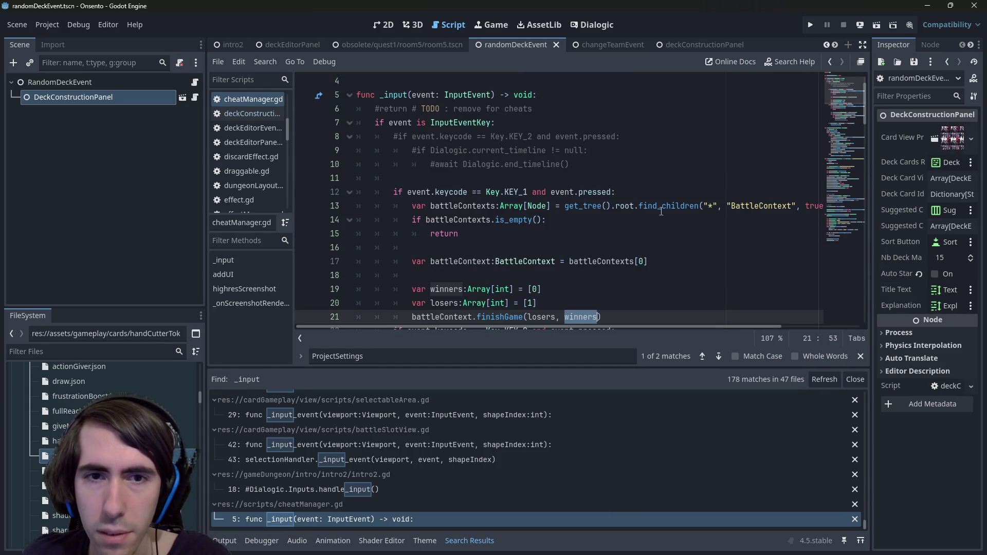
left_click_drag(396, 178, 319, 135)
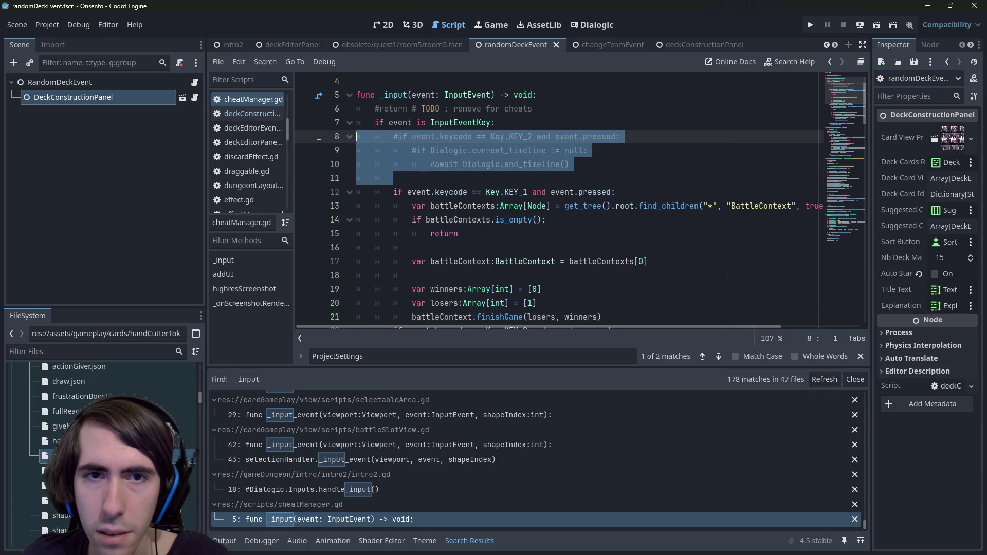
left_click(517, 173)
scroll(517, 173, "up", 3)
left_click(546, 137)
left_click(546, 146)
left_click(47, 24)
left_click(56, 37)
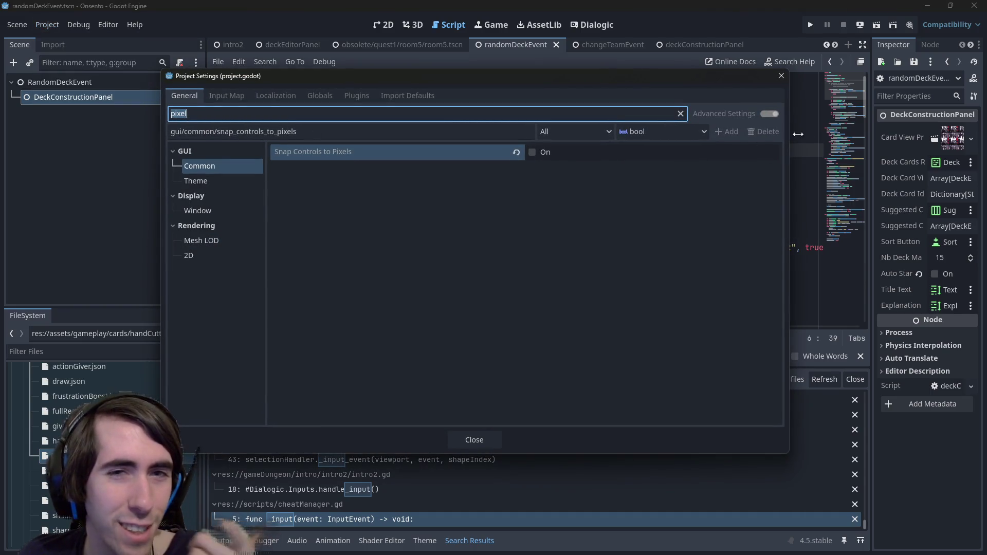
left_click(681, 113)
left_click(211, 184)
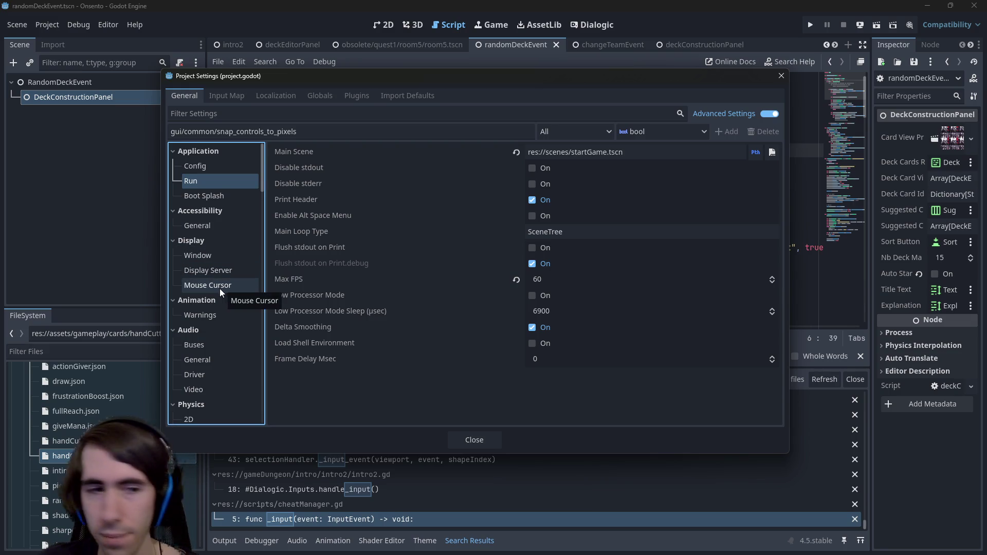
scroll(217, 301, "down", 15)
left_click_drag(259, 244, 278, 391)
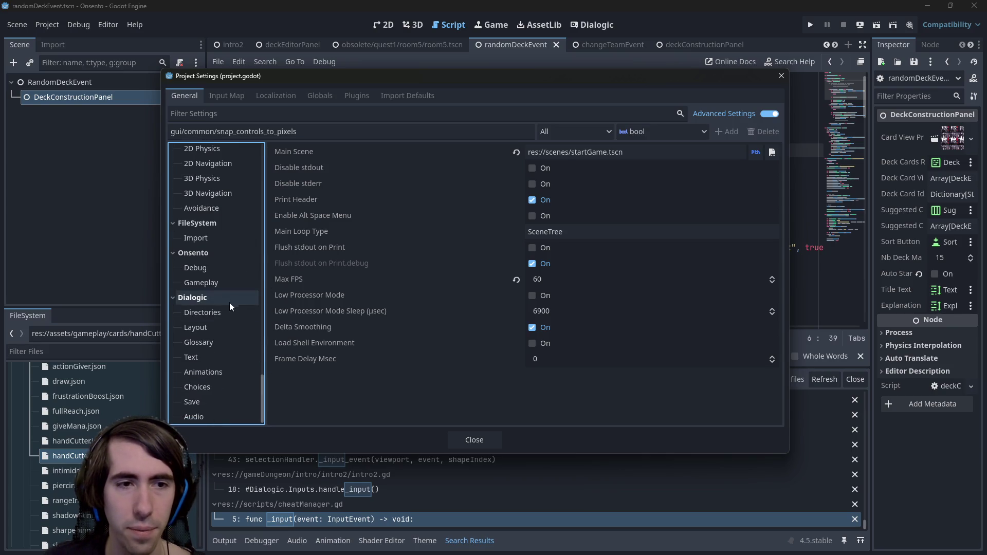
left_click(215, 268)
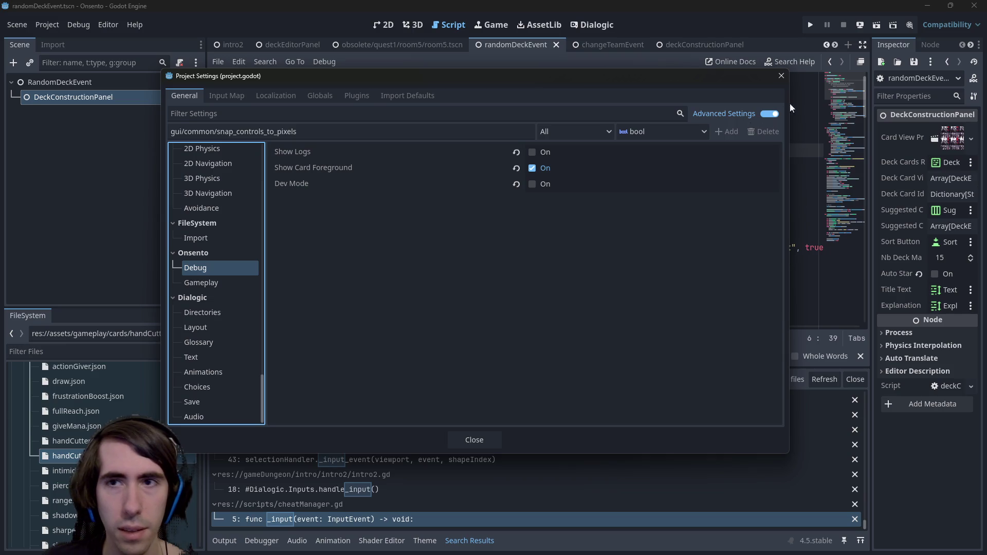
left_click(784, 76)
left_click(528, 163)
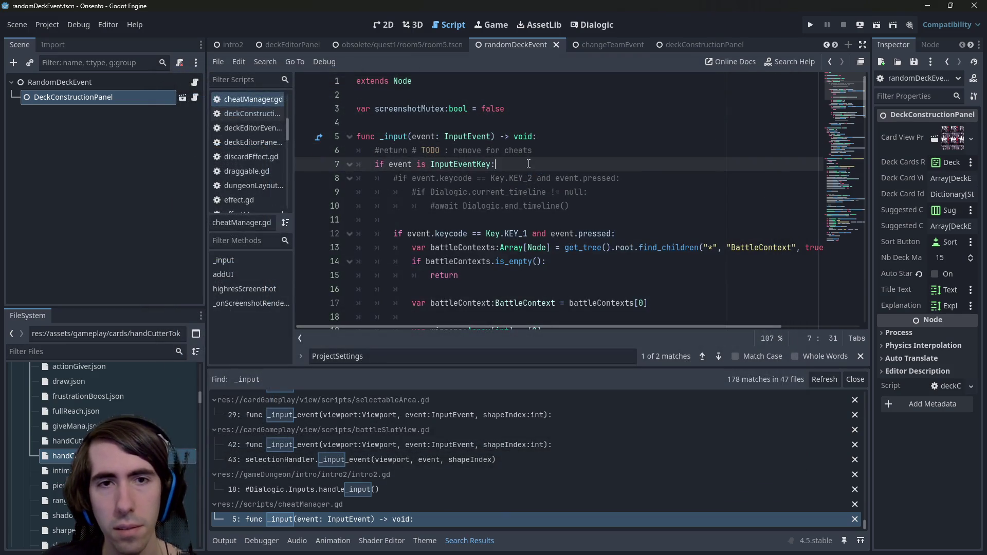
Step: Find DevMode across the project and copy deckEditorPanel.gd's get_setting line
key("ctrl+shift+f")
type("DevMode")
key("Return")
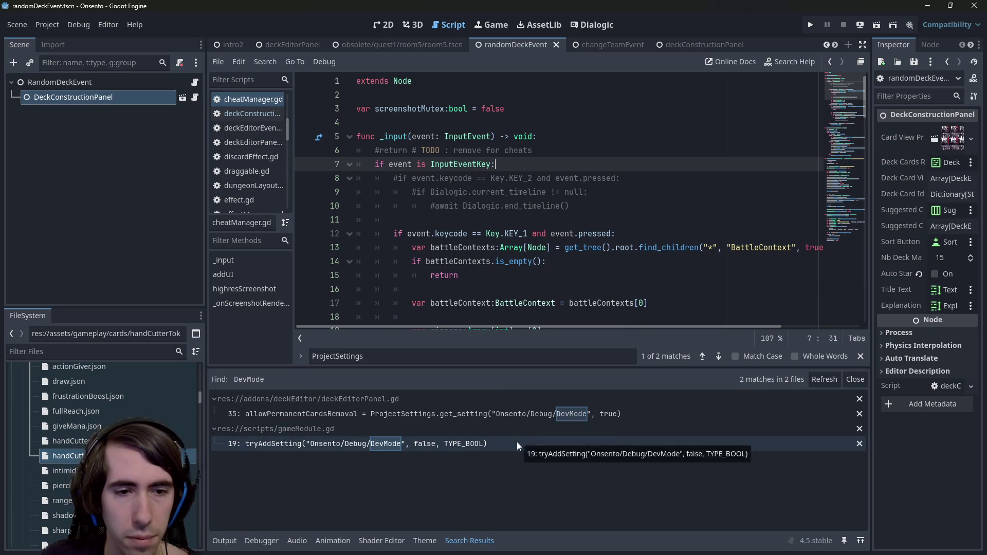
left_click(515, 414)
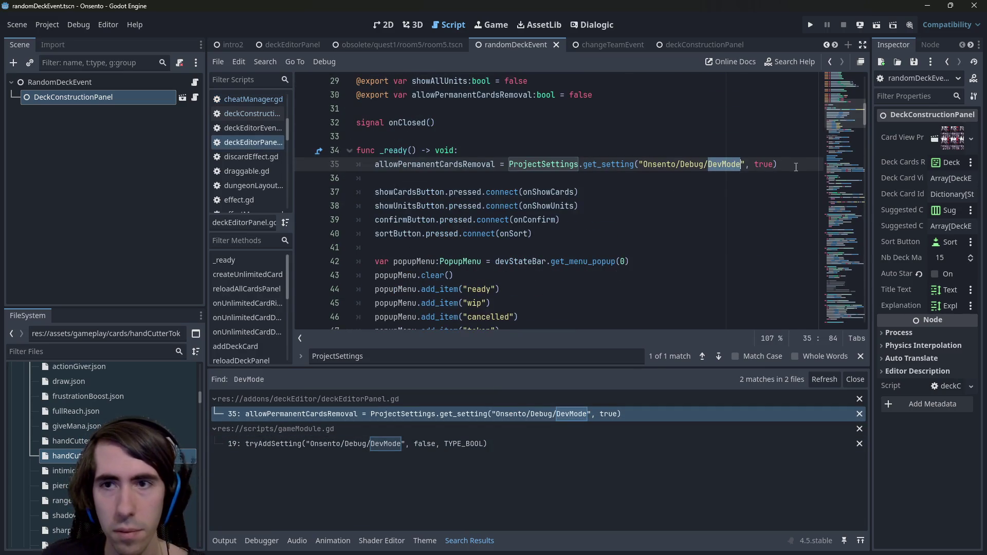
left_click_drag(796, 168, 359, 172)
key("ctrl+c")
key("alt+Left")
key("alt+Left")
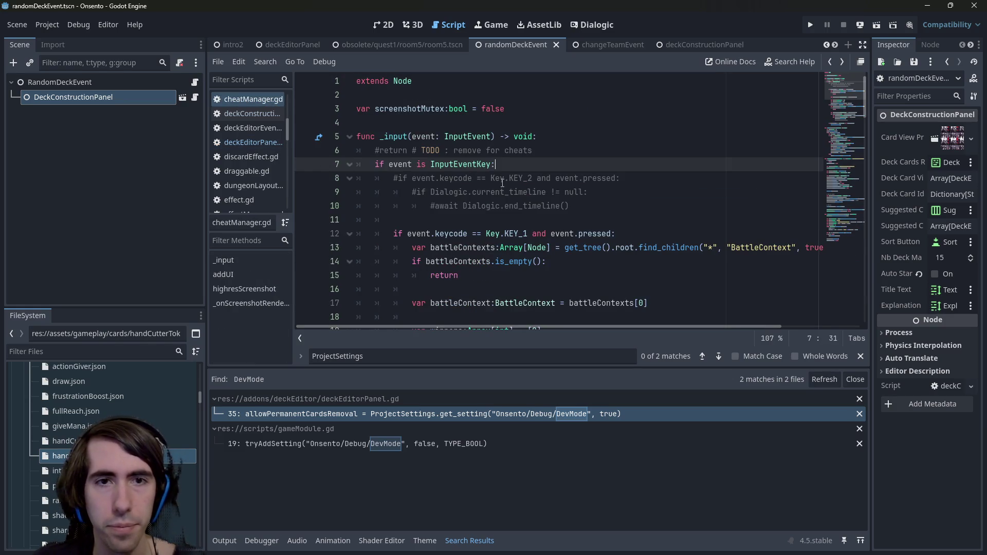
Step: Paste the setting lookup into cheatManager's _input as var devMode:bool and save
left_click(562, 144)
key("Return")
key("ctrl+v")
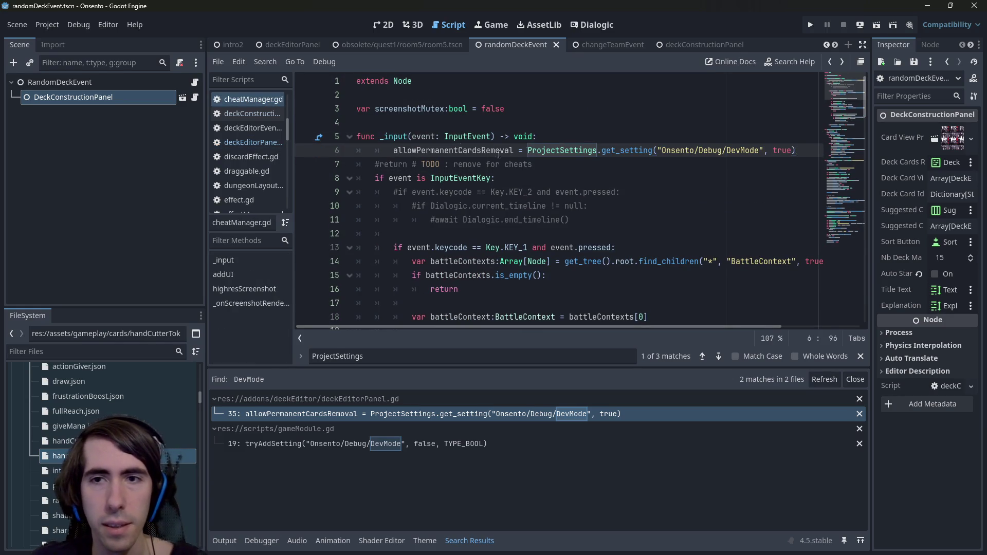
key("shift+Tab")
type("var")
key("ctrl+shift+Right")
type("devMode")
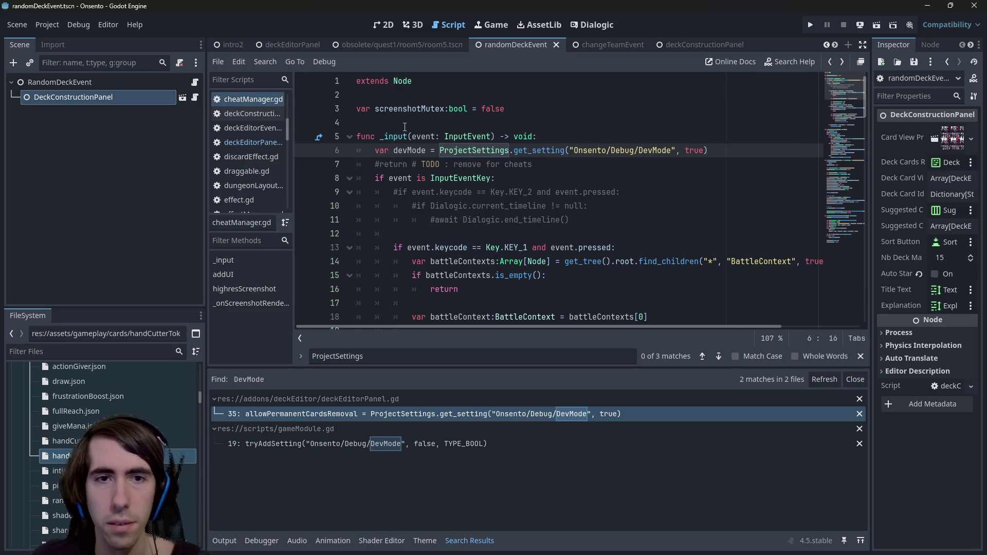
type(":bool")
key("ctrl+s")
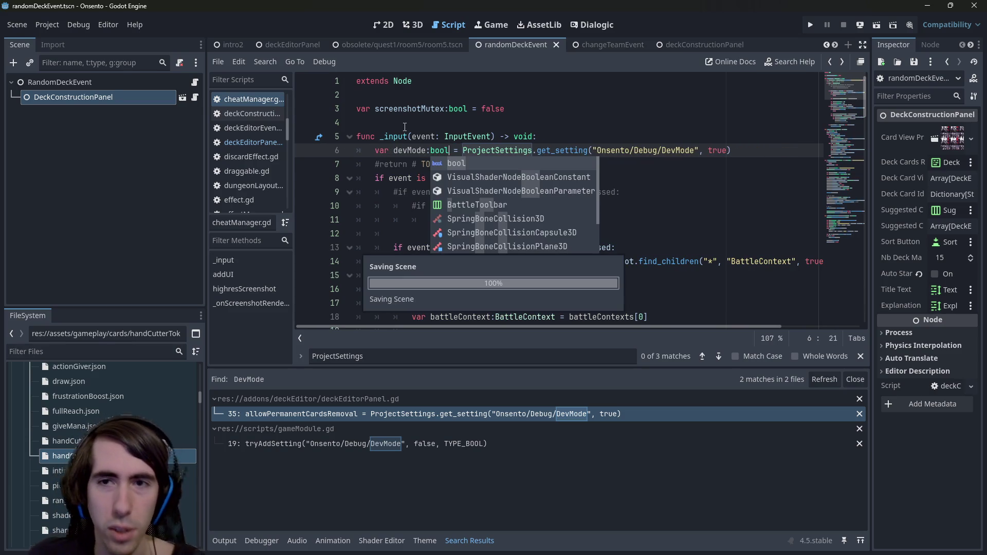
Step: Add an 'if !devMode: return' guard, drop the old #return TODO, save, and select the guard lines
double_click(412, 153)
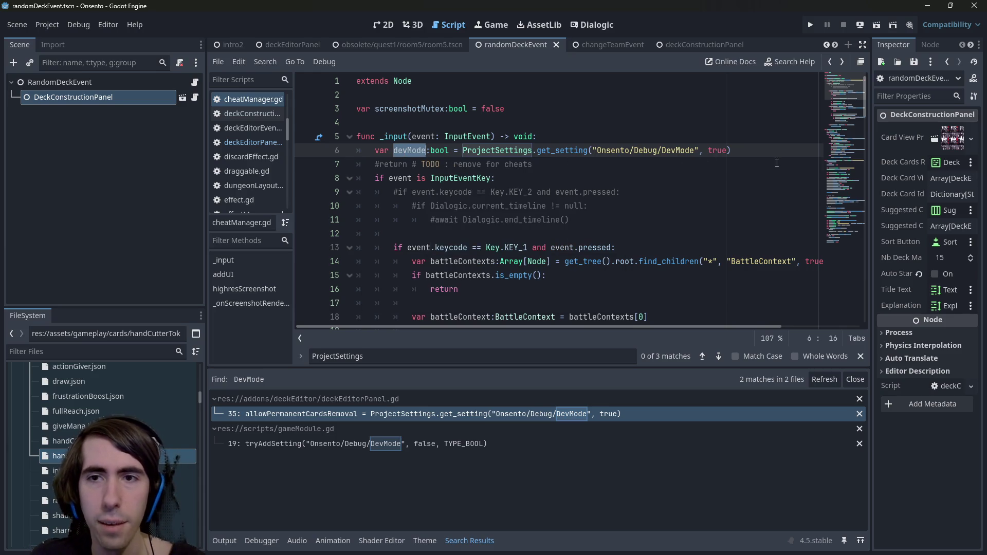
left_click(760, 150)
key("Return")
type("!devMode:")
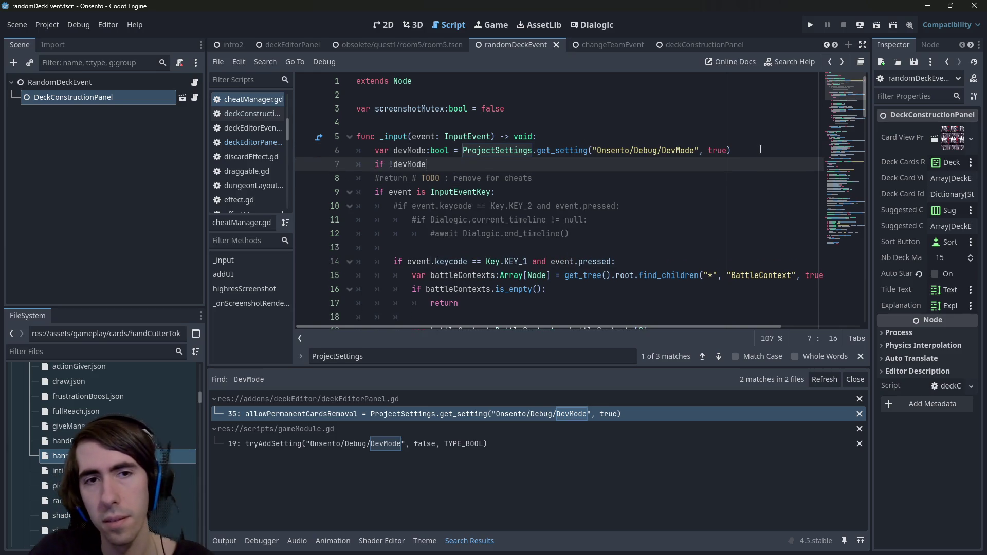
key("Return")
type("return")
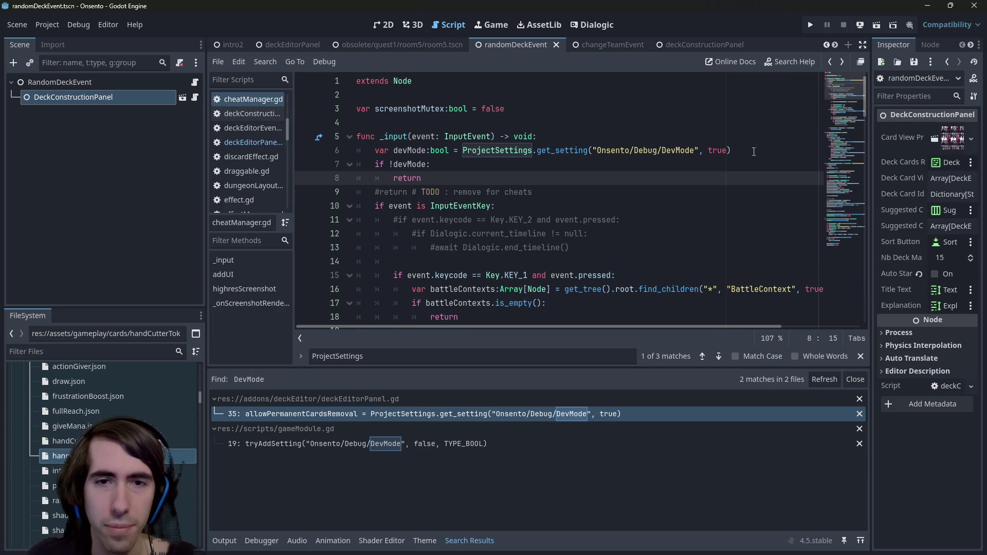
left_click(581, 192)
key("shift+Up")
key("BackSpace")
key("Return")
key("ctrl+s")
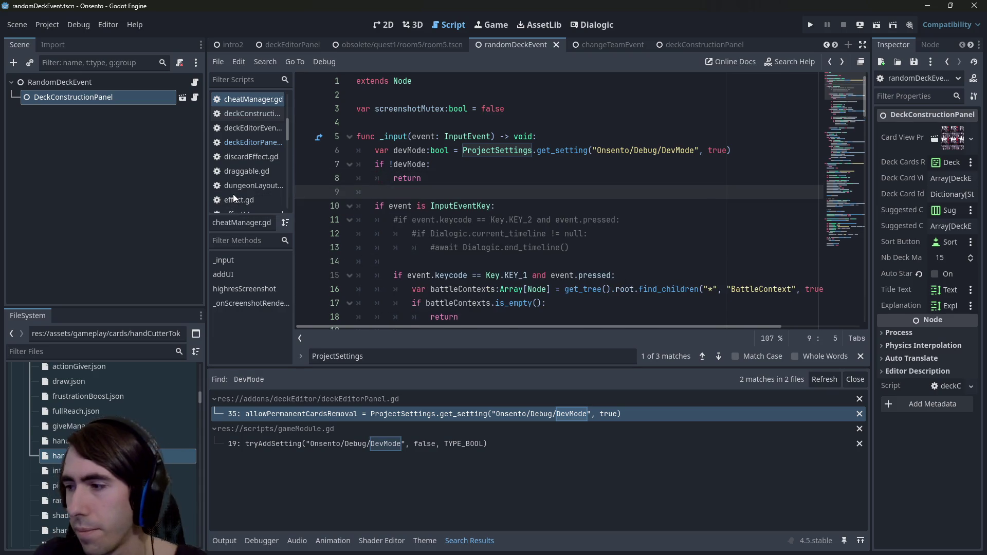
mouse_move(422, 178)
left_mouse_down()
mouse_move(282, 143)
mouse_move(290, 153)
left_mouse_up()
key("ctrl+c")
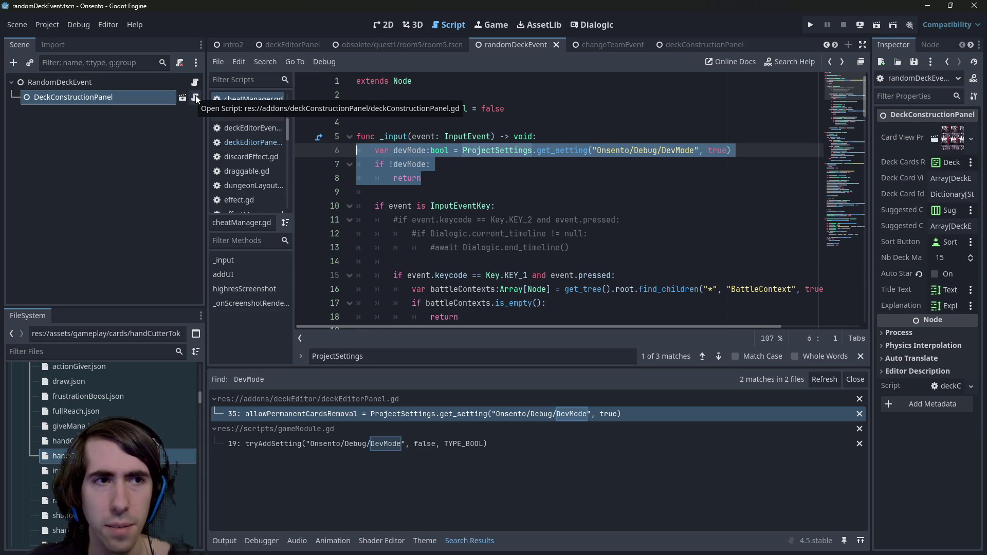
left_click(194, 82)
Step: Paste the DevMode guard at the top of randomDeckEvent.gd's _input and save
scroll(528, 251, "down", 2)
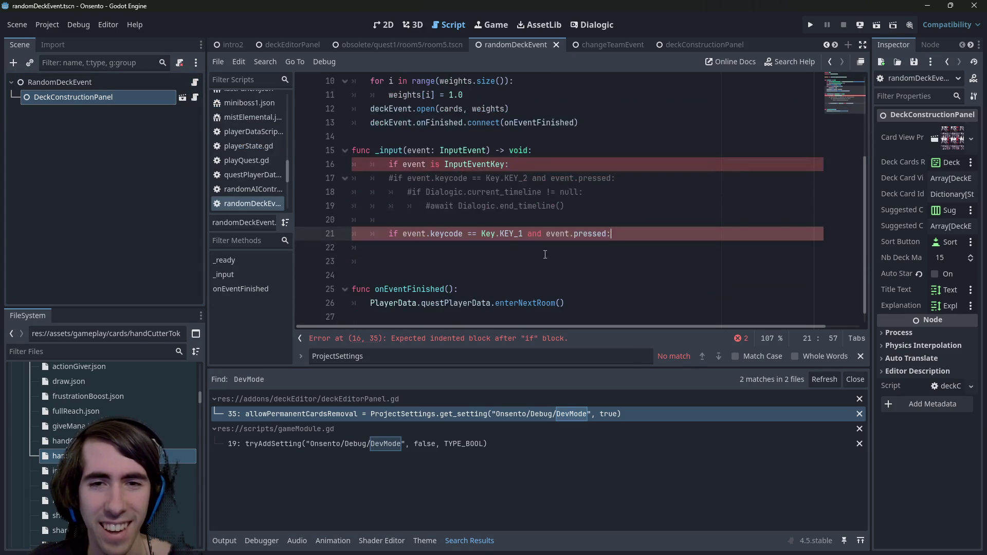
left_click(576, 149)
key("Return")
key("Return")
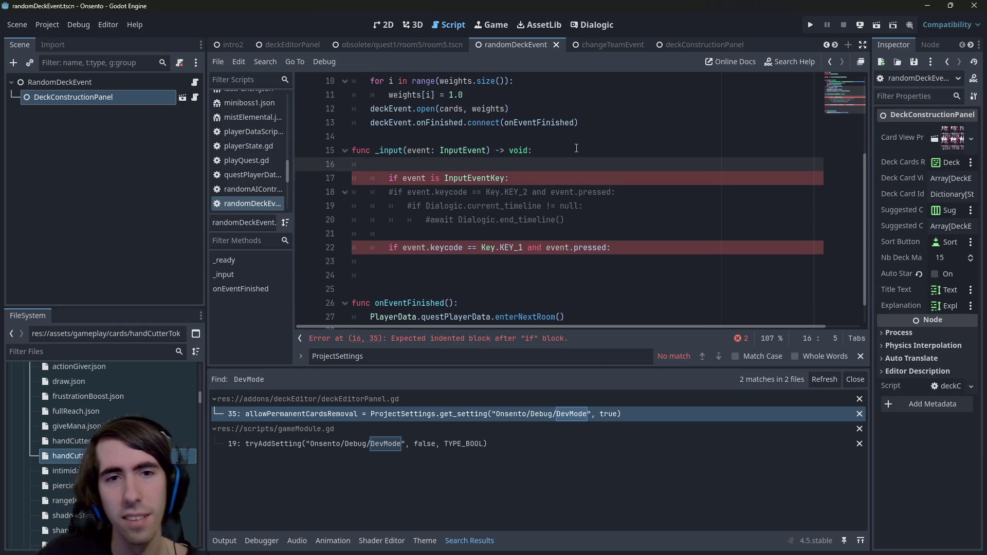
key("ctrl+v")
key("ctrl+s")
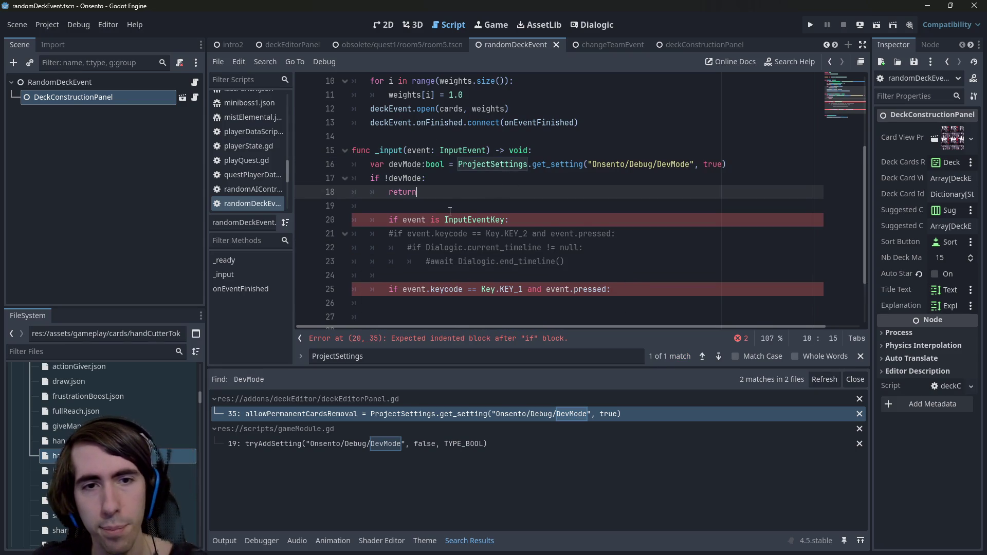
Step: Dedent the event-type check and delete the commented-out KEY_2 lines 21–24
left_click(415, 216)
key("Home")
key("BackSpace")
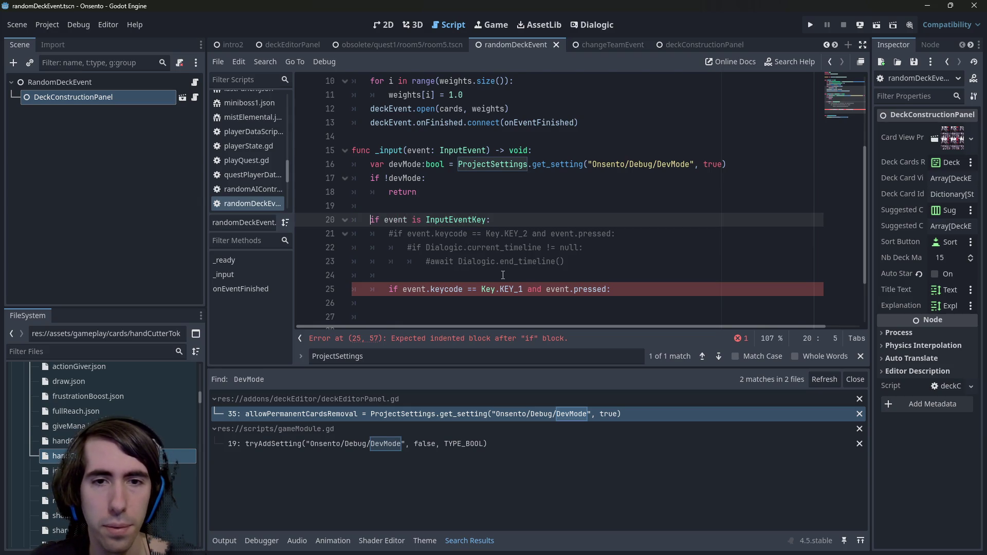
left_click_drag(601, 270, 268, 234)
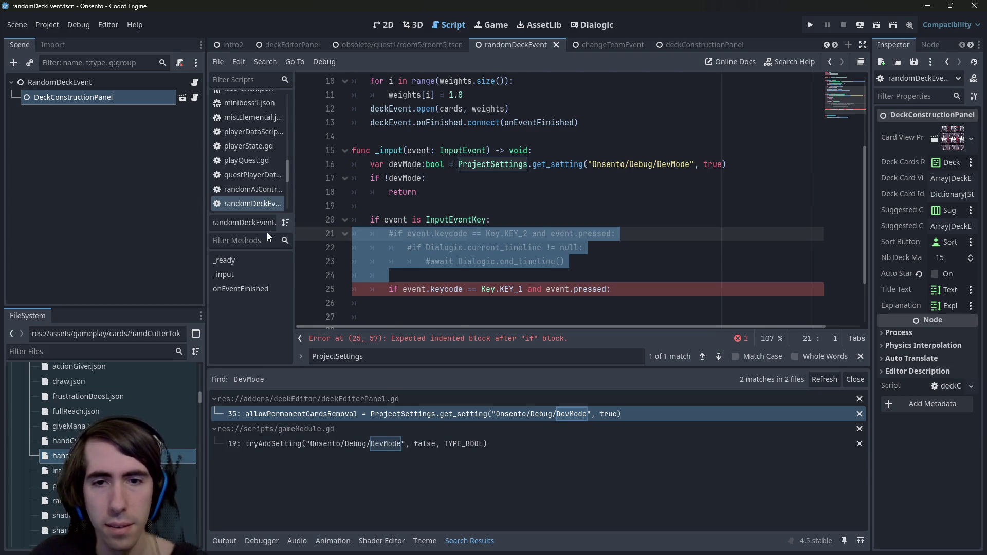
key("BackSpace")
key("Delete")
Step: Call onEventFinished() under the KEY_1 check, remove the blank line above it, and save
left_click(557, 251)
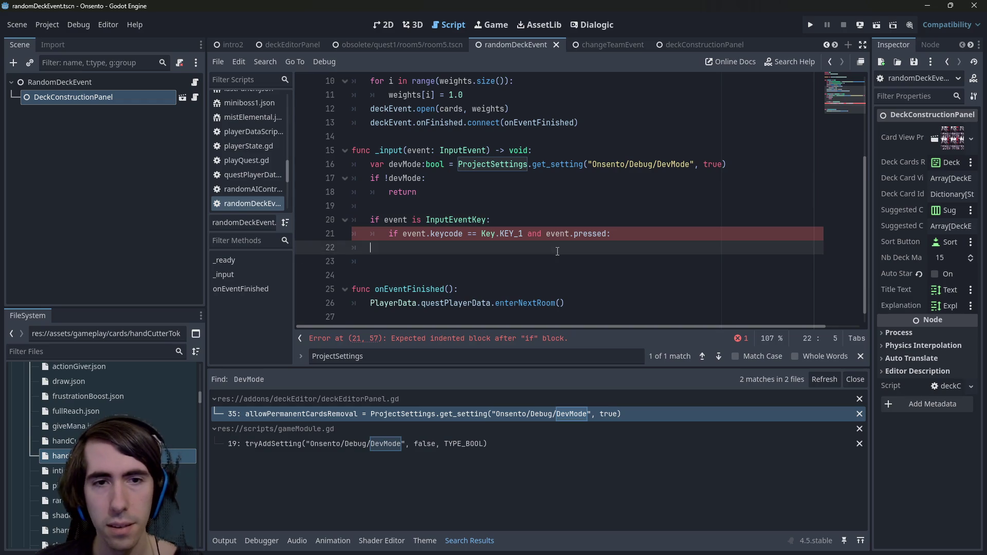
double_click(410, 289)
key("ctrl+c")
left_click(465, 248)
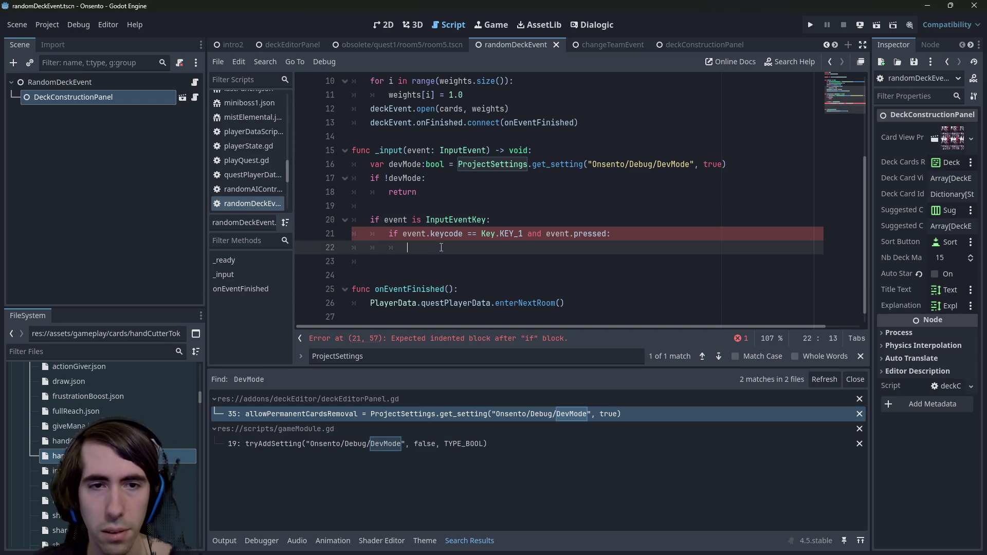
key("Tab")
key("ctrl+v")
key("ctrl+space")
key("Return")
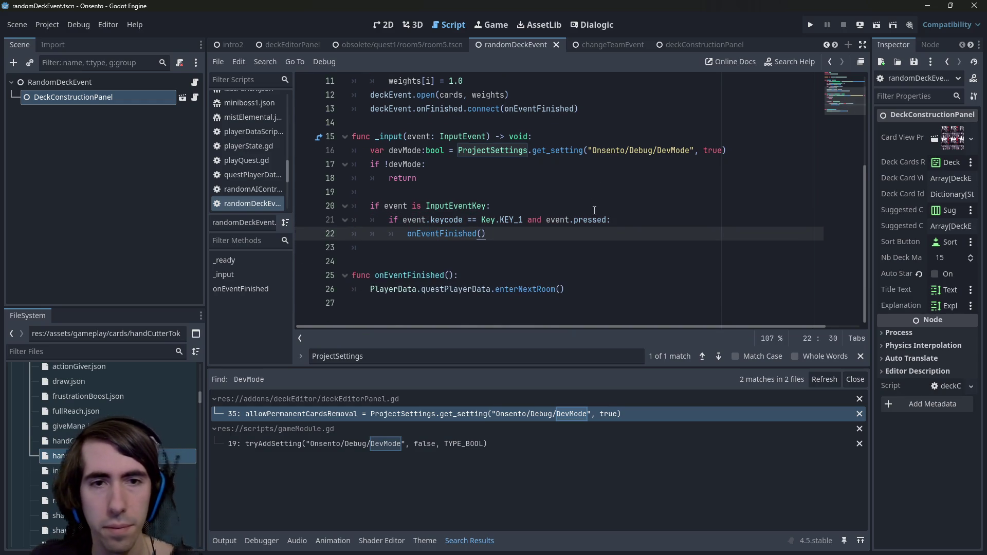
key("Delete")
key("ctrl+s")
left_click(44, 28)
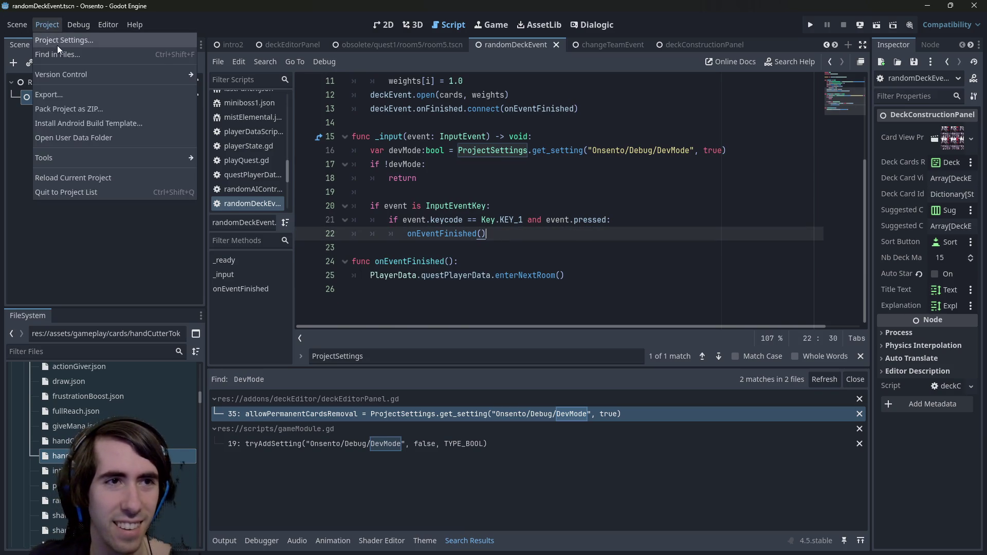
Step: Turn on the Onsento/Debug Dev Mode project setting
left_click(57, 45)
mouse_move(627, 80)
left_mouse_down()
mouse_move(619, 252)
mouse_move(620, 134)
left_mouse_up()
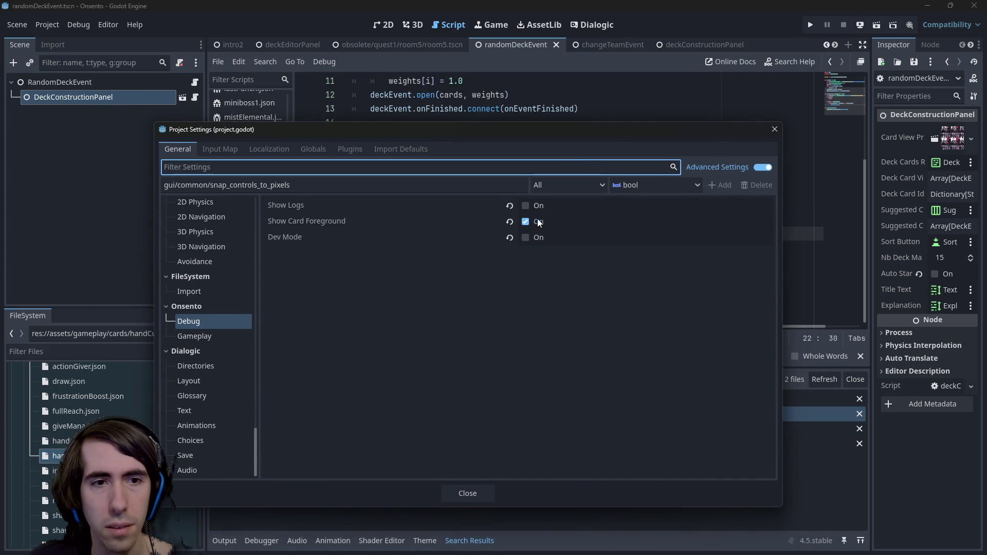
left_click(530, 238)
left_click(473, 493)
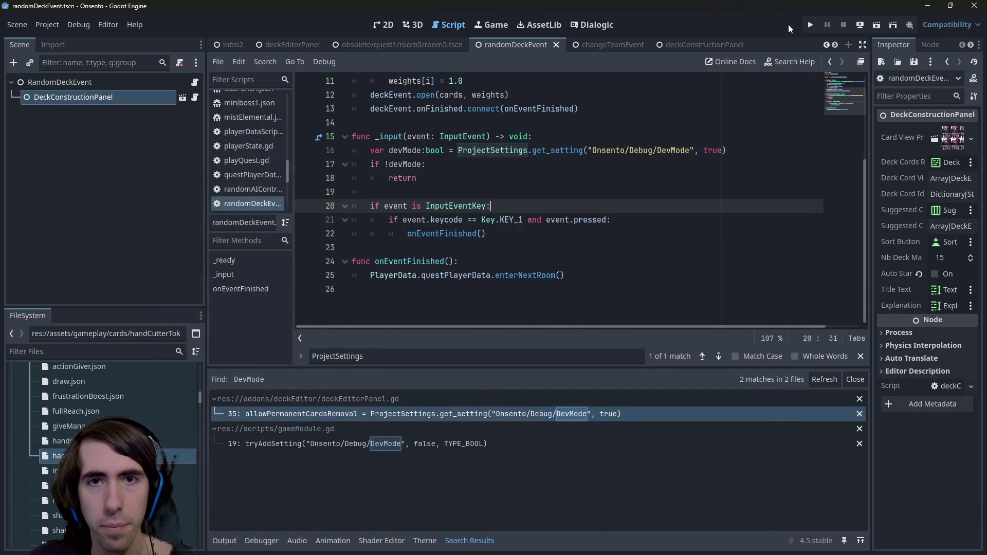
Step: Open the playQuest scene and run it as the current scene
key("ctrl+shift+o")
type("playQuest")
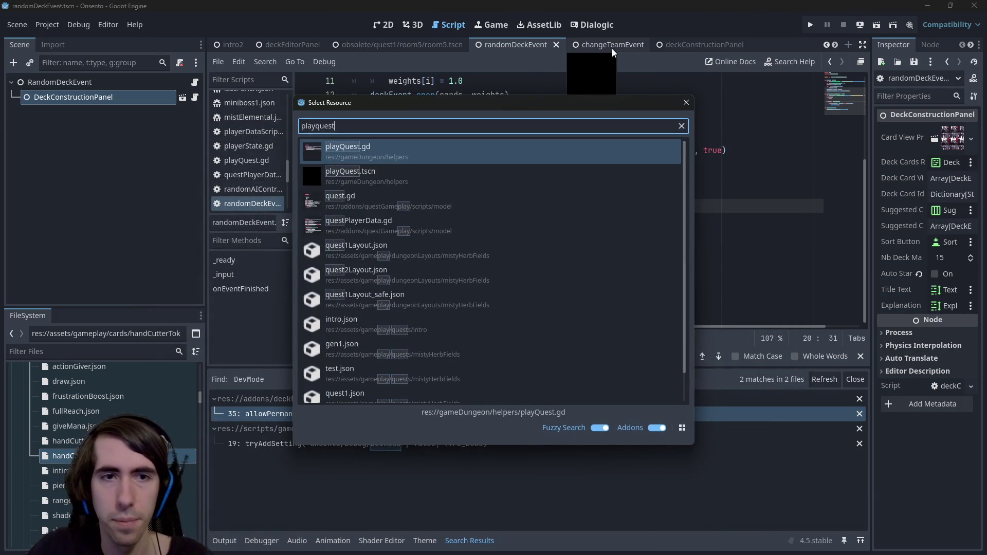
key("Return")
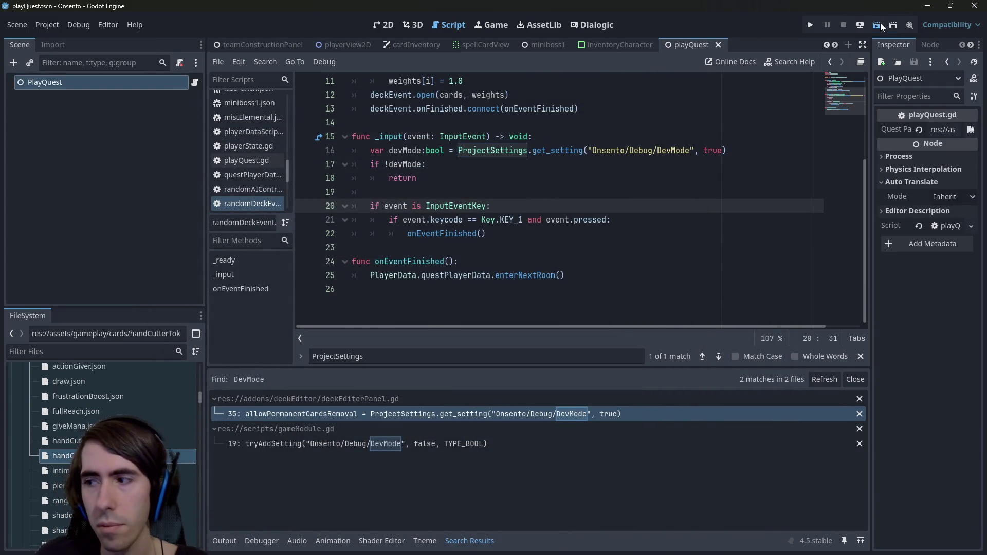
left_click(879, 23)
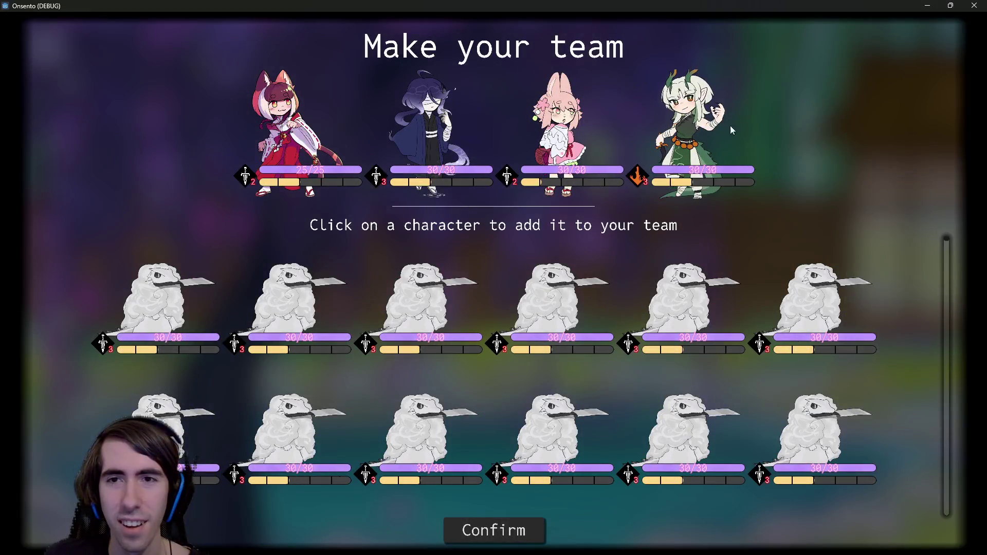
Step: Confirm the four-character team and the deck to start a battle against crocodiles and ghosts
scroll(588, 359, "down", 1)
scroll(588, 358, "up", 1)
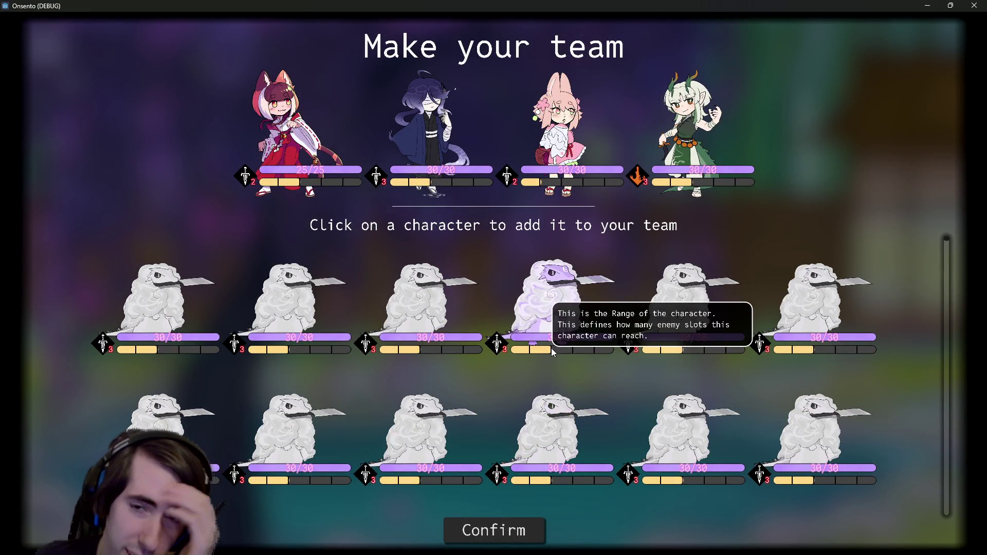
scroll(576, 353, "down", 1)
left_click_drag(945, 246, 931, 480)
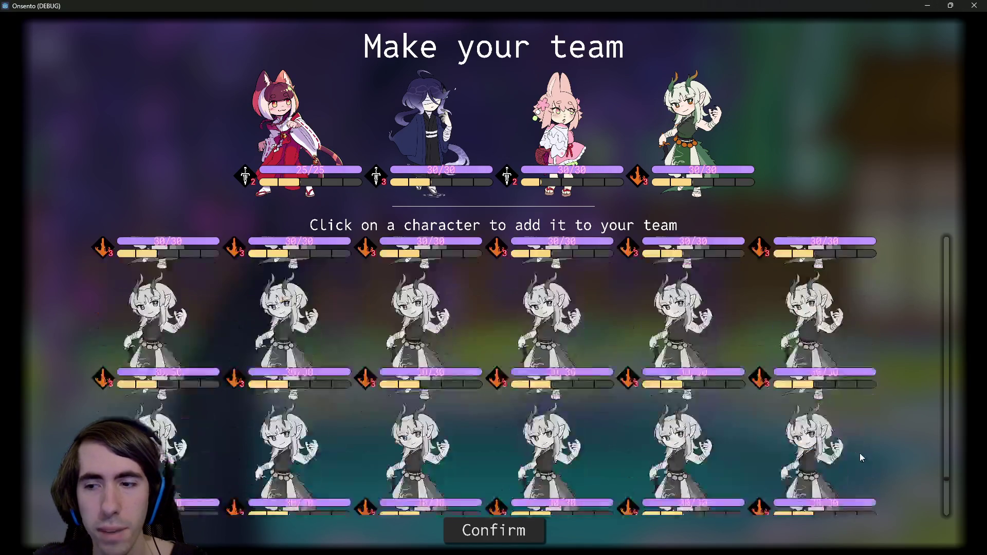
left_click(928, 6)
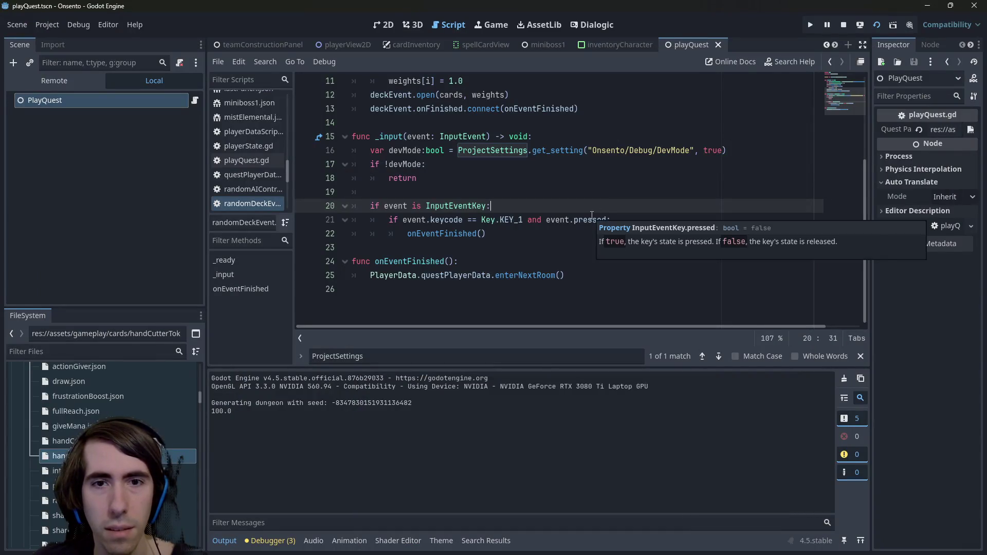
key("alt+Tab")
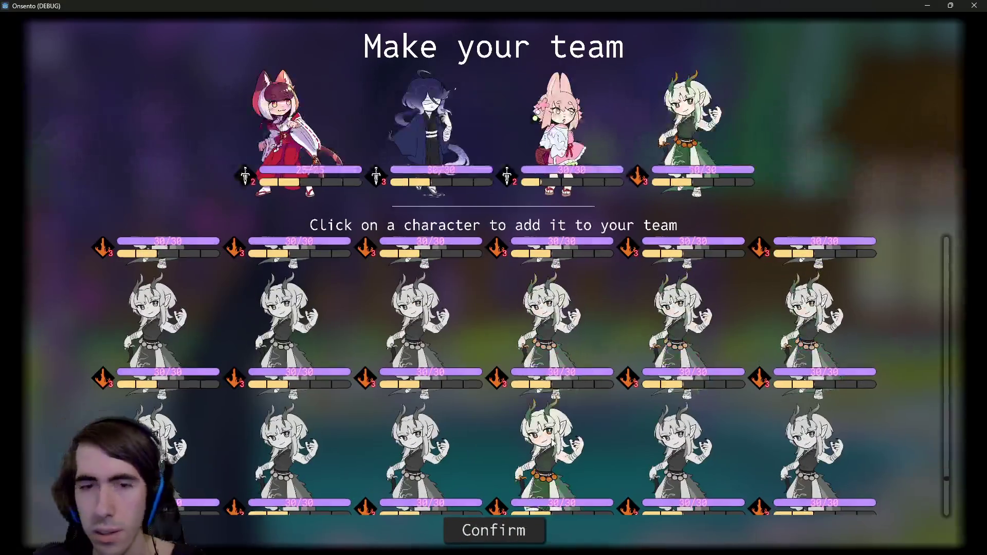
left_click(515, 529)
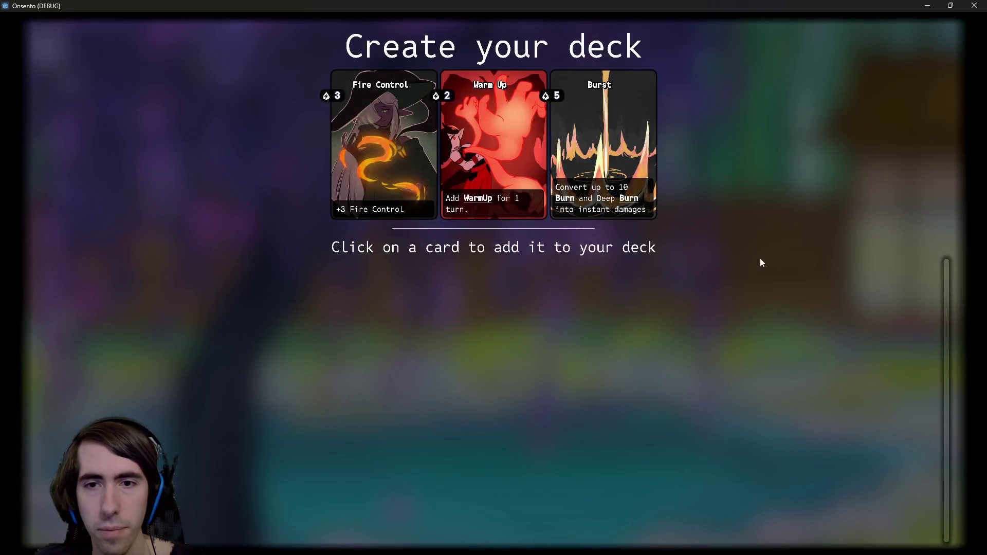
left_click(757, 240)
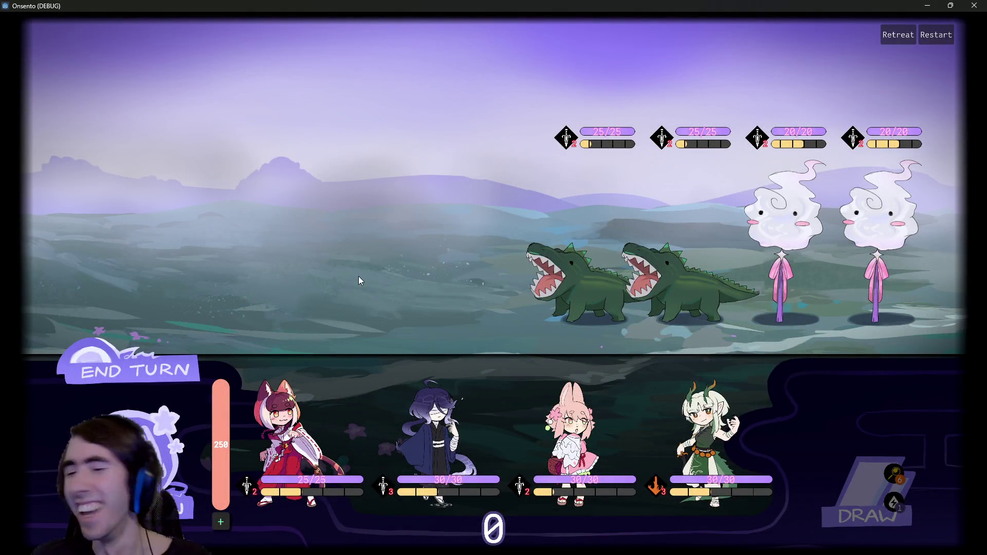
Step: Deploy the first party member, then buff the dark-haired ally with Mana Focus and two Attack-Up Magic cards
mouse_move(288, 442)
left_mouse_down()
mouse_move(378, 268)
mouse_move(387, 272)
left_mouse_up()
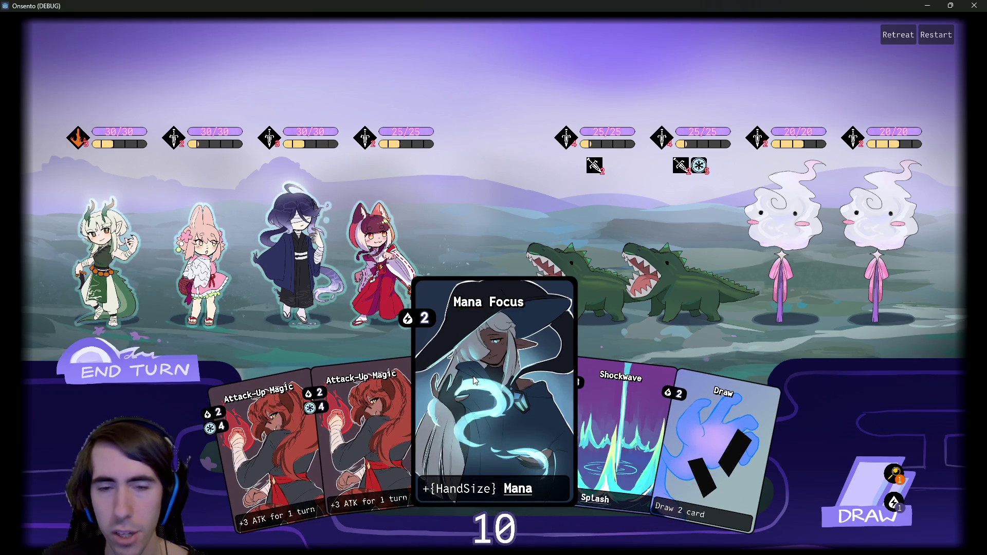
left_click(849, 489)
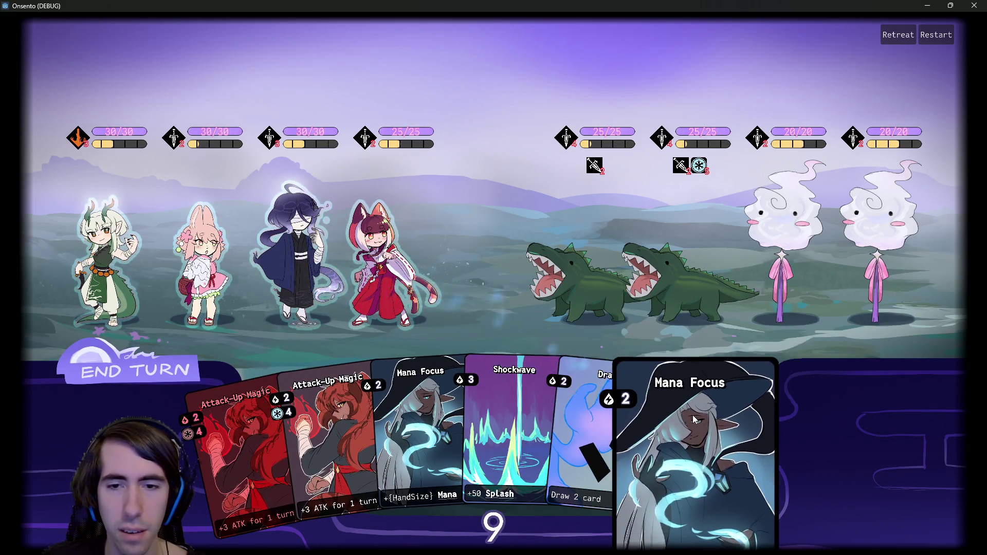
mouse_move(730, 437)
left_mouse_down()
mouse_move(774, 423)
mouse_move(297, 259)
left_mouse_up()
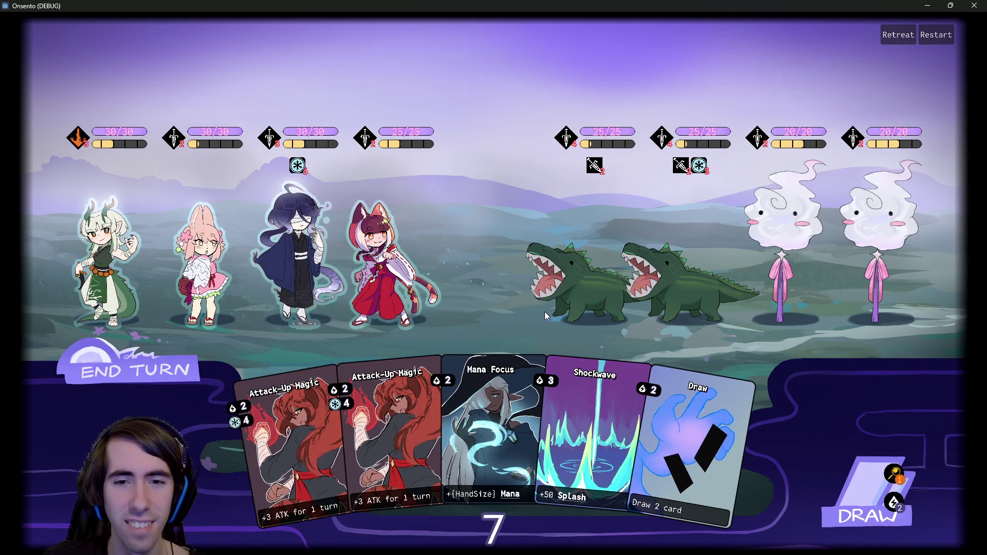
mouse_move(582, 390)
left_mouse_down()
mouse_move(469, 321)
mouse_move(297, 256)
left_mouse_up()
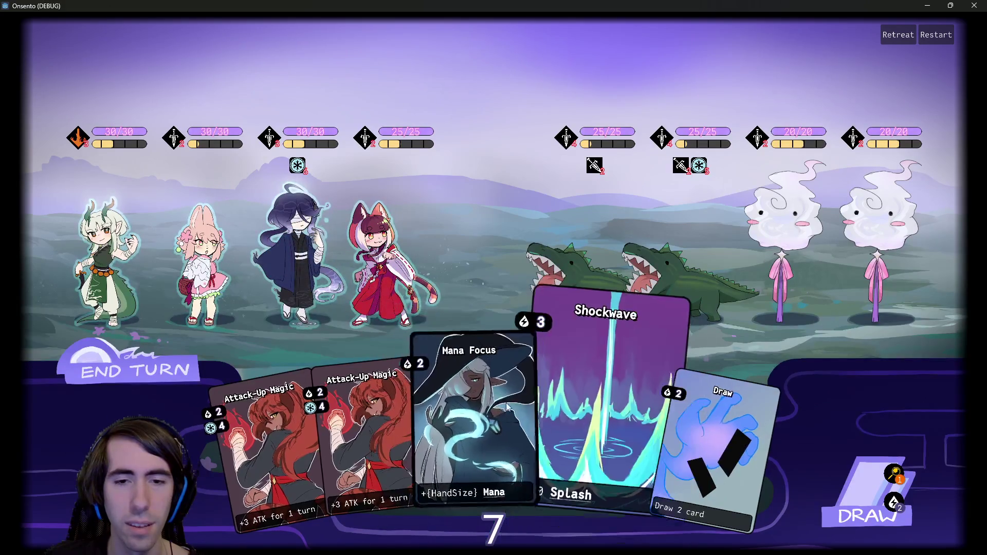
left_click_drag(470, 427, 430, 304)
mouse_move(442, 422)
left_mouse_down()
mouse_move(432, 453)
mouse_move(311, 260)
left_mouse_up()
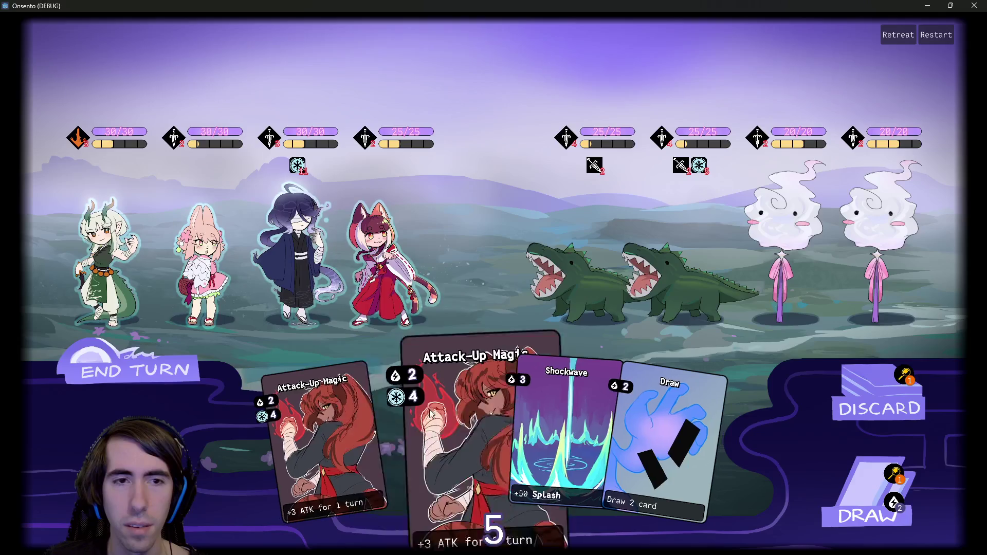
left_click_drag(393, 381, 288, 257)
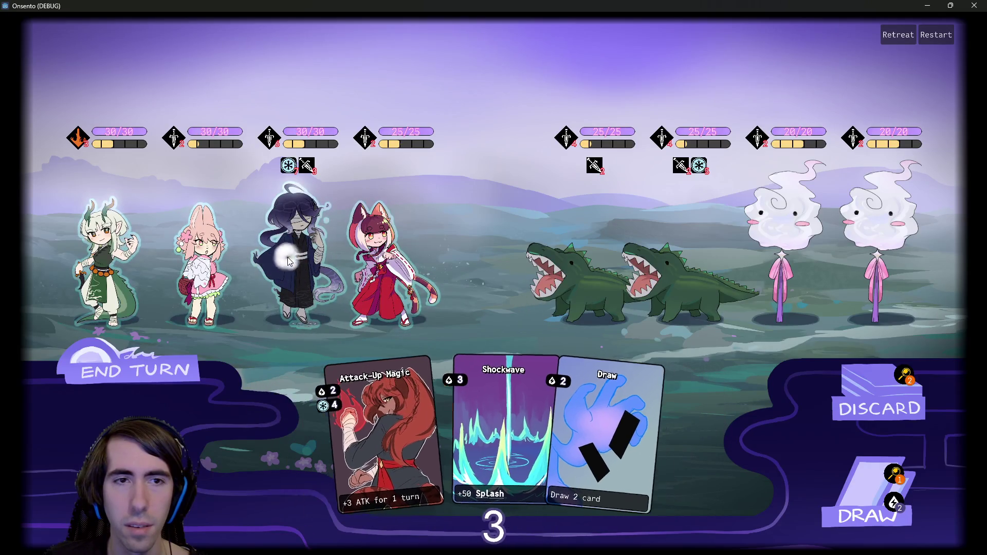
Step: Draw a card and have the dark-haired ally and the dragon girl attack the first crocodile
left_click(815, 478)
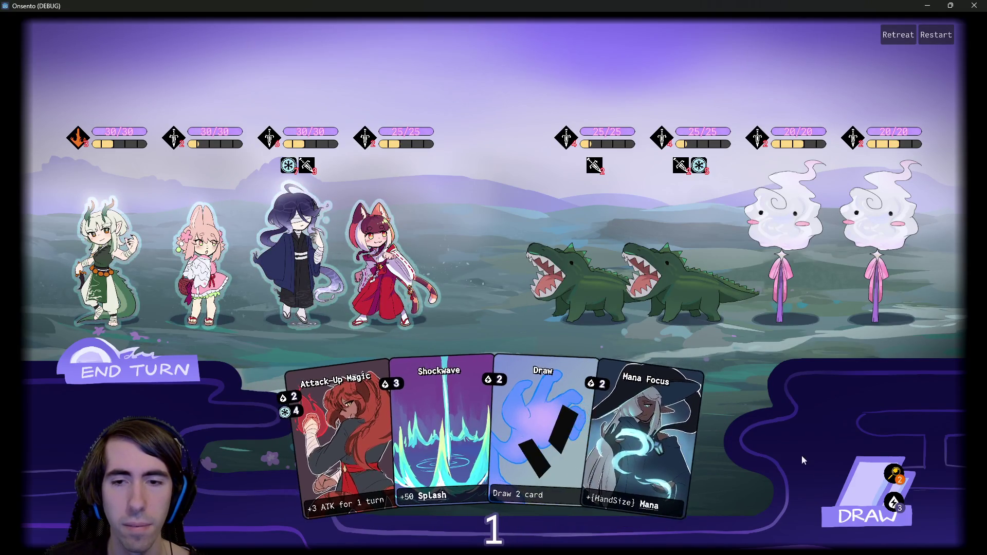
left_click(295, 257)
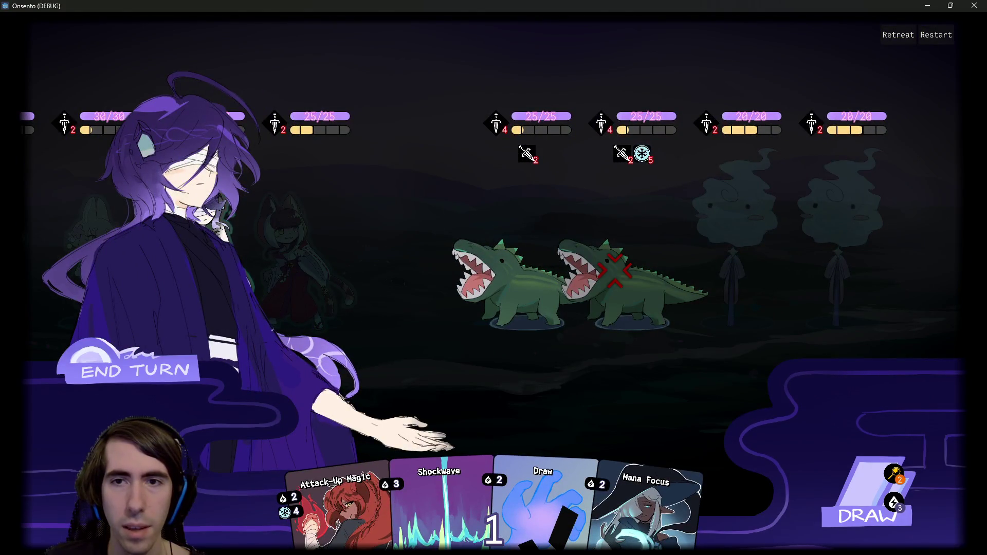
left_click(519, 270)
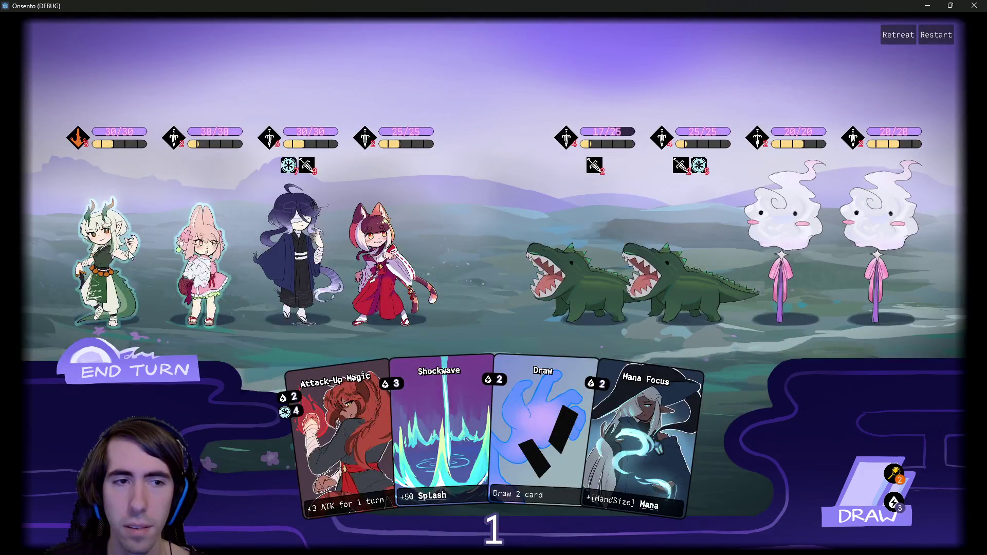
left_click(131, 255)
left_click(130, 255)
left_click(130, 256)
left_click(491, 296)
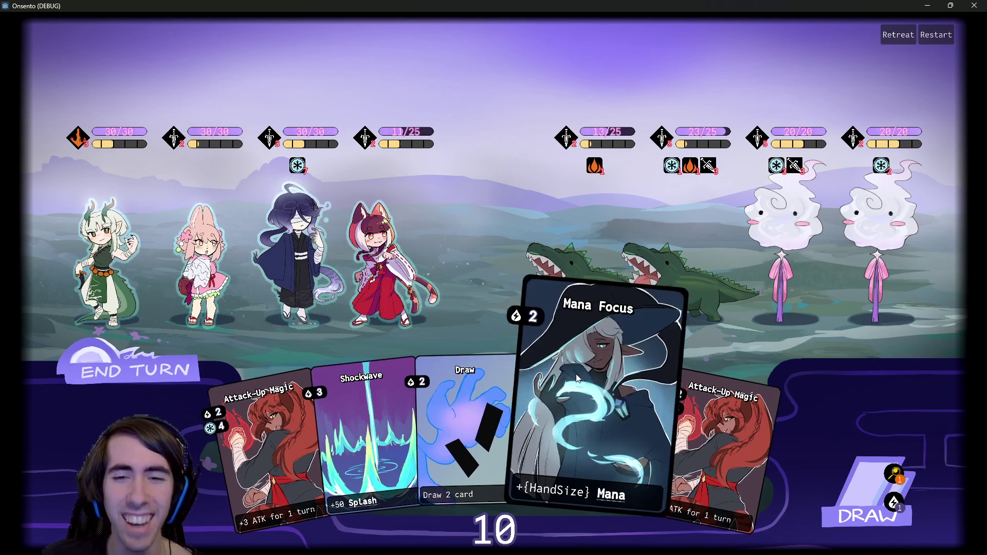
Step: Stack Mana Focus and three attack buffs on the dark-haired mage, then cast Shockwave at the crocodiles
left_click(868, 496)
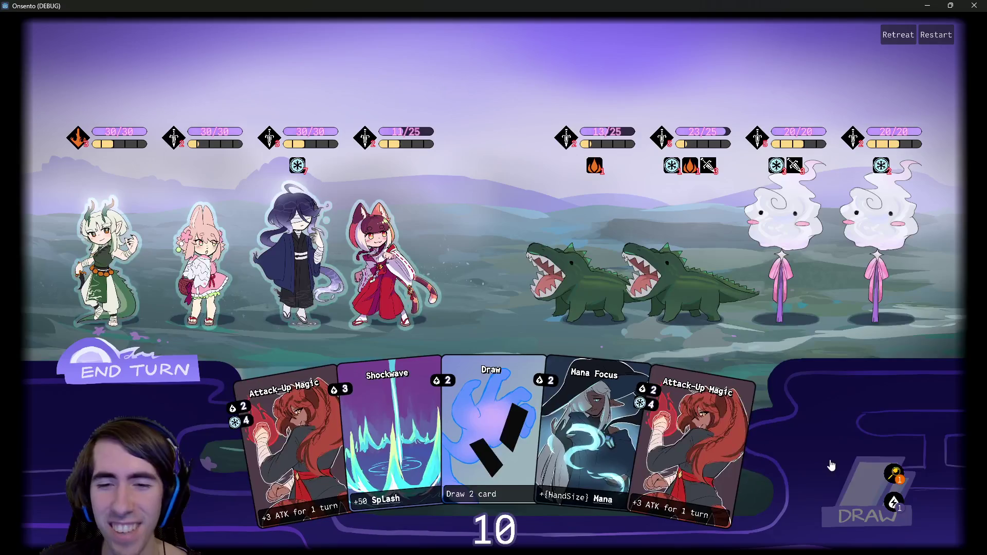
left_click(315, 273)
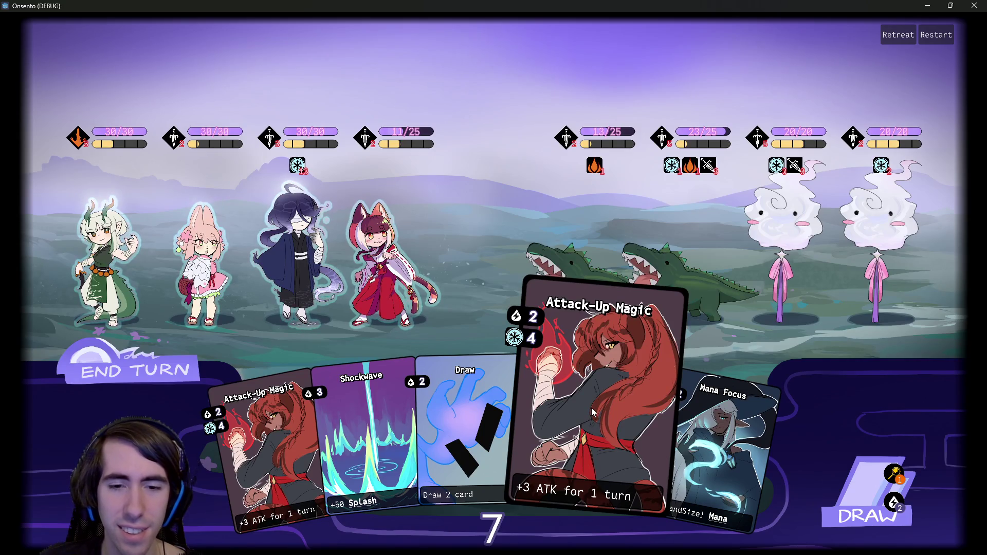
left_click_drag(592, 411, 312, 268)
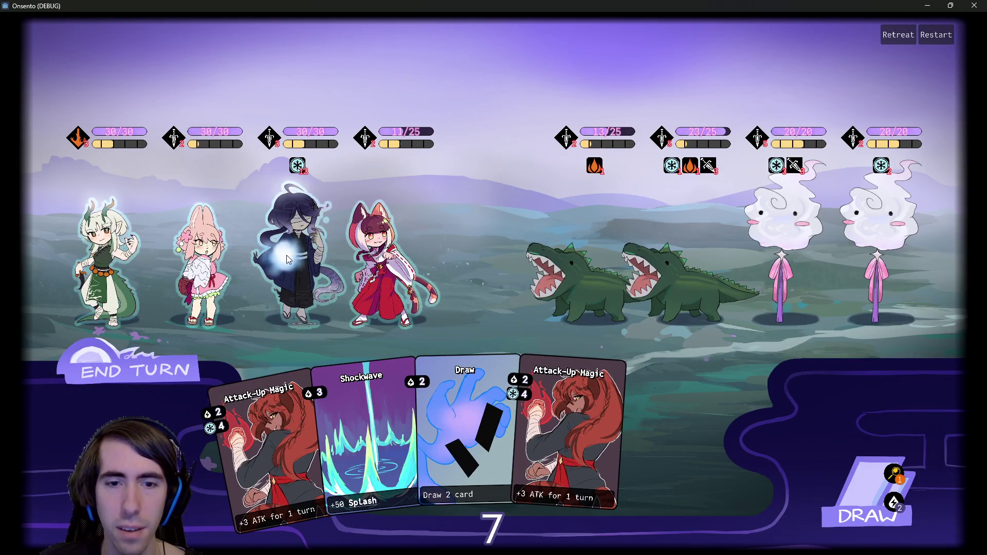
left_click_drag(551, 387, 298, 319)
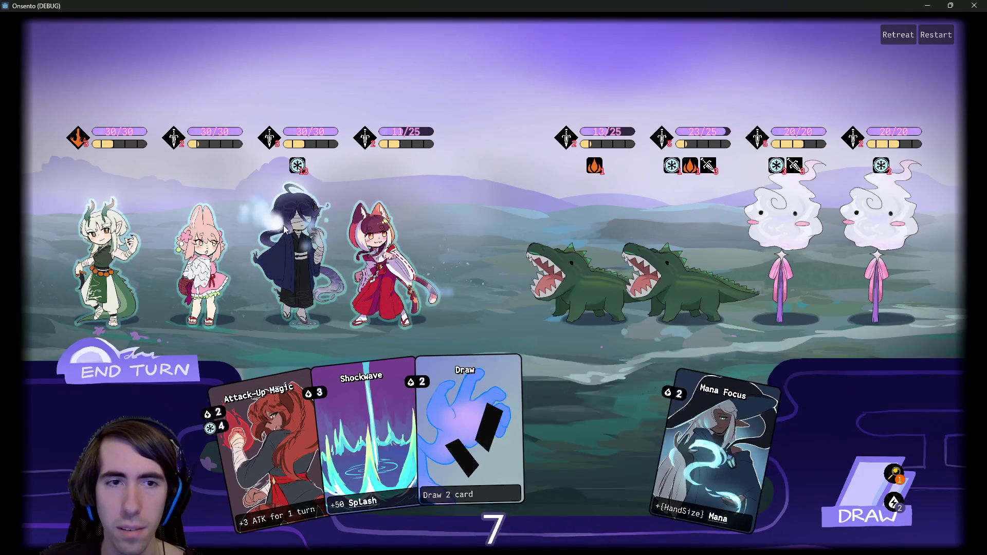
left_click_drag(299, 391, 298, 268)
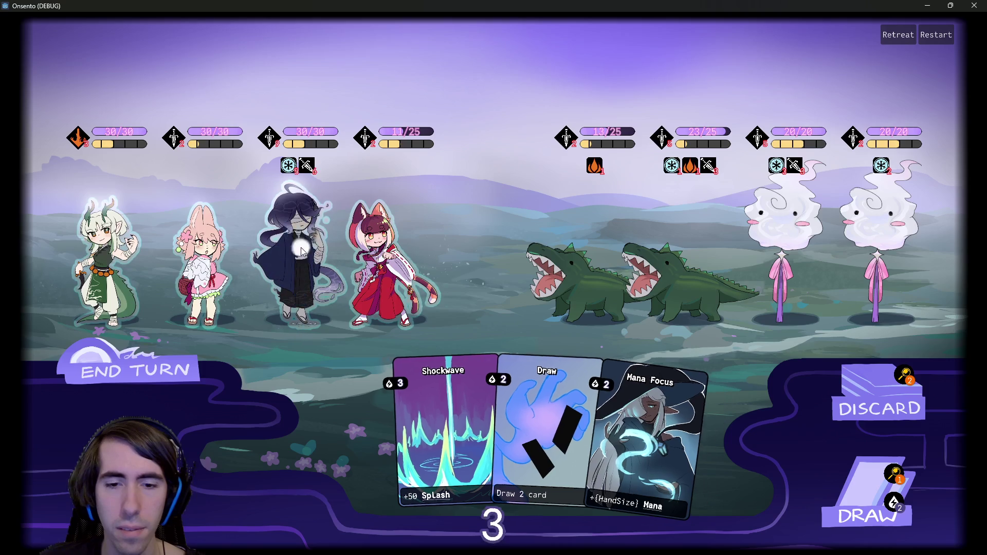
left_click_drag(391, 434, 298, 257)
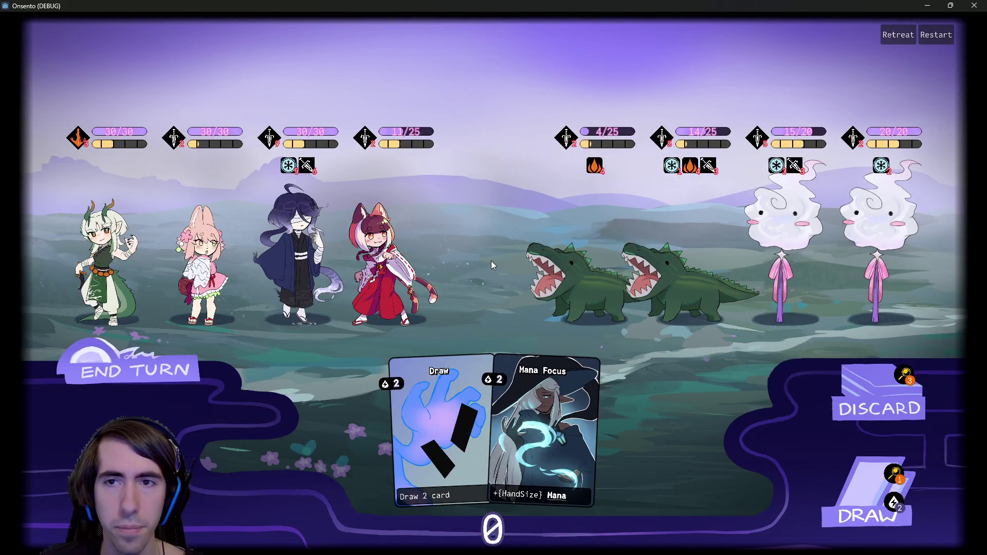
Step: Draw a card, play the attack-up card on the third ally, and aim Shockwave at it
left_click(147, 372)
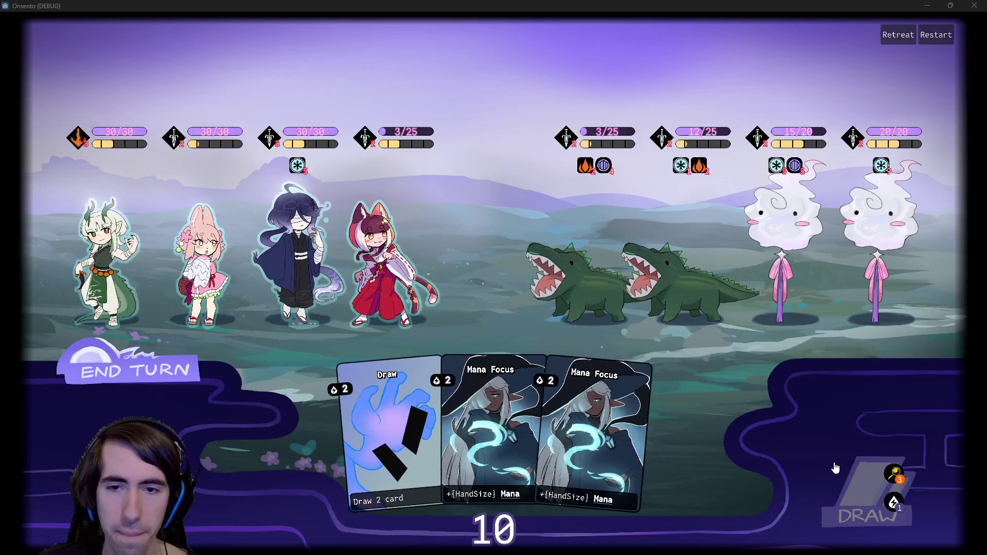
left_click(838, 471)
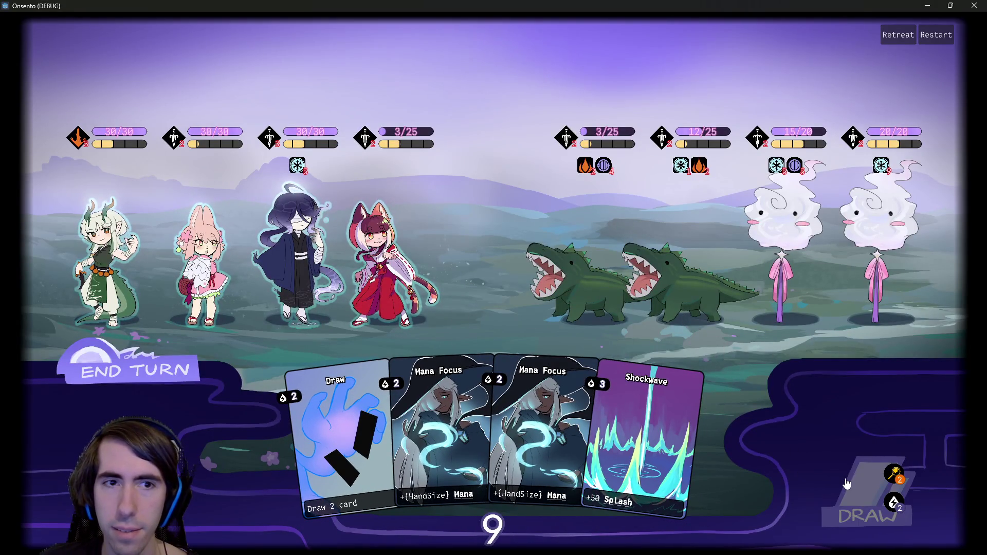
left_click(847, 484)
left_click_drag(704, 412, 296, 247)
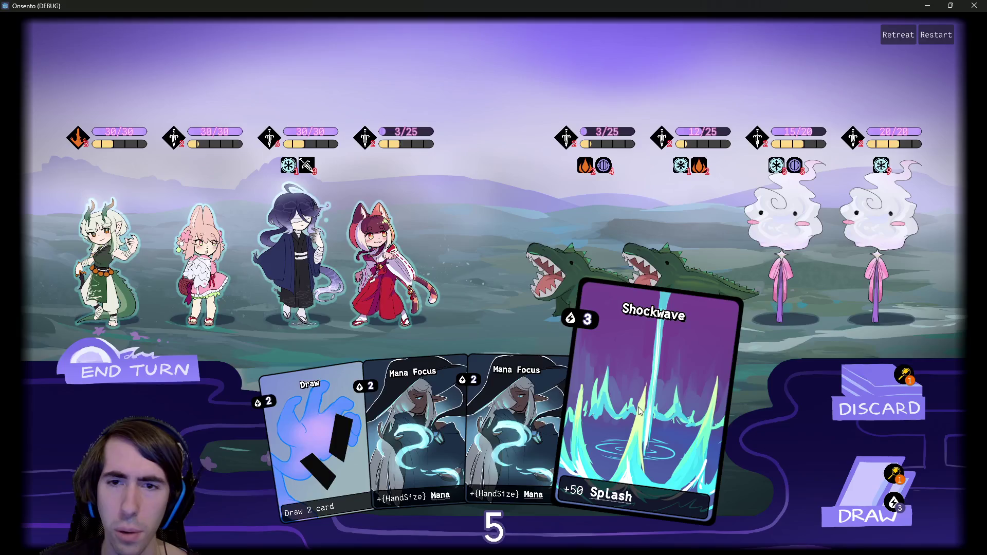
left_click_drag(640, 410, 301, 241)
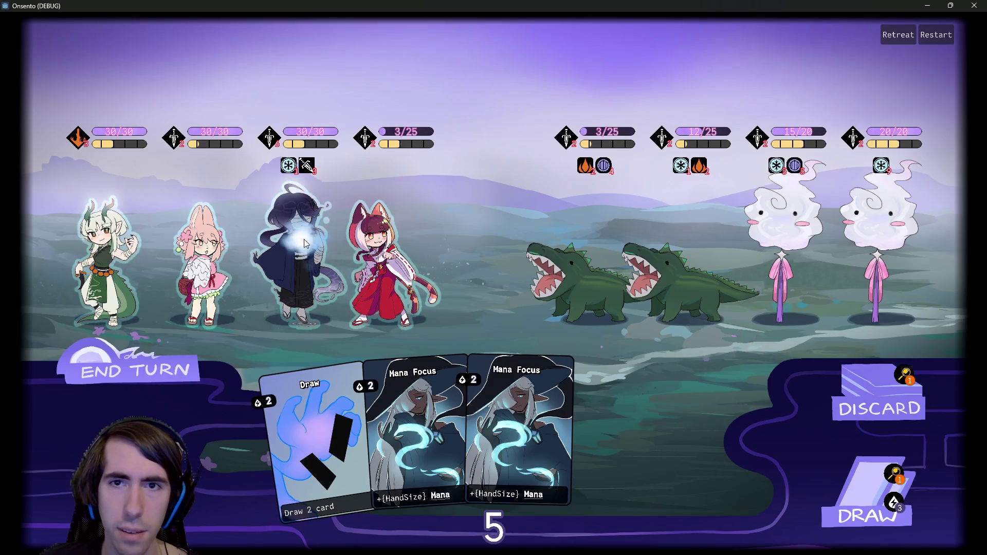
Step: Cancel the pending Shockwave card and order the allies to attack the first crocodile
right_click(452, 297)
left_click(394, 284)
left_click(170, 228)
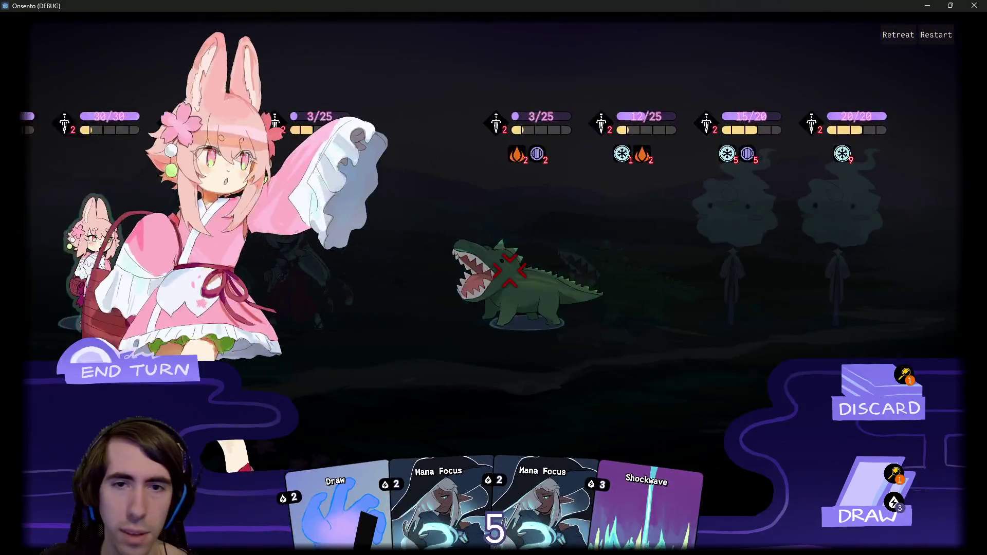
Step: Cast Shockwave on the third ally and place the earlier screenshot beside the battle
mouse_move(294, 168)
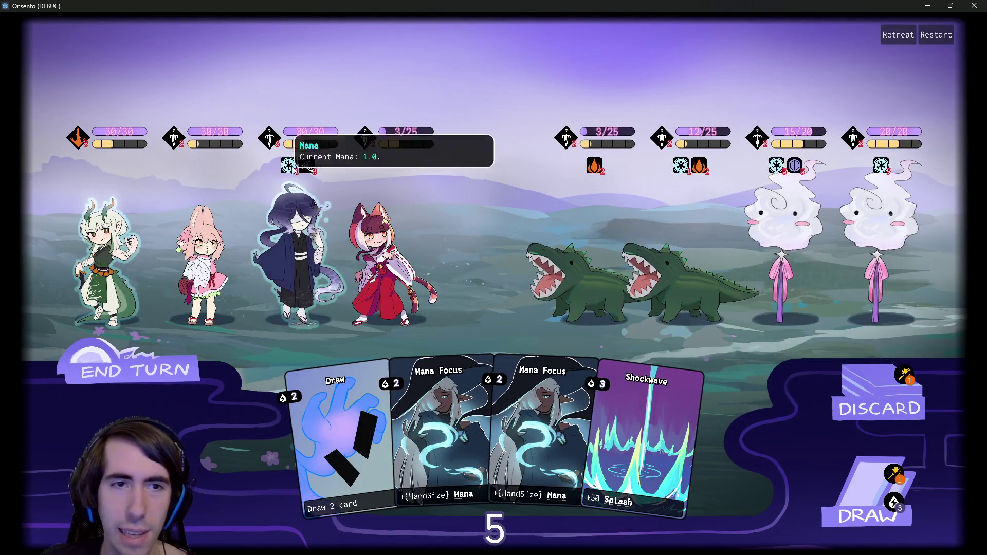
mouse_move(276, 138)
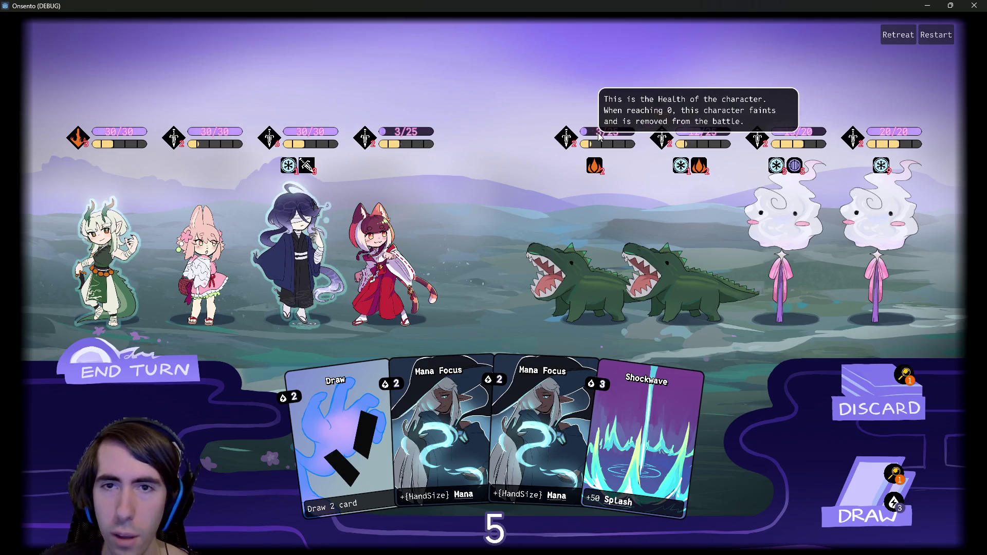
left_click_drag(680, 424, 297, 258)
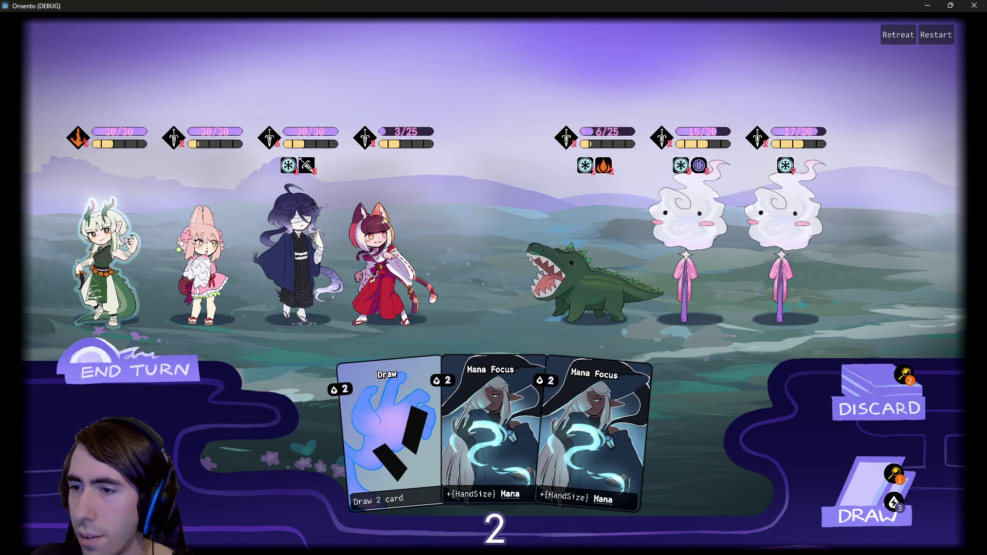
mouse_move(676, 112)
left_mouse_down()
mouse_move(416, 167)
mouse_move(448, 181)
left_mouse_up()
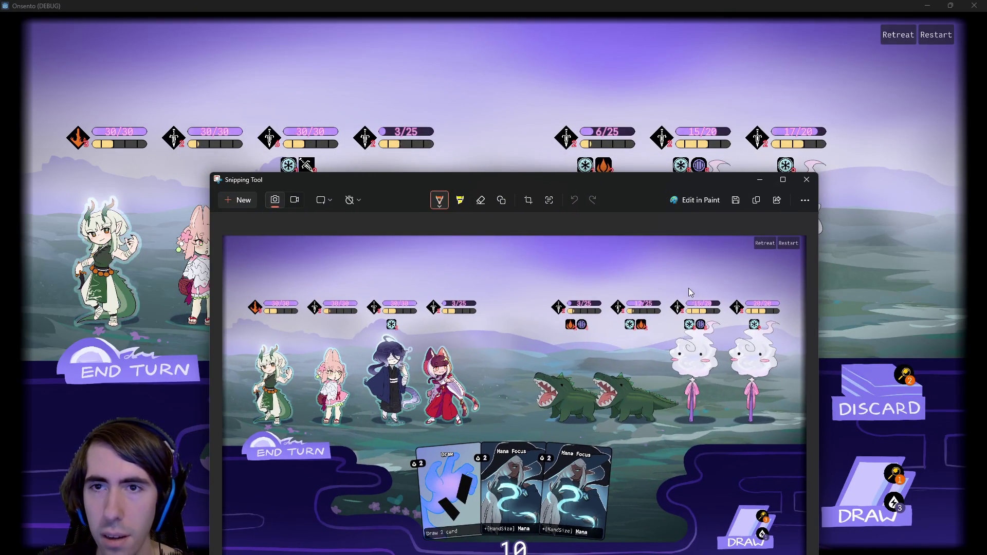
mouse_move(691, 146)
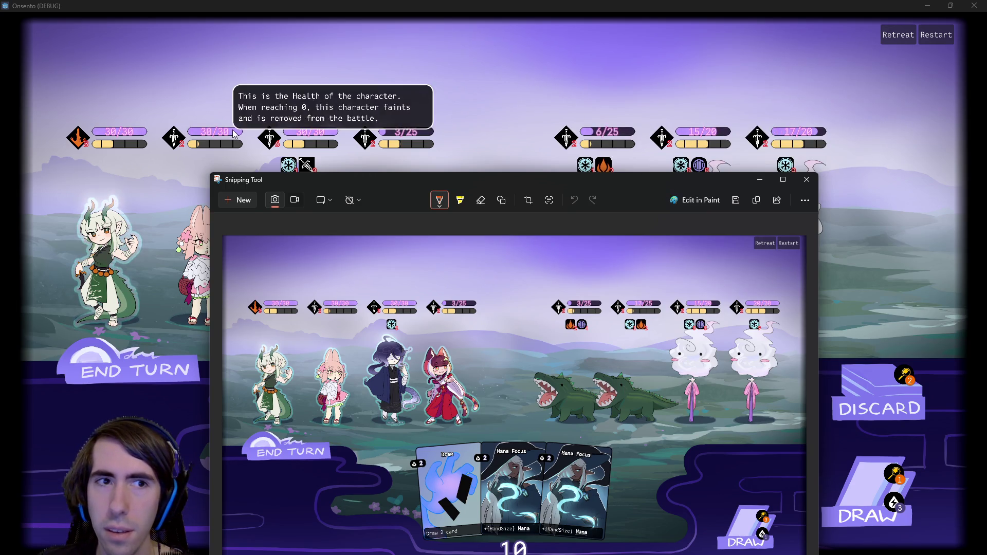
mouse_move(332, 180)
left_mouse_down()
mouse_move(483, 254)
mouse_move(485, 325)
mouse_move(459, 202)
left_mouse_up()
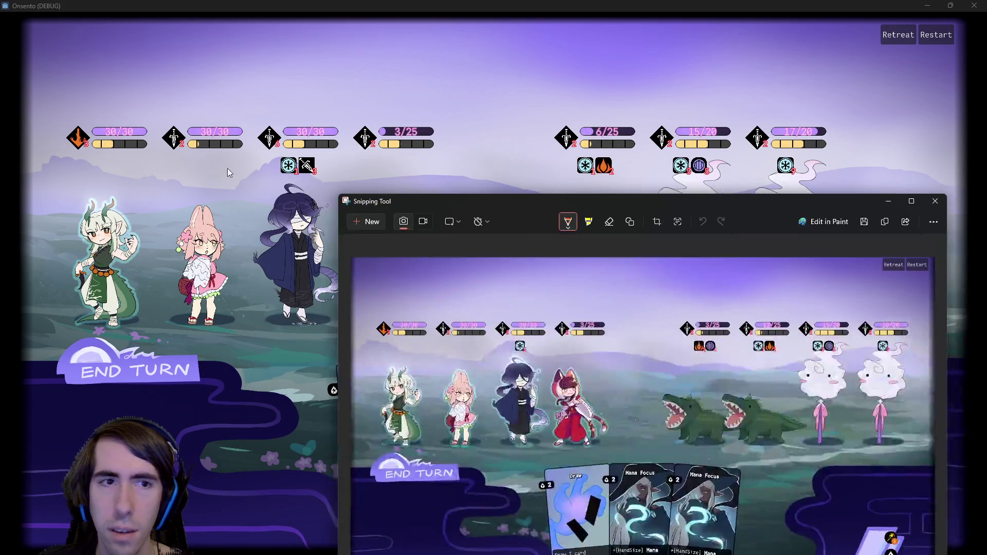
mouse_move(703, 203)
left_mouse_down()
mouse_move(602, 172)
mouse_move(561, 172)
left_mouse_up()
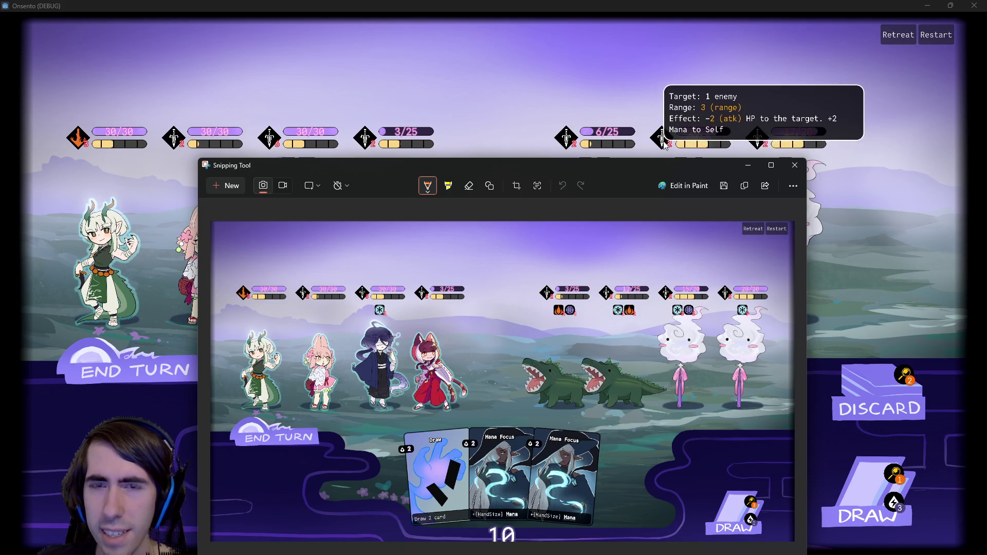
mouse_move(633, 165)
left_mouse_down()
mouse_move(593, 230)
mouse_move(599, 344)
mouse_move(597, 277)
left_mouse_up()
mouse_move(607, 172)
mouse_move(620, 134)
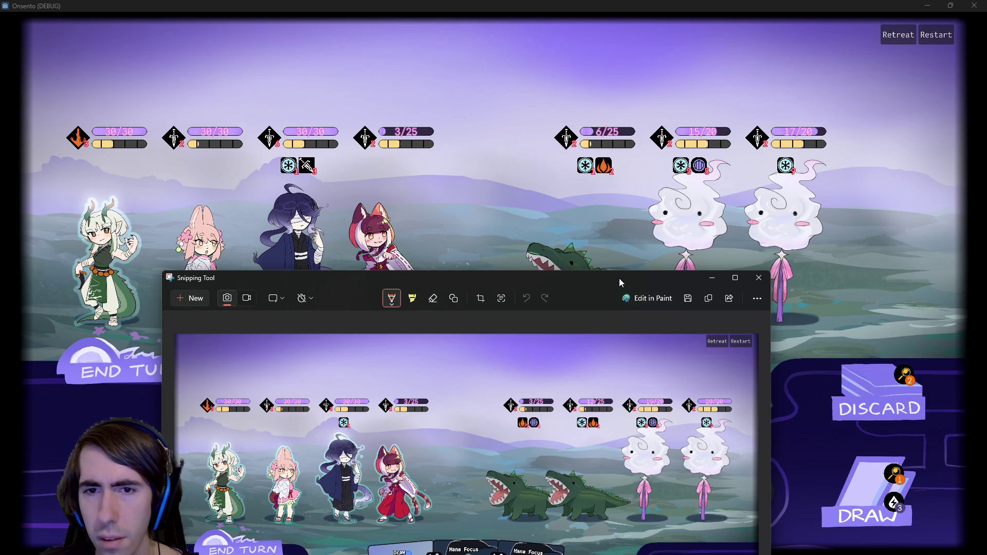
left_click_drag(620, 280, 579, 166)
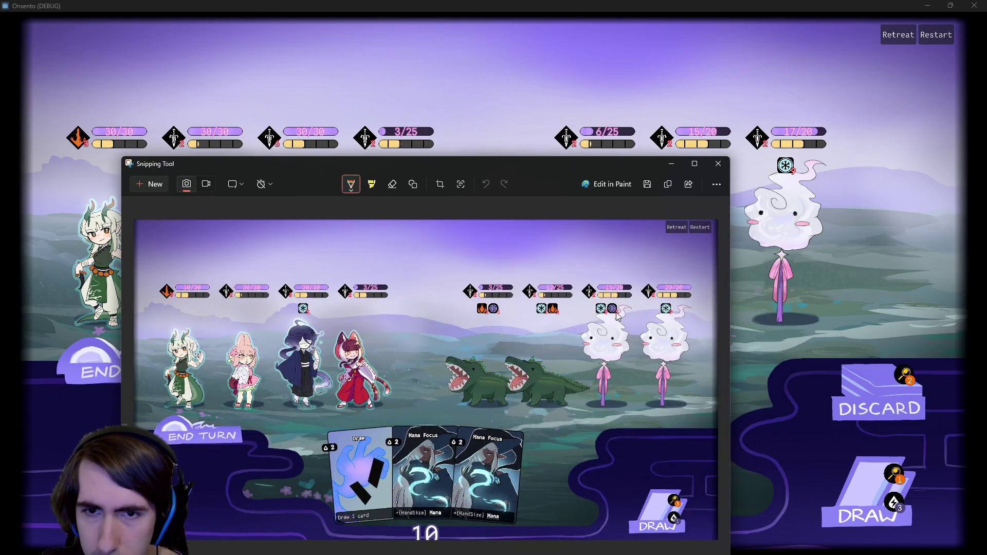
left_click_drag(639, 166, 658, 278)
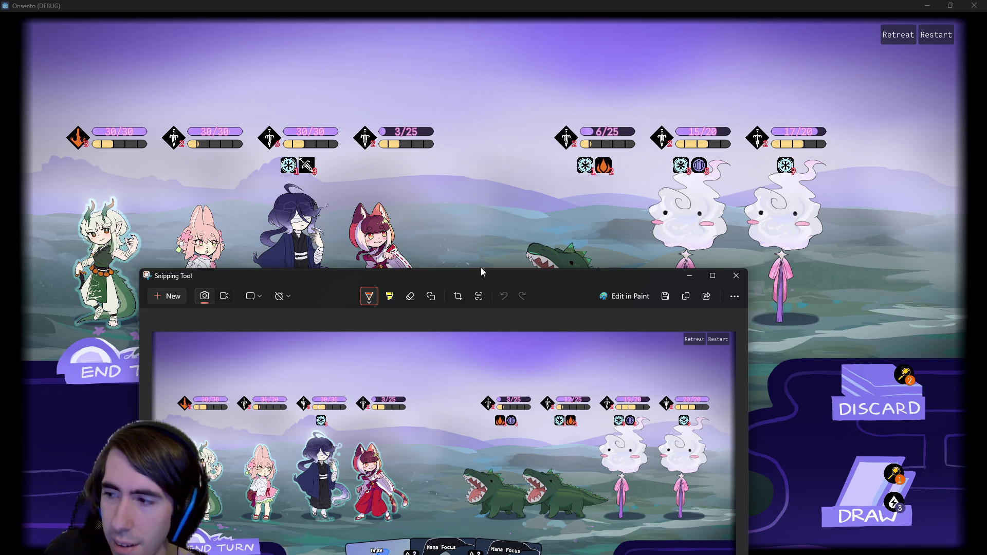
left_click(489, 260)
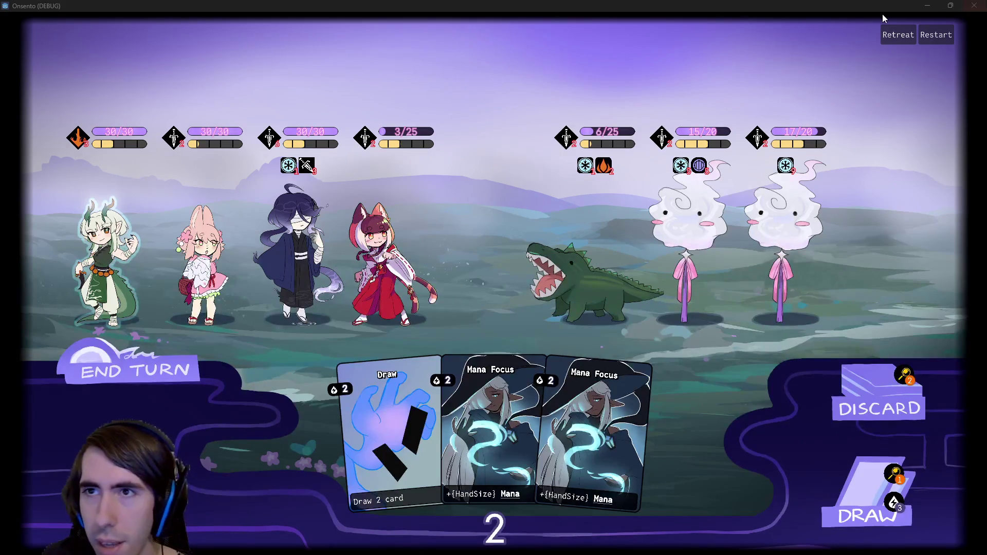
Step: Search all project files for 'Splash' and open the match on line 129
left_click(927, 5)
left_click(532, 260)
key("ctrl+shift+f")
type("Splash")
key("Return")
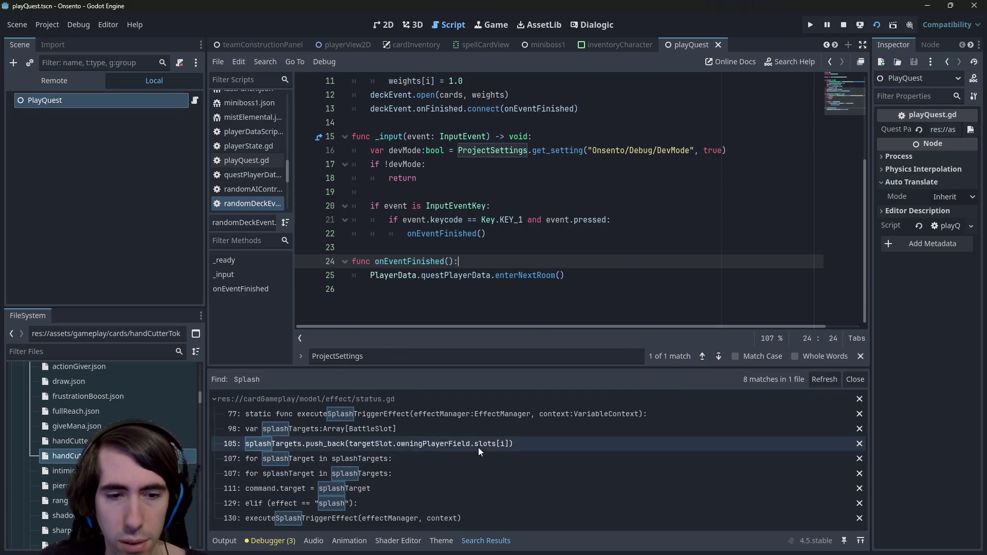
left_click(387, 503)
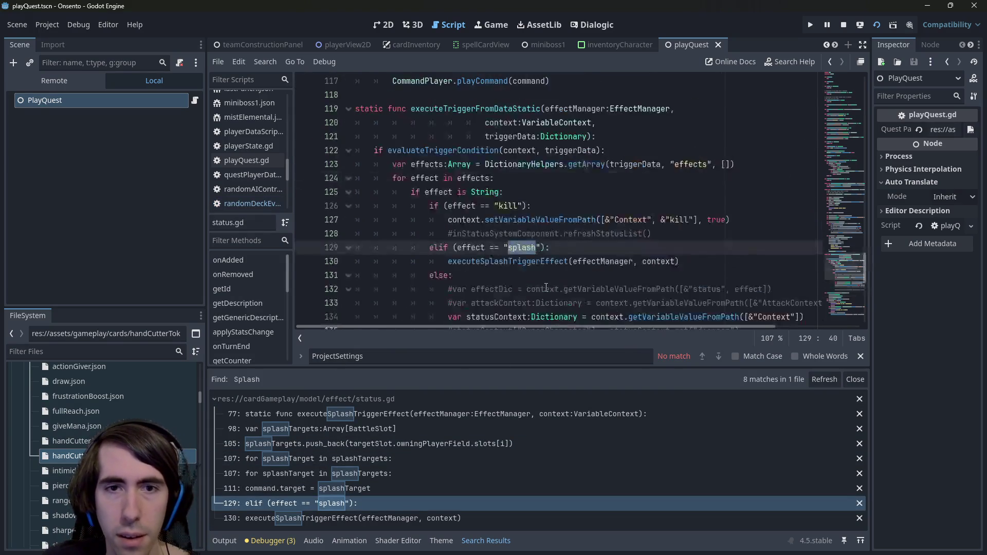
Step: Jump to executeSplashTriggerEffect, select the target-gathering code on lines 98–105, and highlight uses of slots
left_click(537, 220, "ctrl")
scroll(565, 247, "down", 10)
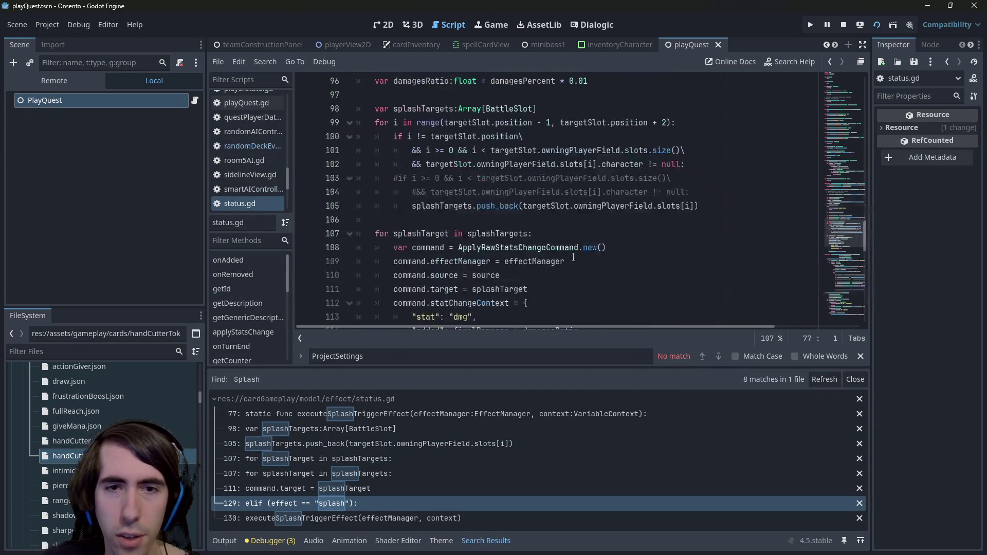
scroll(573, 257, "up", 7)
scroll(574, 257, "down", 2)
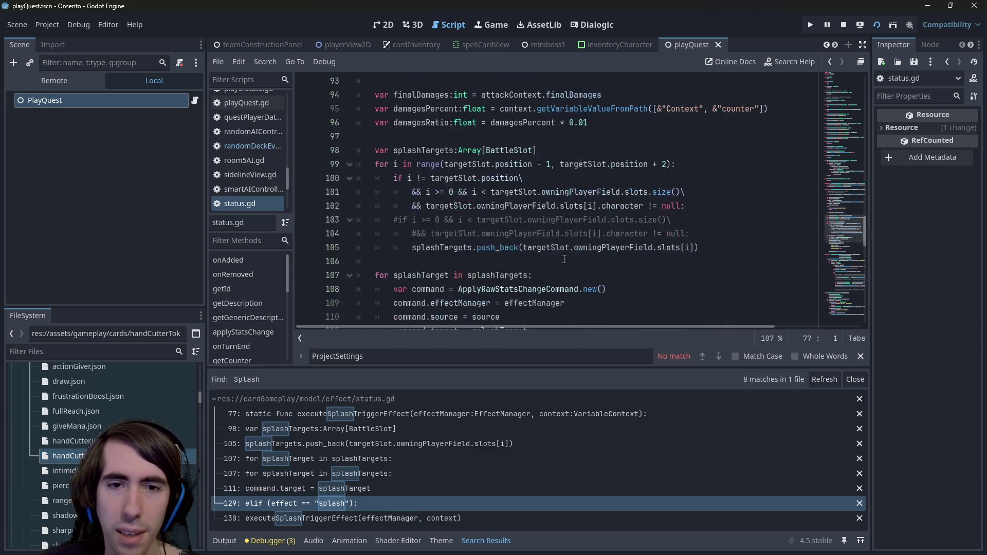
scroll(572, 259, "up", 1)
mouse_move(701, 289)
left_mouse_down()
mouse_move(360, 287)
mouse_move(334, 205)
mouse_move(313, 193)
mouse_move(356, 190)
left_mouse_up()
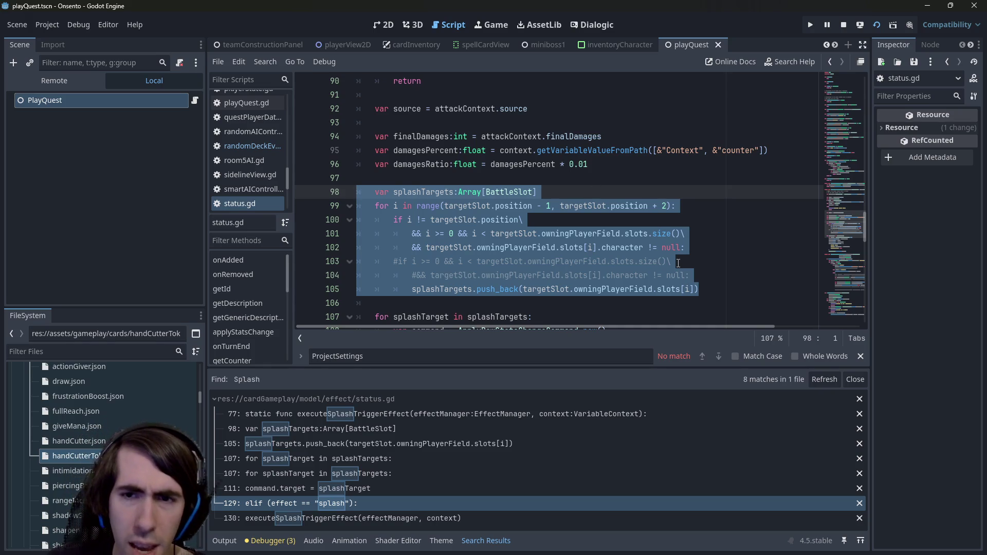
double_click(669, 286)
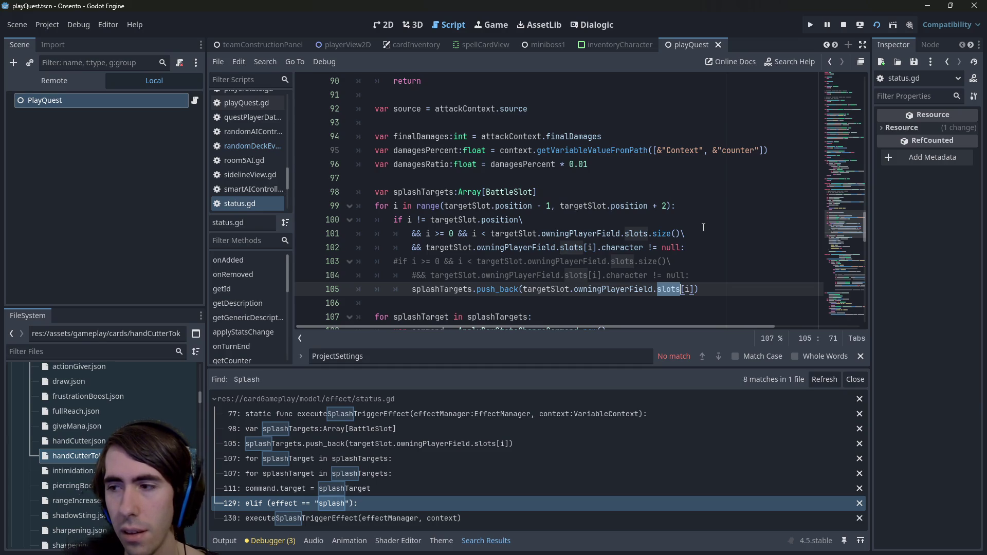
Step: Trace every use of splashTargets and splashTarget, then select the splashTargets declaration on line 98
scroll(683, 227, "down", 3)
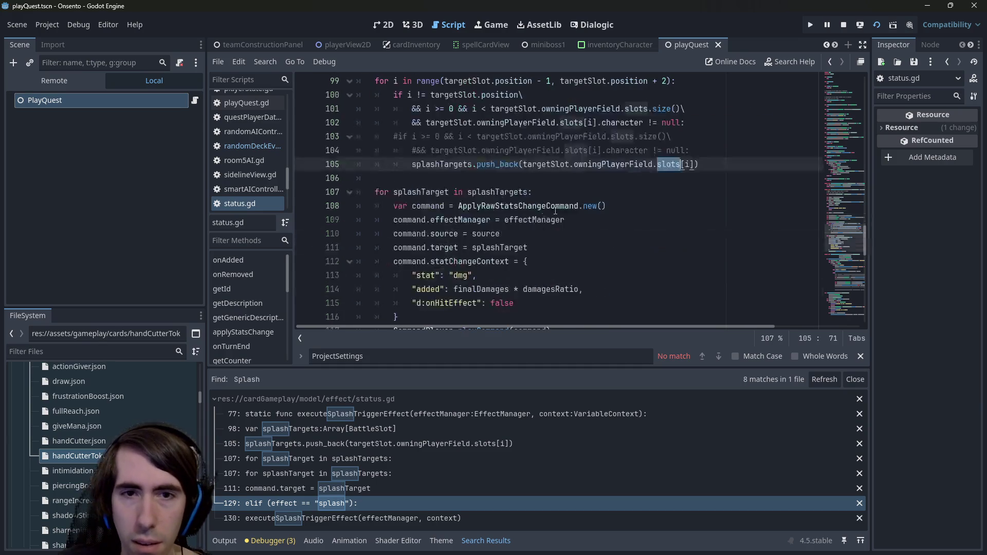
double_click(497, 191)
scroll(498, 190, "up", 1)
scroll(498, 190, "down", 1)
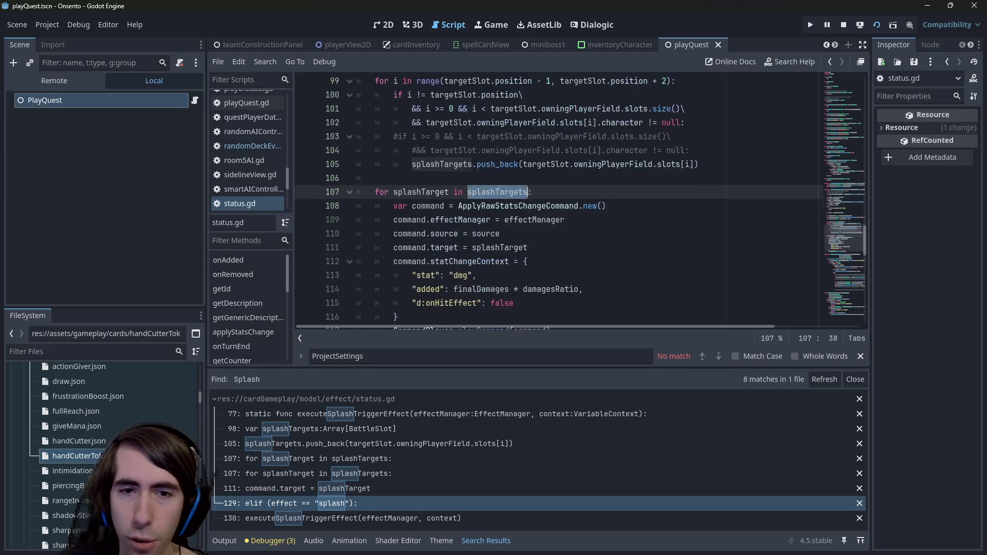
scroll(506, 181, "down", 2)
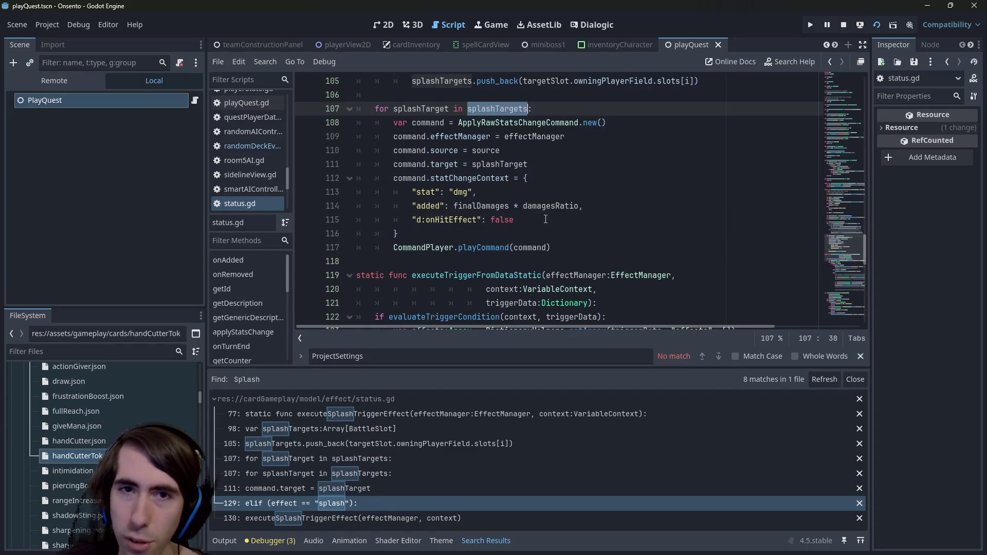
scroll(602, 196, "up", 2)
double_click(441, 195)
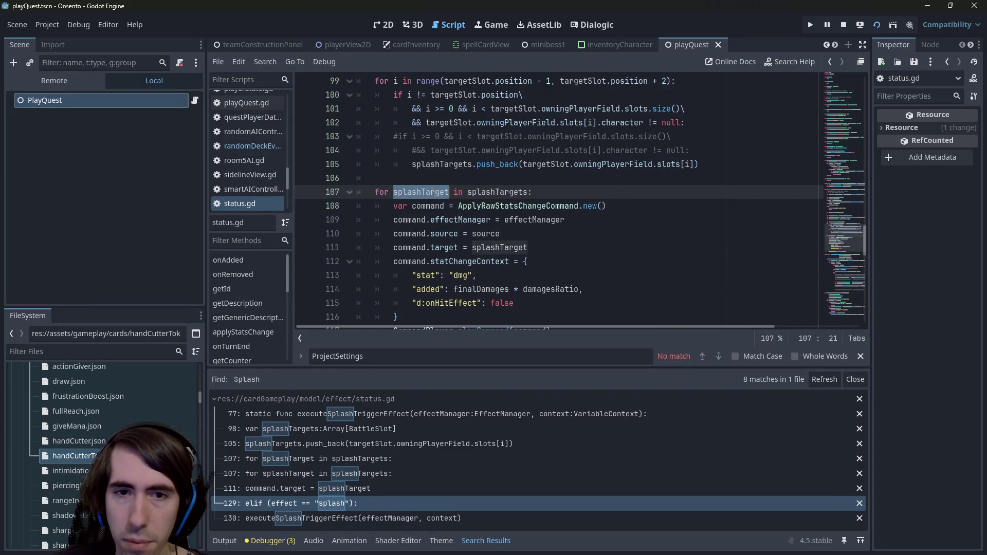
scroll(455, 216, "down", 2)
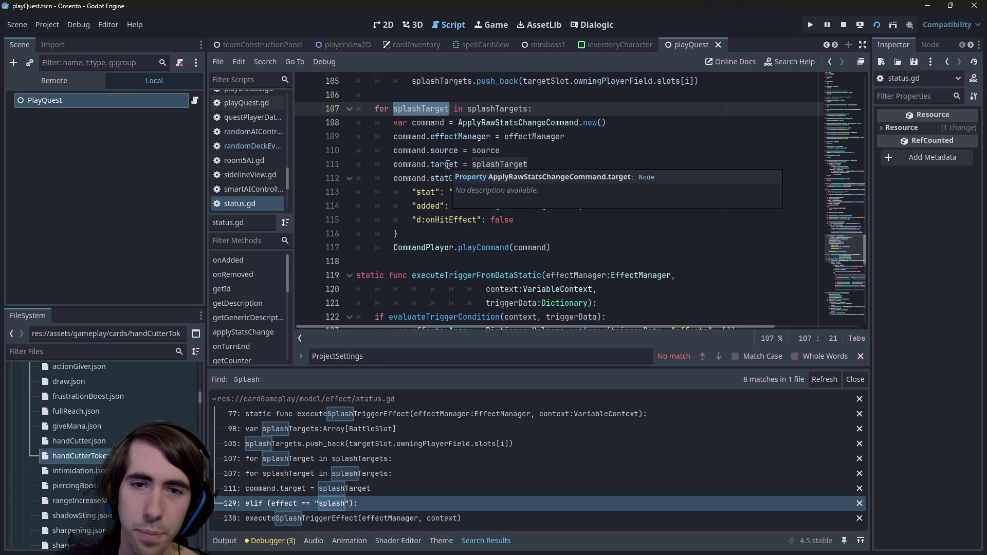
scroll(547, 181, "up", 1)
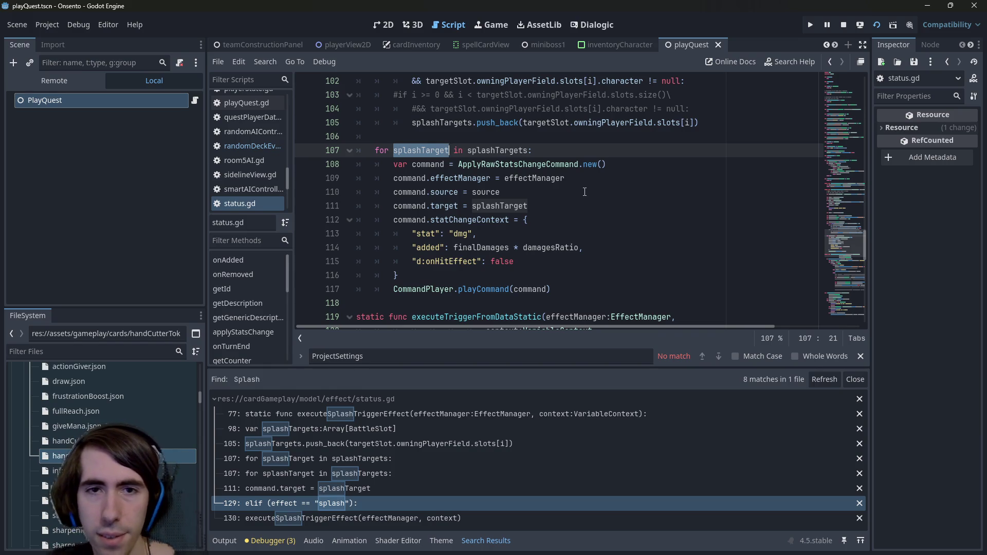
scroll(585, 192, "up", 2)
double_click(496, 234)
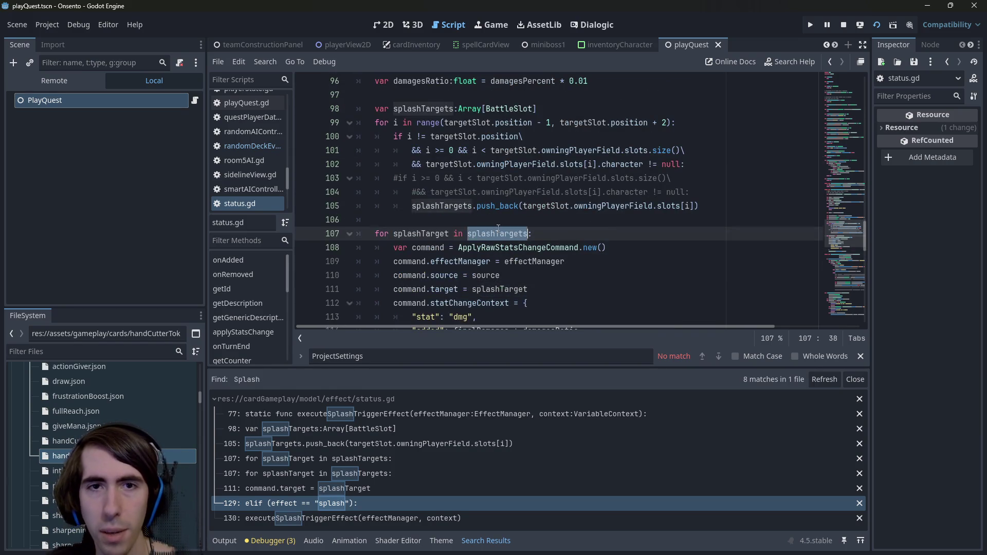
scroll(529, 143, "up", 1)
left_click_drag(536, 150, 312, 156)
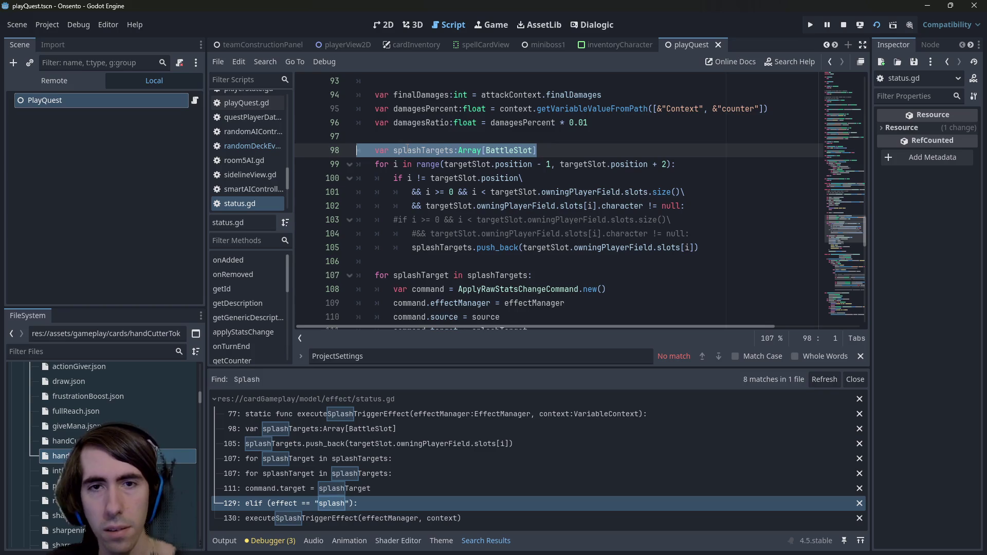
Step: Add comment lines: '# If a character dies, the ones behind move and change slots, # so targets have to be characters and not slots'
left_click(407, 149)
key("Up")
key("Return")
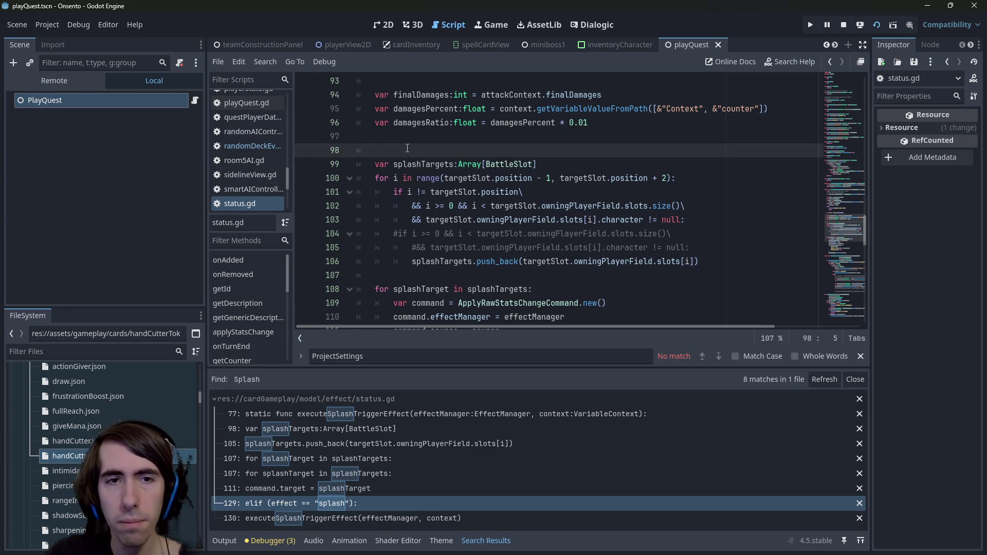
type("# If a charact")
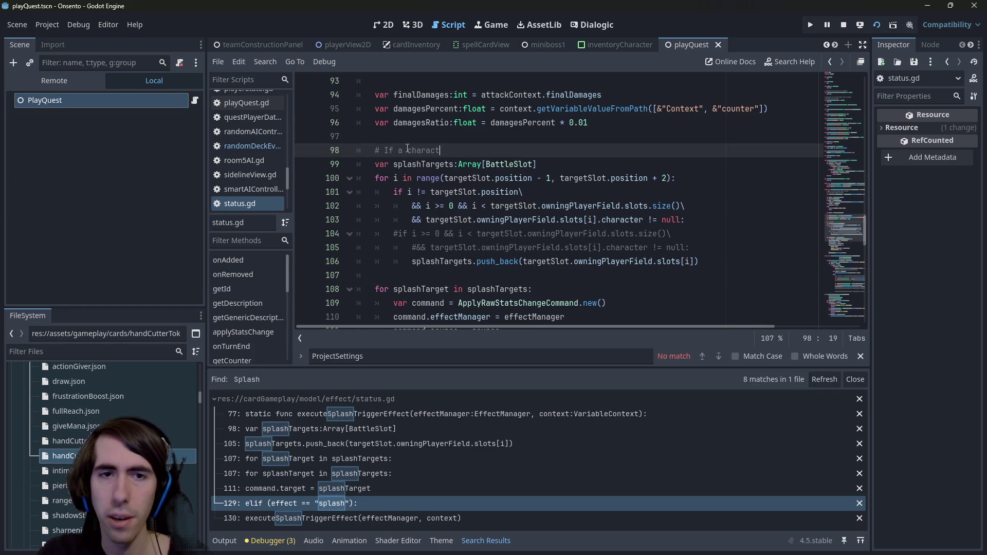
type("er dies, ")
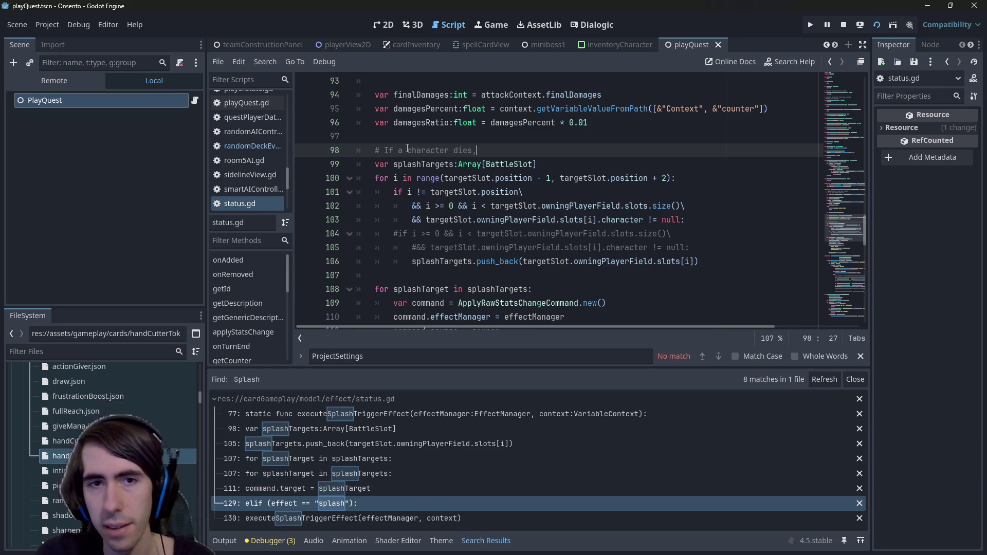
type("the on")
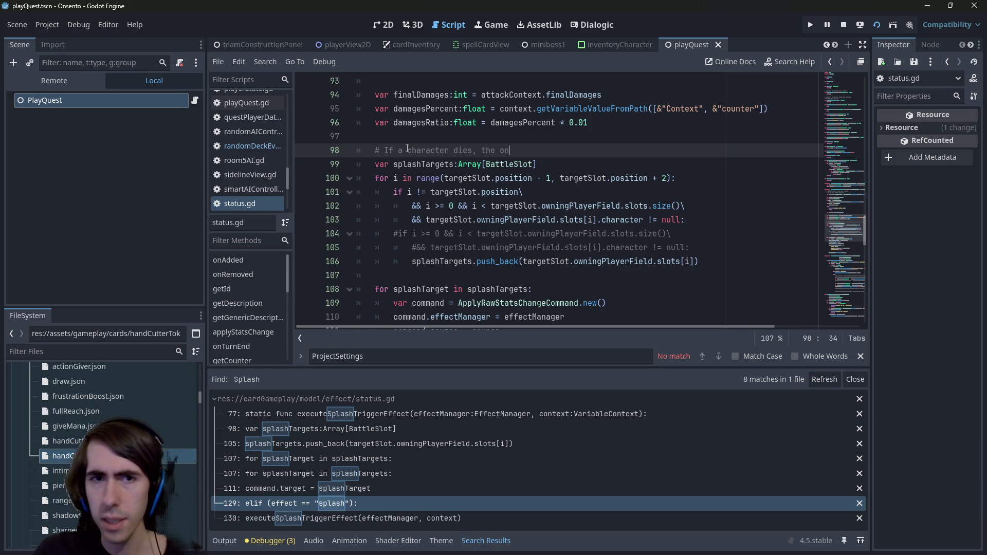
type("es behind move")
key("Return")
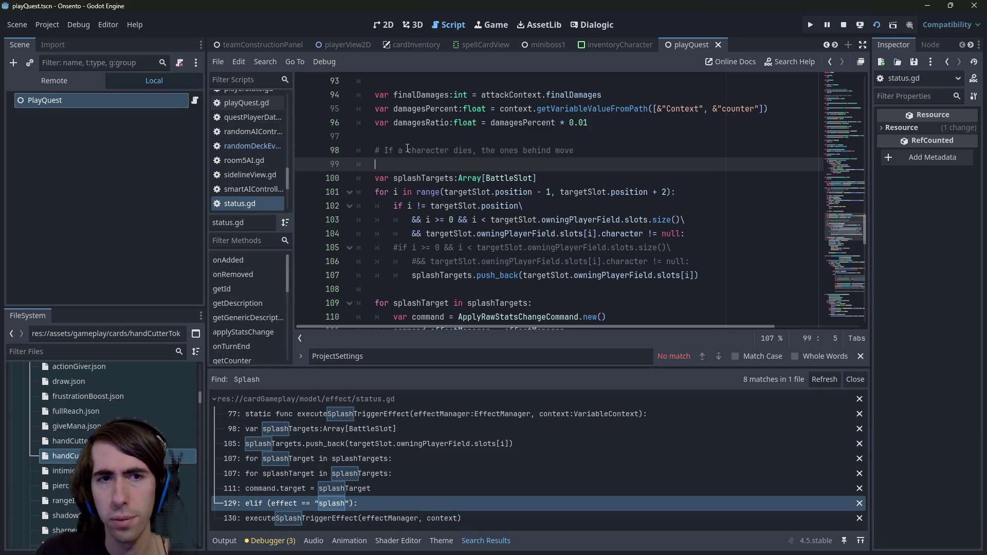
type("# so")
key("BackSpace")
key("BackSpace")
key("BackSpace")
type("and change slots,")
key("Return")
type("# sot")
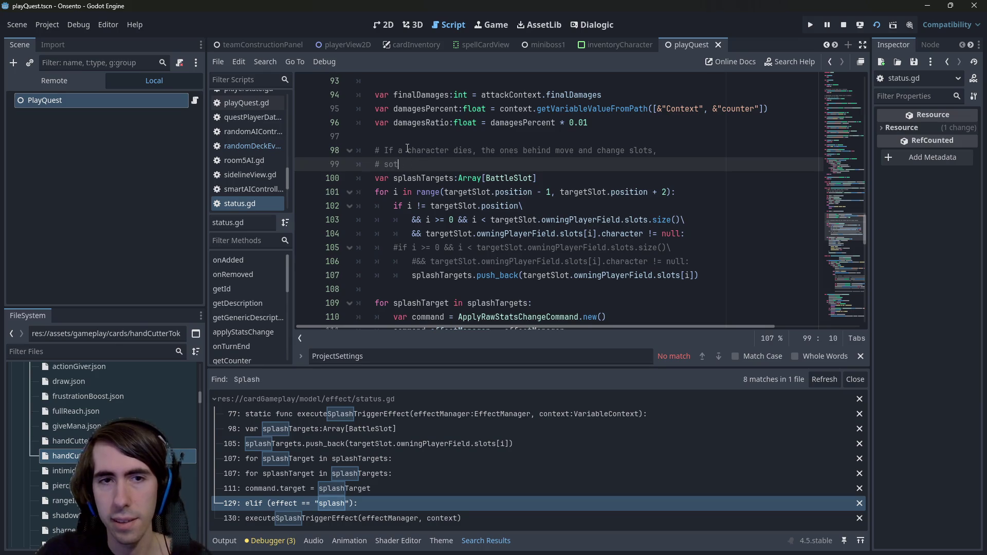
key("BackSpace")
type(" targets have to be")
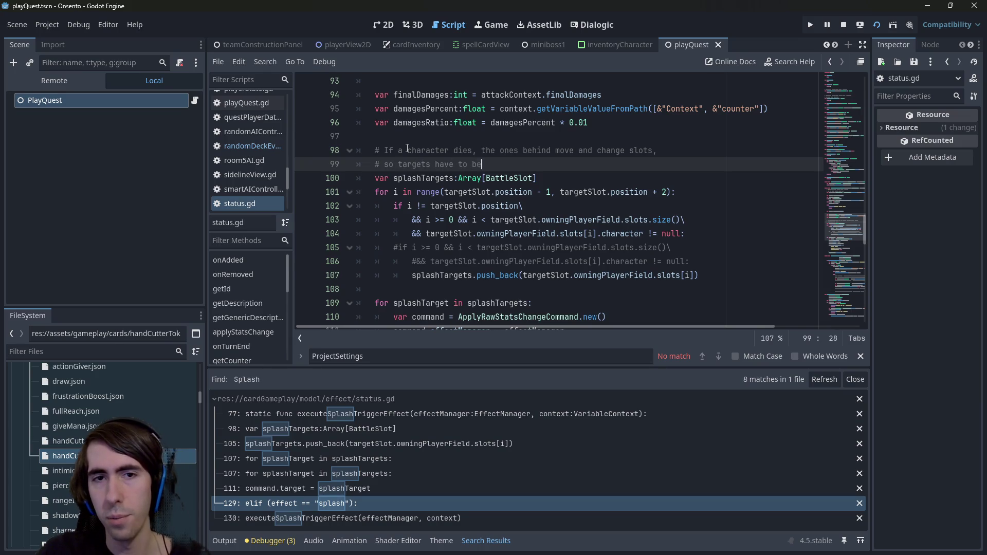
type(" characters and not slots")
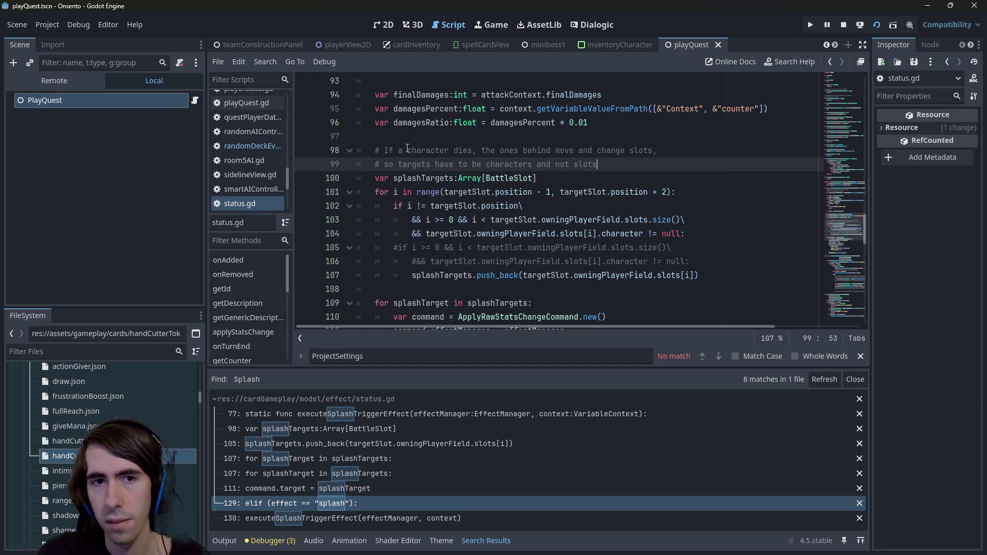
Step: Highlight splashTargets and select its BattleSlot element type for replacement
double_click(423, 178)
scroll(469, 187, "down", 1)
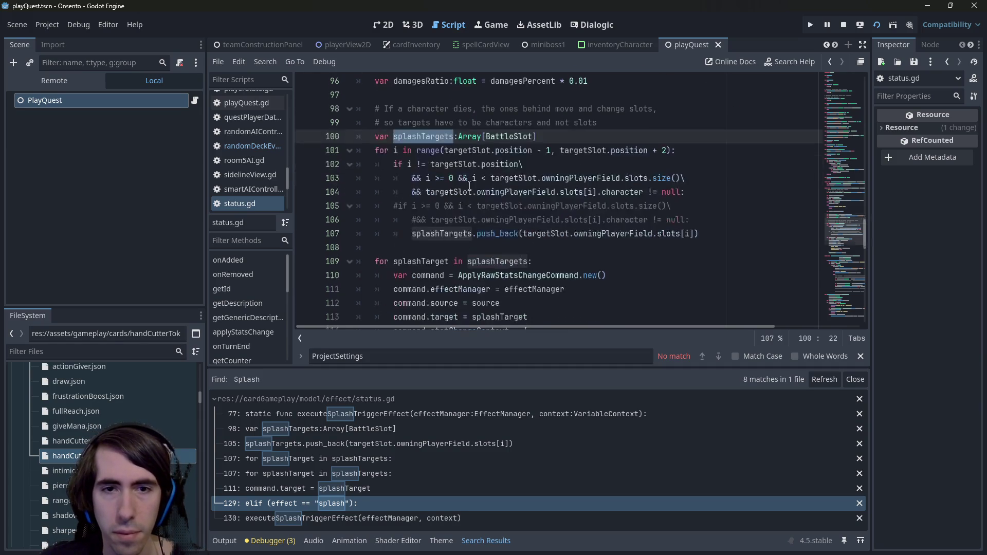
double_click(505, 137)
Step: Change the splashTargets type to Array[BattleCharacter] and review its uses
type("BattleCh")
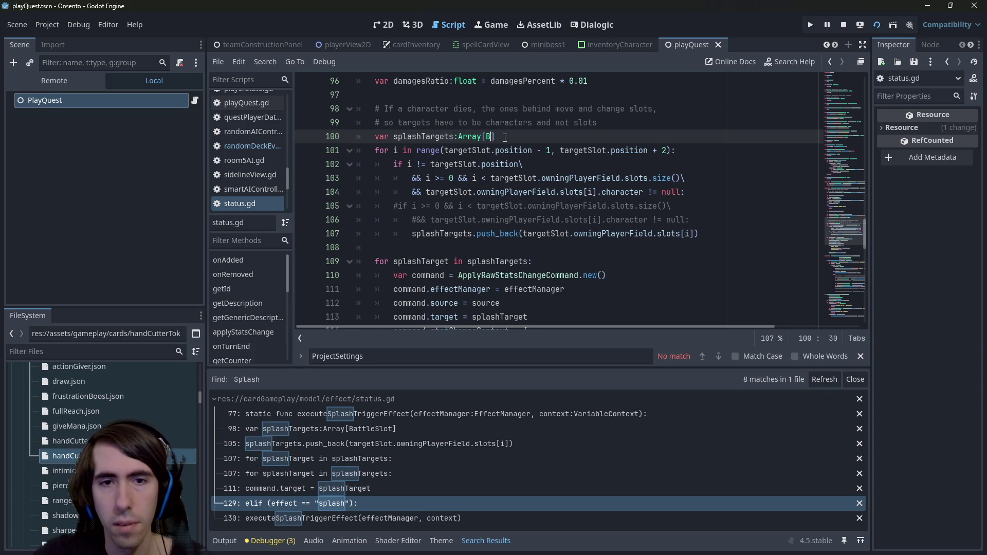
key("Return")
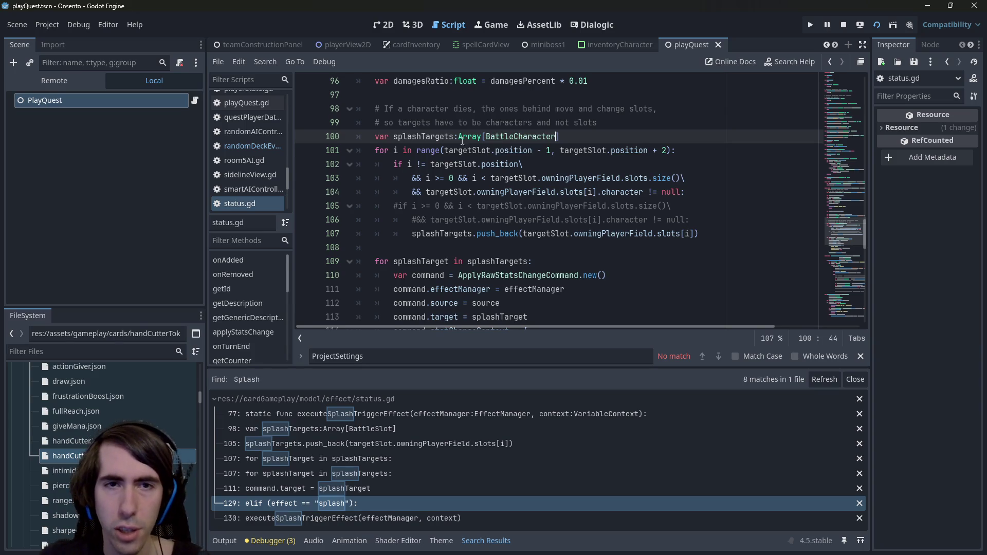
double_click(446, 137)
scroll(446, 137, "down", 2)
scroll(445, 180, "up", 2)
double_click(445, 216)
double_click(423, 136)
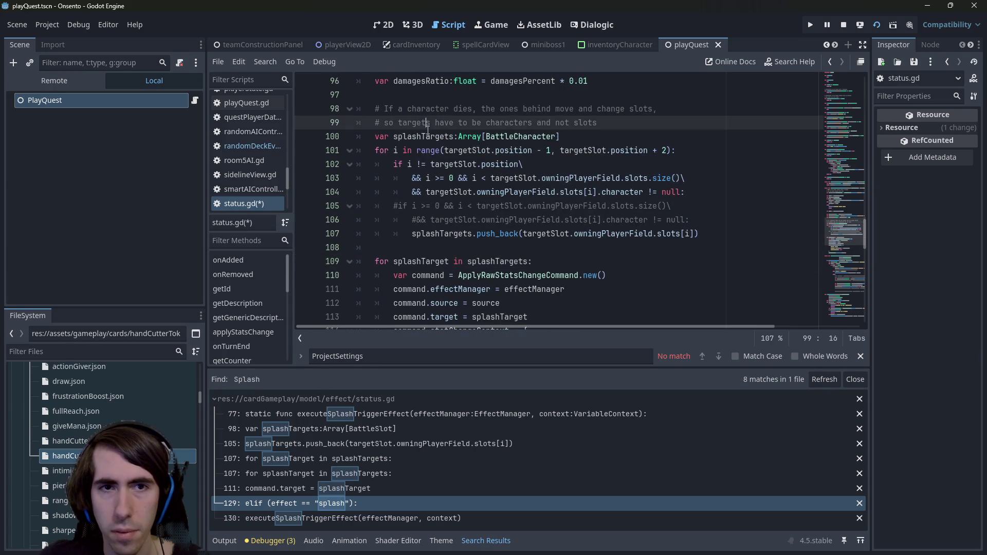
Step: Append .character to slots[i] on line 107 and start a 'var character =' line above push_back
left_click(693, 235)
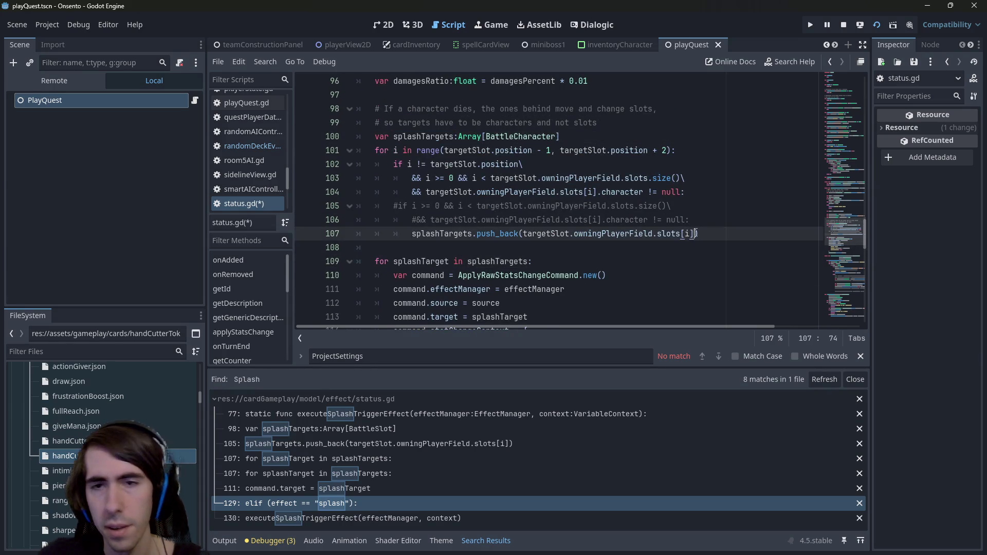
type(".bat")
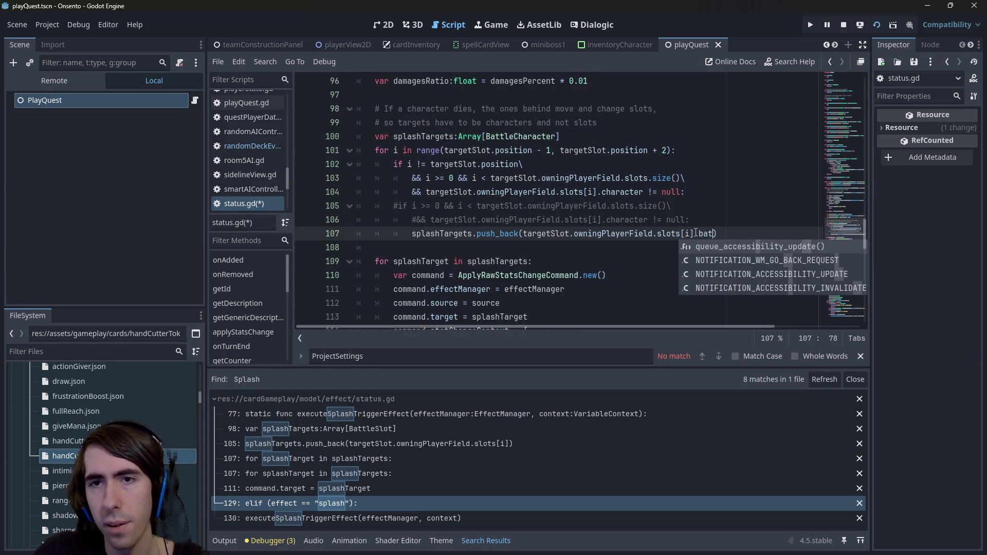
key("BackSpace")
key("BackSpace")
key("BackSpace")
type("chara")
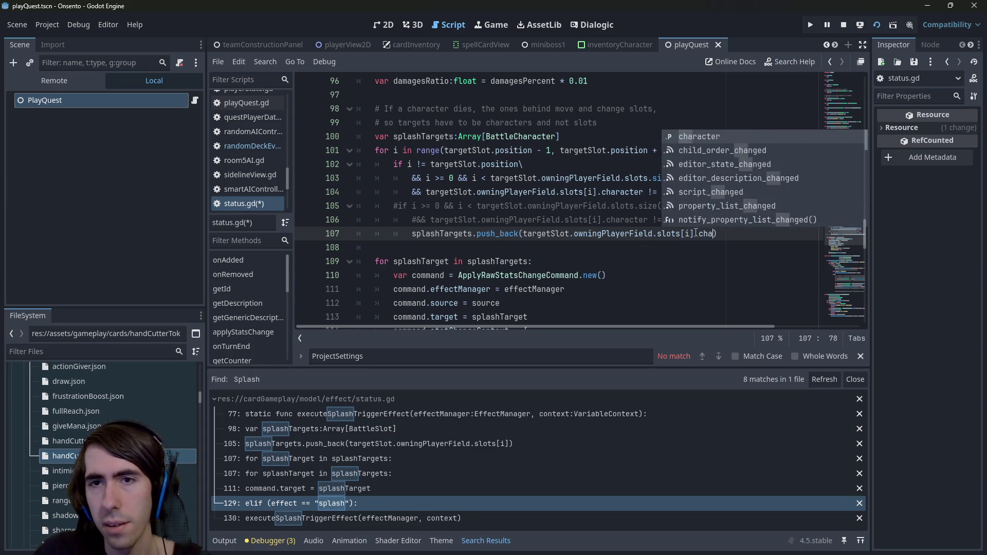
key("Return")
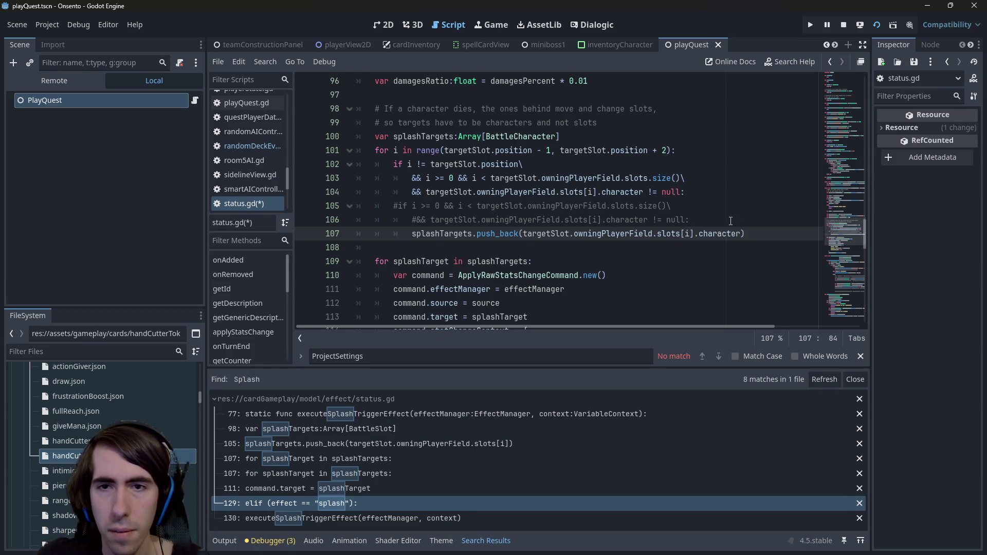
key("ctrl+shift+Return")
type("var characte")
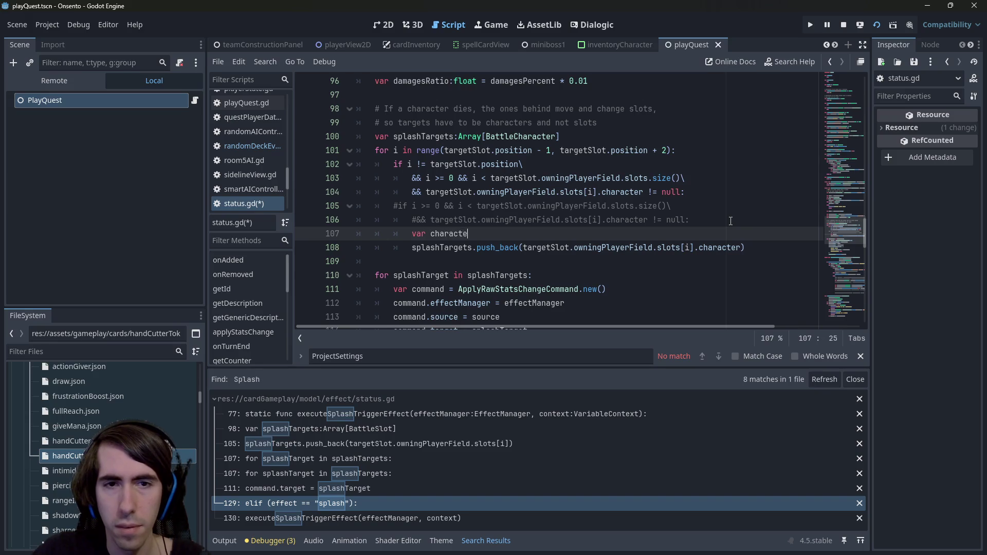
type("r =")
Step: Move slots[i].character into 'var targetCharacter:BattleCharacter' and push targetCharacter into splashTargets
key("Down")
key("ctrl+shift+Right")
key("ctrl+shift+Right")
key("ctrl+shift+Right")
key("ctrl+shift+Right")
key("ctrl+shift+Right")
key("ctrl+x")
key("Up")
key("ctrl+v")
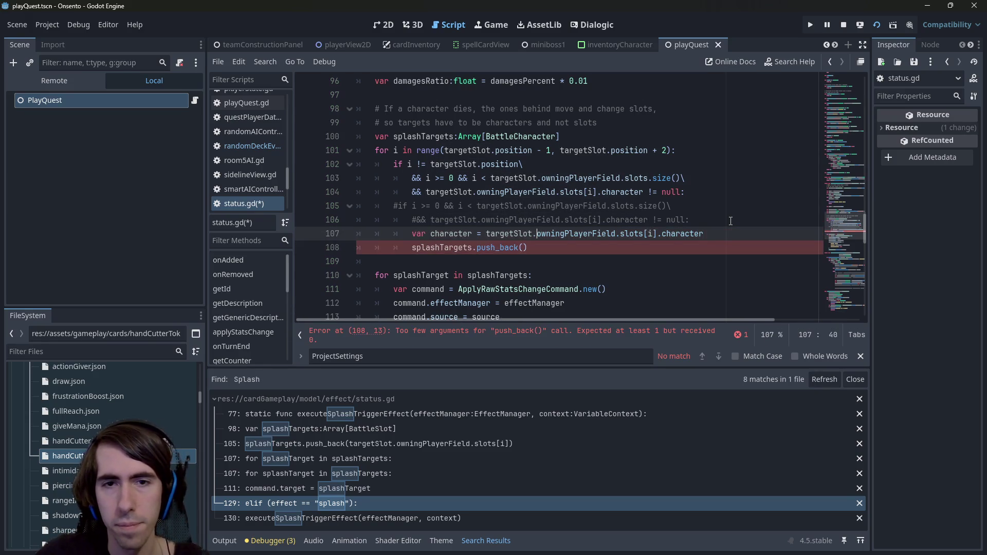
key("ctrl+shift+Left")
type("targetChara")
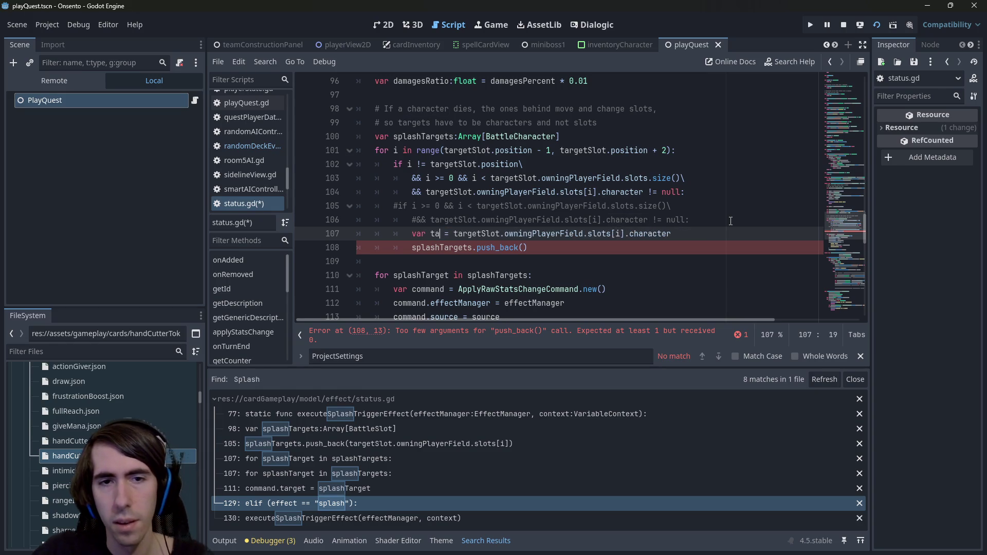
type("cter")
key("Down")
key("End")
key("Left")
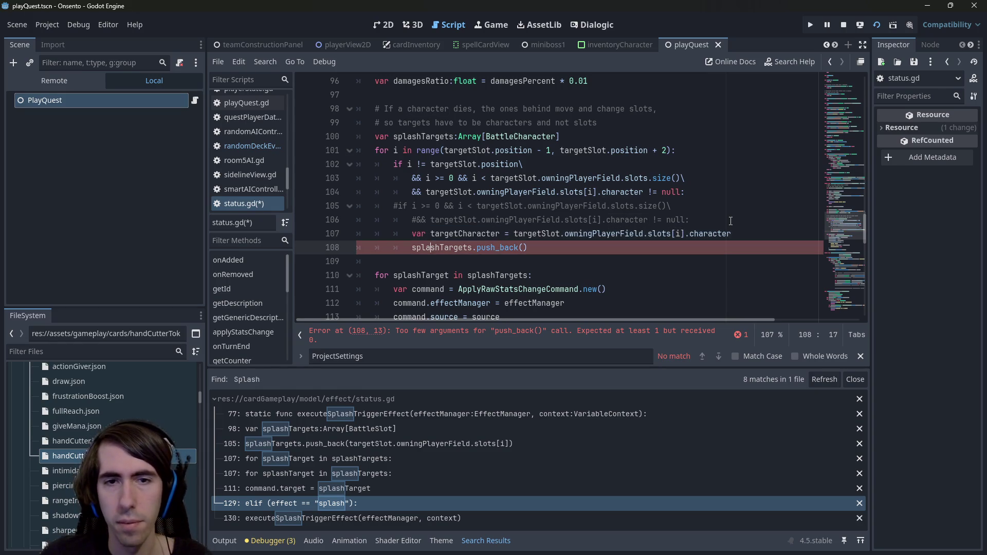
type("targetCharacter")
key("Up")
key("ctrl+Left")
key("ctrl+Left")
type(":BattleCharacter")
key("ctrl+s")
Step: Wrap the push_back in 'if targetCharacter != null:' and save status.gd
left_click(478, 233)
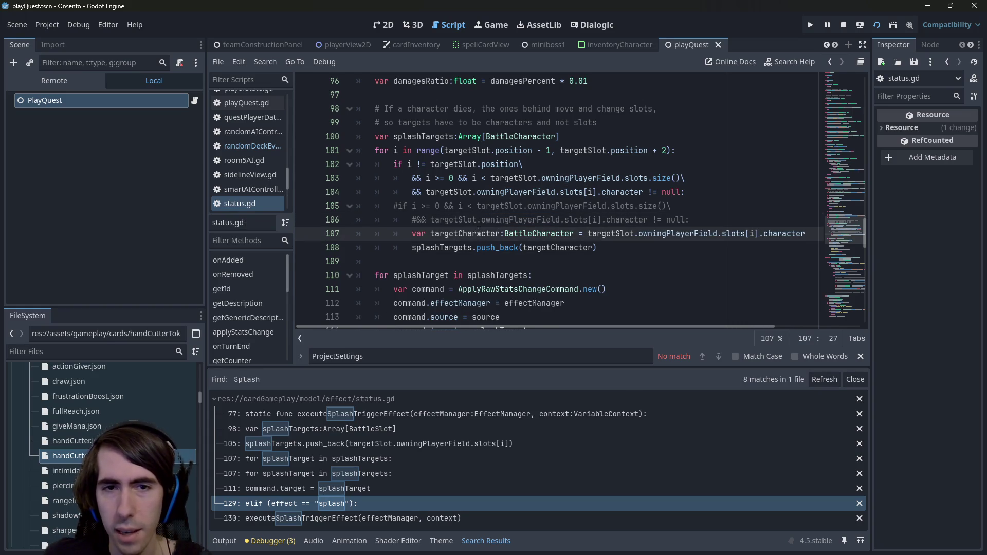
key("End")
key("Return")
type("if ")
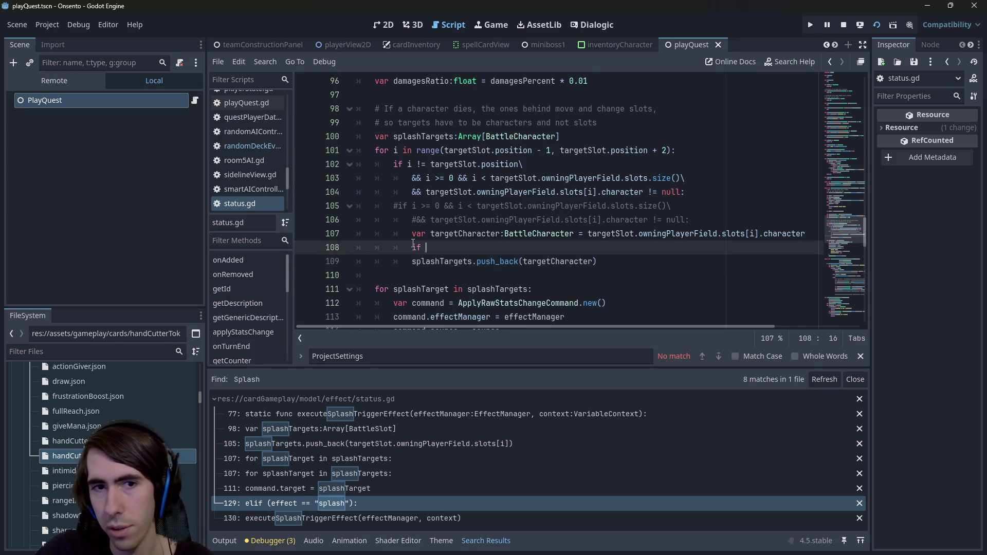
type("targetCharacter != null:")
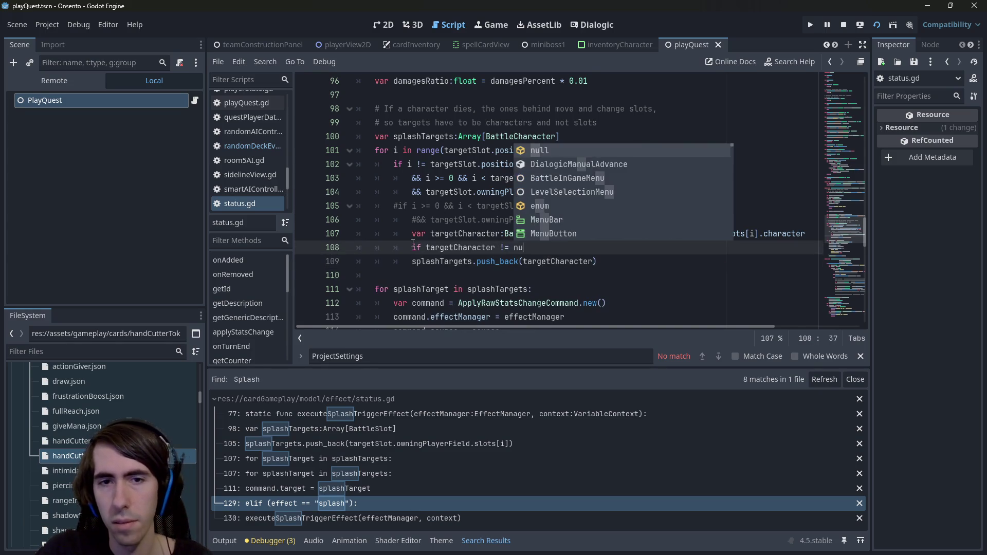
key("Down")
key("Home")
key("Home")
key("Tab")
key("ctrl+s")
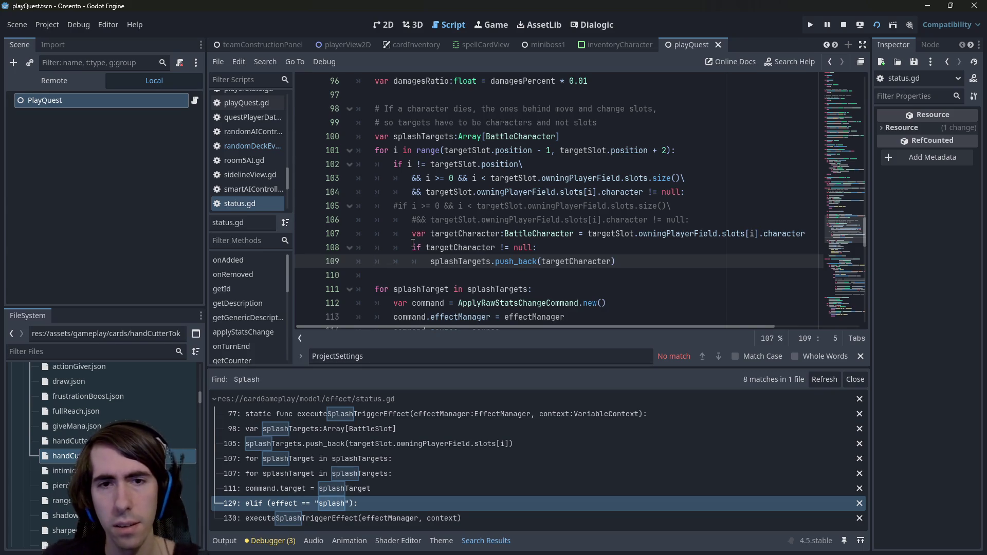
Step: Check targetCharacter's type and the splashTargets uses, then relaunch the game
scroll(563, 199, "down", 1)
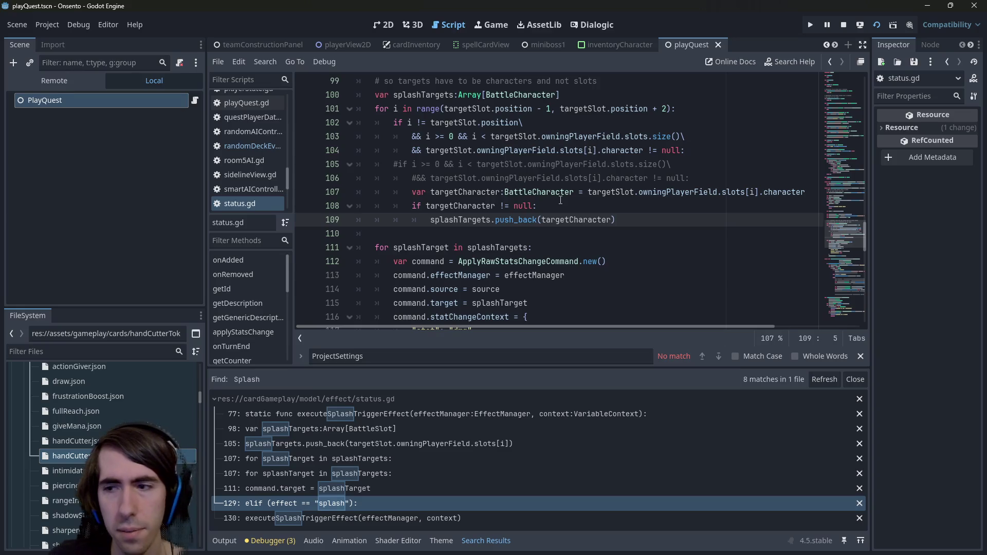
left_click(566, 220)
mouse_move(566, 219)
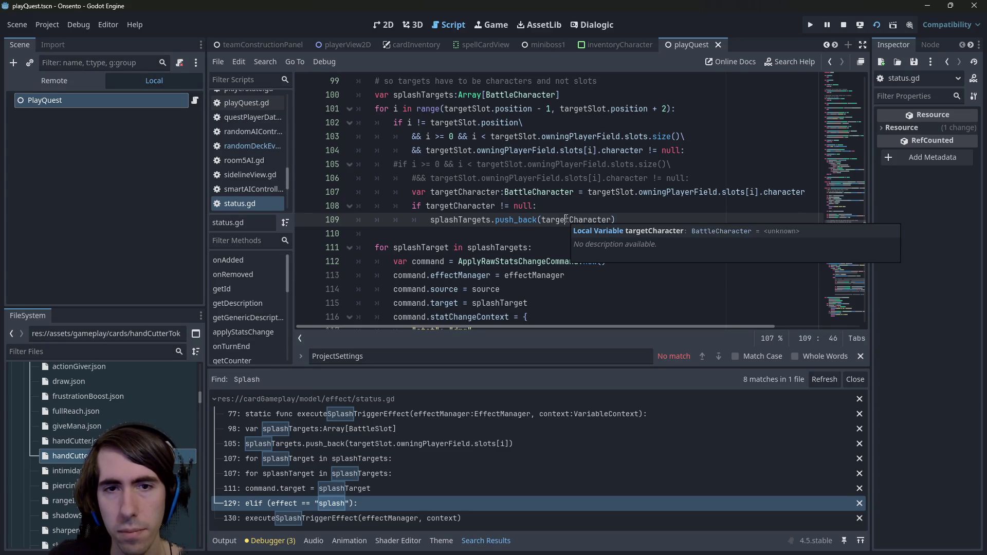
scroll(532, 217, "up", 1)
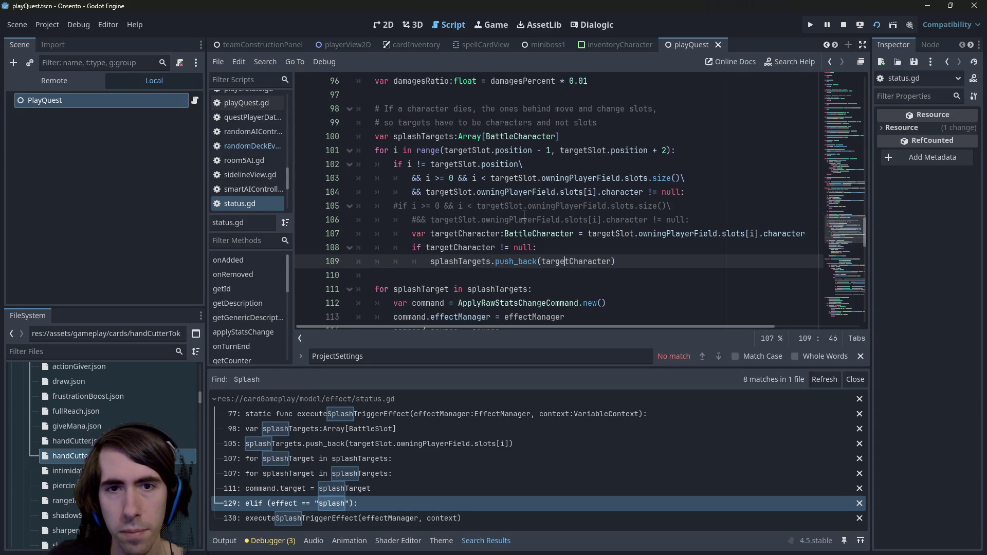
double_click(423, 137)
scroll(788, 99, "down", 1)
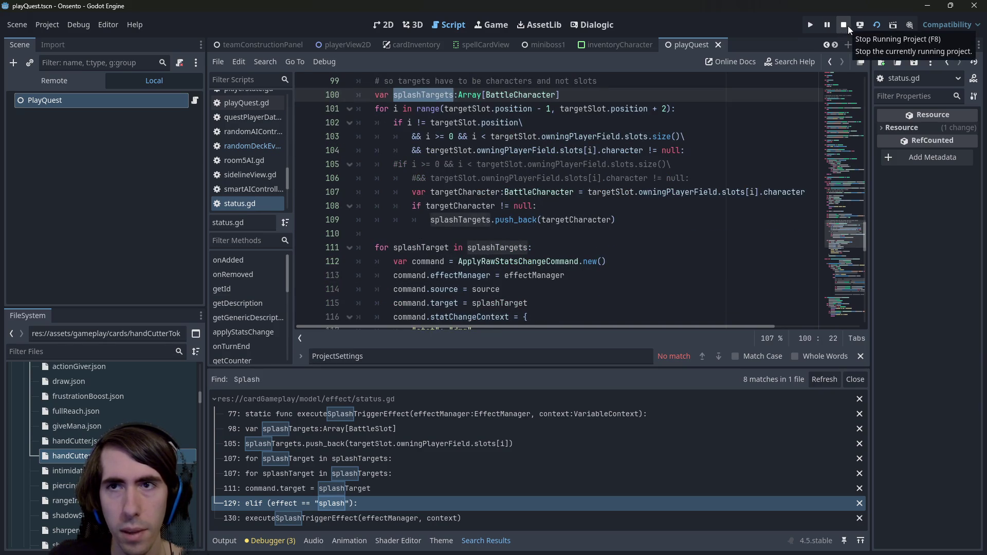
left_click(876, 23)
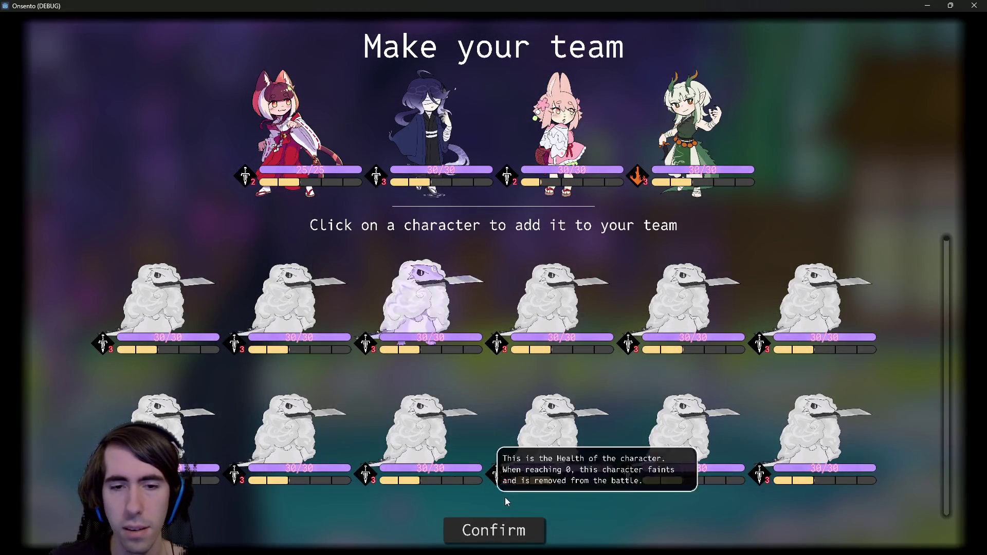
Step: Confirm the team selection and move the party members onto the battlefield
left_click(505, 530)
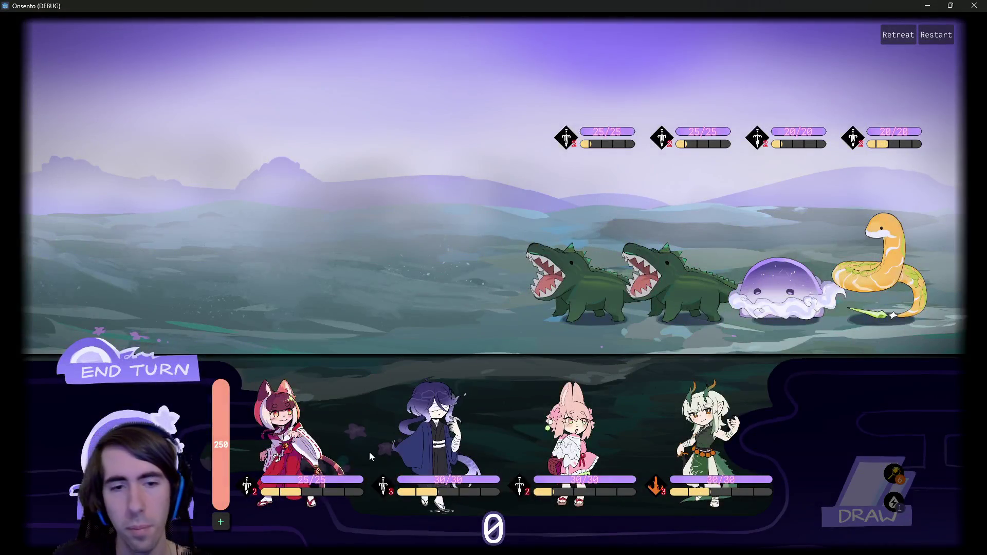
left_click(308, 437)
left_click(393, 421)
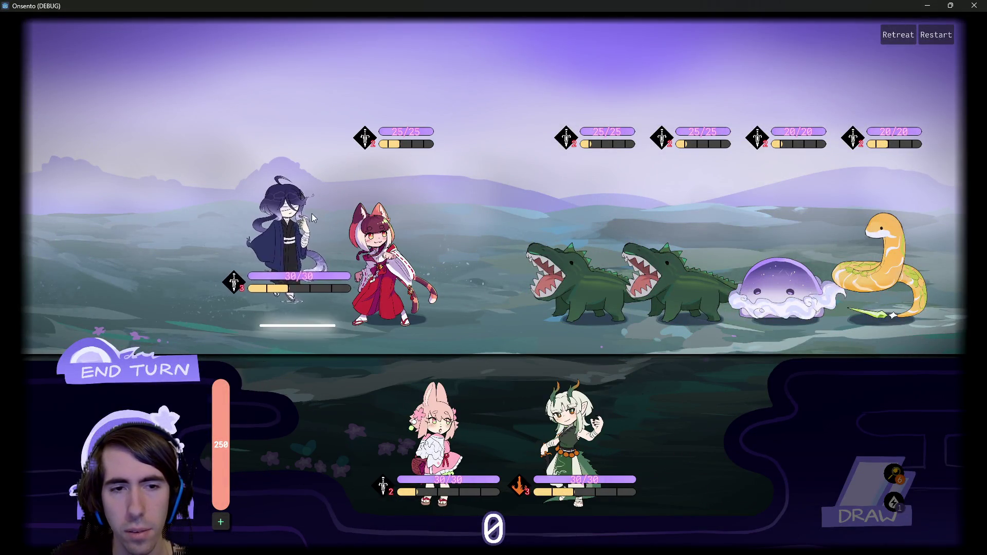
left_click(434, 432)
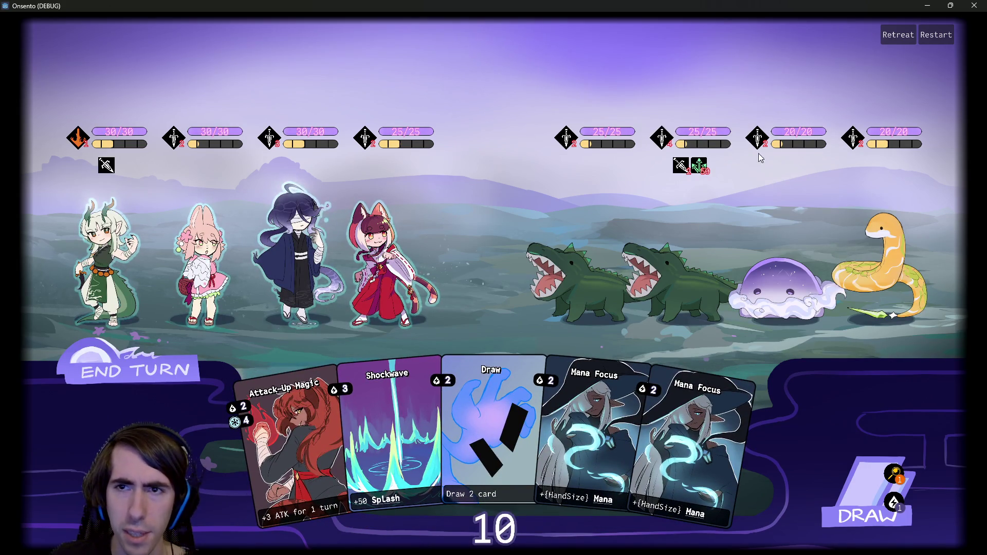
Step: Draw cards and play Mana Focus on the third ally, the dark-haired ally and another ally
mouse_move(758, 143)
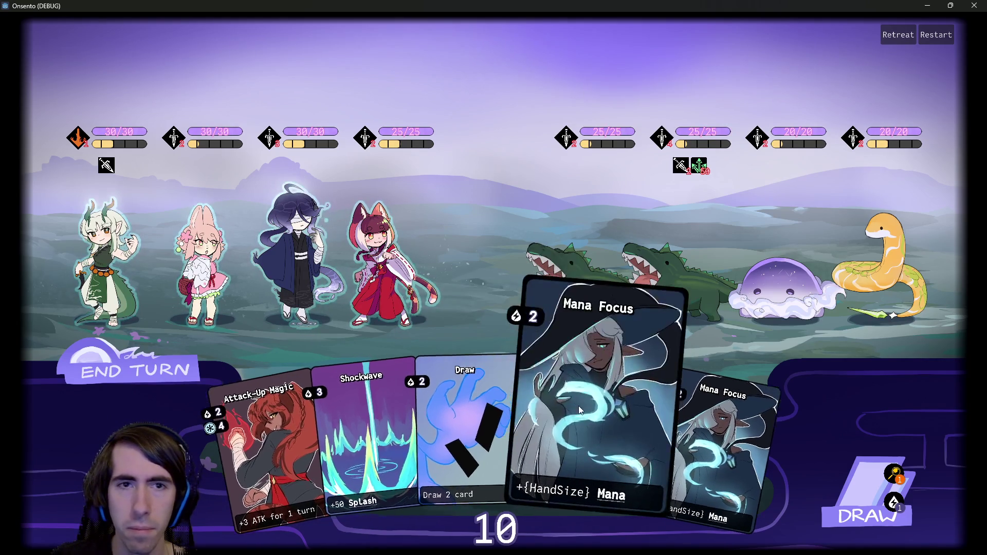
left_click(580, 410)
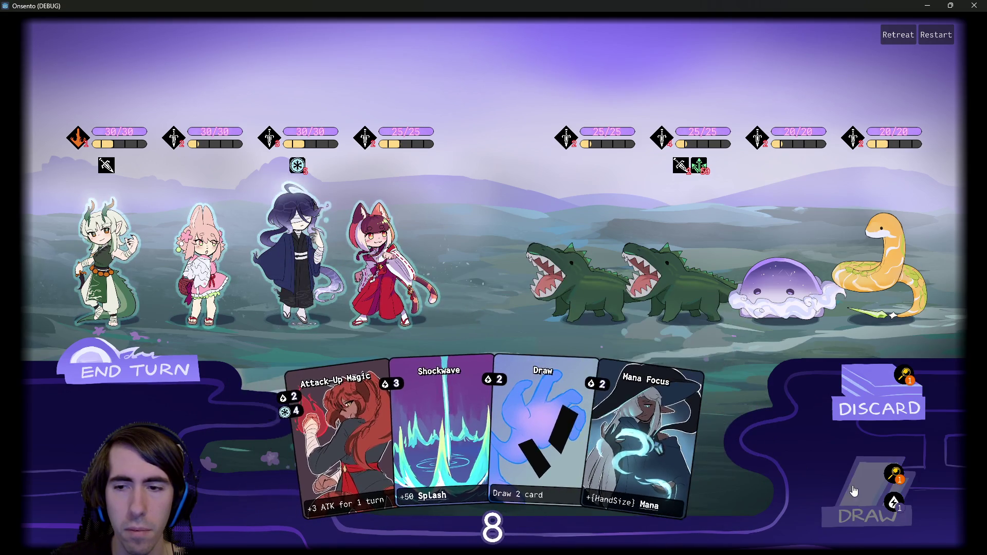
left_click(869, 494)
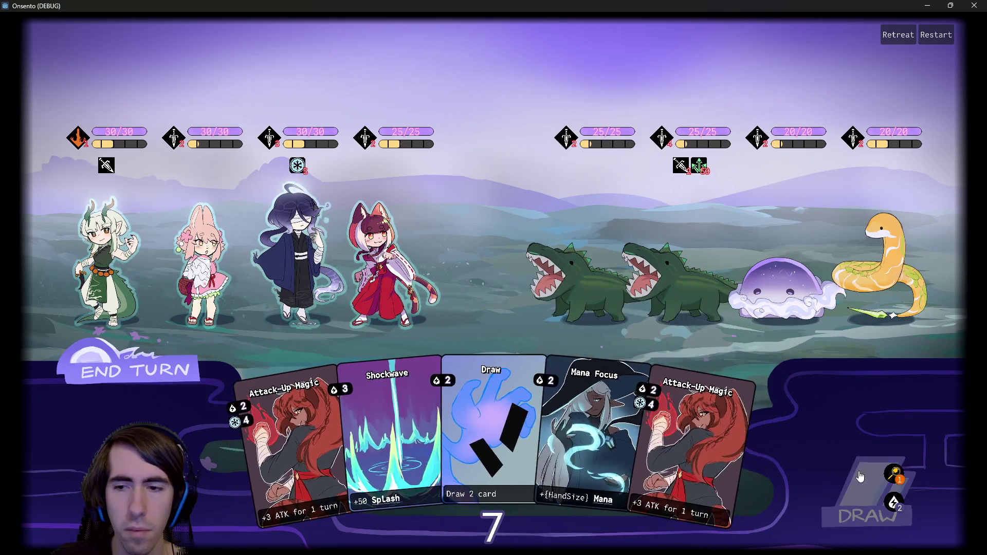
left_click(868, 494)
left_click_drag(592, 411, 281, 239)
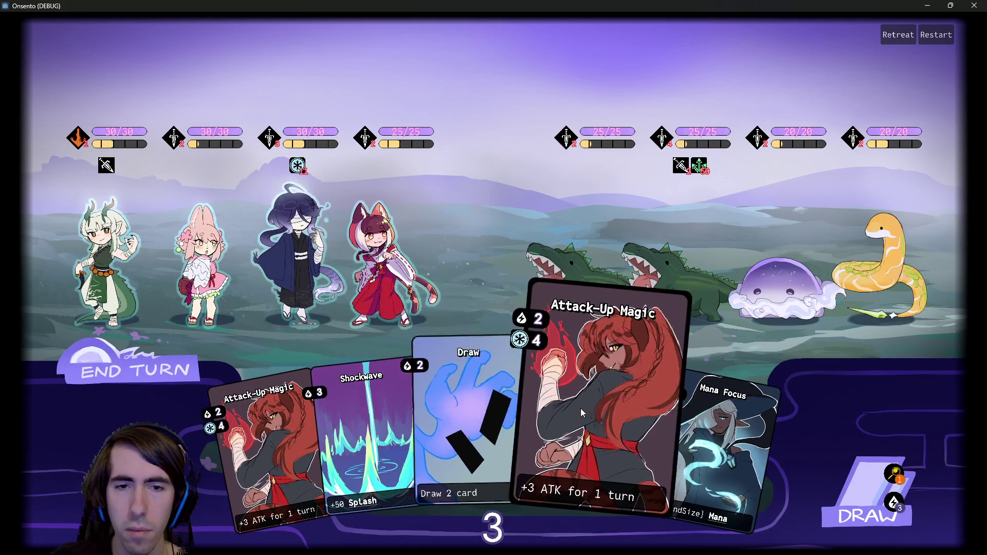
mouse_move(709, 437)
left_mouse_down()
mouse_move(475, 287)
mouse_move(296, 237)
left_mouse_up()
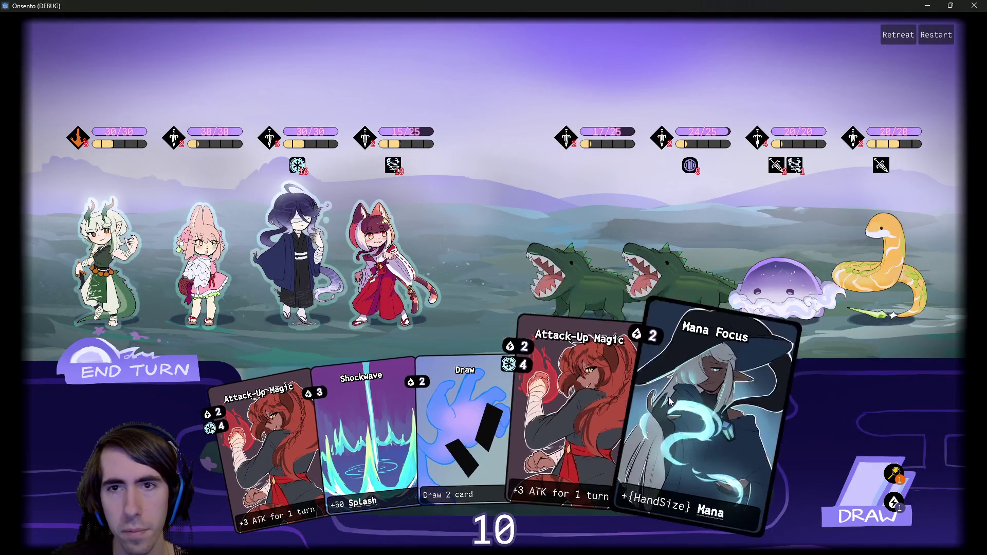
Step: Buff the dark-haired ally with Attack-Up Magic and Mana Focus, then attack the first crocodile
left_click_drag(596, 386, 299, 234)
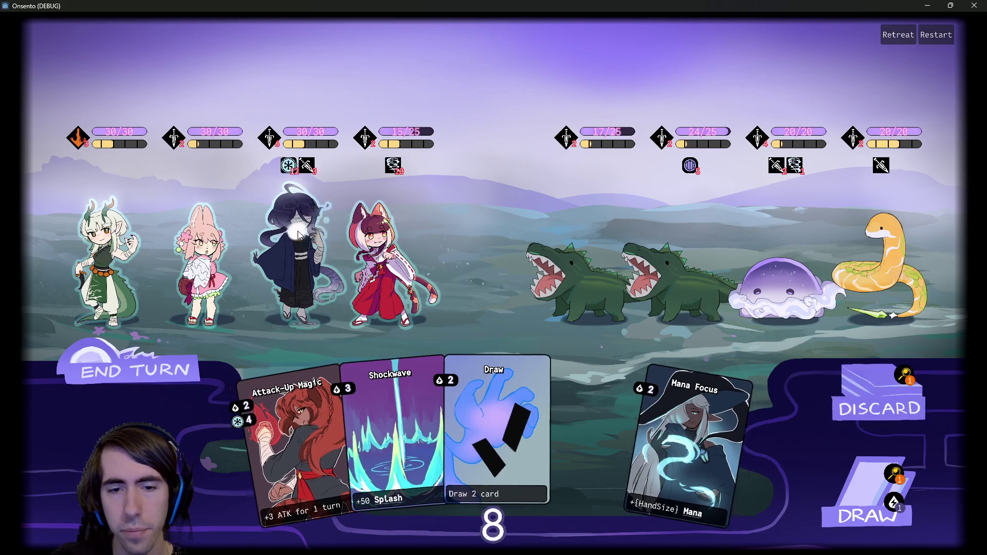
left_click(856, 469)
mouse_move(683, 412)
left_mouse_down()
mouse_move(507, 370)
mouse_move(294, 246)
left_mouse_up()
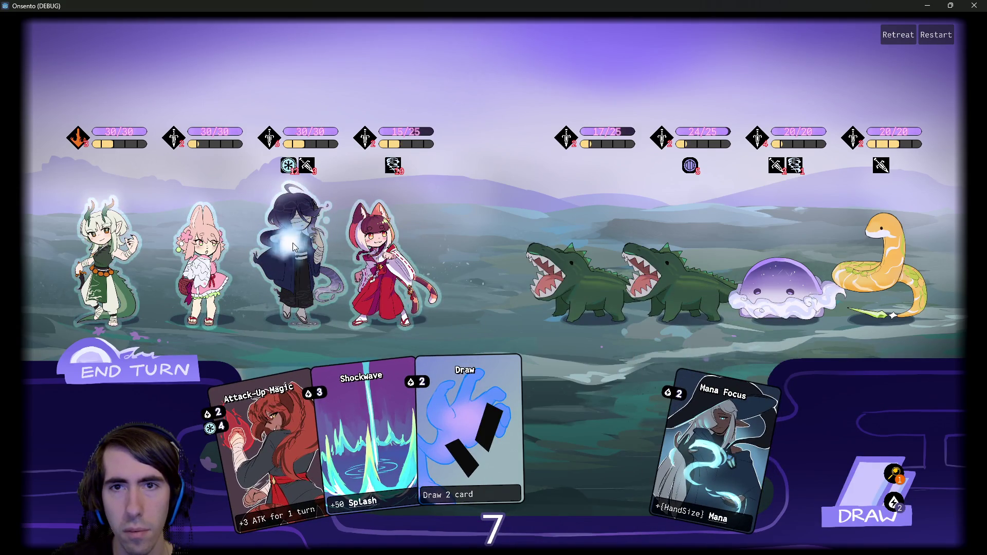
mouse_move(473, 345)
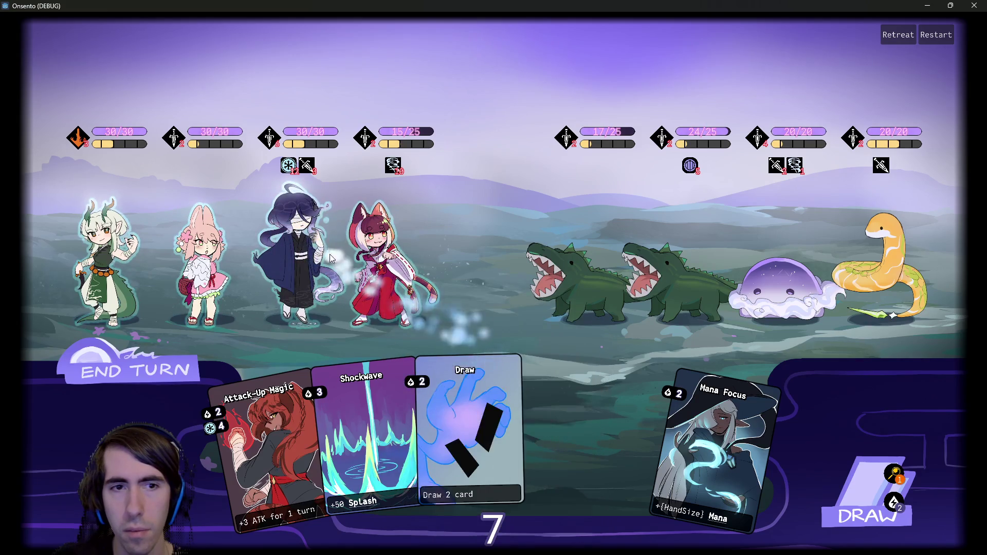
mouse_move(268, 442)
left_mouse_down()
mouse_move(308, 390)
mouse_move(292, 248)
left_mouse_up()
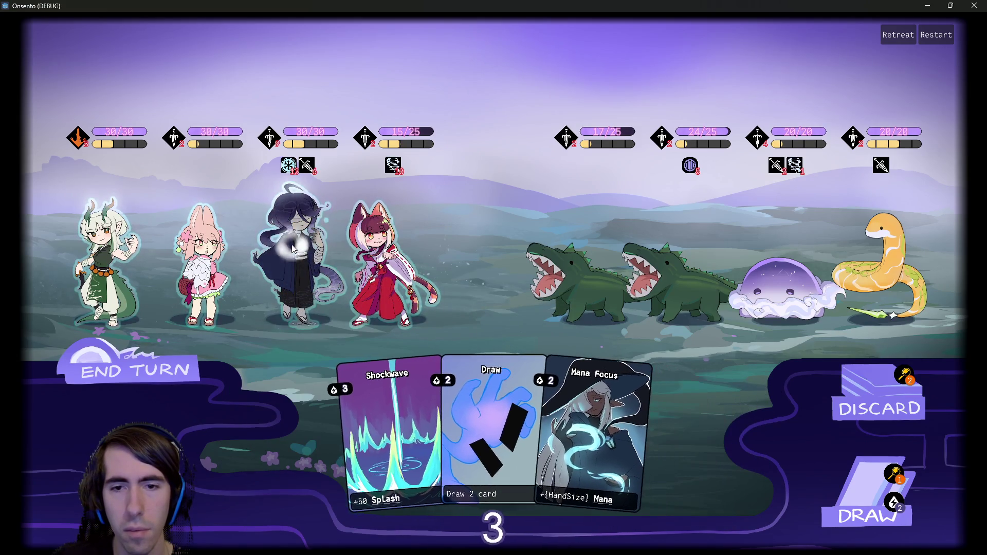
left_click(847, 481)
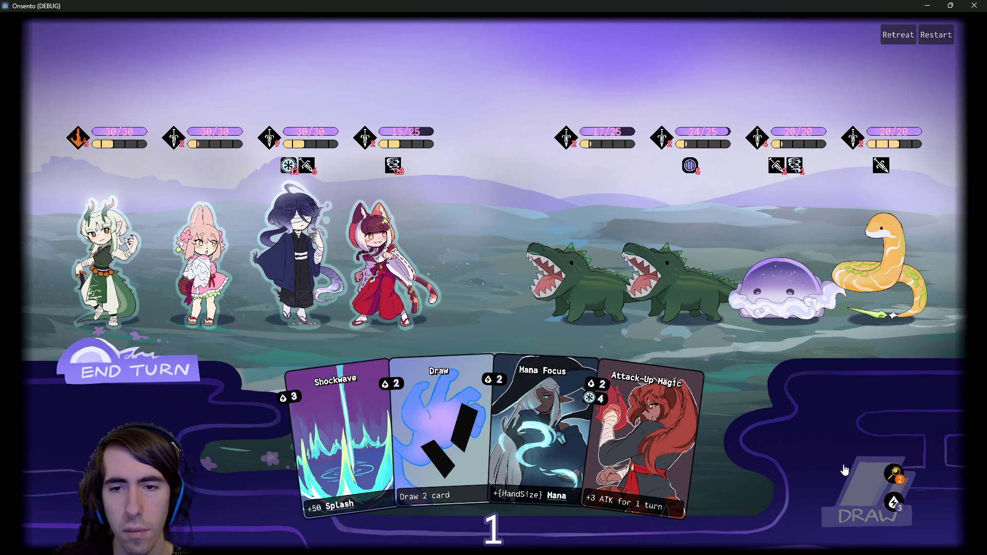
left_click(527, 252)
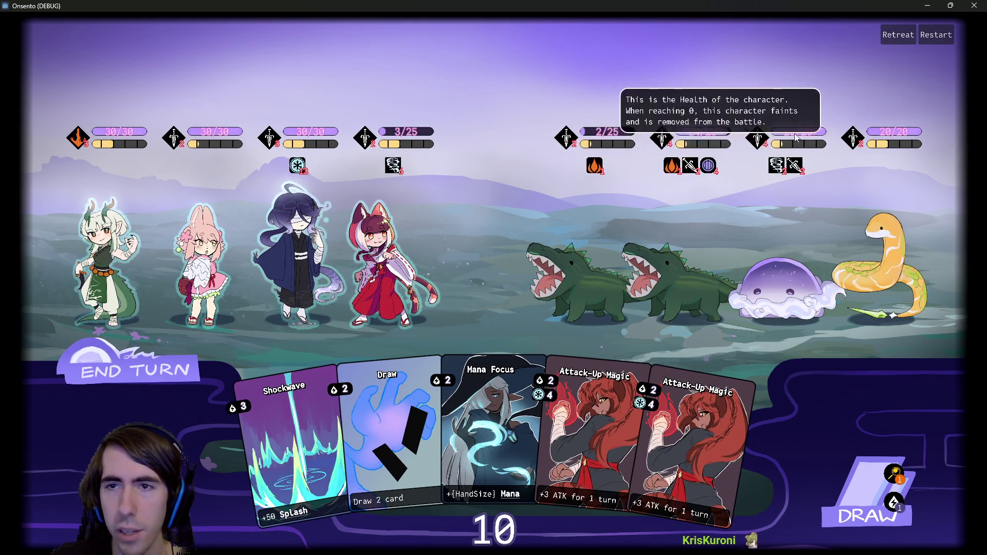
Step: Add another Attack-Up Magic, splash the crocodiles with Shockwave, and close the debug window
left_click_drag(591, 422, 268, 220)
left_click_drag(314, 437, 566, 272)
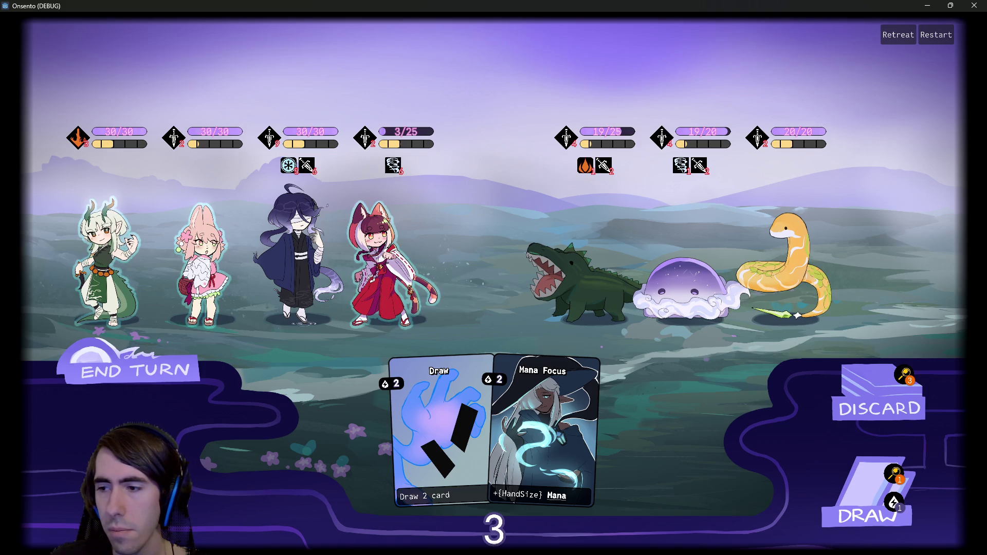
left_click(974, 5)
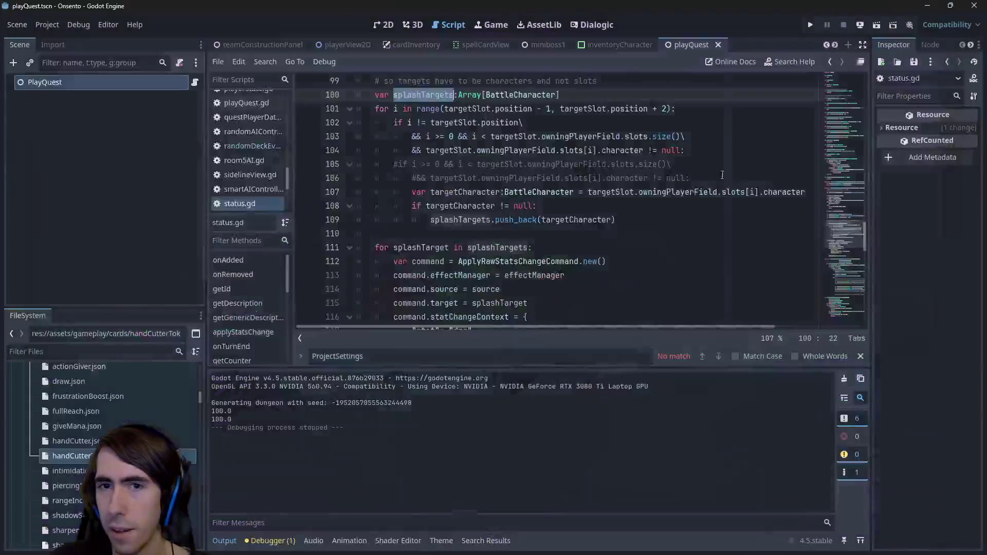
Step: Check git status and review the diff of status.gd in the terminal
key("alt+Tab")
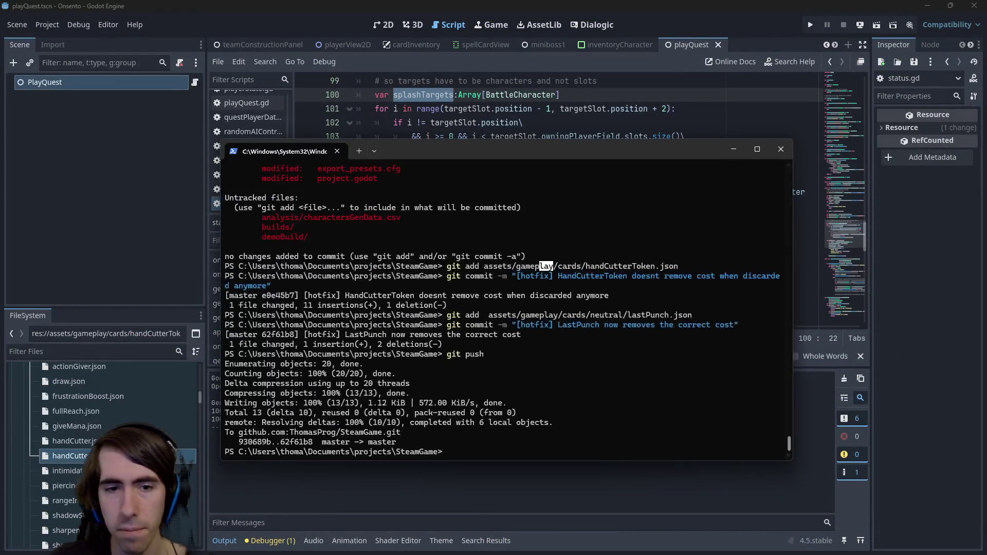
type("git status")
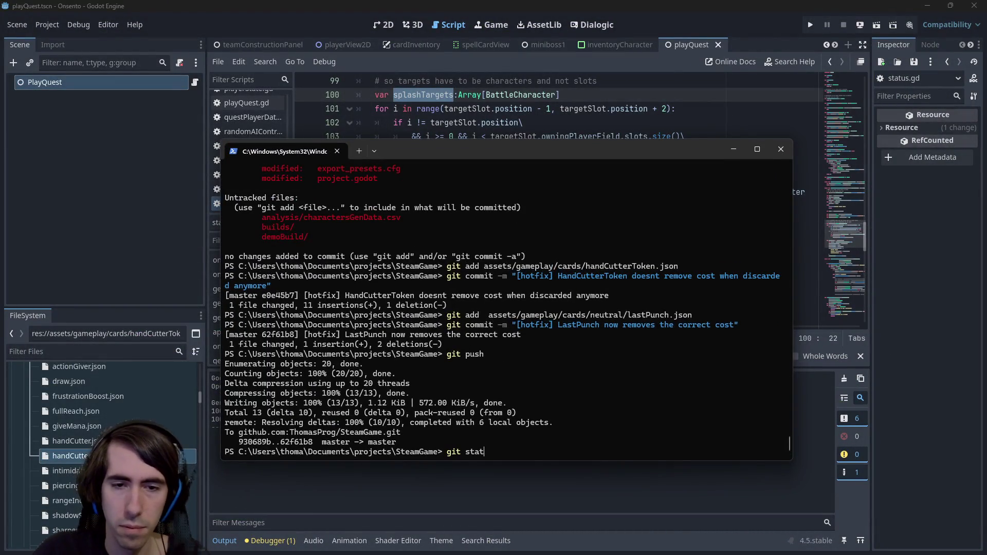
key("Return")
type("git add")
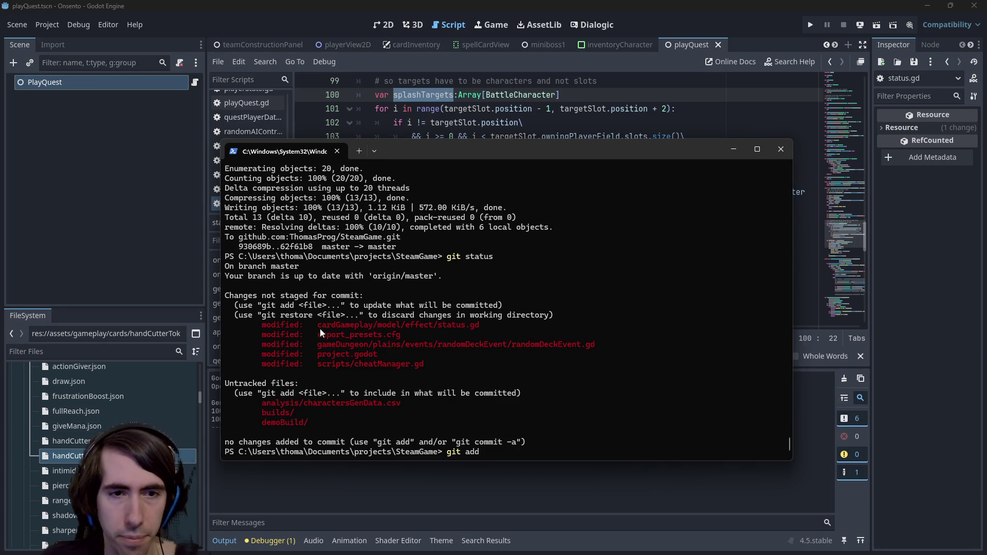
left_click_drag(340, 327, 481, 325)
key("ctrl+c")
key("ctrl+v")
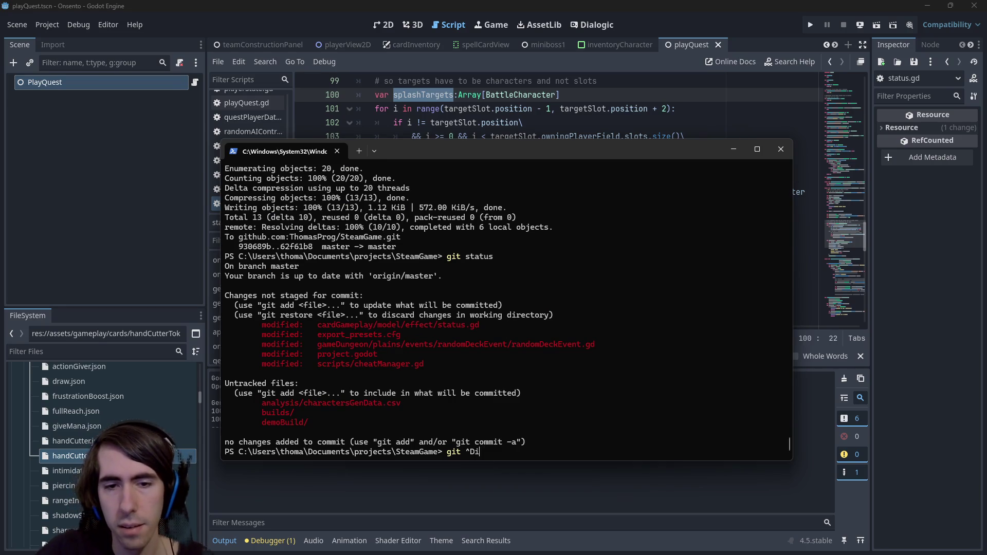
key("BackSpace")
key("BackSpace")
key("BackSpace")
type("diff")
key("ctrl+v")
key("Return")
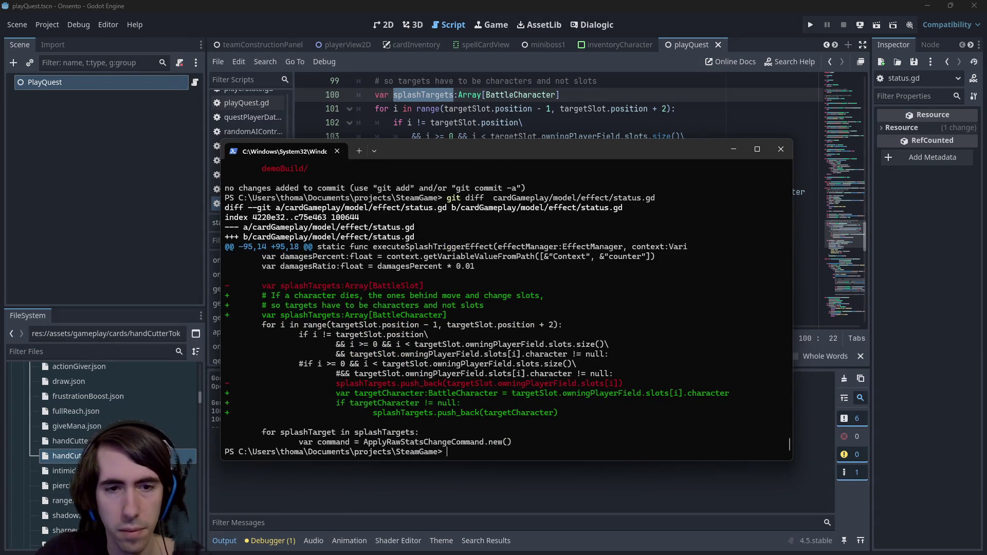
Step: Stage status.gd with git add and confirm it with git status
type("git add")
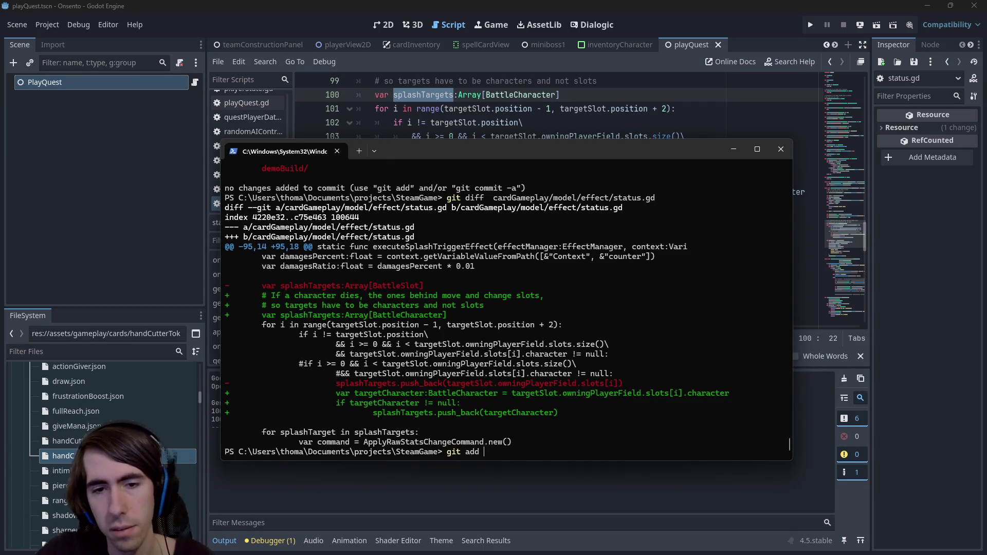
key("ctrl+v")
key("Return")
type("git status")
key("Return")
Step: Commit status.gd as '[hotfix] bugfix: splash now dealing damages to characters instead of slots'
type("git add")
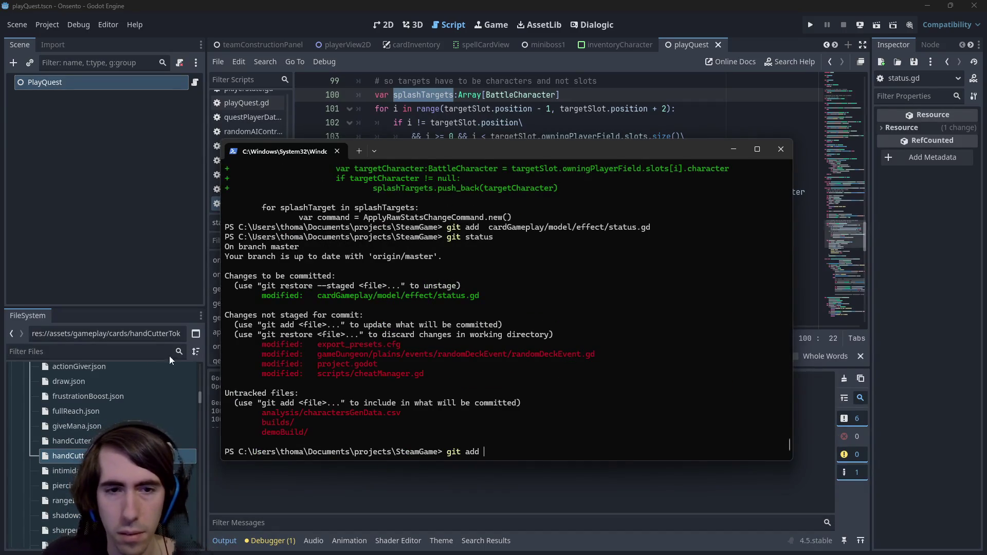
key("BackSpace")
key("BackSpace")
key("BackSpace")
type("commi")
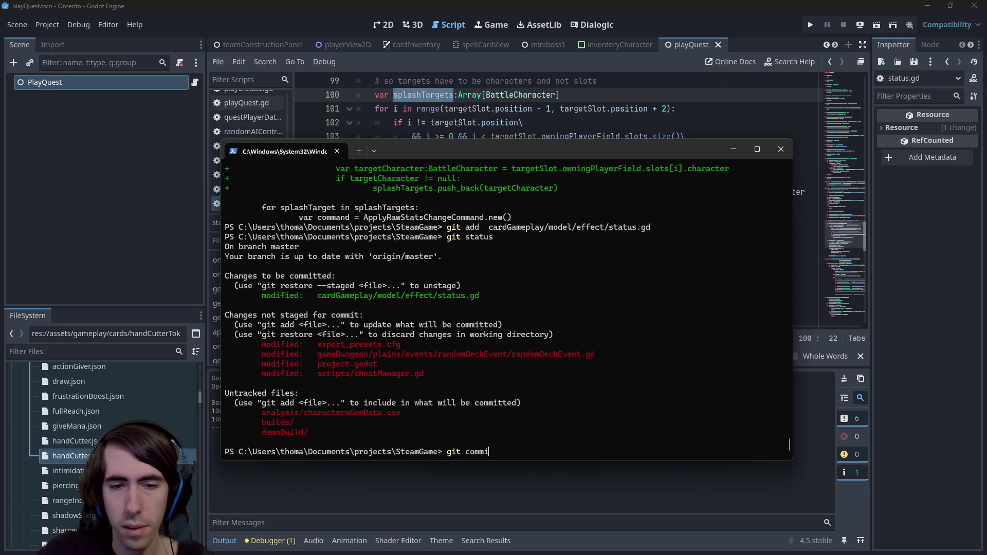
type("t -m \"[hotfix] ")
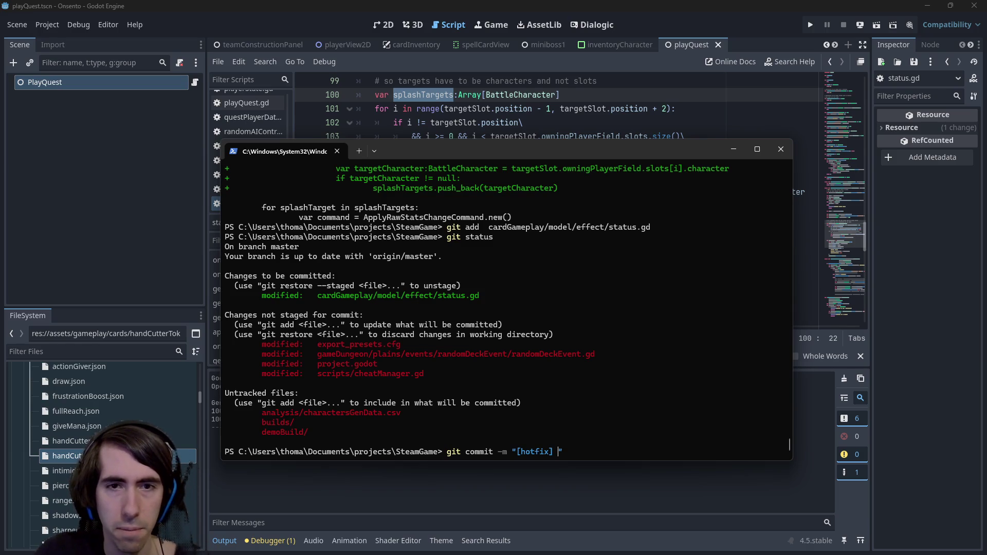
type("Splash")
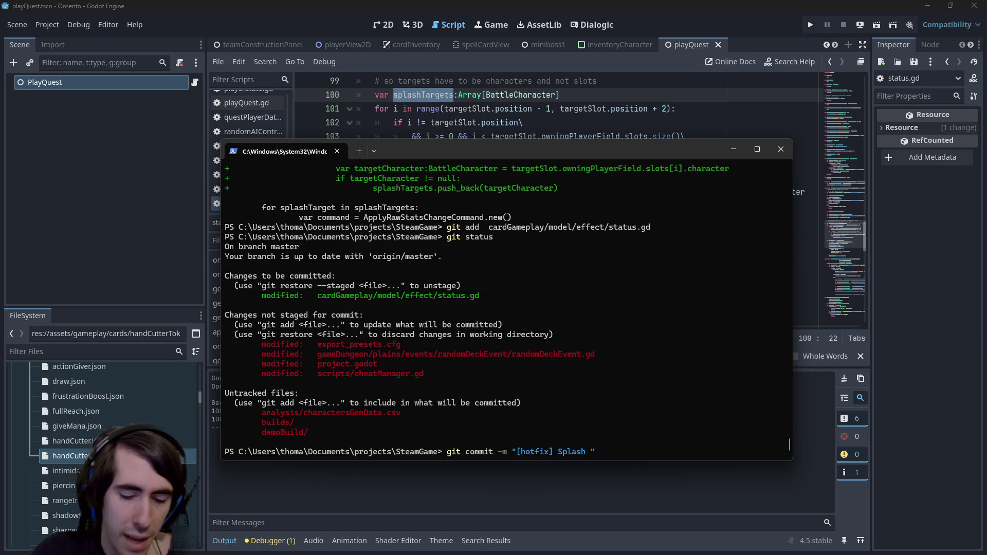
key("BackSpace")
key("BackSpace")
key("BackSpace")
type("bugfix")
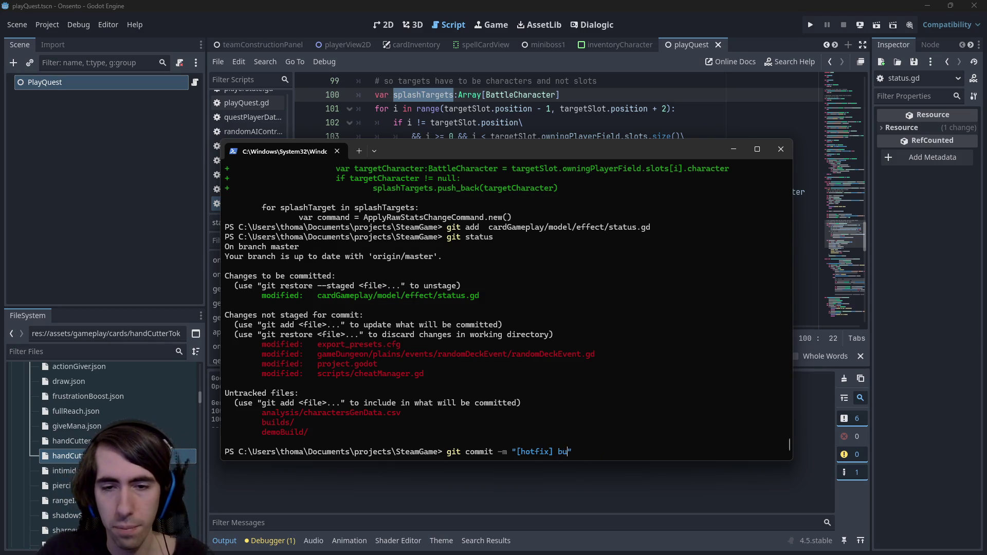
type("splash now dealin")
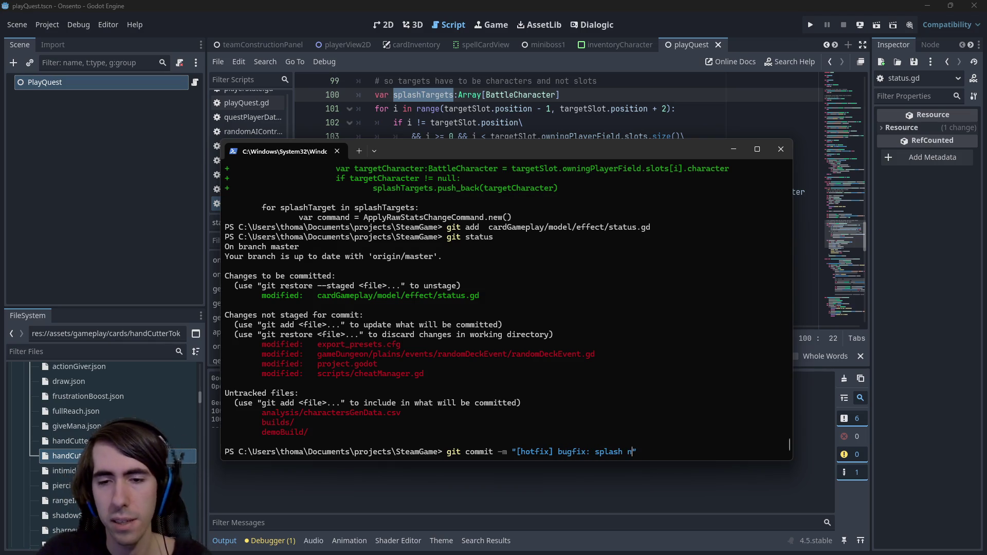
type("g damages to chara")
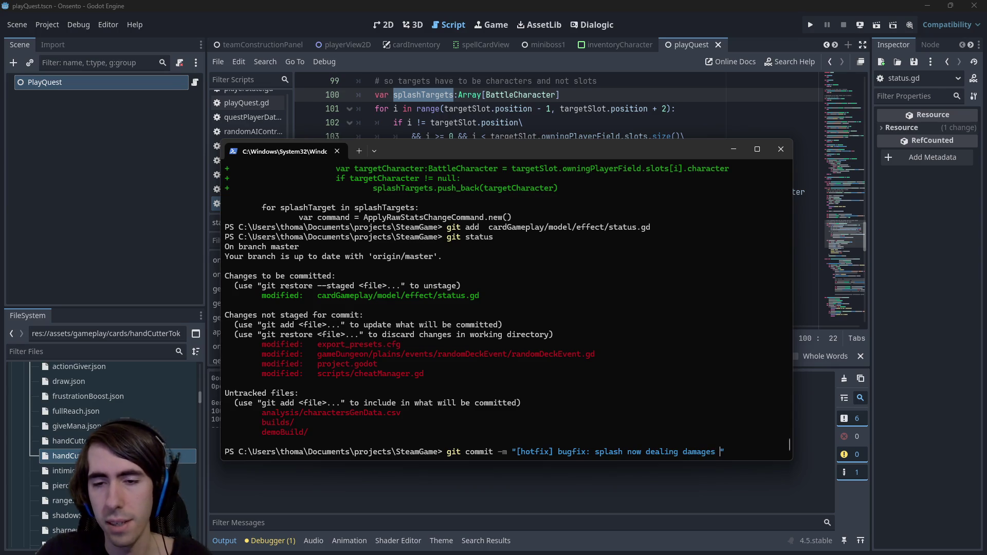
type("ctesr in")
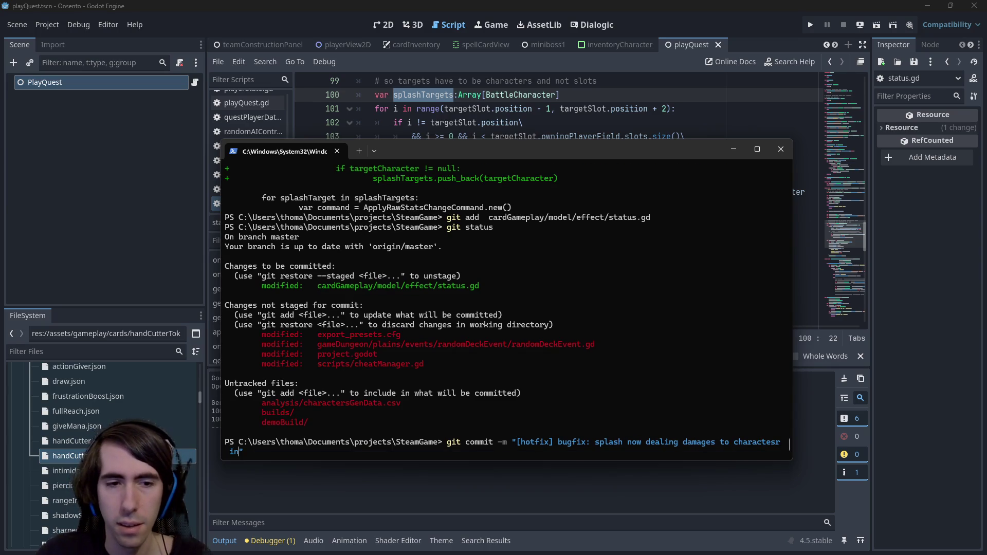
type("s instead of slo")
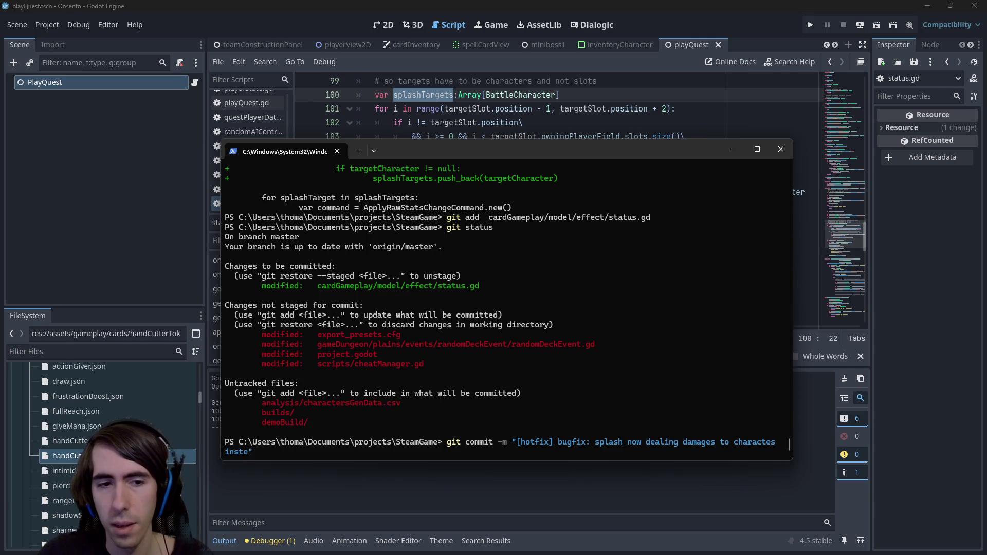
type("ts (incase character")
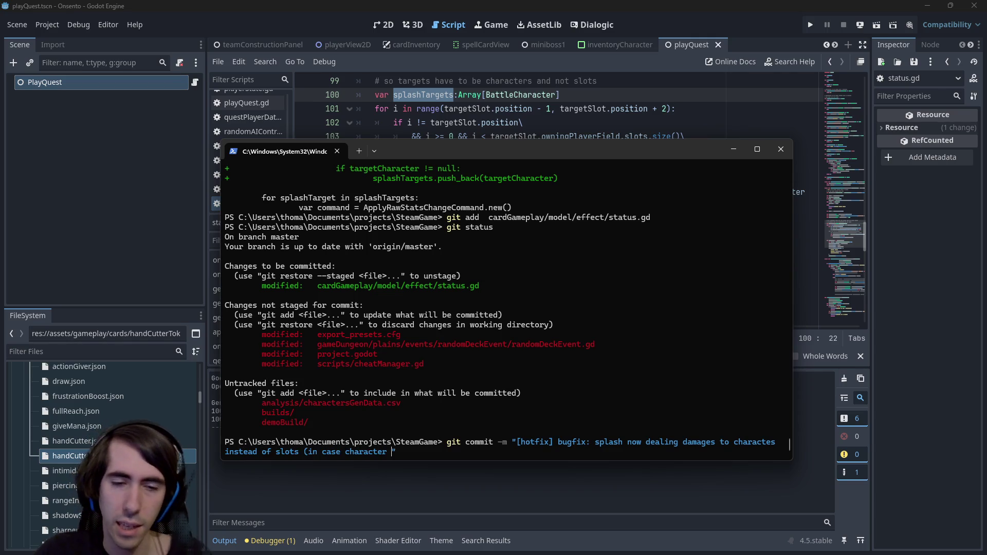
type(" die")
key("Return")
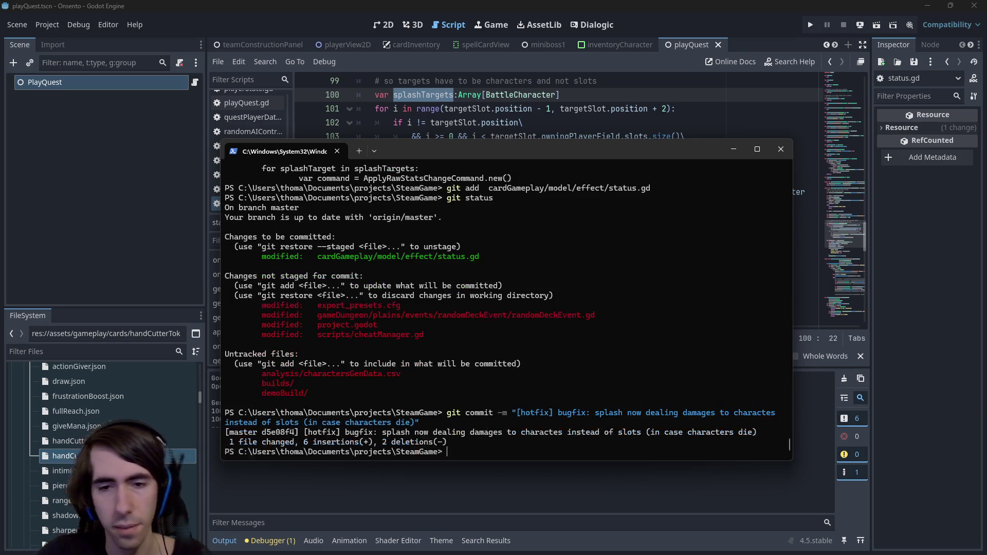
Step: Stage cheatManager.gd and randomDeckEvent.gd, copying their paths from git status
type("git statu")
key("Return")
type("git add")
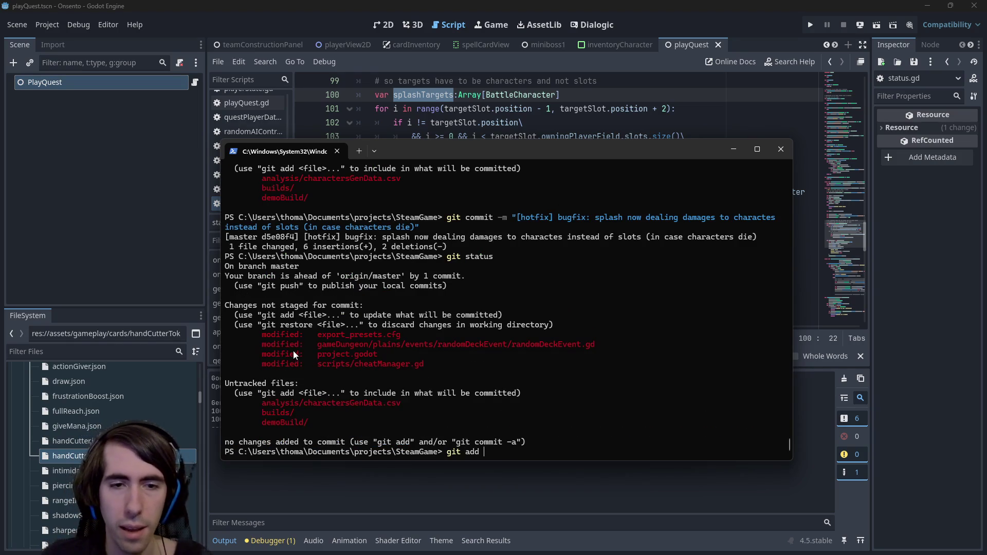
left_click_drag(313, 364, 425, 364)
key("ctrl+c")
key("ctrl+v")
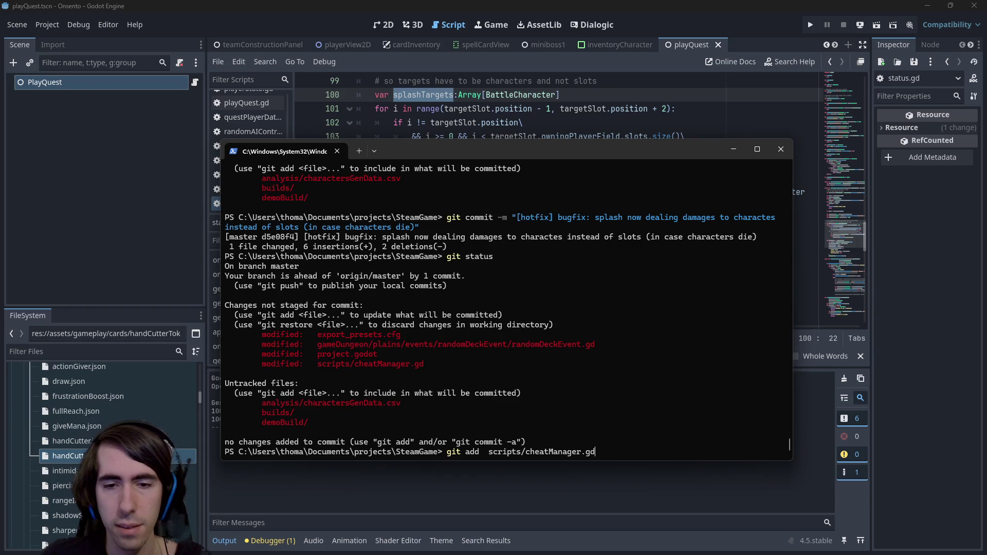
left_click_drag(316, 346, 595, 345)
key("ctrl+c")
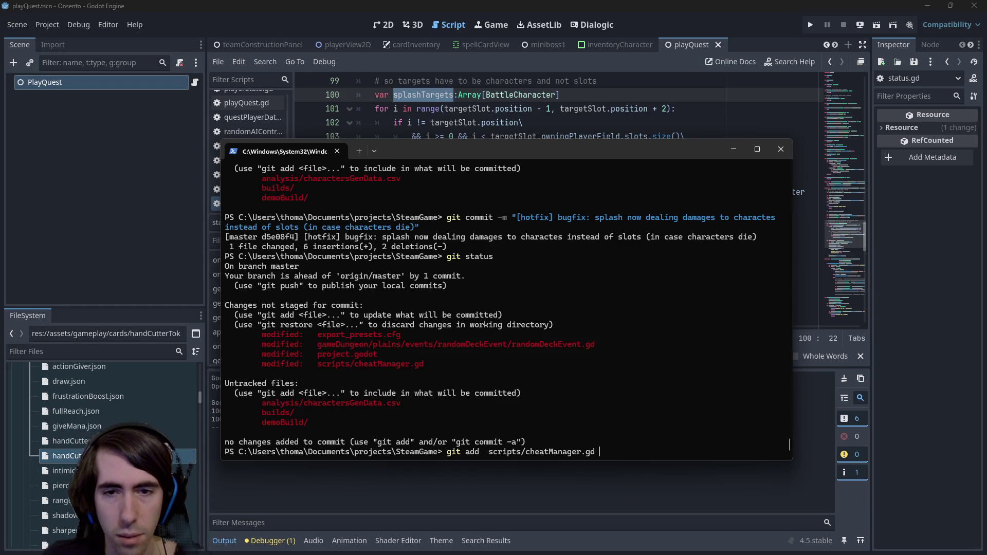
key("ctrl+v")
key("Return")
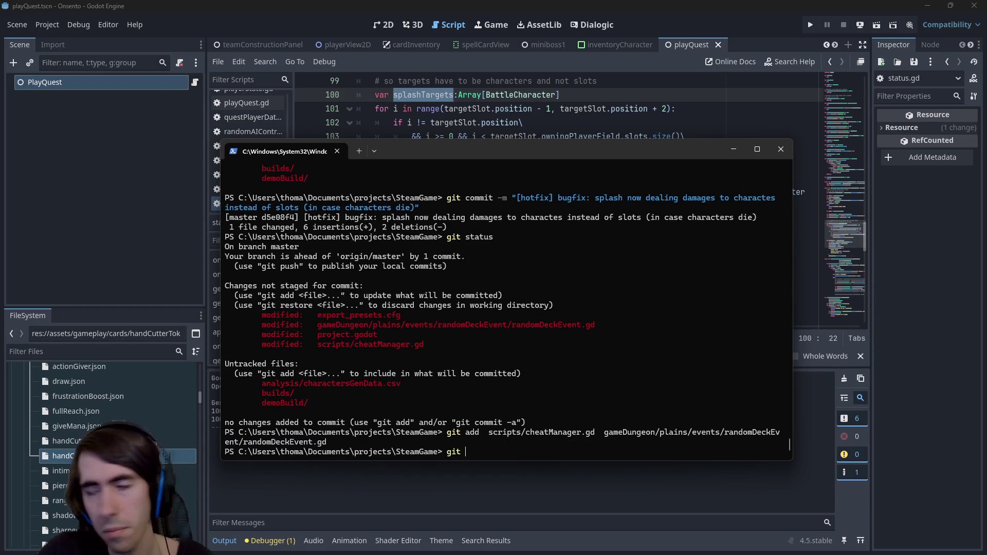
Step: Commit them with the message '[hotfix] devmode can now skip randomDeckEvent'
type("commi")
type("[]")
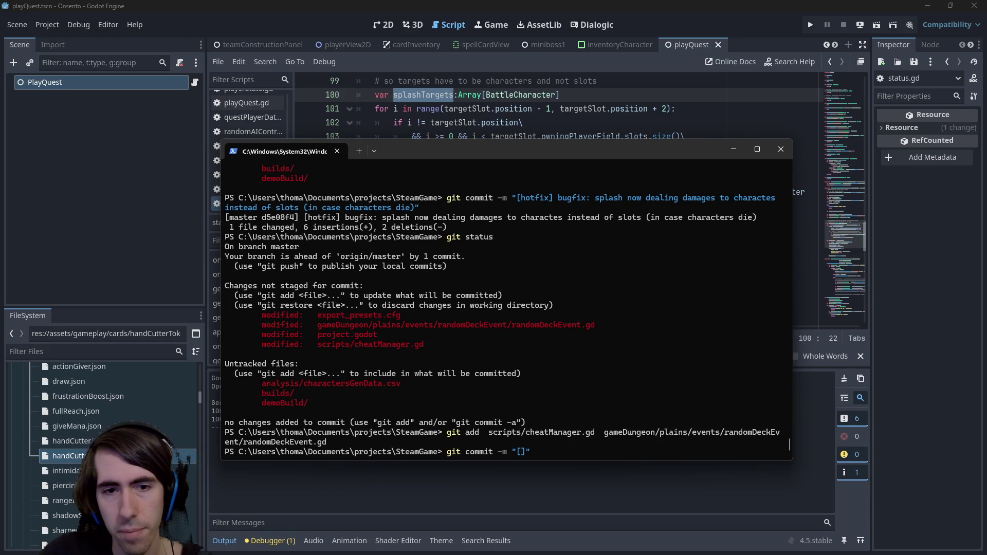
type("hotfix")
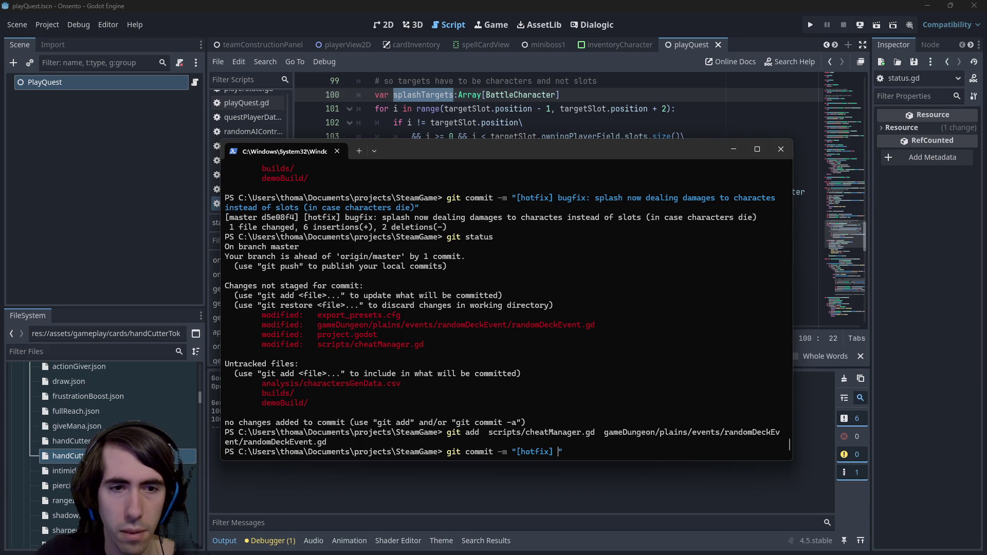
type("player can now skip")
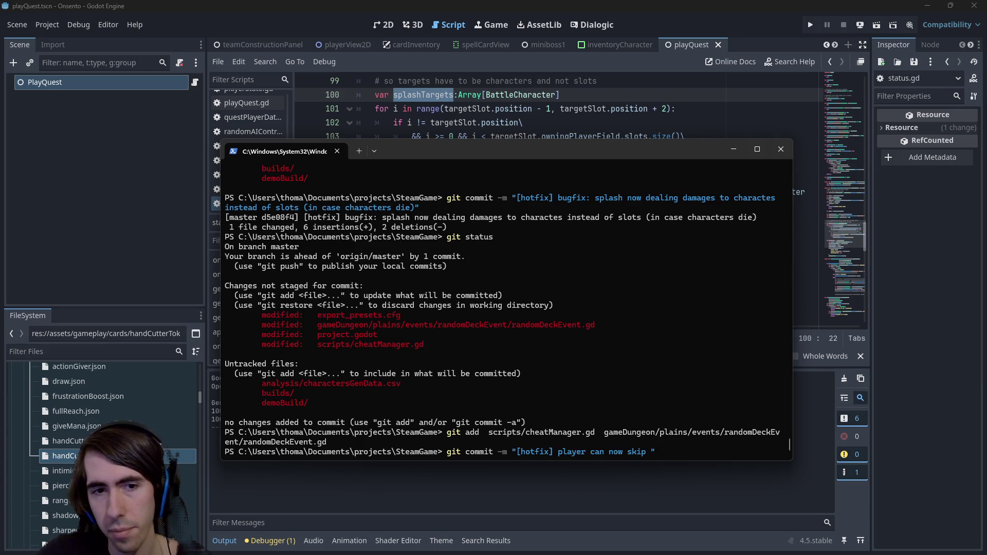
key("ctrl+BackSpace")
key("ctrl+BackSpace")
key("ctrl+BackSpace")
type("devmode cna n")
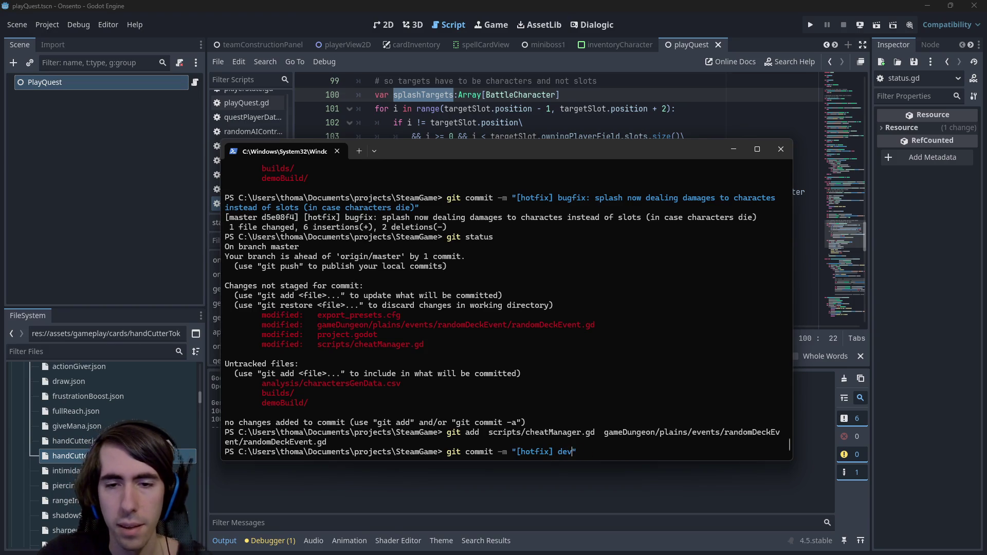
key("BackSpace")
key("BackSpace")
type("an now skip r")
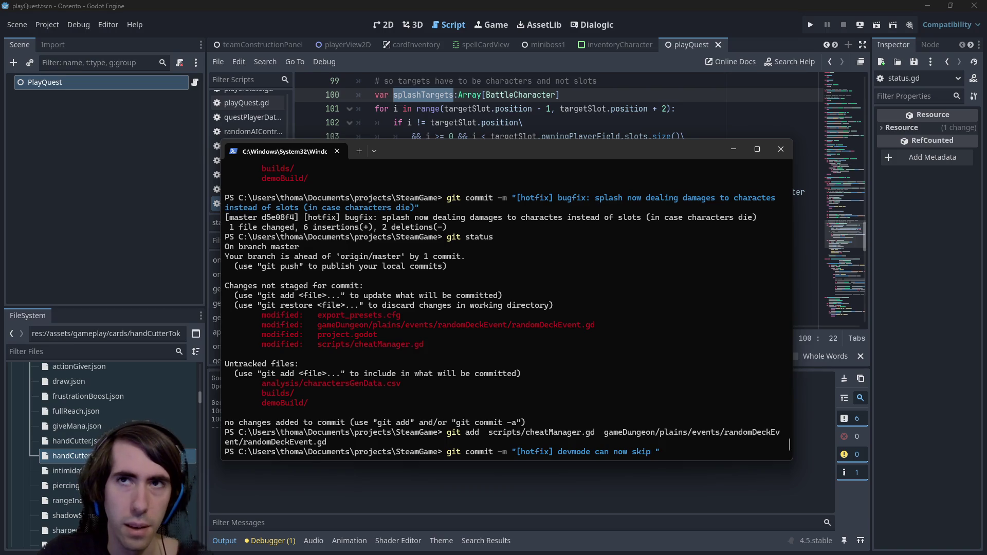
type("andomDeck creation")
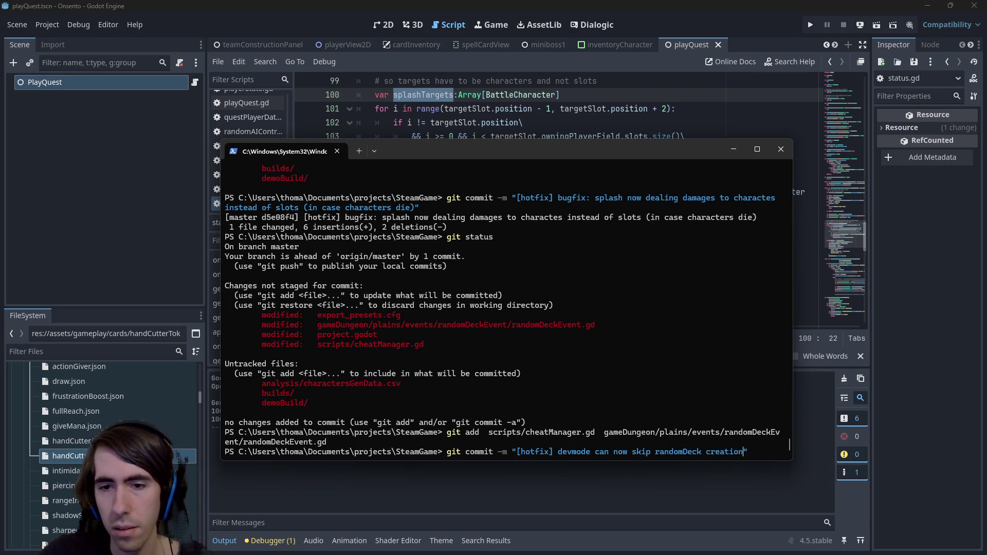
key("ctrl+BackSpace")
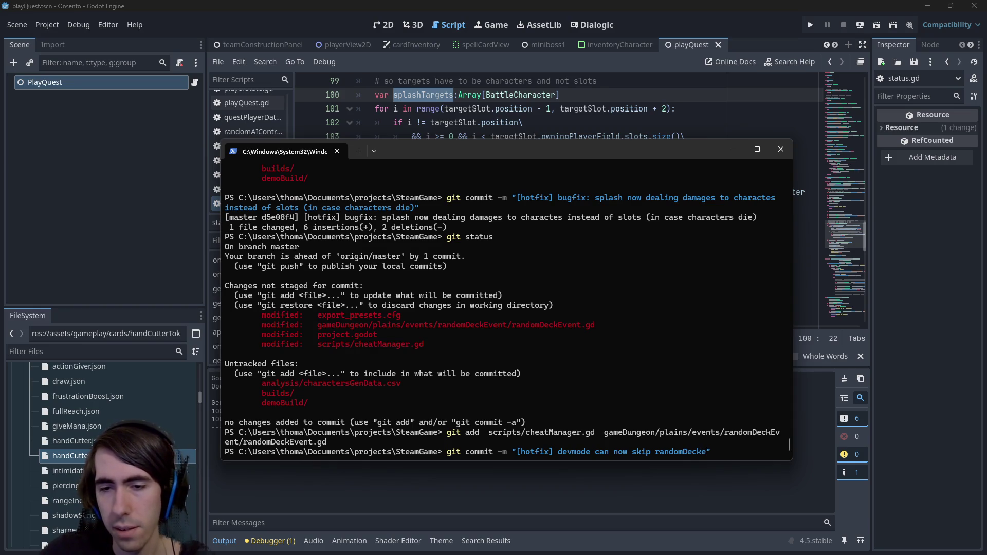
type("Event")
key("Return")
Step: Push the new commits to origin and close the terminal window
type("git push")
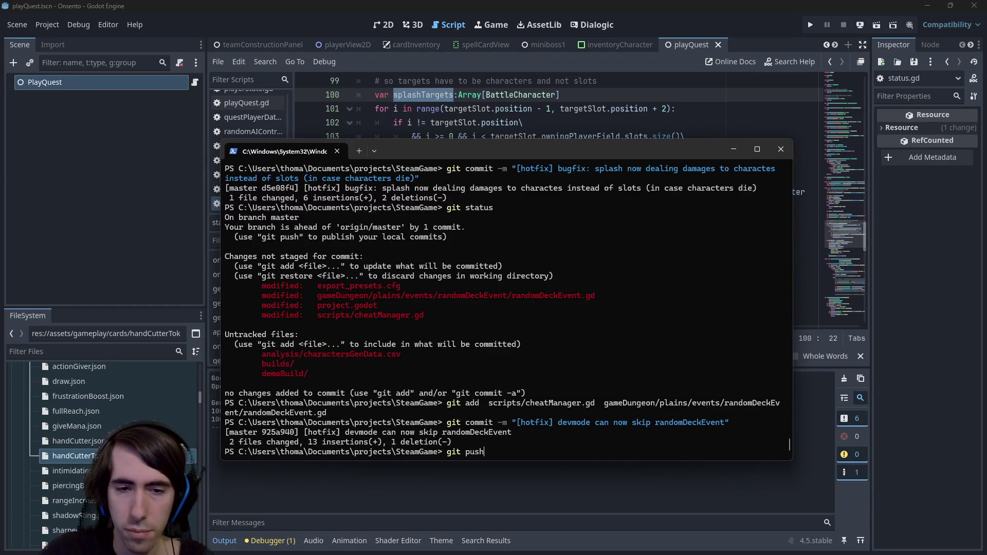
key("Return")
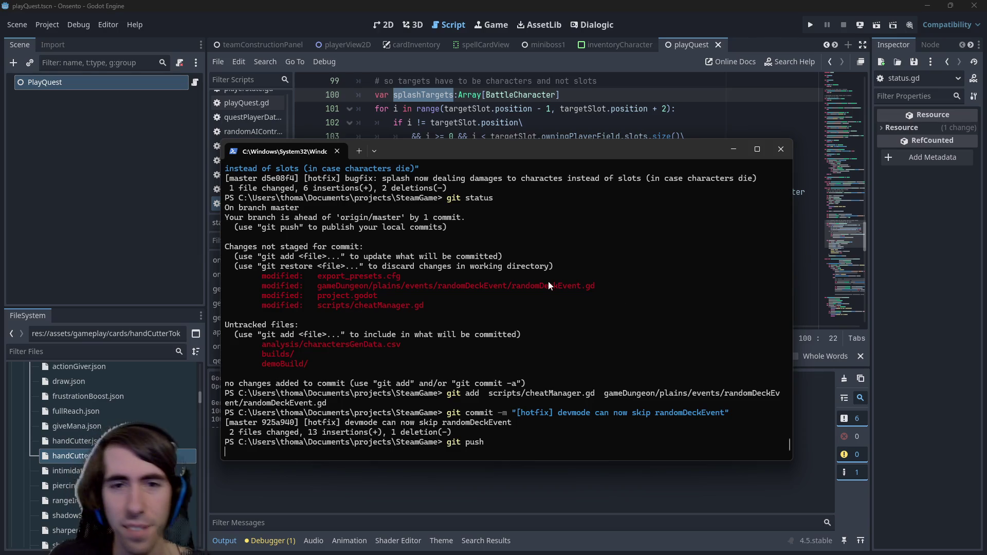
left_click(734, 149)
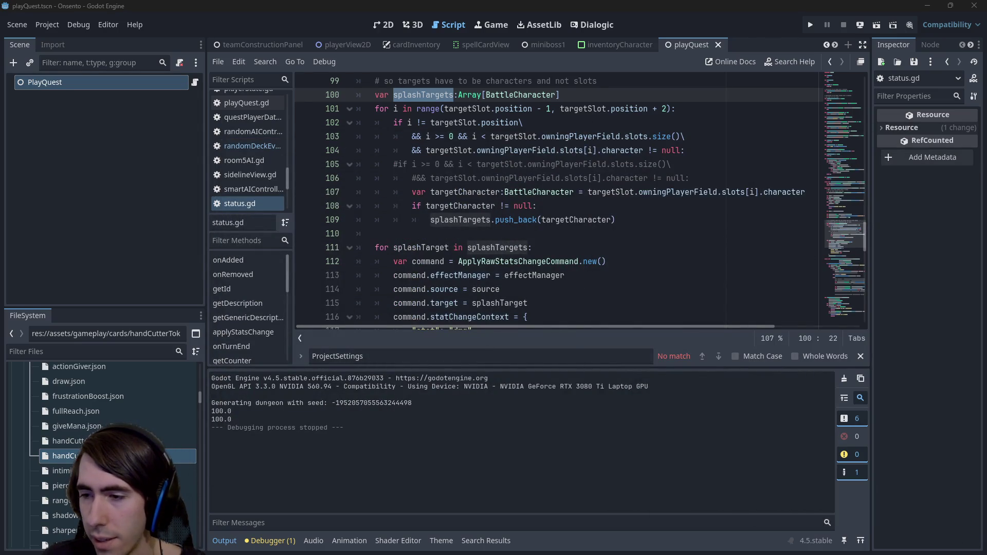
Step: Delete the fixed shockwave bug line from the TODO bugs list
key("alt+Tab")
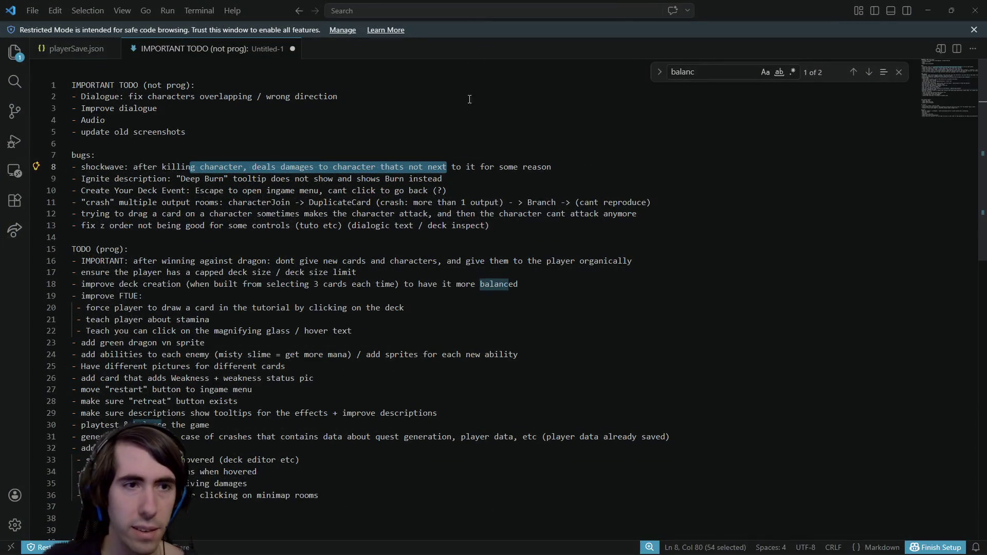
left_click_drag(573, 170, 63, 166)
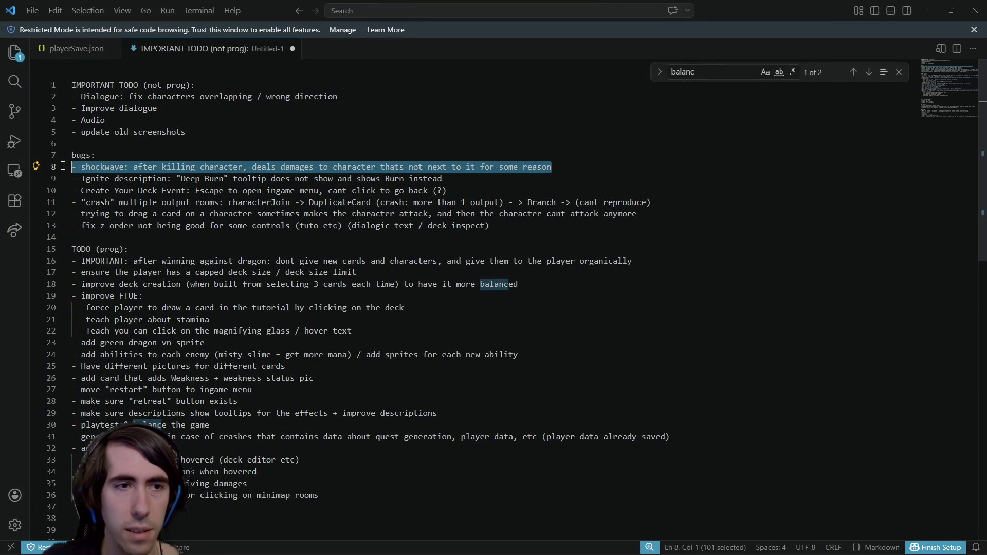
key("BackSpace")
key("BackSpace")
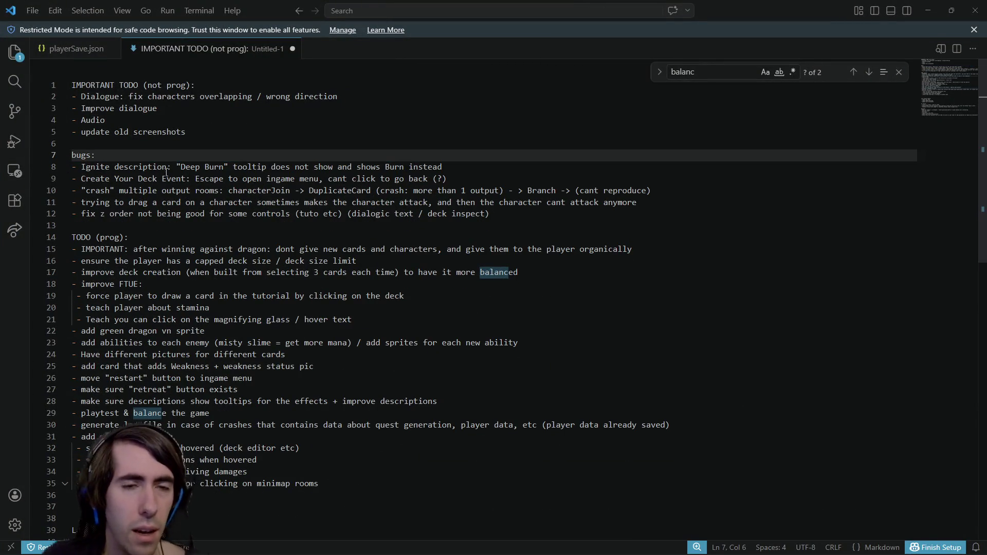
Step: Look over the remaining TODO entries, then return to the Godot playQuest script
left_click(522, 163)
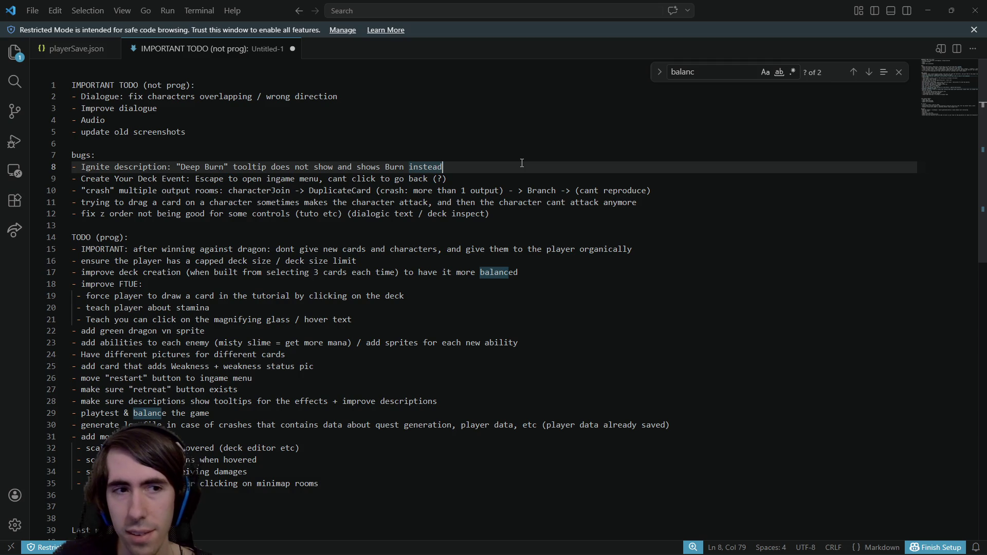
left_click_drag(237, 471, 77, 249)
left_click(216, 249)
left_click(254, 237)
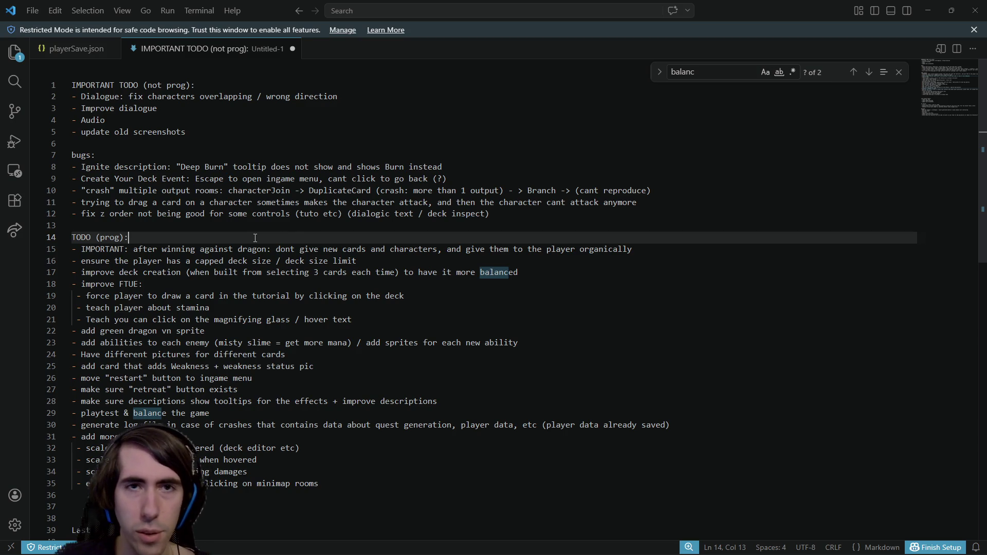
key("alt+Tab")
left_click(683, 219)
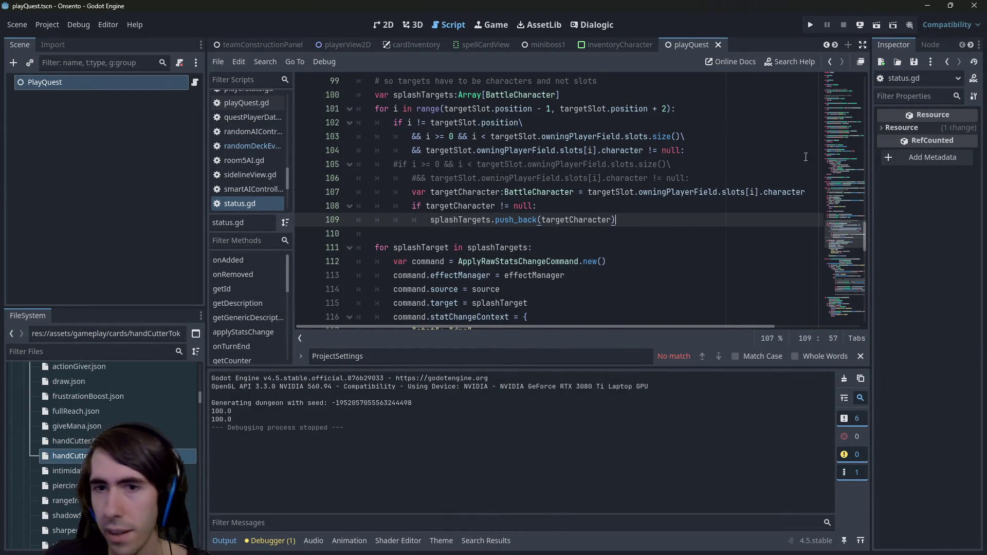
Step: Search 'tooltip' in quick open and open statusTooltip.tscn instead of tooltip.gd
key("alt+shift+o")
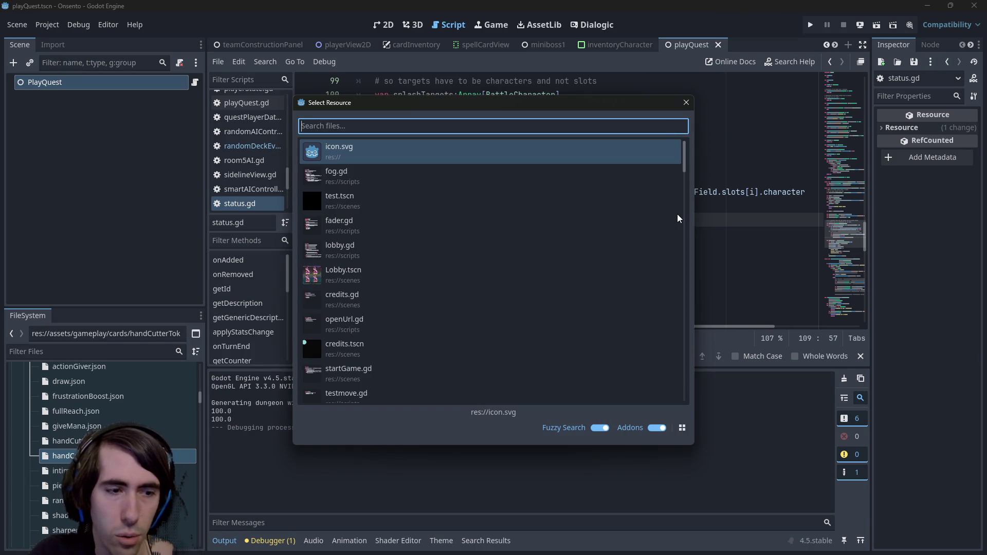
type("tooltip")
key("Return")
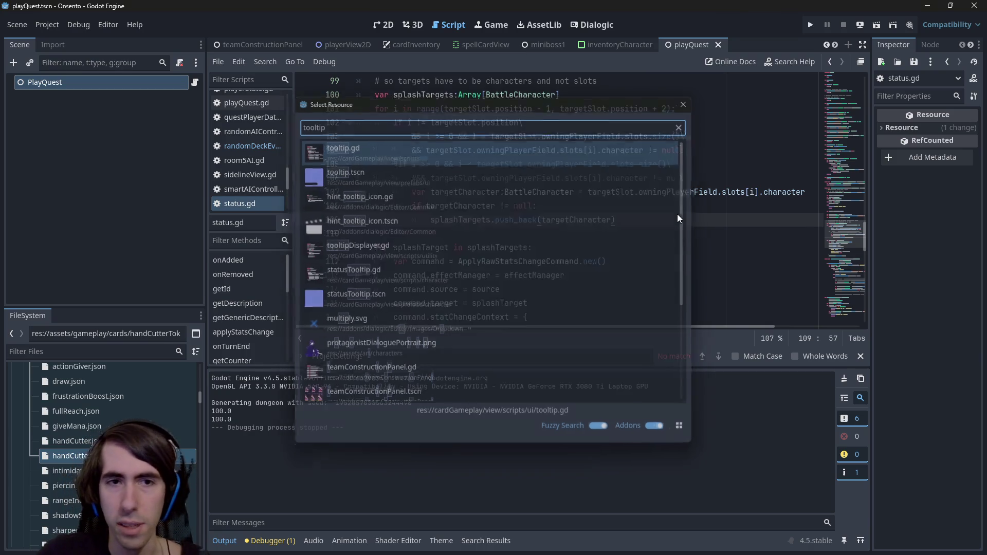
scroll(565, 230, "up", 3)
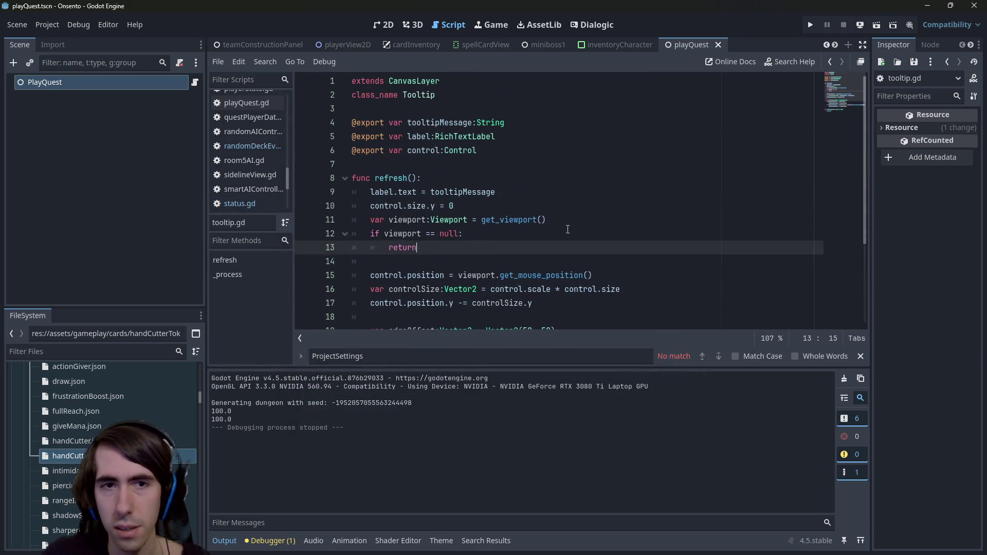
key("alt+shift+o")
type("tooltip")
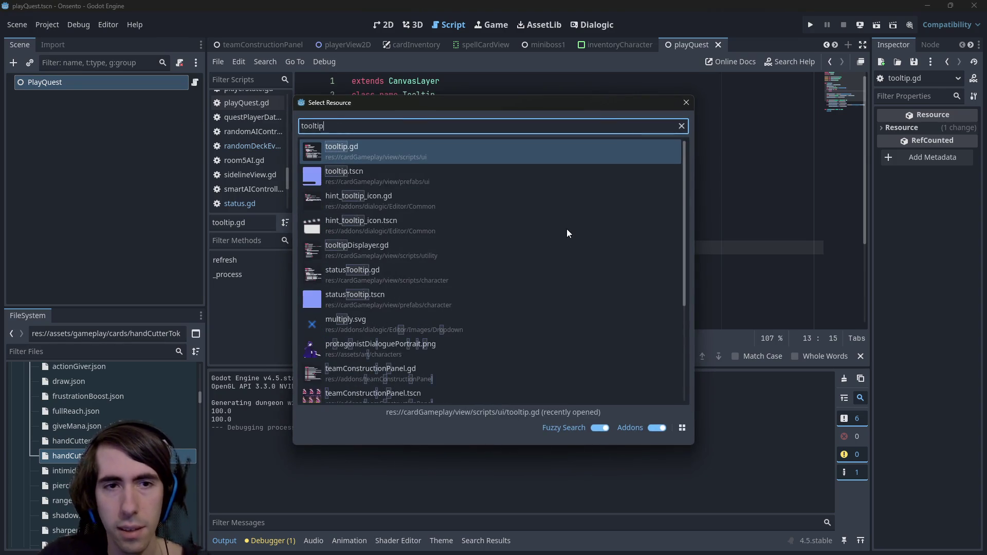
key("Down")
key("Down")
key("Down")
key("Down")
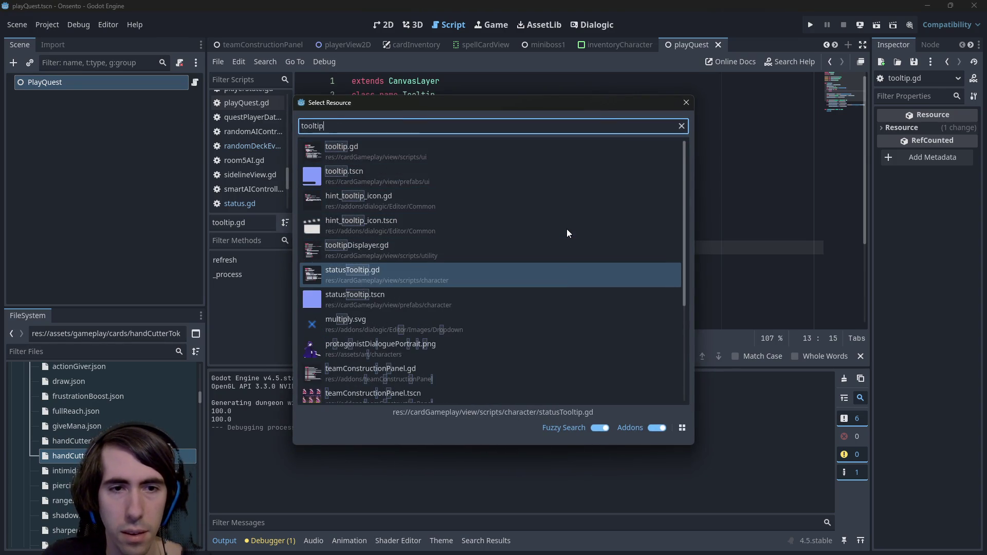
key("Down")
key("Return")
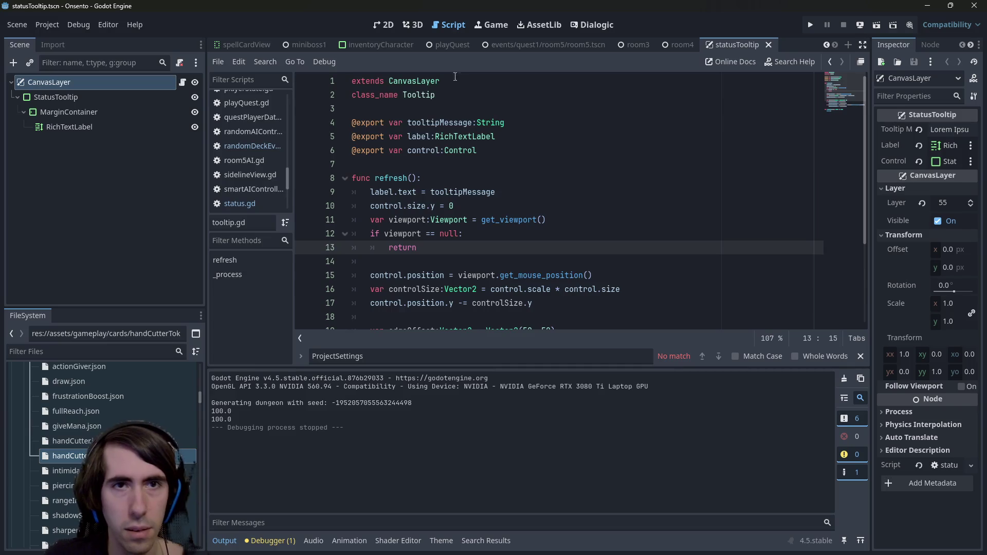
Step: Search the whole project for uses of the StatusTooltip class name
left_click(379, 25)
left_click(182, 82)
scroll(567, 208, "down", 2)
scroll(567, 207, "up", 2)
left_click(450, 95)
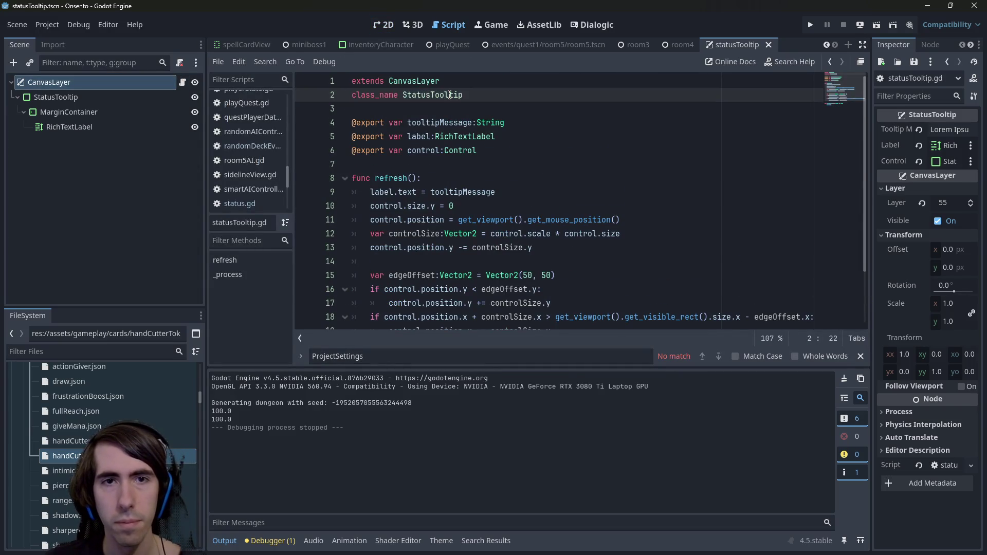
double_click(450, 94)
key("ctrl+shift+f")
key("Return")
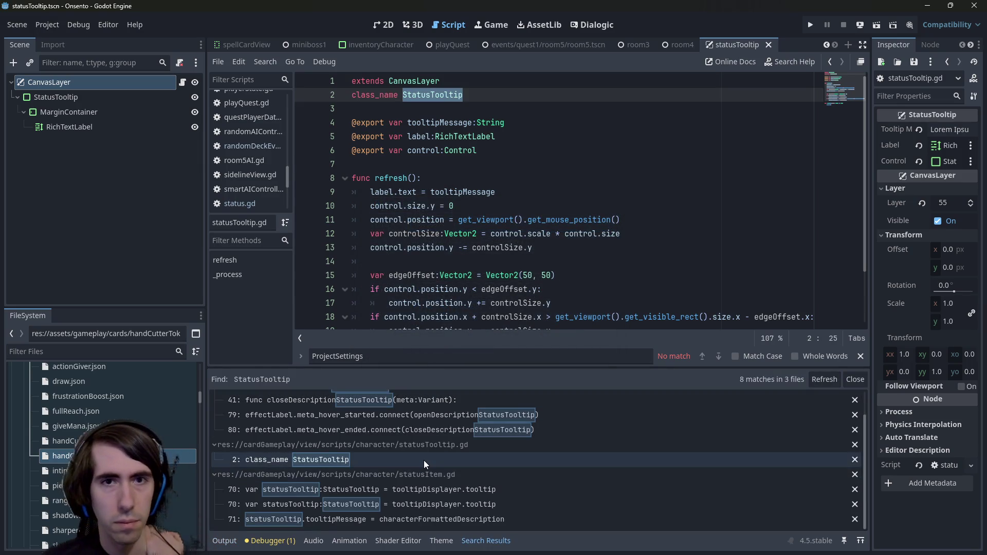
Step: Open openDescriptionStatusTooltip in spellCardView and inspect its meta, metaStr and getGenericDescription code
scroll(424, 461, "up", 2)
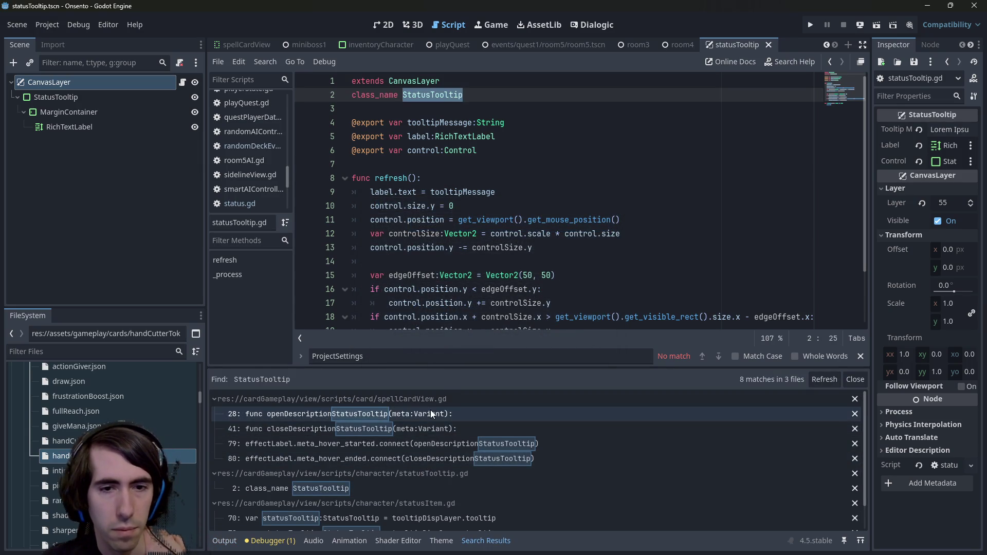
scroll(431, 431, "down", 2)
scroll(433, 444, "up", 2)
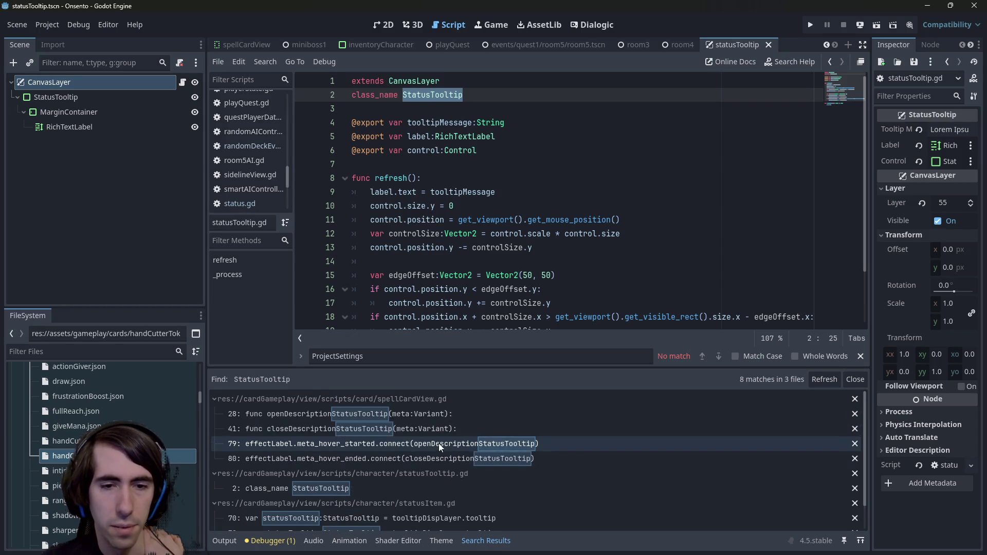
left_click(447, 414)
scroll(565, 231, "up", 2)
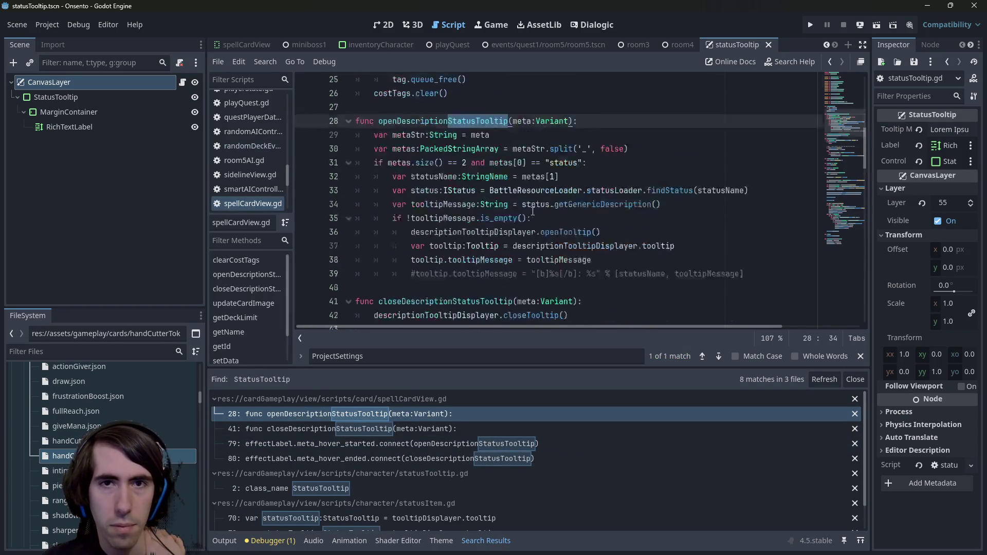
scroll(633, 288, "down", 1)
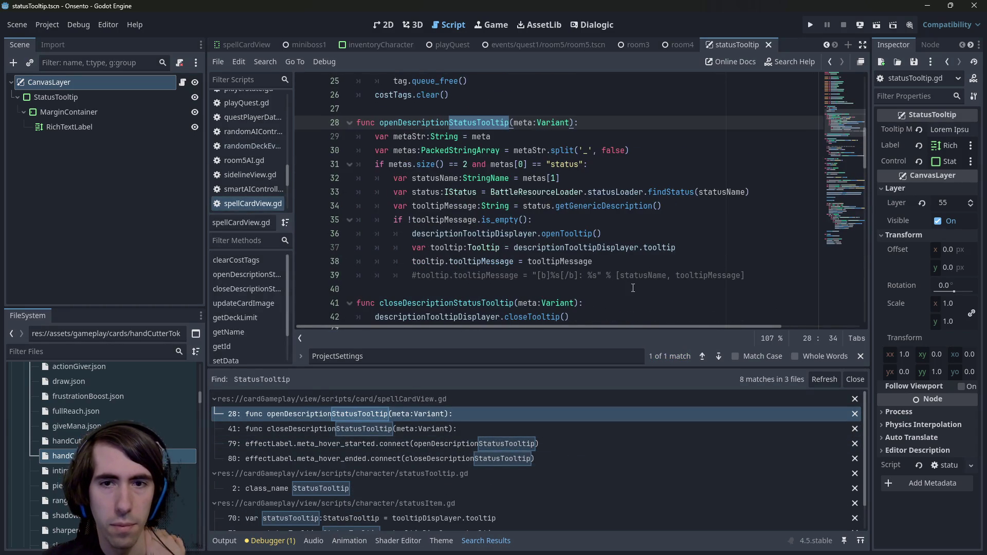
left_click(582, 237)
left_click(564, 234)
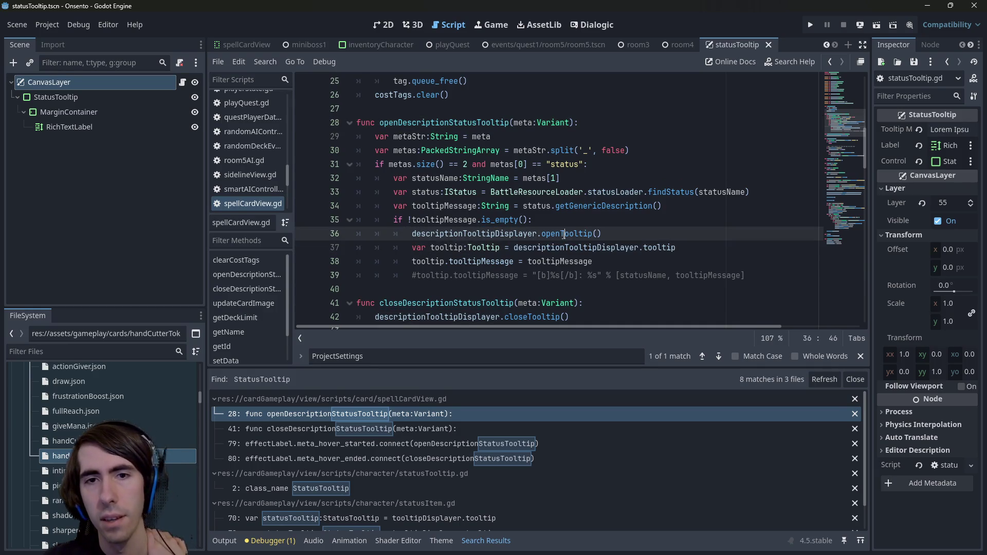
double_click(585, 206)
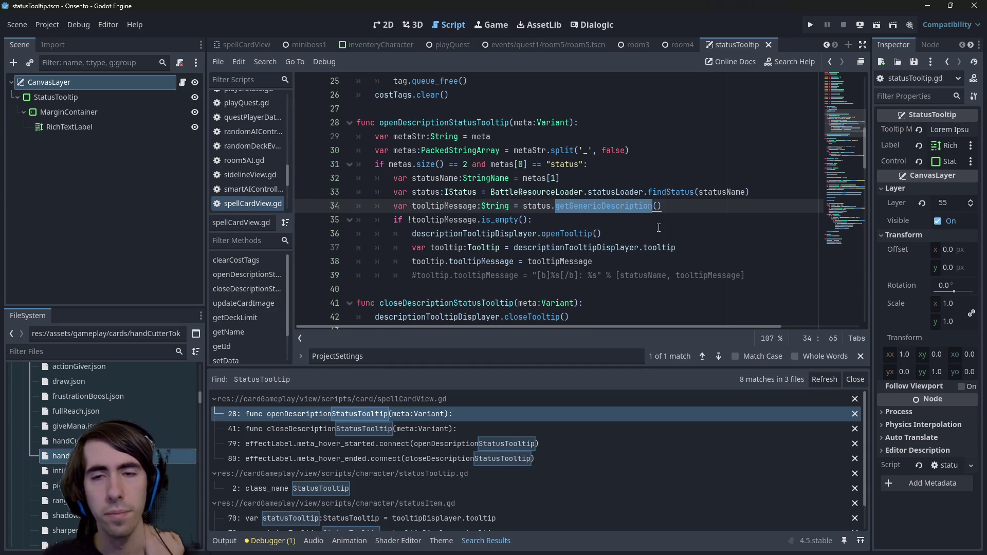
scroll(658, 227, "up", 1)
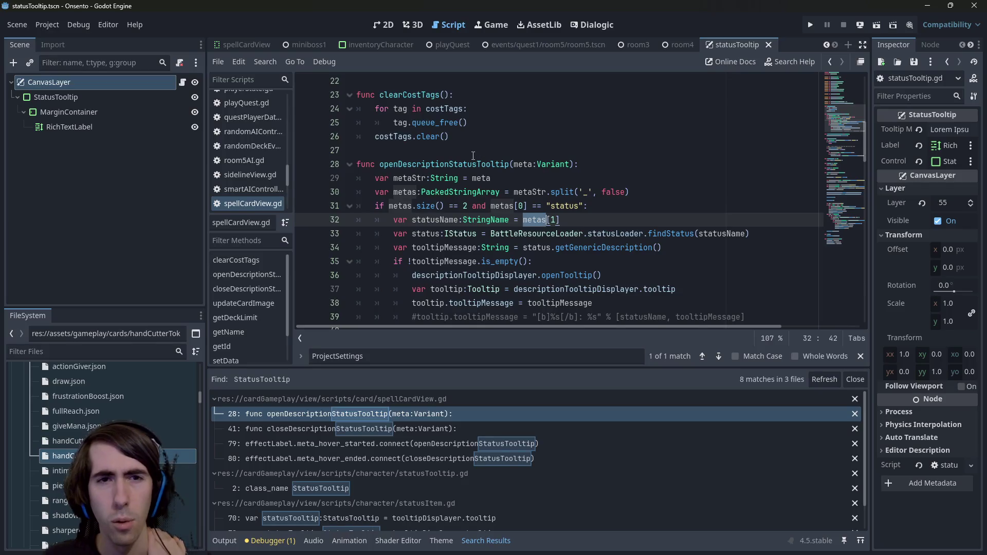
double_click(421, 164)
double_click(535, 192)
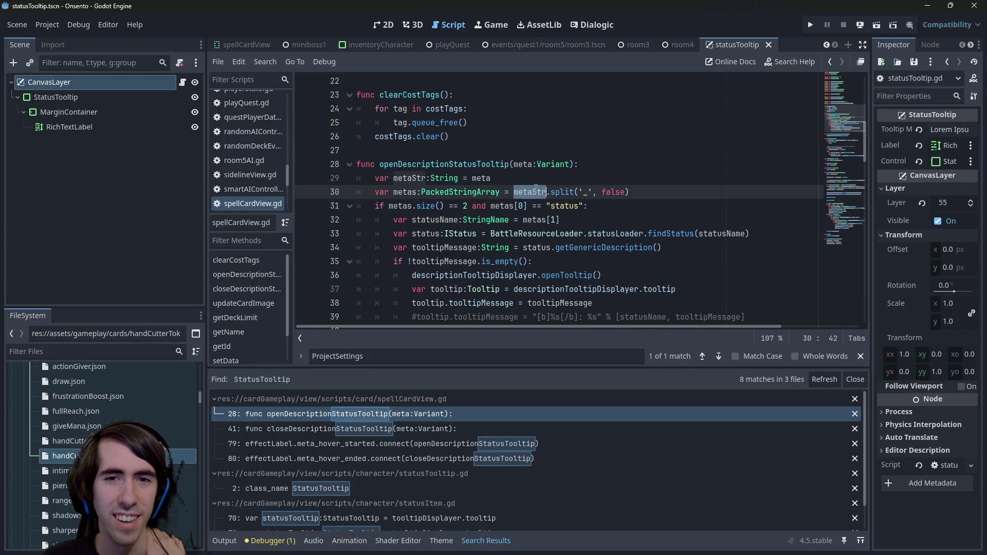
double_click(474, 178)
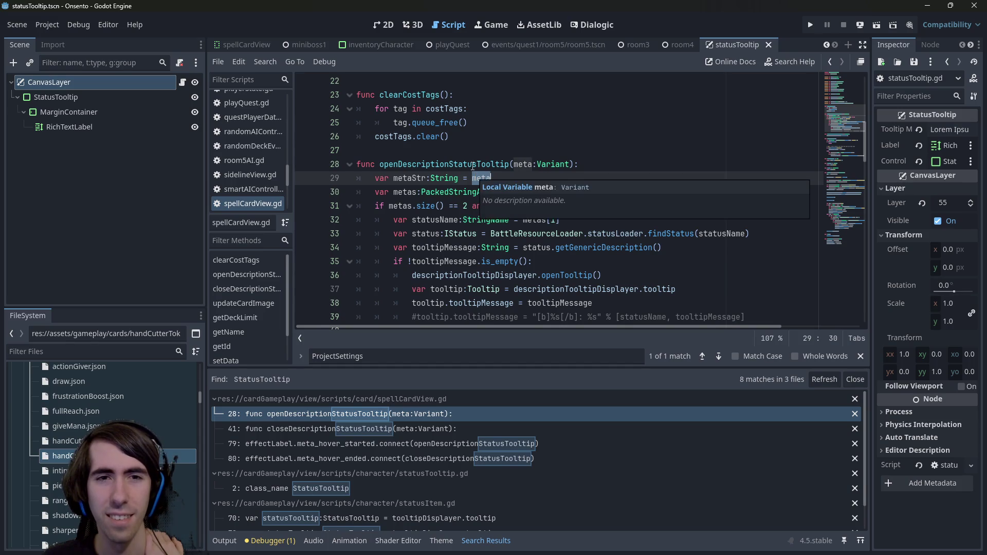
double_click(473, 164)
Step: Find where openDescriptionStatusTooltip is connected to meta_hover_started on line 79, shrinking the results panel
key("ctrl+f")
key("Return")
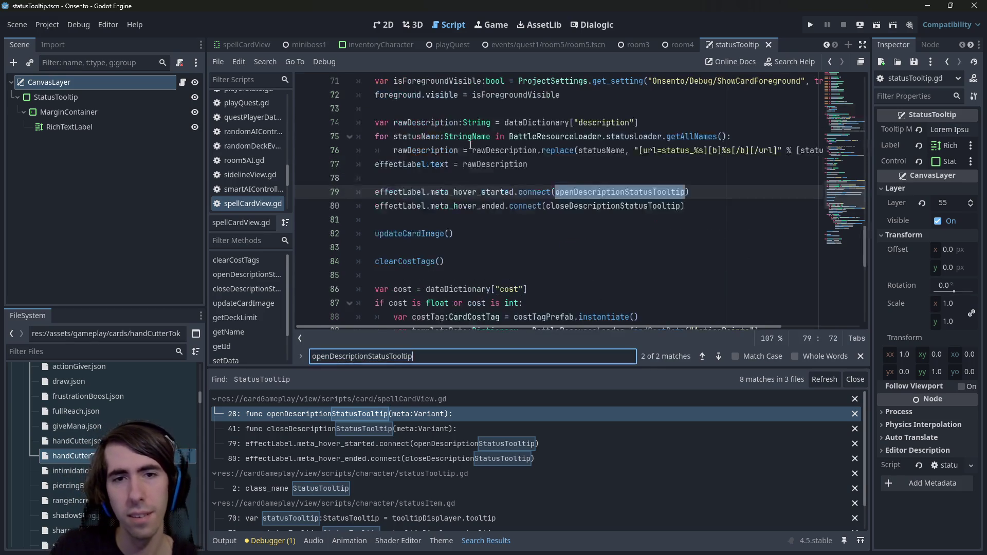
scroll(635, 224, "up", 2)
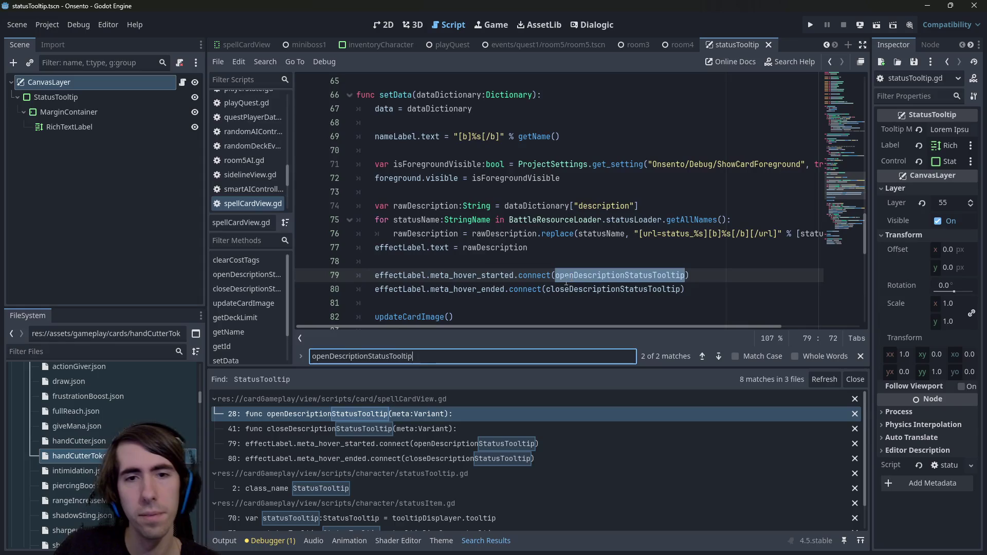
double_click(473, 275)
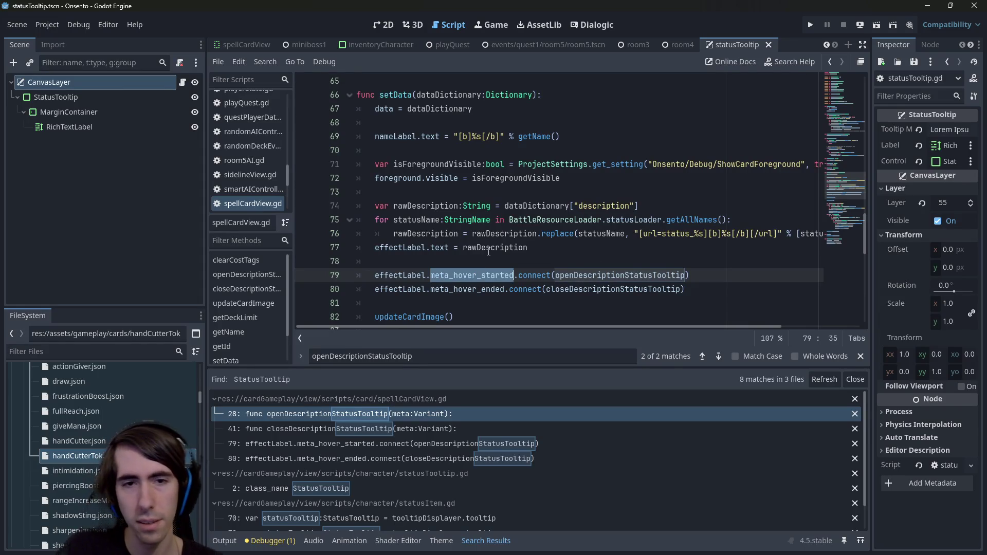
left_click(487, 356)
key("Return")
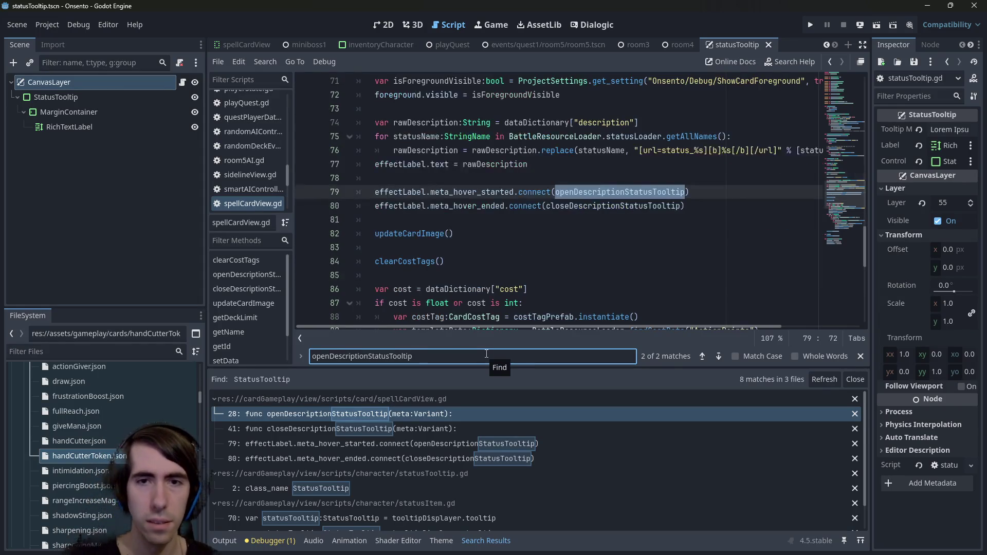
key("Return")
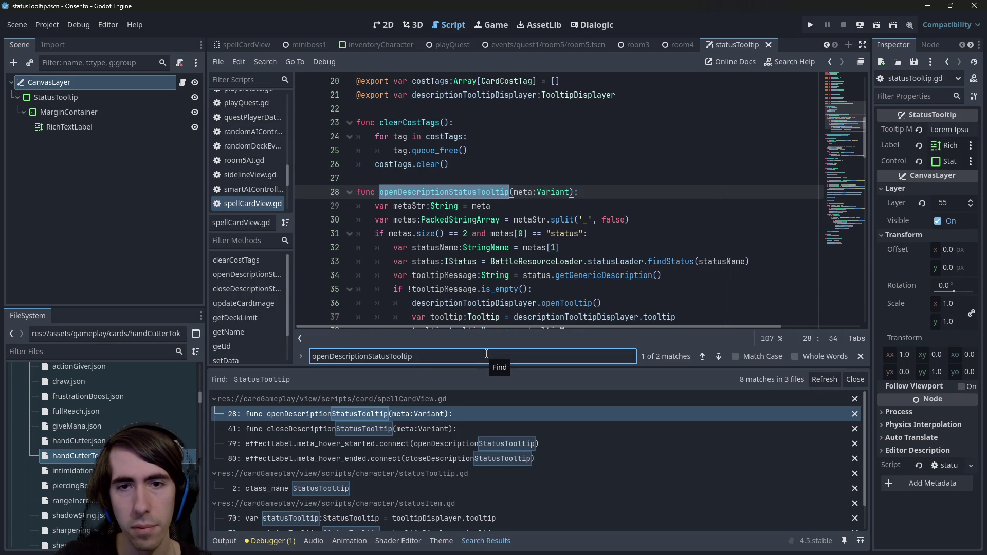
key("Return")
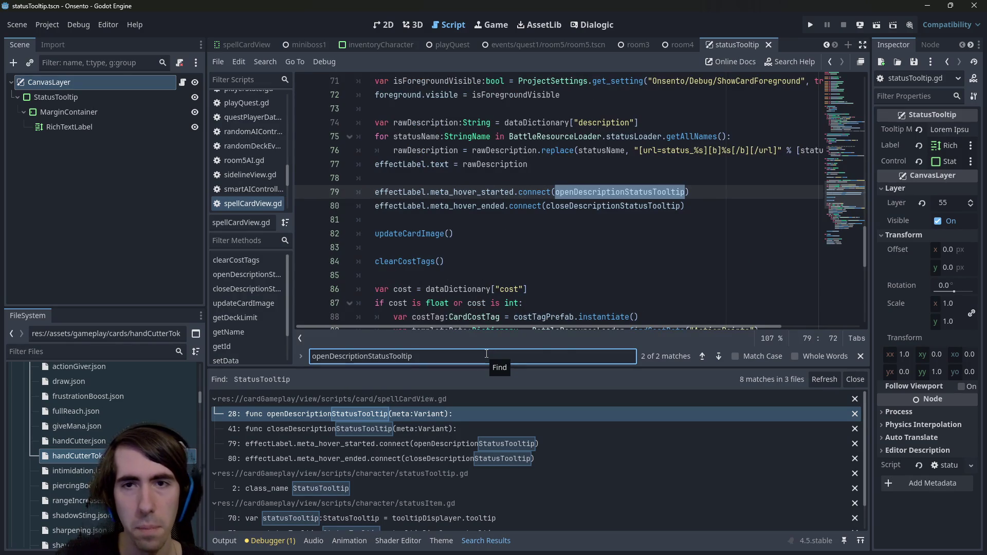
scroll(556, 284, "up", 2)
left_click_drag(514, 372, 514, 428)
Step: Widen the editor and examine isForegroundVisible, rawDescription, statusName and getAllNames on lines 71-76
left_click_drag(207, 270, 144, 270)
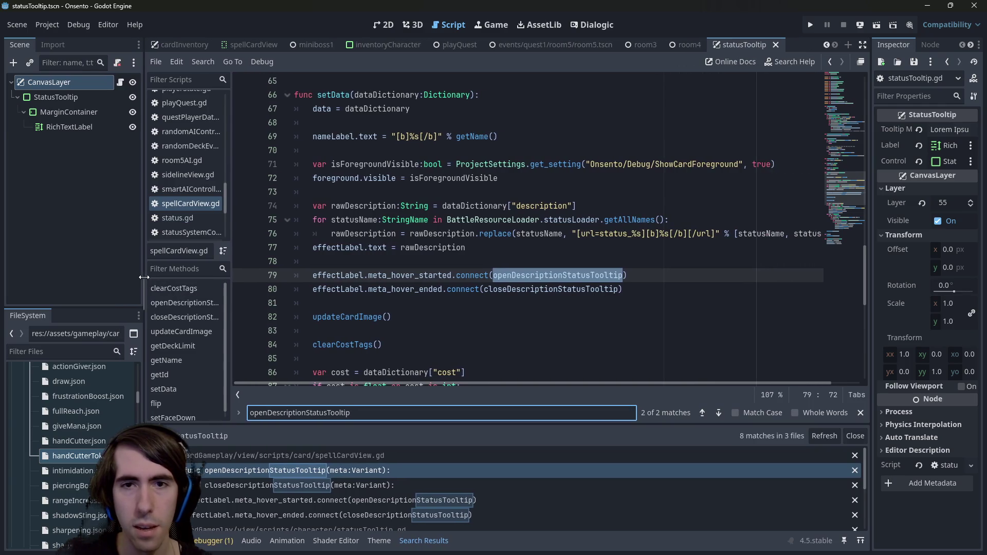
scroll(543, 278, "up", 1)
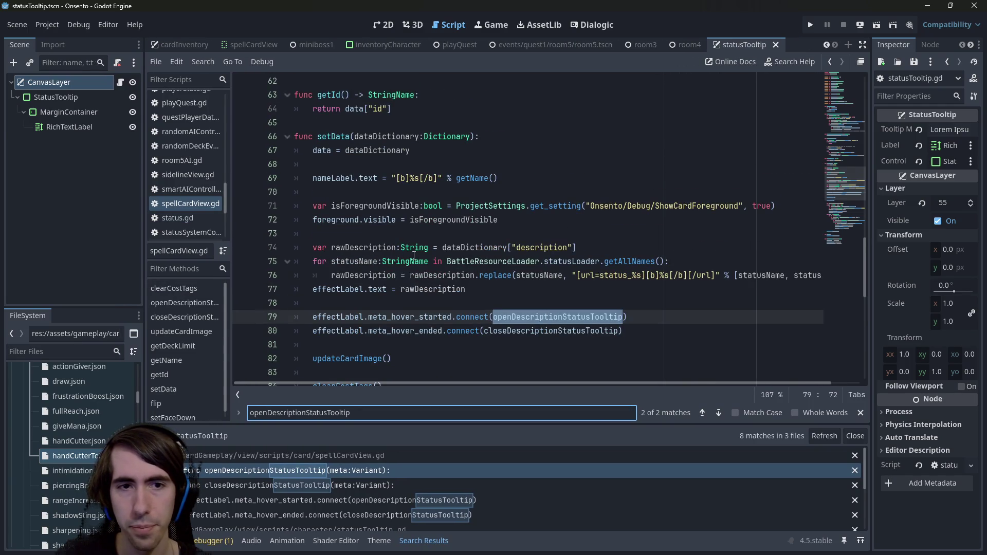
double_click(370, 206)
double_click(370, 248)
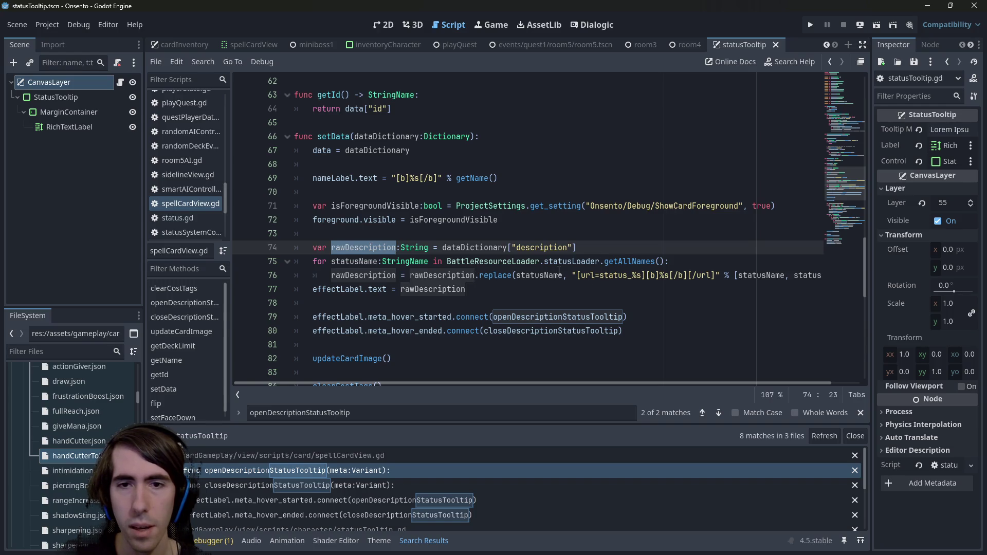
double_click(547, 276)
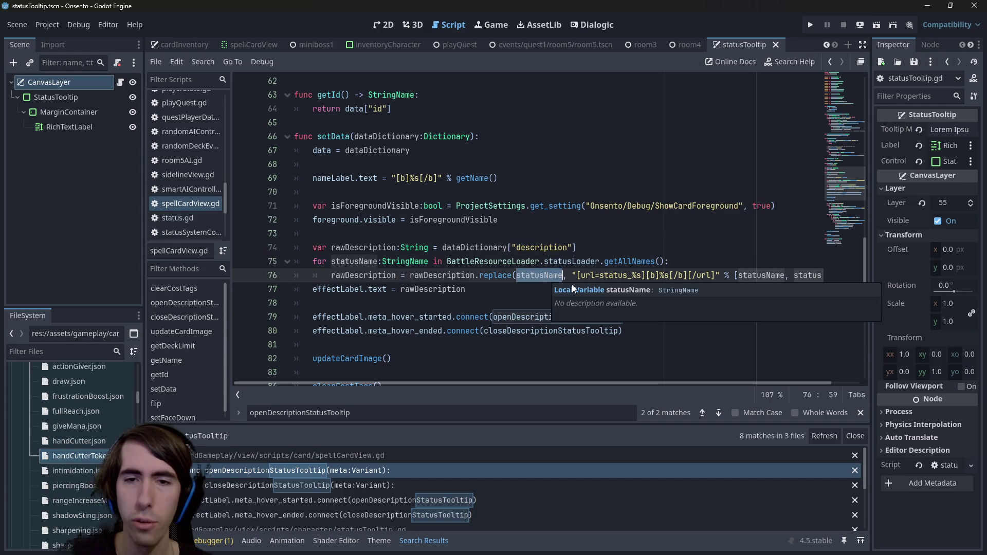
double_click(627, 261)
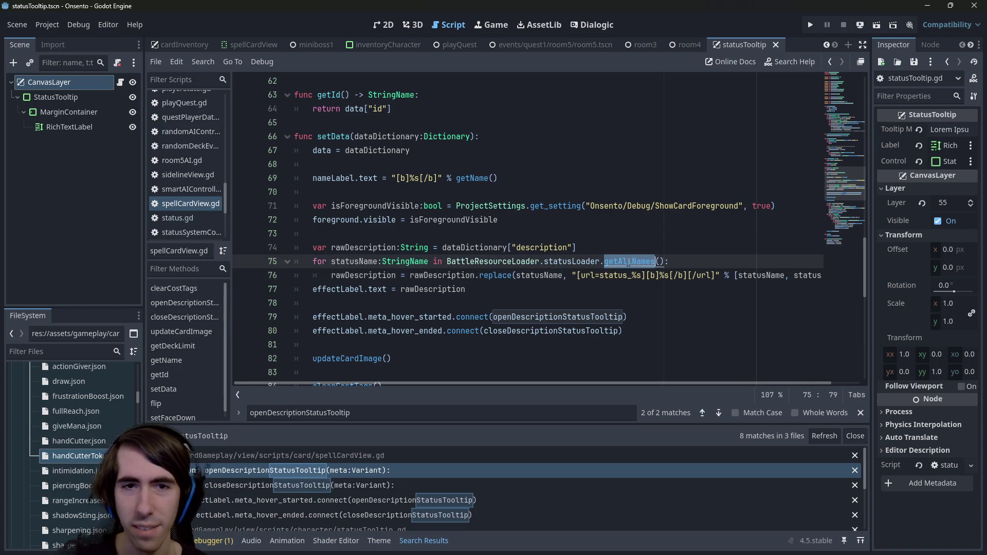
Step: Open battleStatusLoader's getAllNames definition and trace how statusById keys supply the names
left_click(628, 261, "ctrl")
double_click(419, 330)
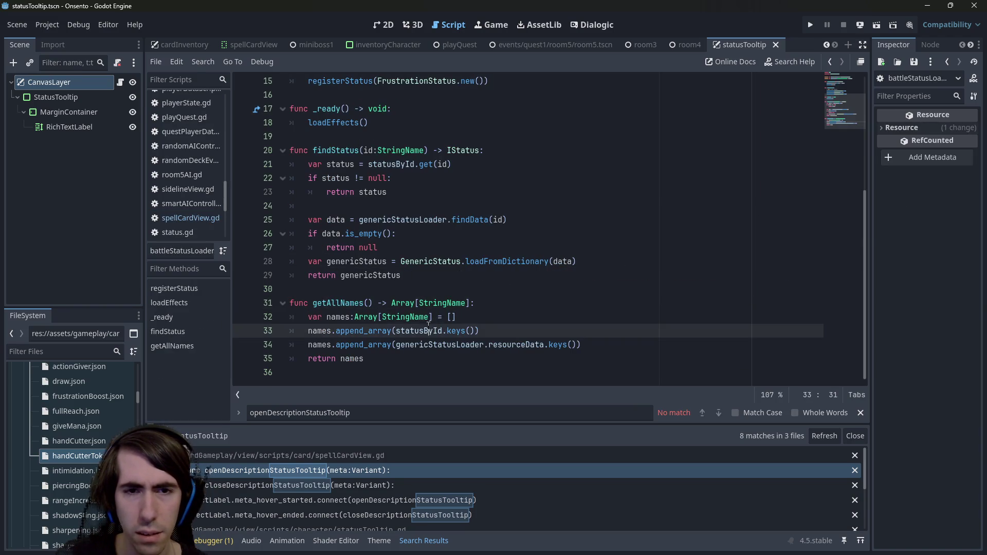
key("End")
double_click(421, 330)
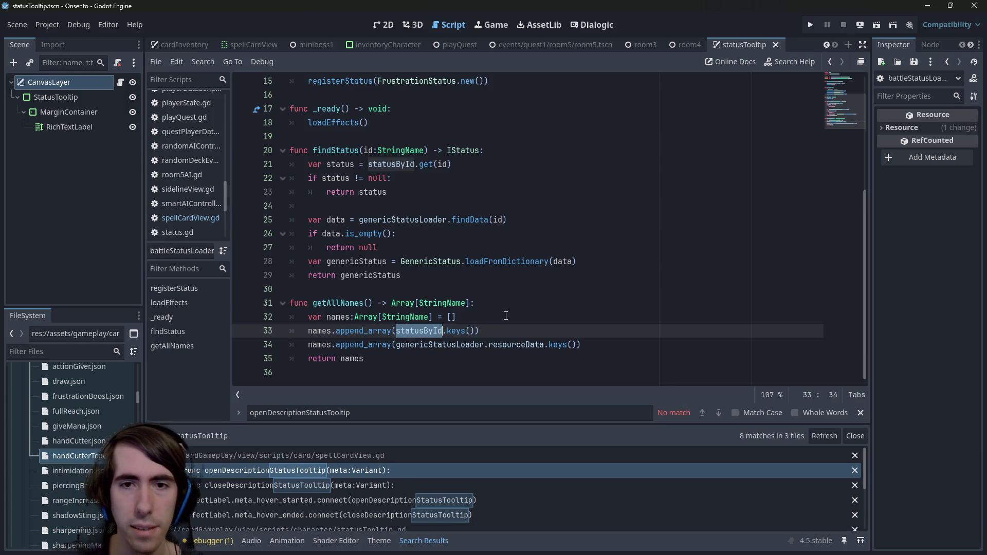
key("alt+Left")
key("alt+Left")
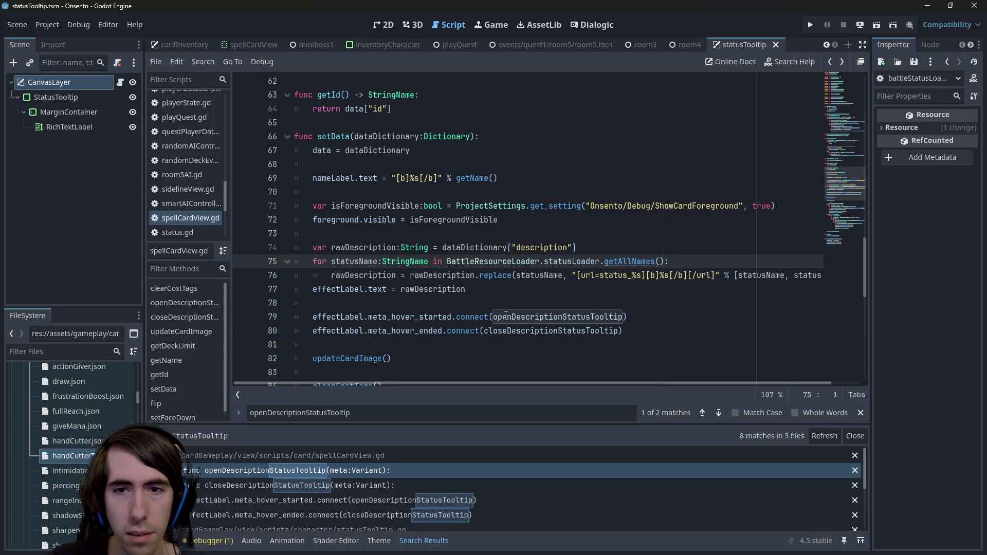
key("alt+Right")
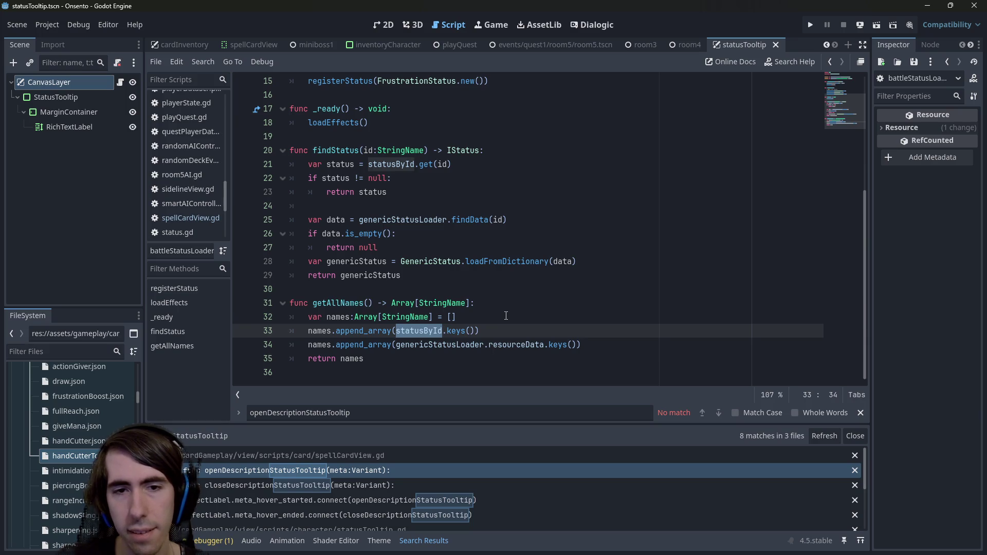
key("alt+Left")
key("alt+Left")
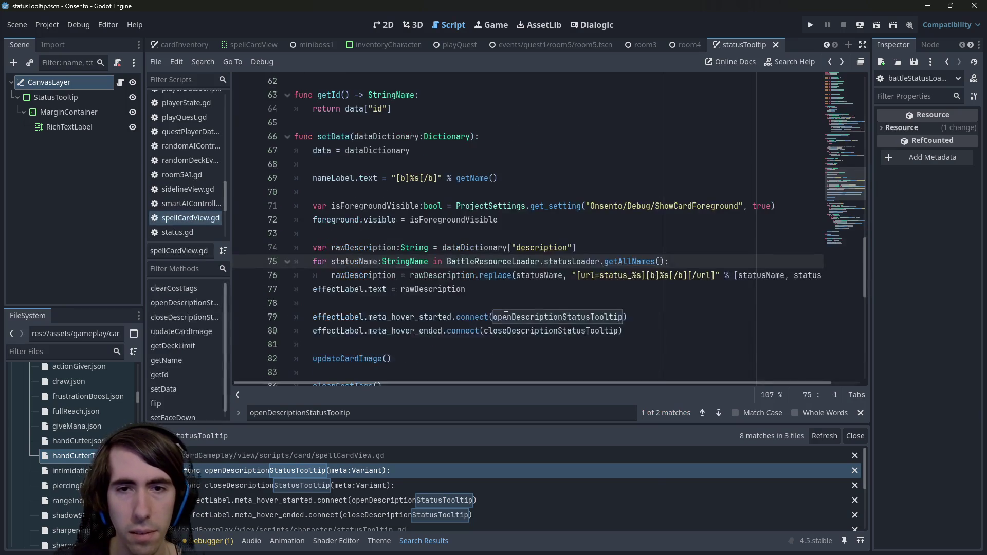
double_click(368, 262)
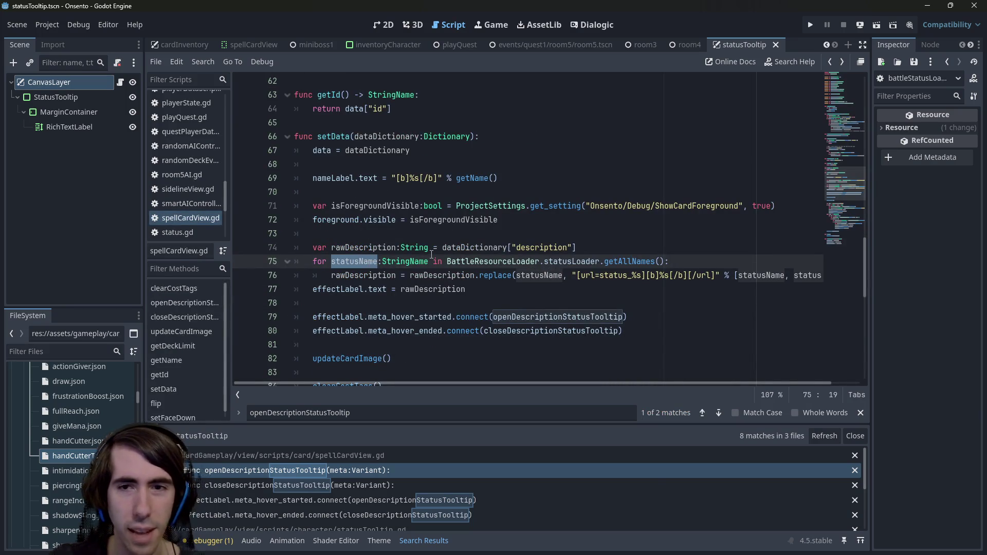
left_click(628, 261, "ctrl")
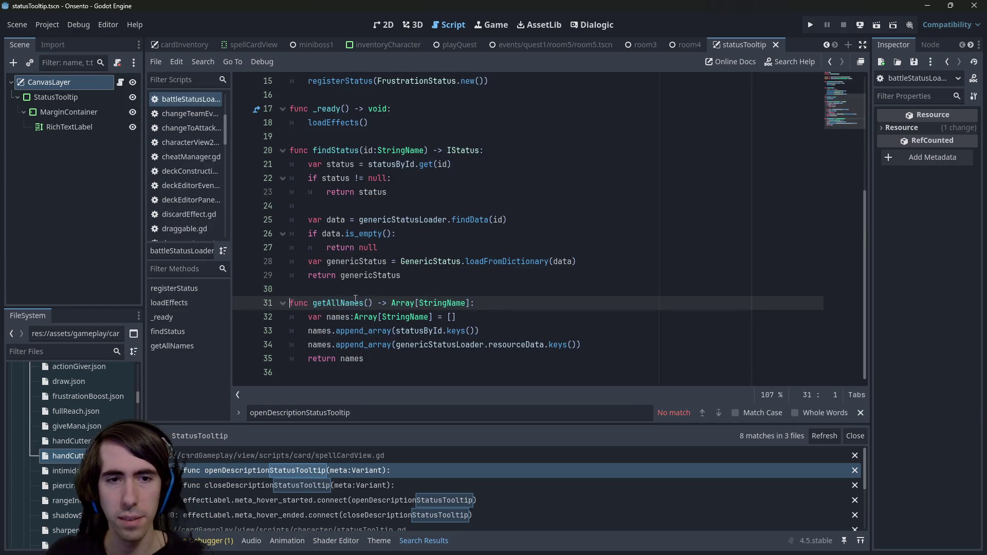
Step: Find getAllNames( across the project, rename the function to getAllIds, and save
double_click(355, 299)
key("ctrl+shift+f")
type("(")
key("Return")
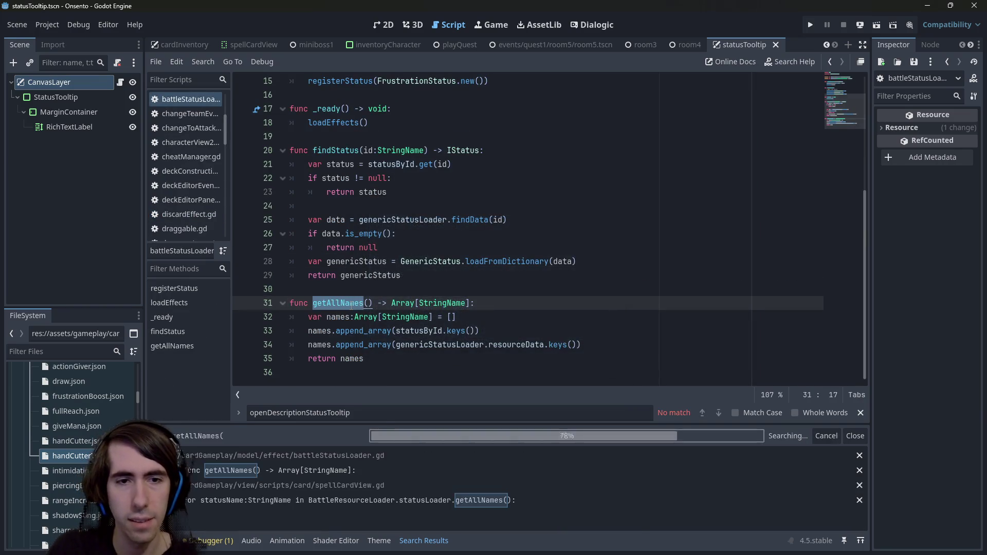
left_click(340, 303)
key("ctrl+shift+Right")
key("BackSpace")
type("ID")
key("BackSpace")
type("ds")
key("ctrl+s")
Step: Make spellCardView's loop call getAllIds, rename statusName to statusId, and save
left_click(355, 500)
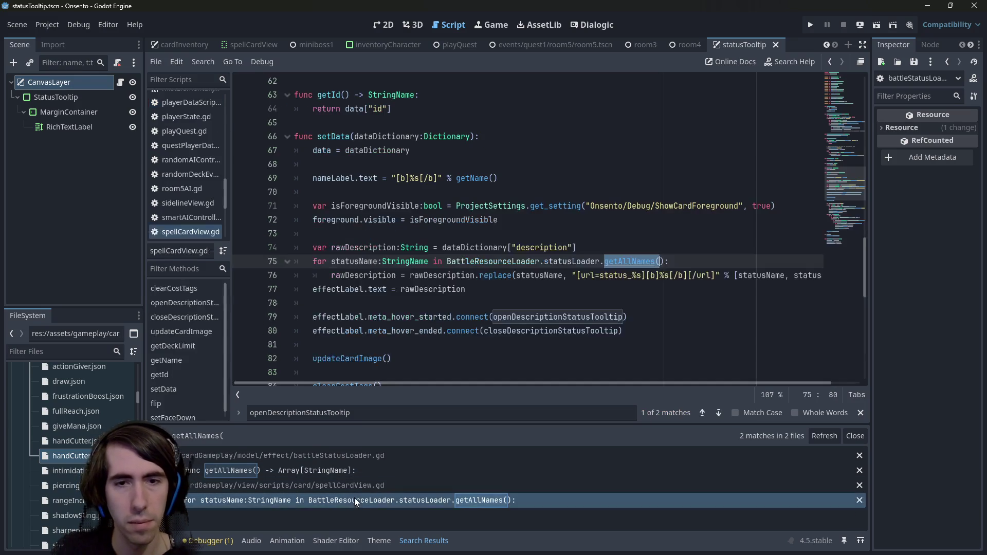
type("getAllIds")
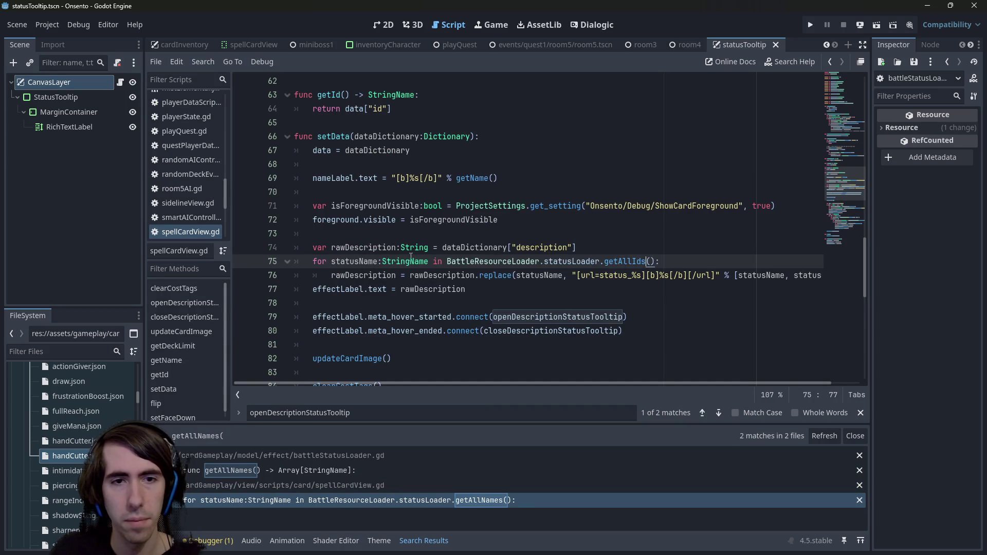
double_click(377, 262)
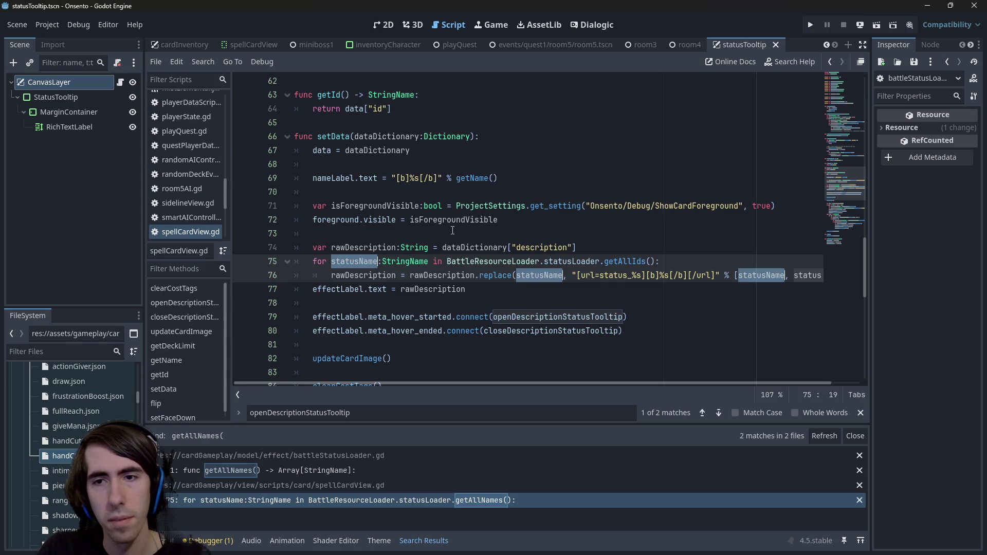
left_click_drag(529, 384, 637, 401)
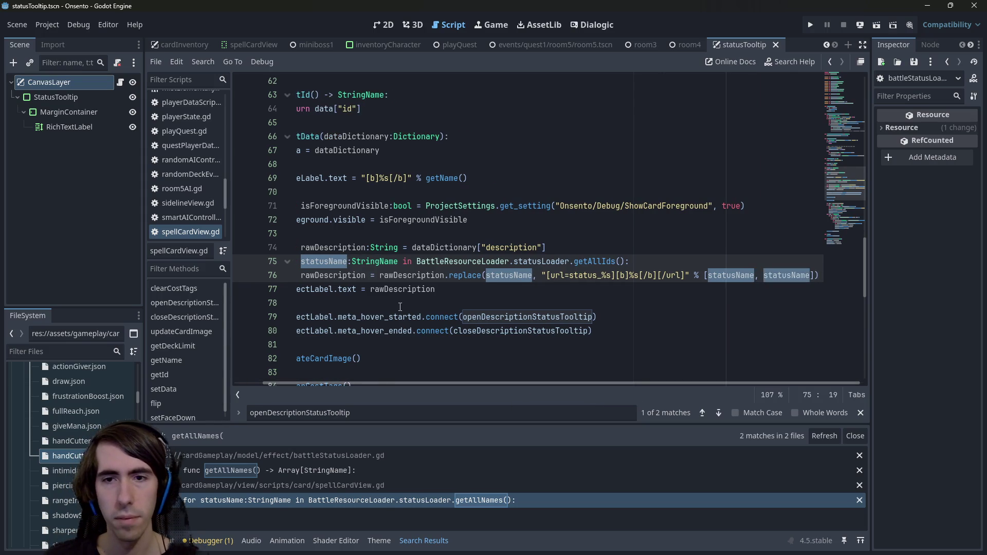
type("statusId")
key("ctrl+s")
Step: Inspect the statusId uses and %s placeholders in line 76's description format string
double_click(778, 278)
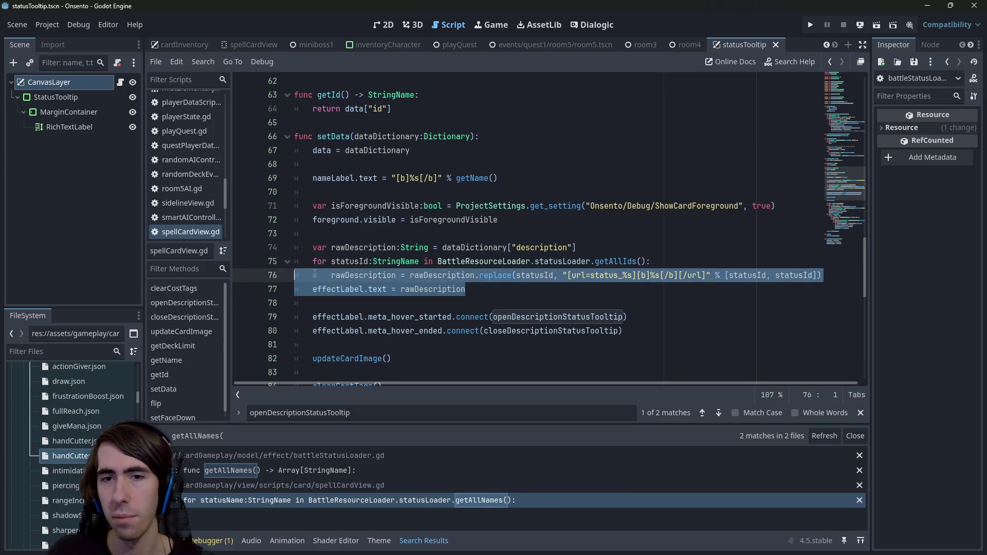
left_click(545, 276)
mouse_move(546, 276)
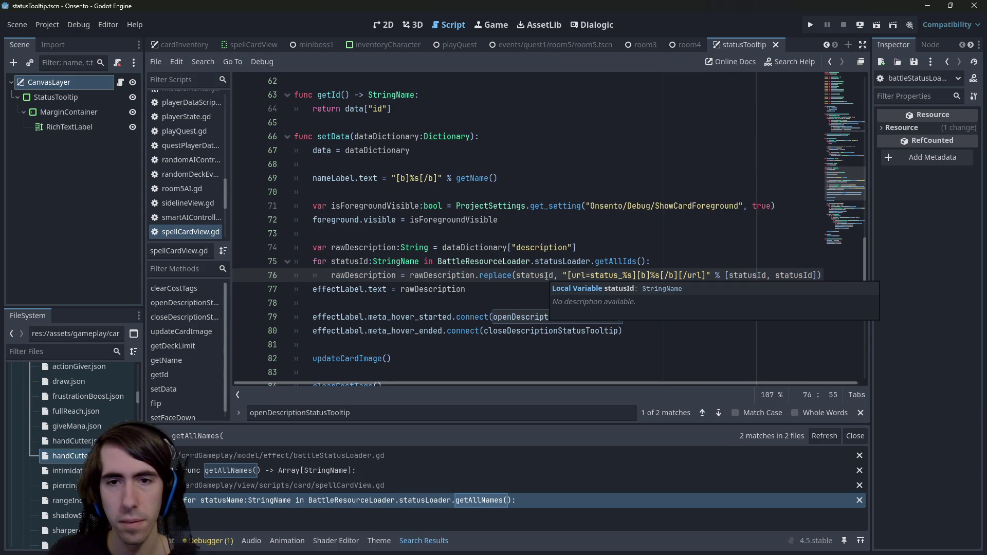
double_click(617, 275)
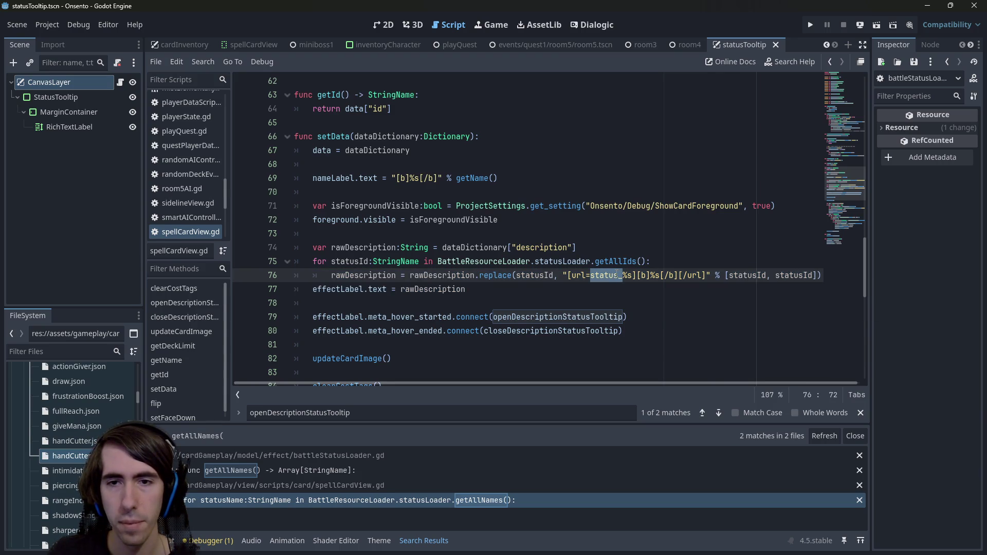
double_click(740, 277)
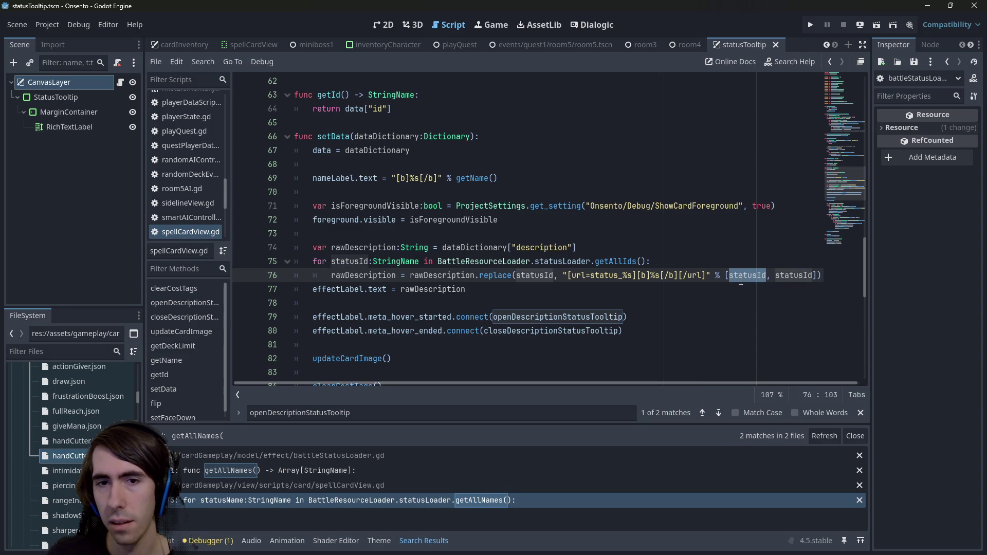
mouse_move(741, 282)
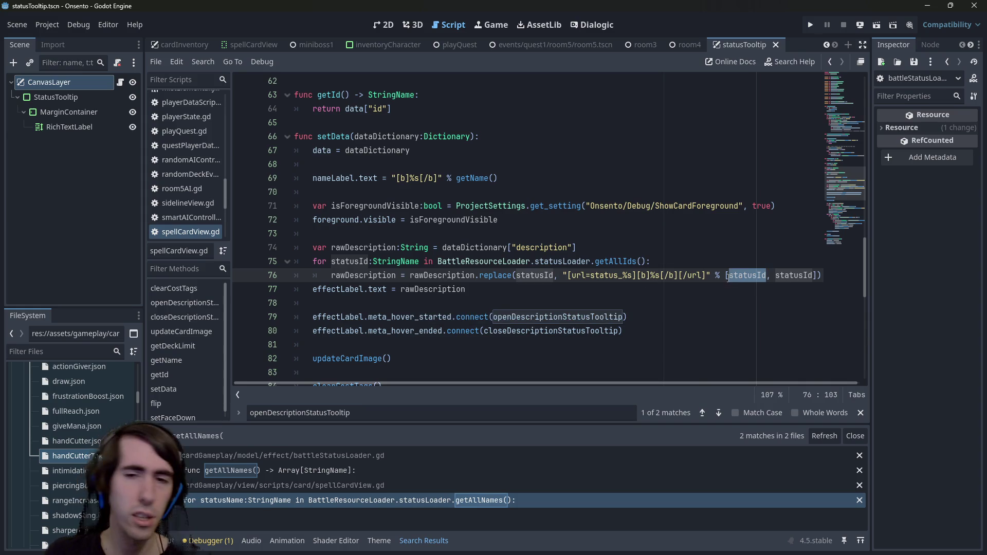
left_click(646, 276)
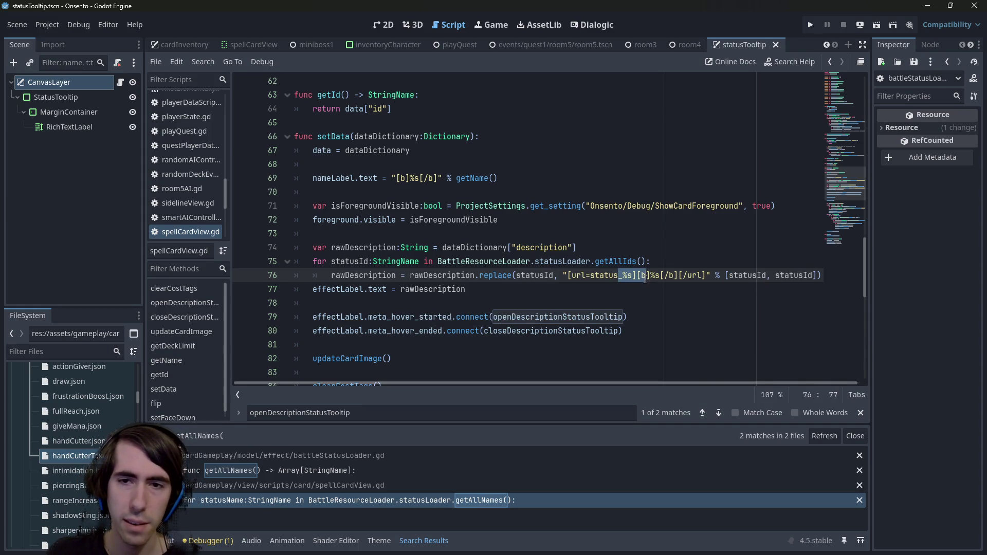
left_click_drag(651, 276, 667, 275)
double_click(793, 275)
Step: Select the BattleResourceLoader.statusLoader reference in the loop header
left_click(673, 263)
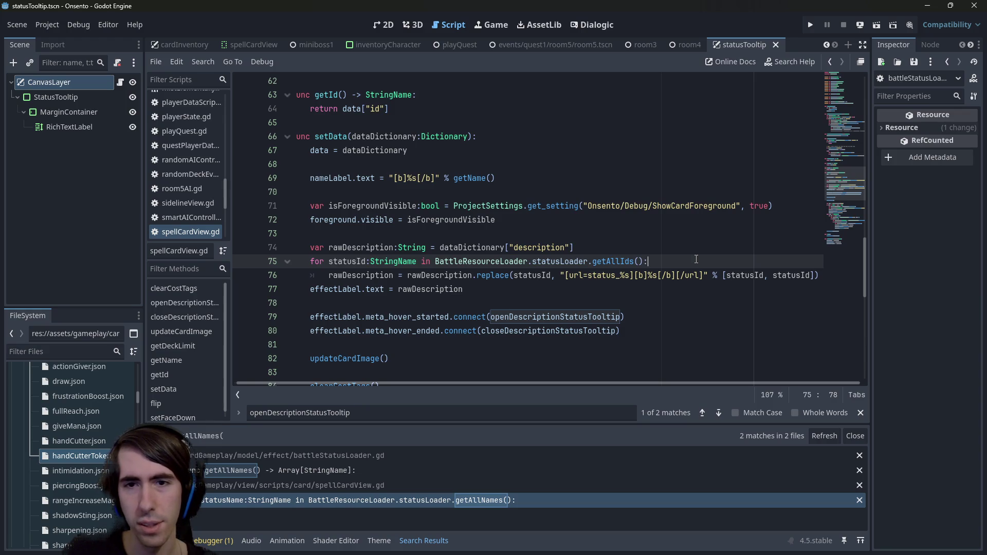
left_click_drag(697, 260, 290, 263)
double_click(365, 262)
mouse_move(439, 262)
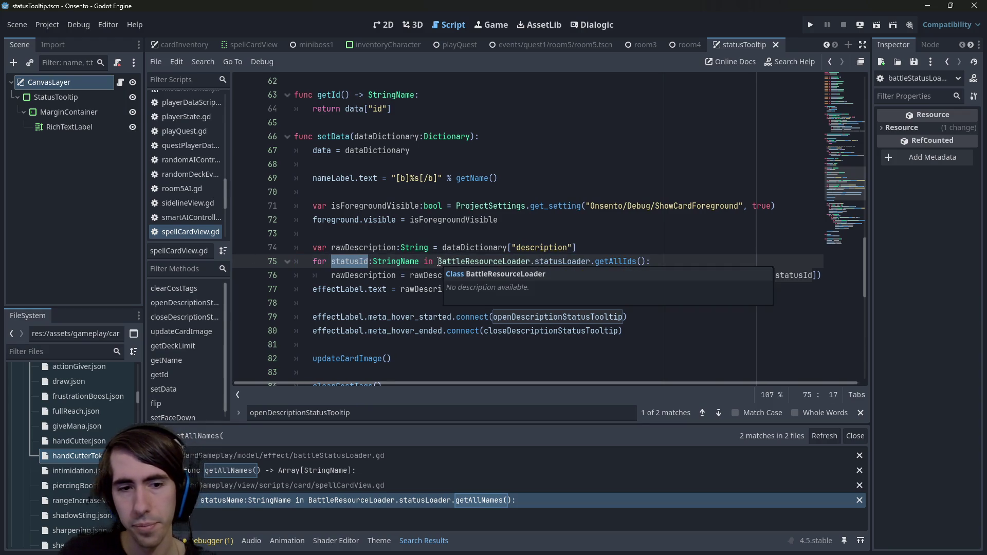
left_click_drag(439, 262, 646, 261)
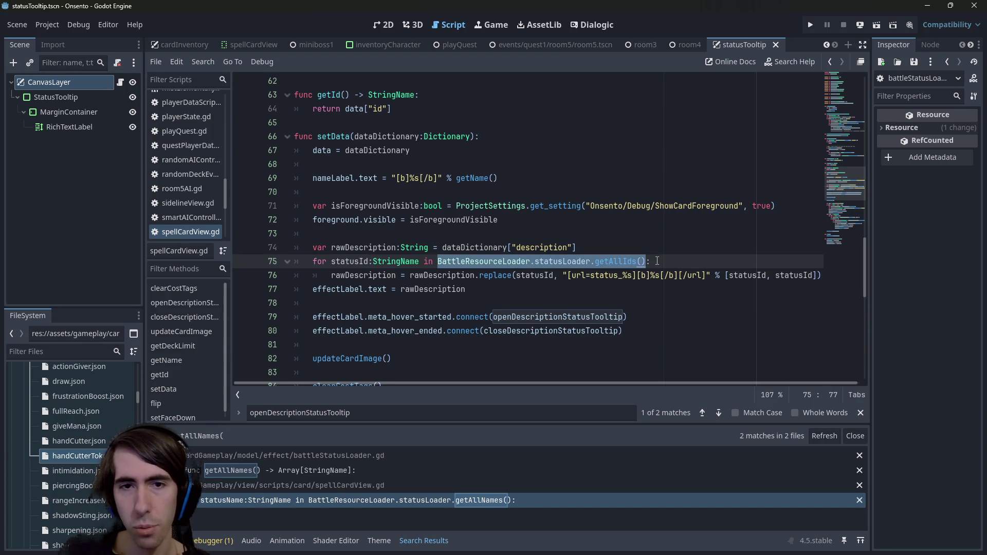
left_click_drag(437, 262, 591, 263)
Step: Copy the statusLoader reference, try a find call, undo it, and check getAllIds' definition
key("ctrl+c")
key("End")
key("Return")
key("ctrl+v")
type(".f")
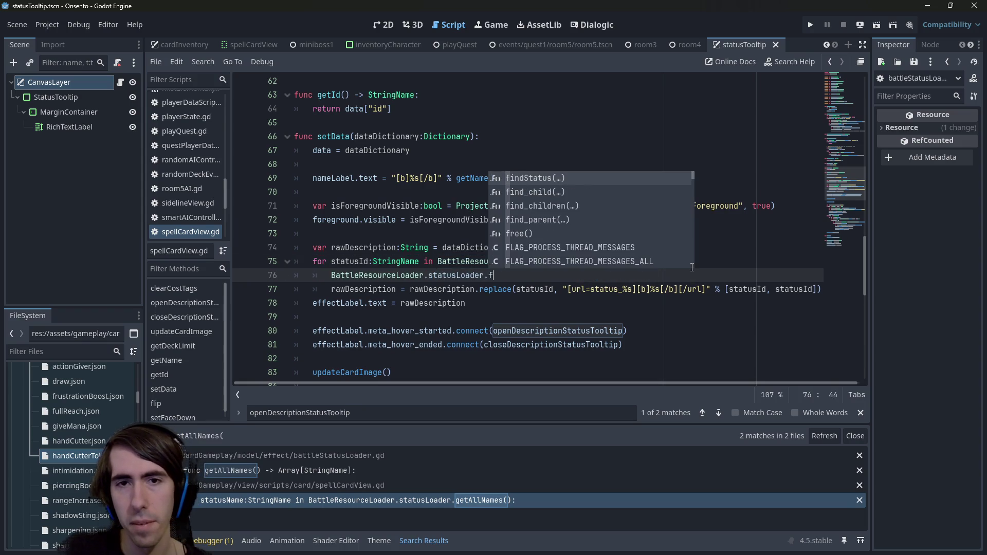
type("ind")
key("ctrl+z")
key("ctrl+z")
key("ctrl+z")
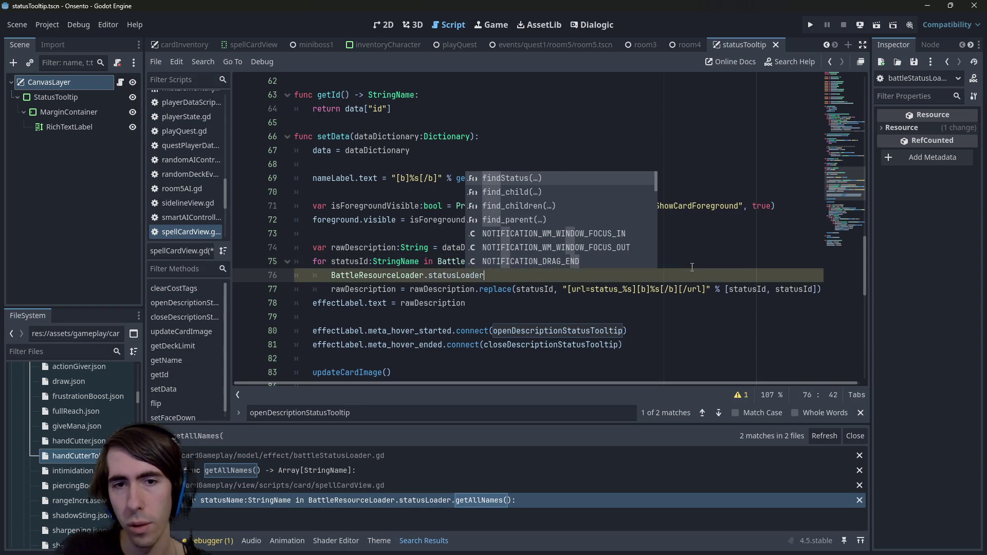
key("Escape")
key("Escape")
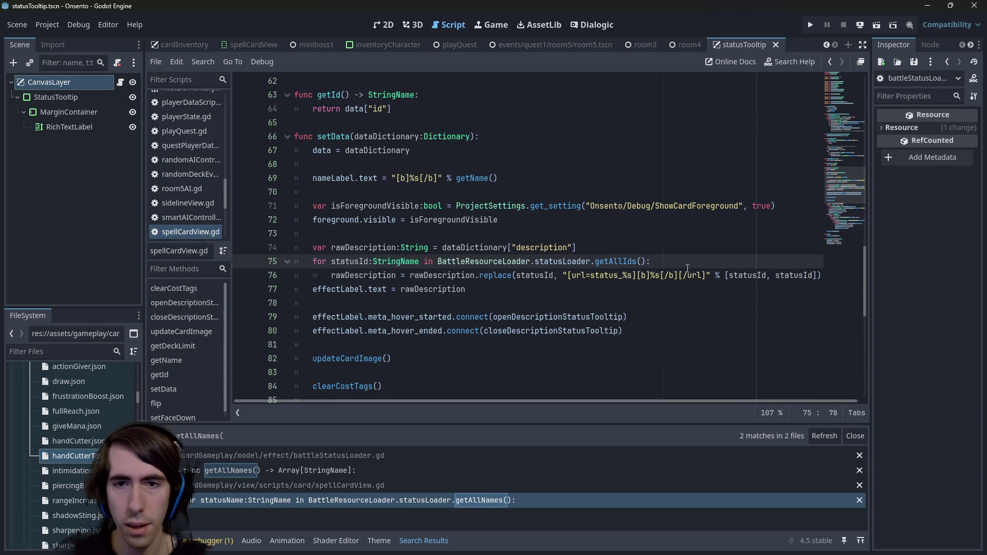
left_click(628, 262, "ctrl")
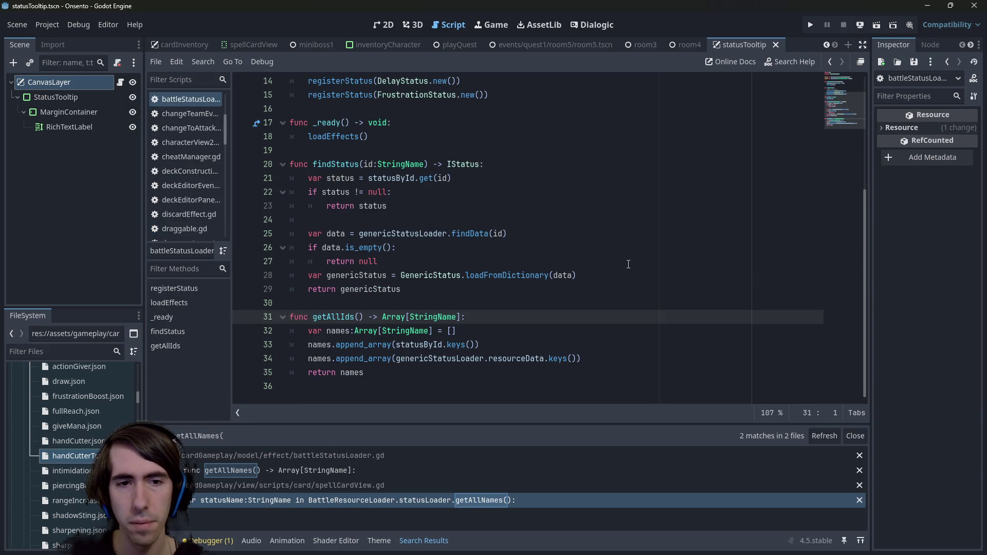
key("alt+Left")
Step: Retry the loader line, undo it, and look up the loader's methods in battleStatusLoader.gd
left_click(676, 256)
key("Return")
key("ctrl+v")
type("f")
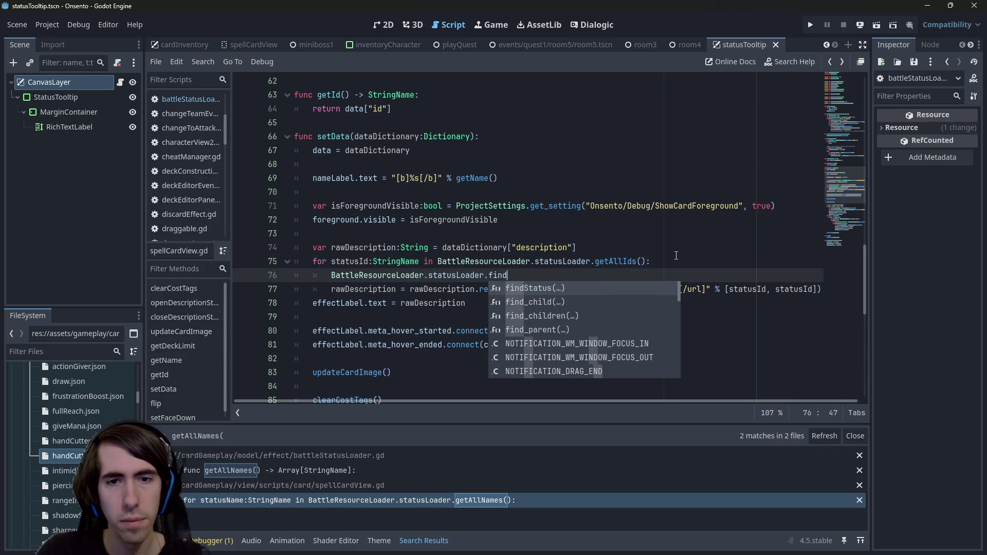
key("ctrl+z")
key("ctrl+z")
key("ctrl+z")
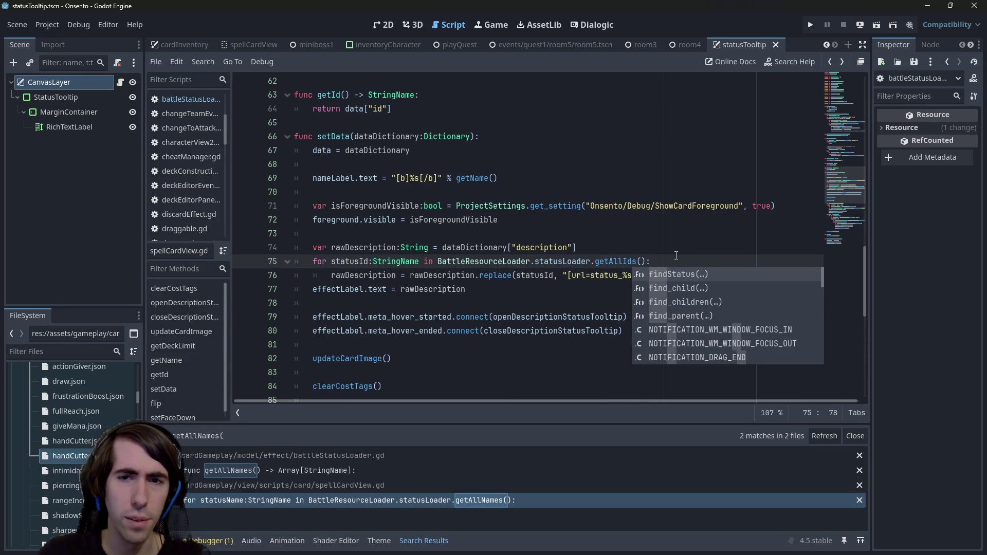
left_click(617, 261, "ctrl")
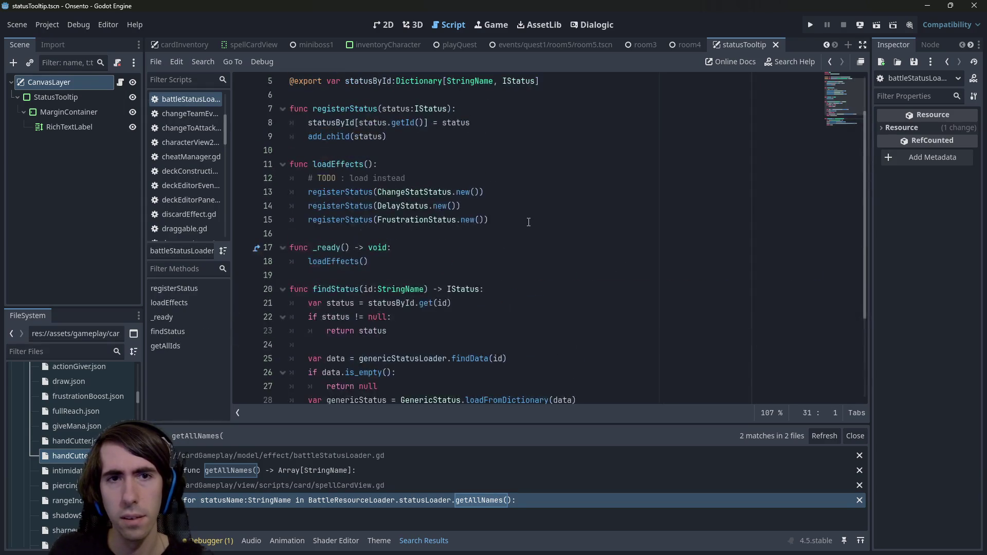
scroll(528, 222, "up", 2)
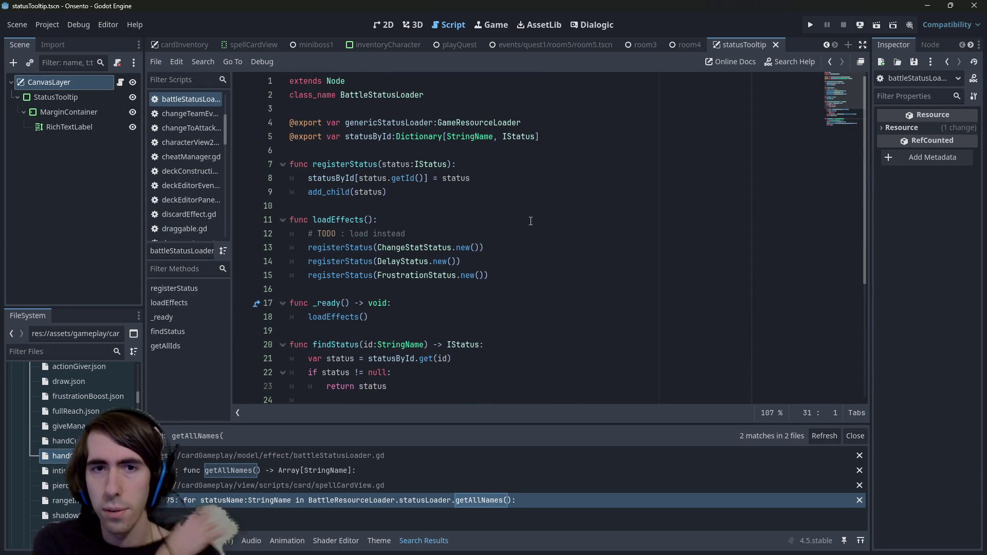
left_click(530, 221)
key("alt+Left")
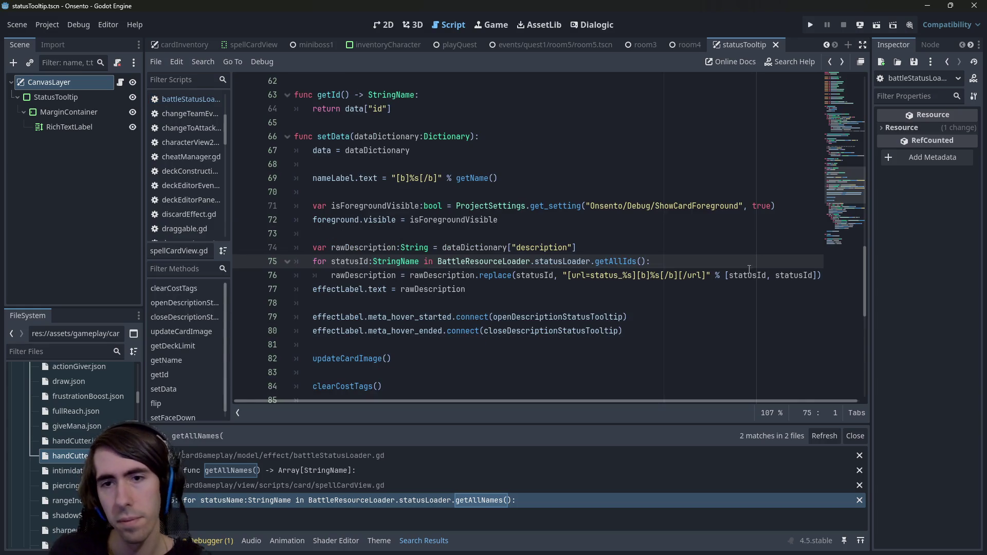
Step: Add BattleResourceLoader.statusLoader.findStatus(statusId) on a new line inside the loop
left_click(705, 262)
key("Return")
key("ctrl+v")
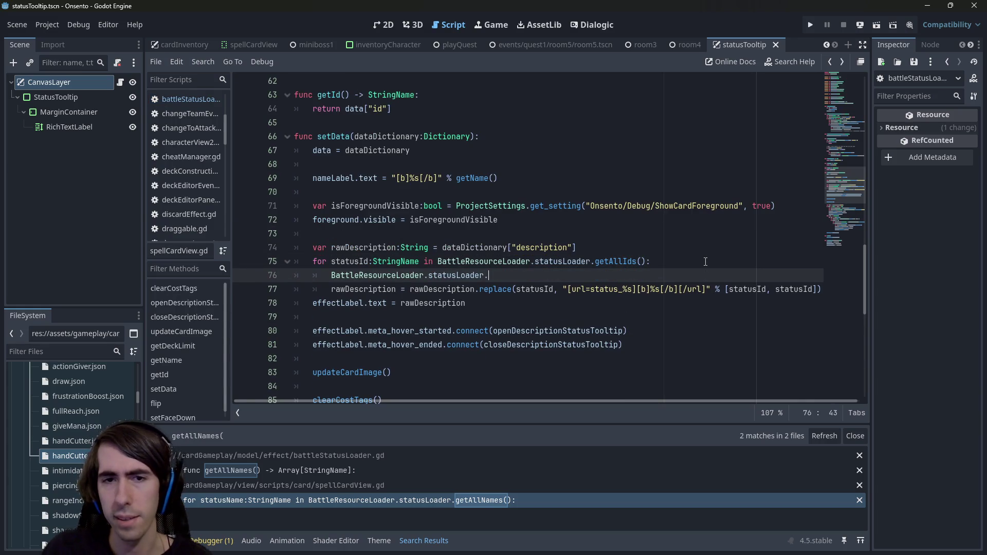
type("find")
key("Return")
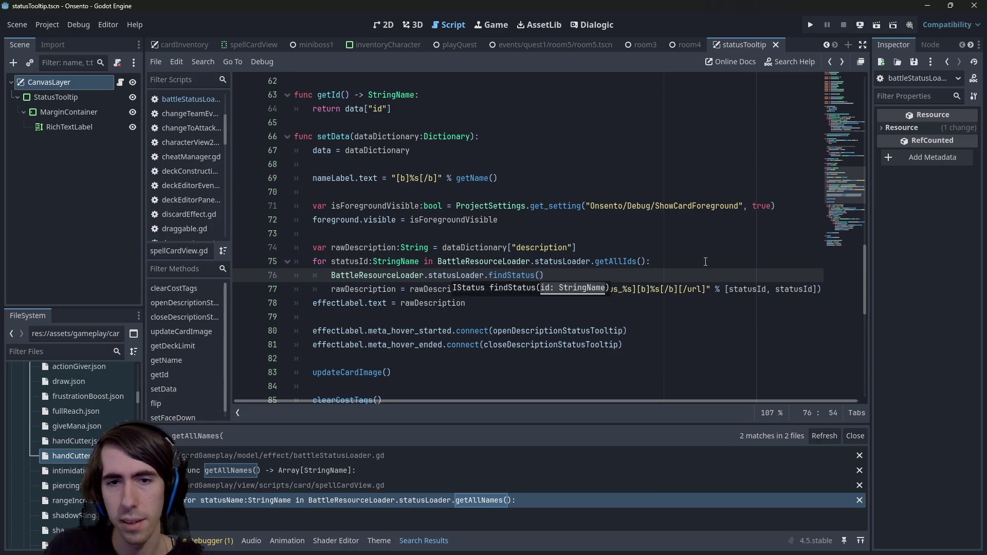
key("Up")
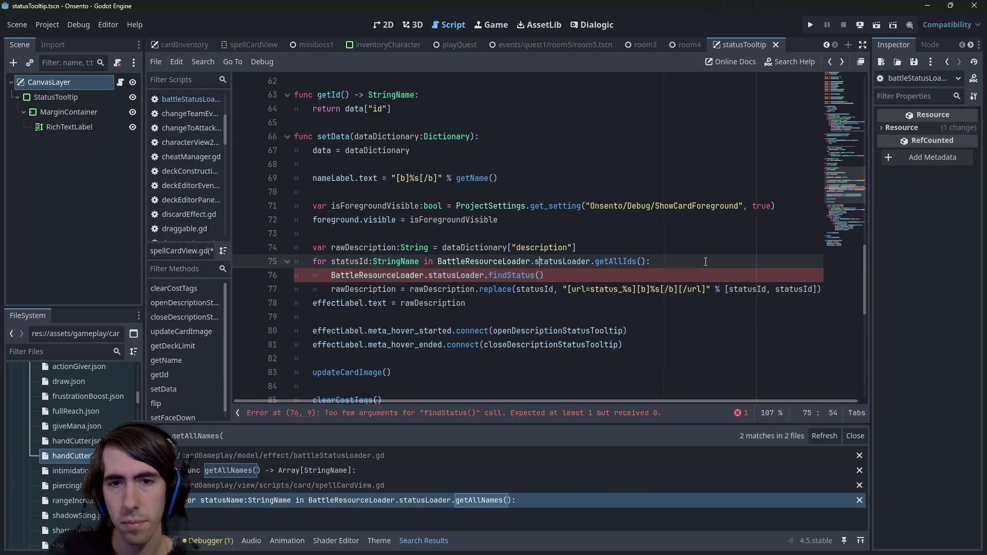
key("Down")
type("statusI")
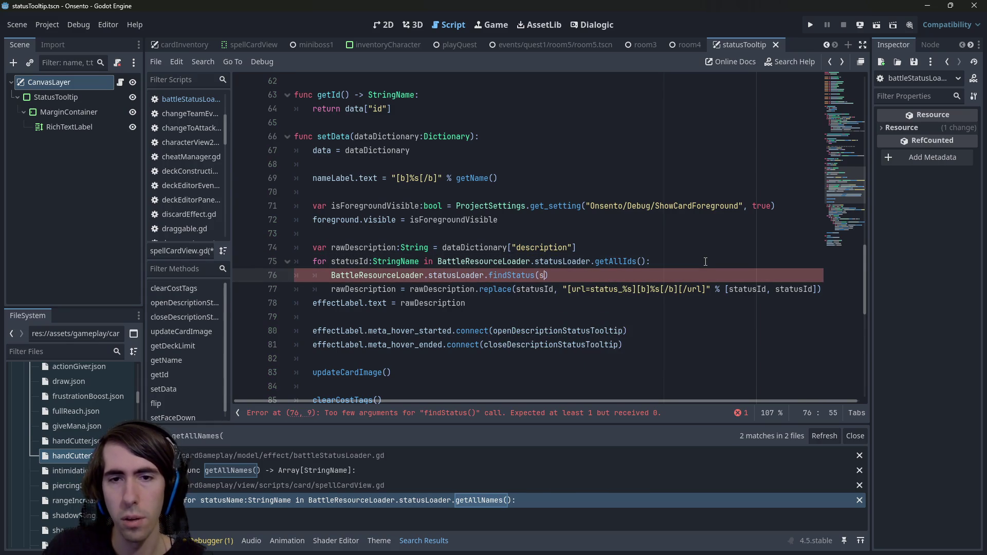
type("d")
Step: Assign the findStatus result to a status variable typed IStatus, adding a line below
key("ctrl+Left")
key("ctrl+Left")
key("ctrl+Left")
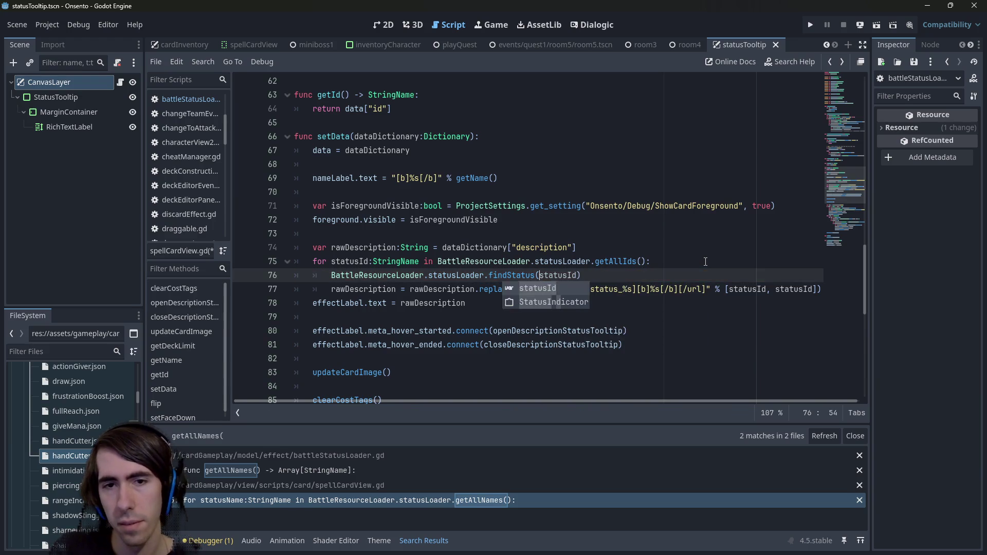
type("status =")
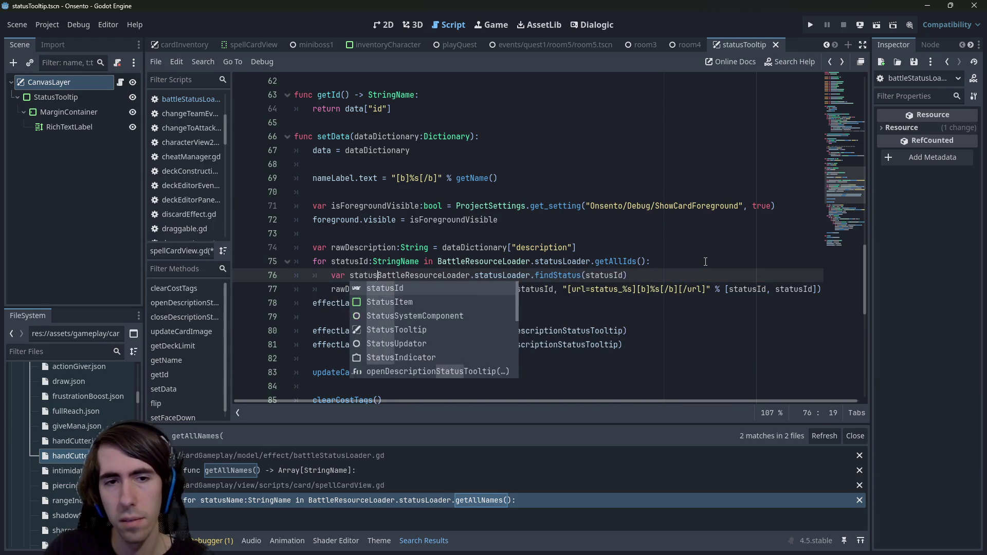
key("Left")
key("Left")
key("Left")
type(":I")
type("Status")
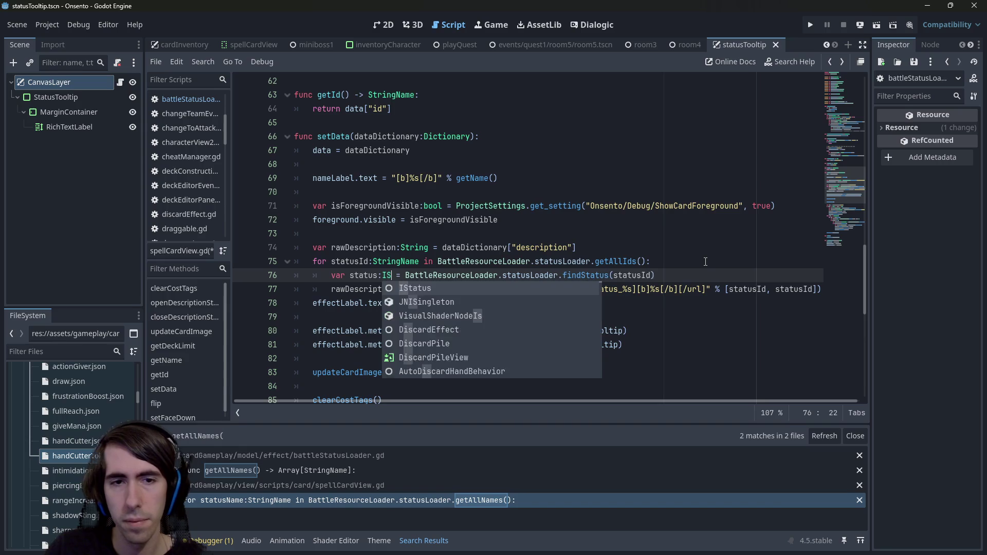
key("Left")
key("Left")
key("Left")
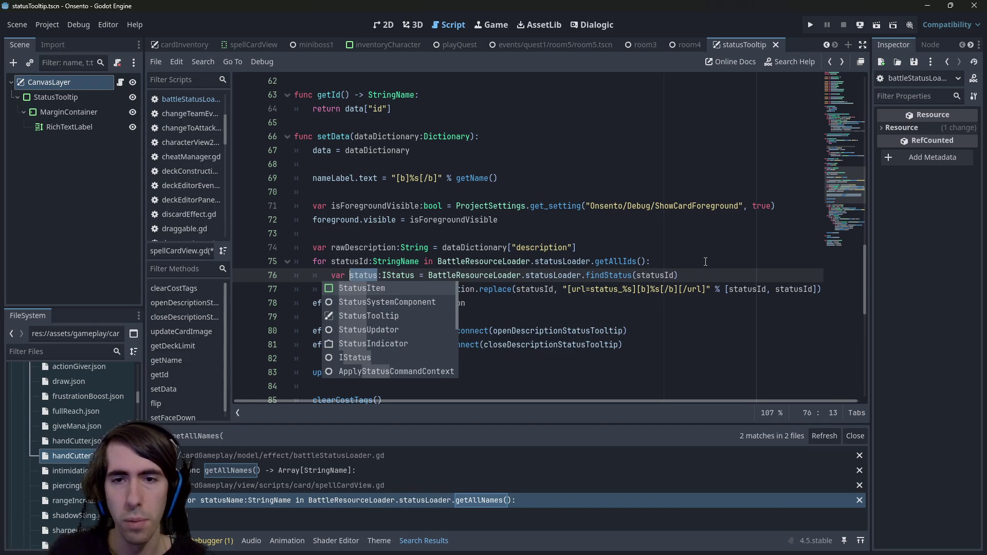
key("ctrl+Left")
key("Return")
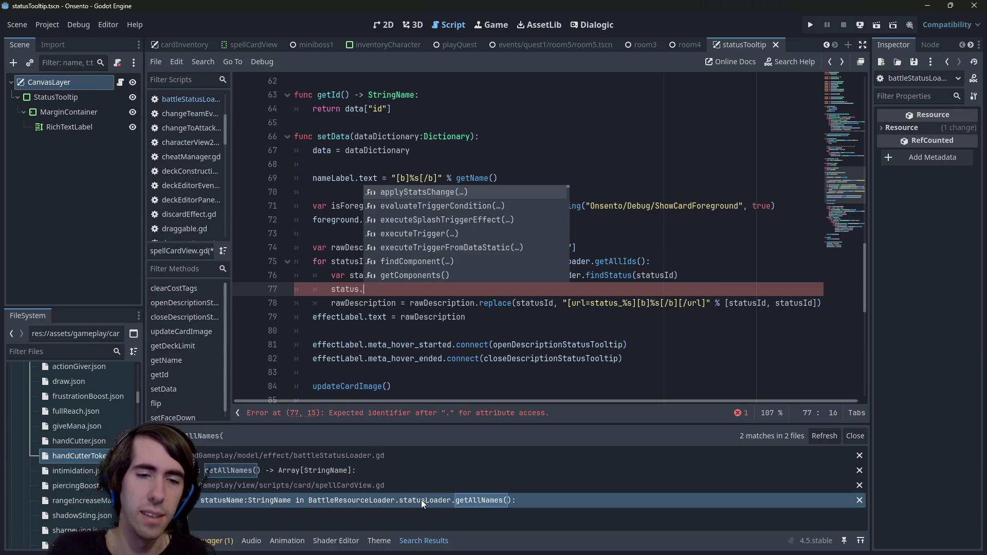
Step: Type status.get on the new line and browse the available get methods
mouse_move(579, 257)
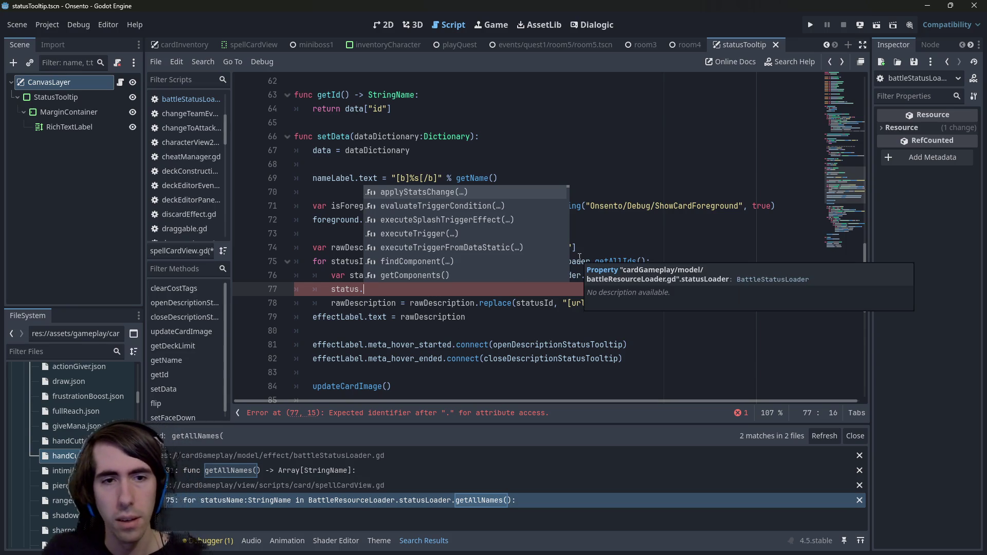
key("Escape")
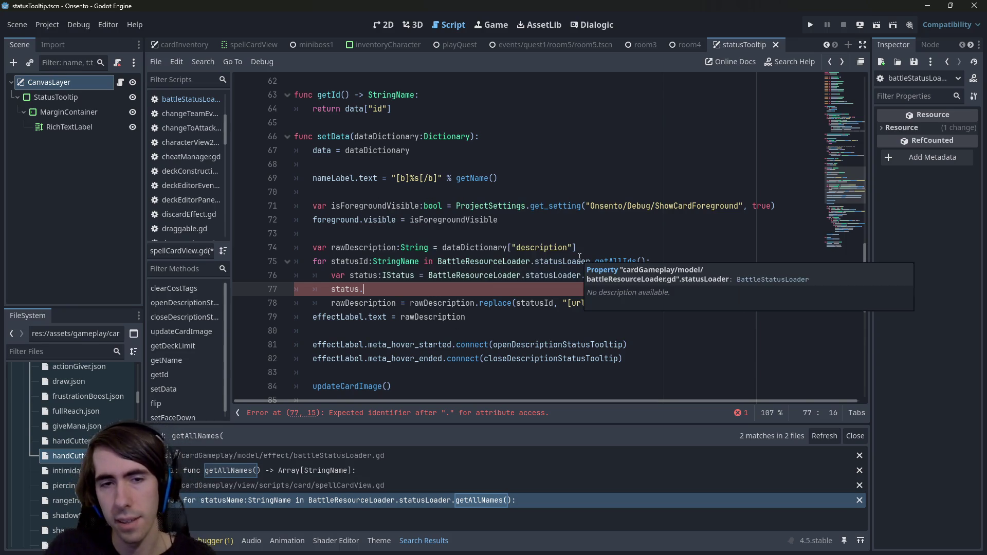
type("getNam")
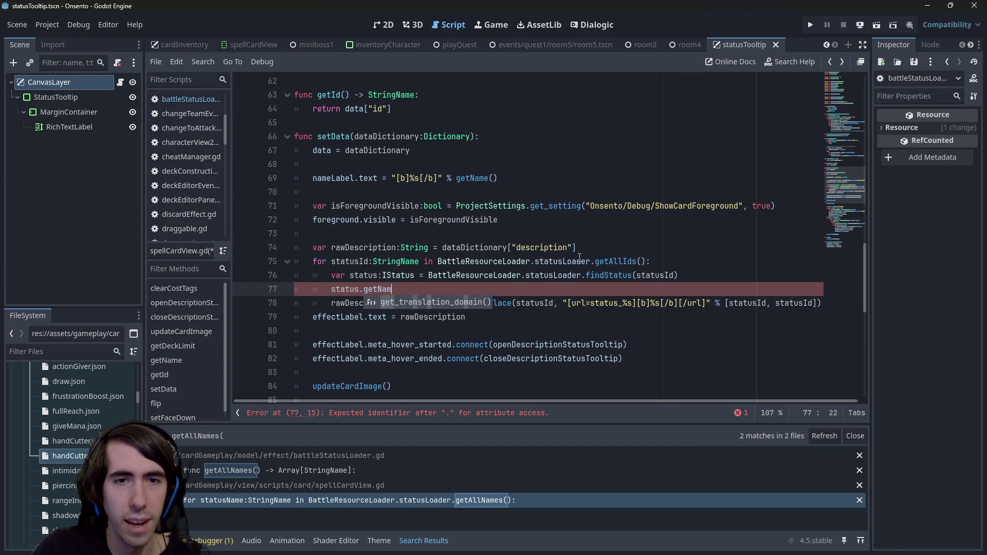
key("Down")
key("Down")
key("Down")
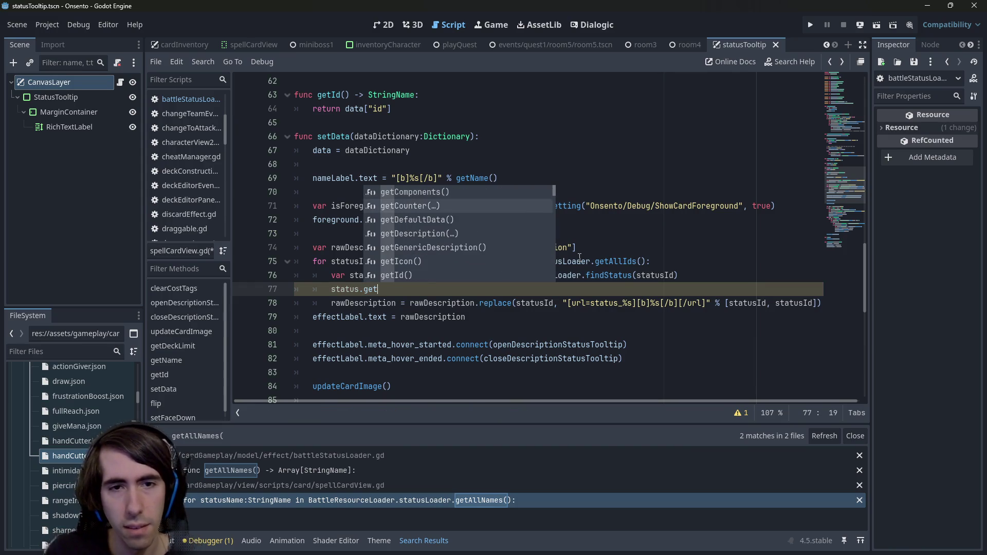
key("Down")
key("Down")
key("Down")
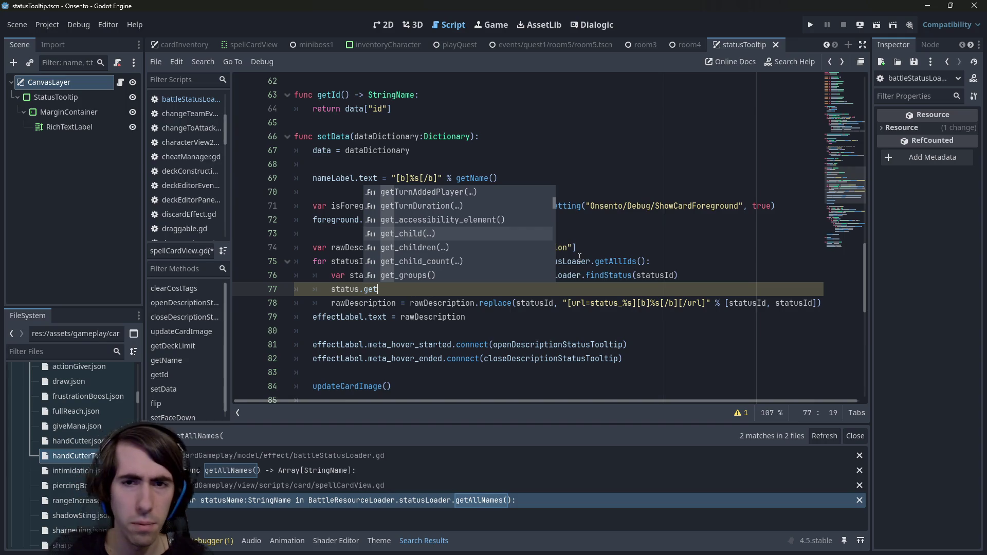
key("Escape")
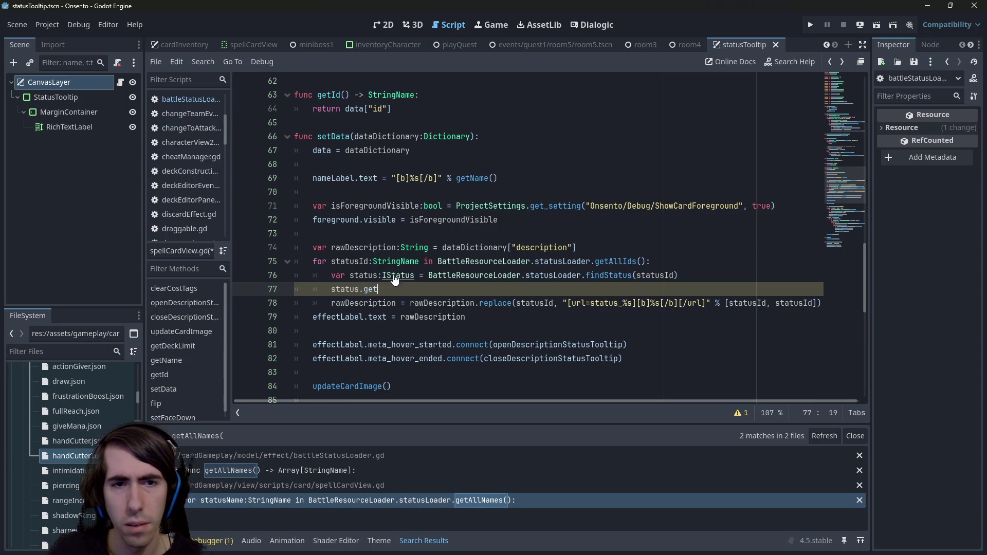
left_click(372, 289, "ctrl")
Step: Scroll through status.gd to review the methods IStatus declares
scroll(457, 304, "up", 15)
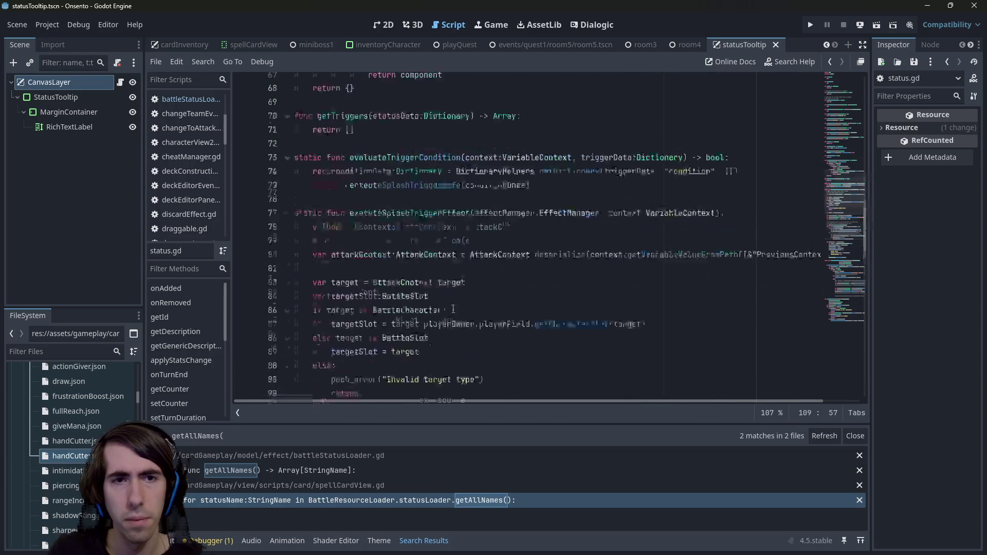
scroll(457, 304, "up", 10)
left_click(439, 234)
scroll(438, 253, "down", 3)
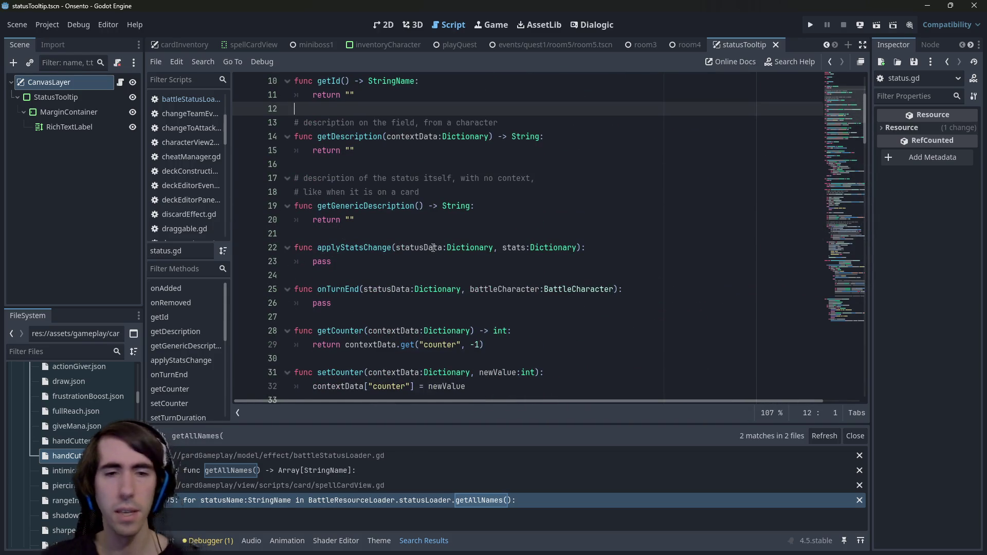
scroll(434, 248, "down", 5)
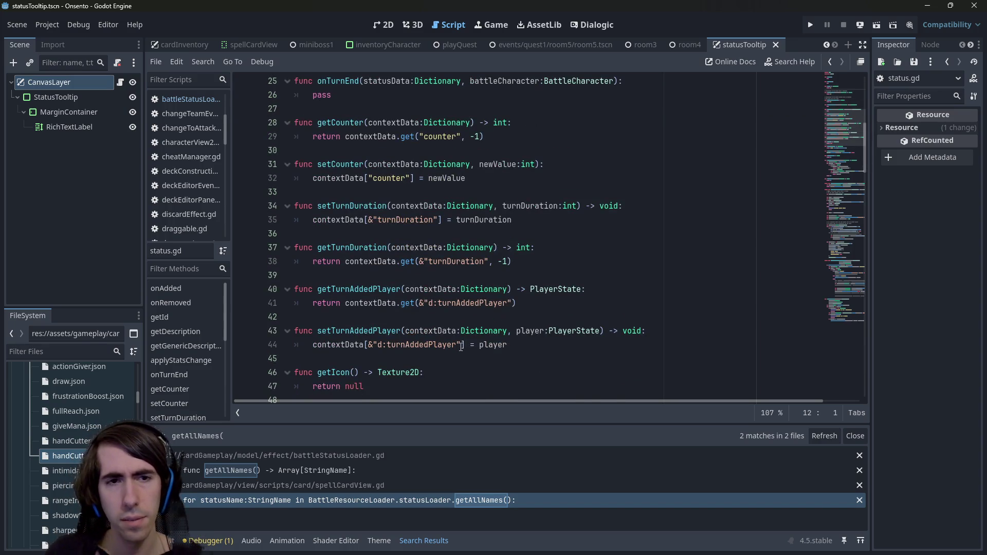
scroll(461, 346, "down", 4)
left_click(419, 261)
scroll(404, 263, "down", 3)
scroll(405, 263, "down", 10)
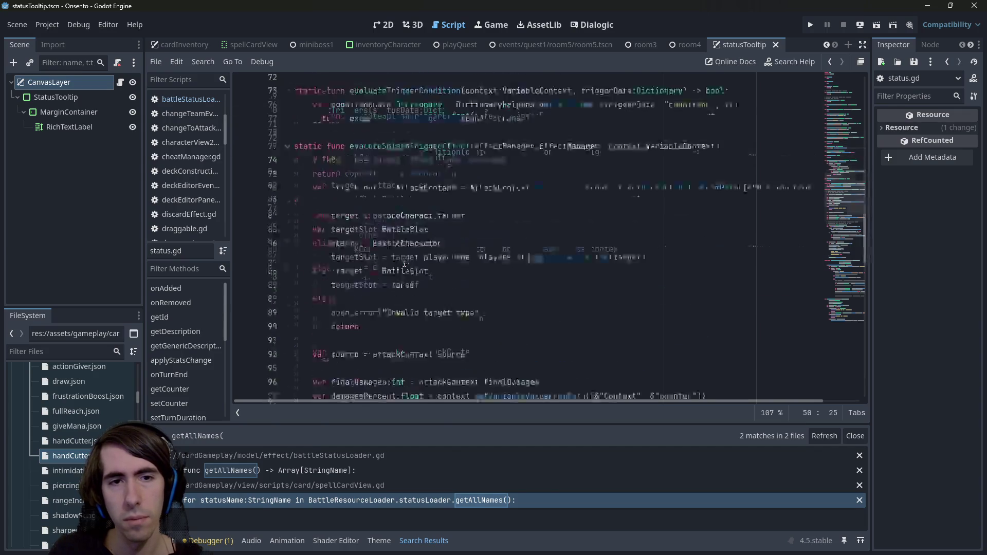
scroll(73, 418, "up", 5)
scroll(80, 421, "down", 1)
scroll(87, 428, "up", 6)
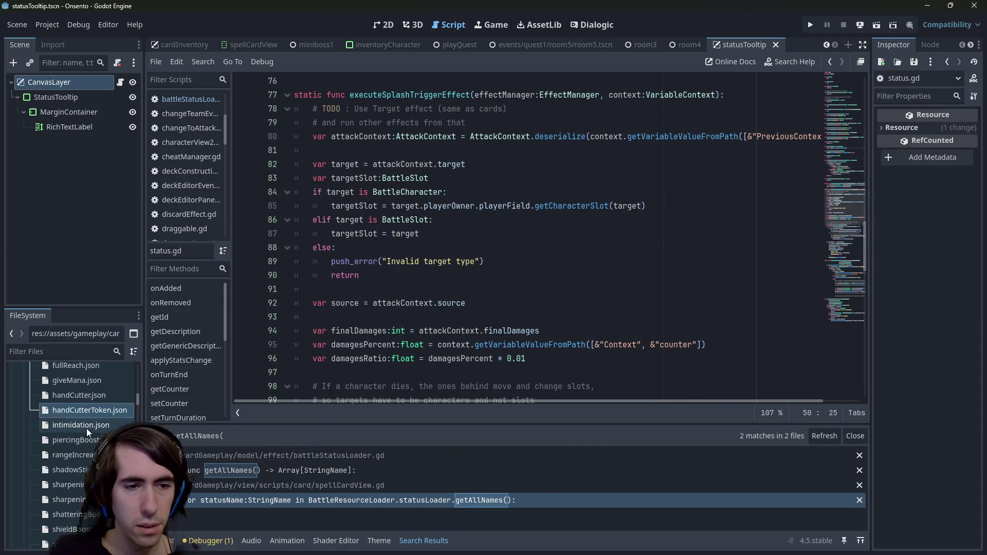
Step: Check the fields in wind.json, then return to status.gd's top and select getId
left_click(72, 433)
double_click(72, 434)
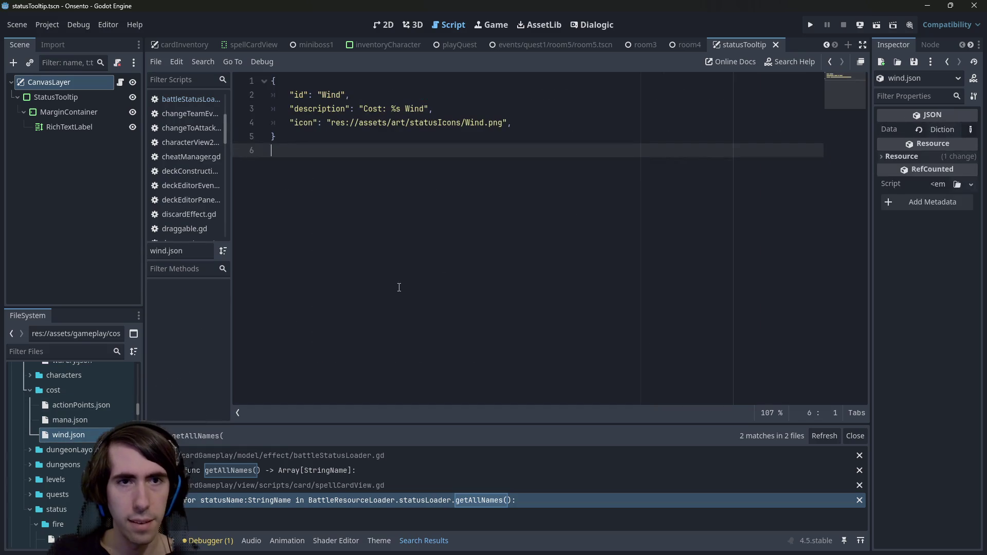
left_click(318, 95)
key("Down")
key("Down")
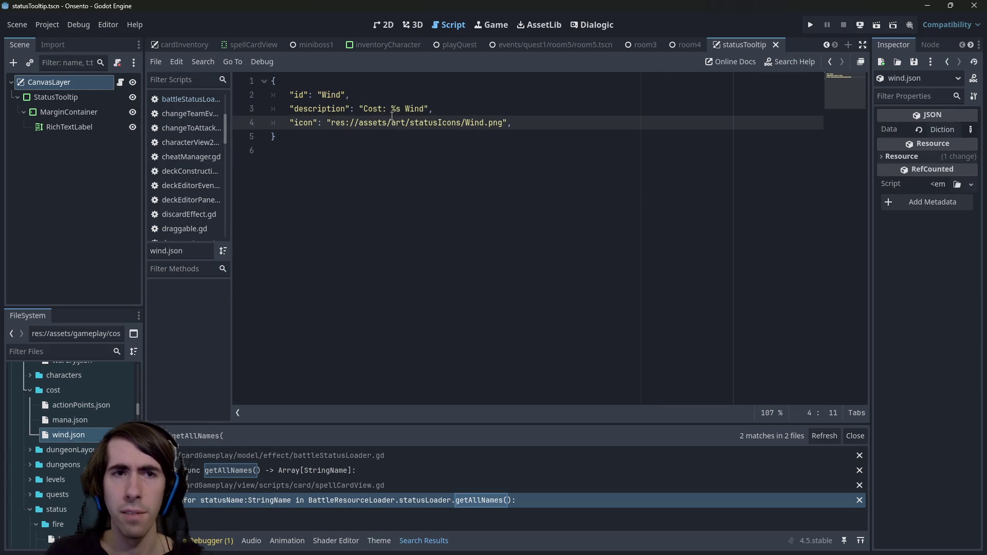
key("alt+Left")
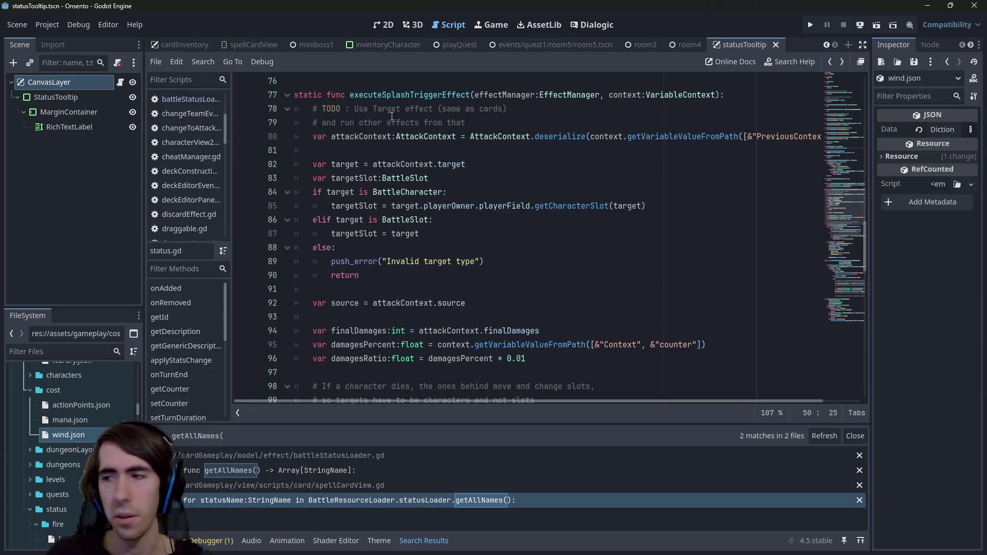
key("alt+Right")
key("alt+Left")
key("alt+Left")
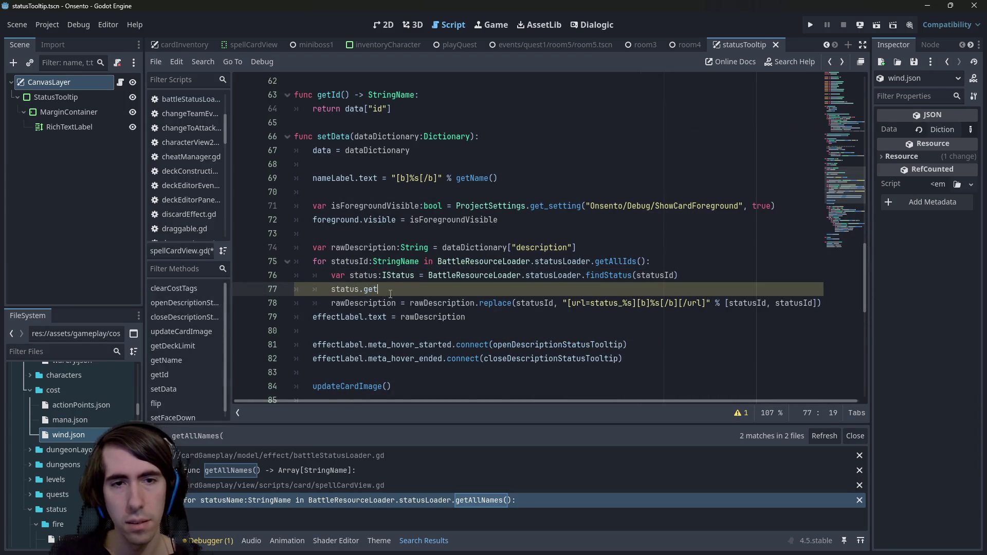
key("alt+Right")
scroll(391, 279, "up", 20)
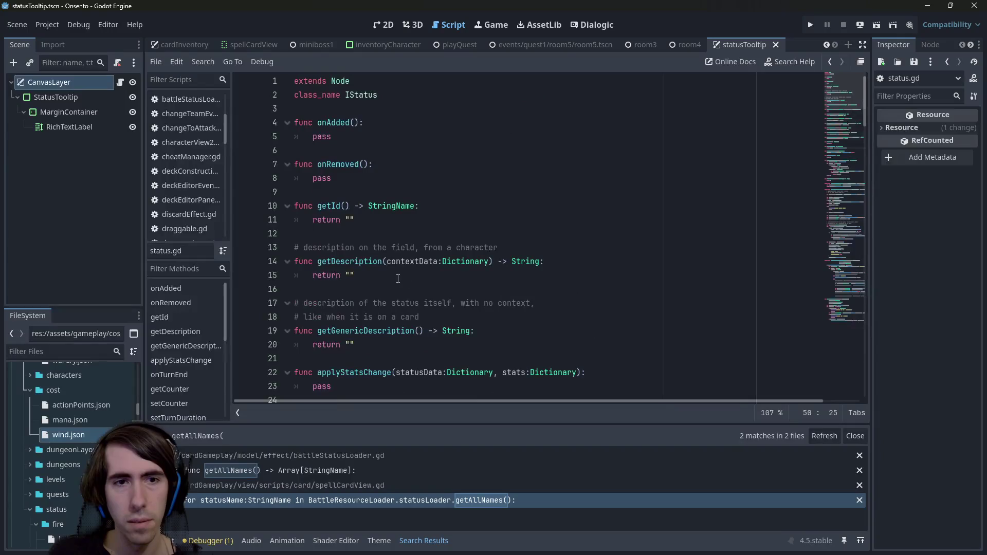
left_click_drag(394, 227, 237, 209)
Step: Duplicate the getId function below itself in status.gd and save
key("ctrl+c")
left_click(368, 220)
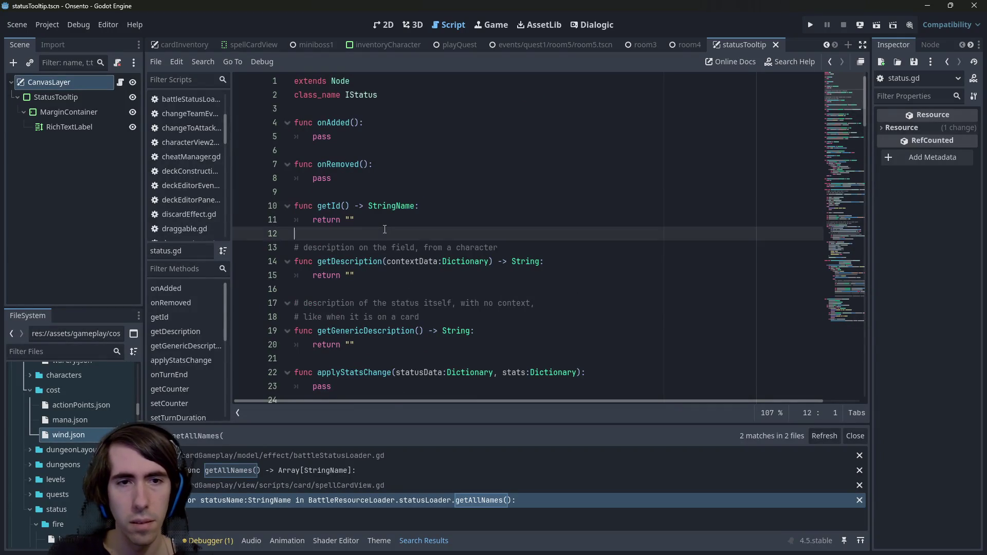
key("Return")
key("Return")
key("ctrl+v")
key("Return")
key("BackSpace")
key("Up")
key("Up")
key("Down")
key("End")
key("Left")
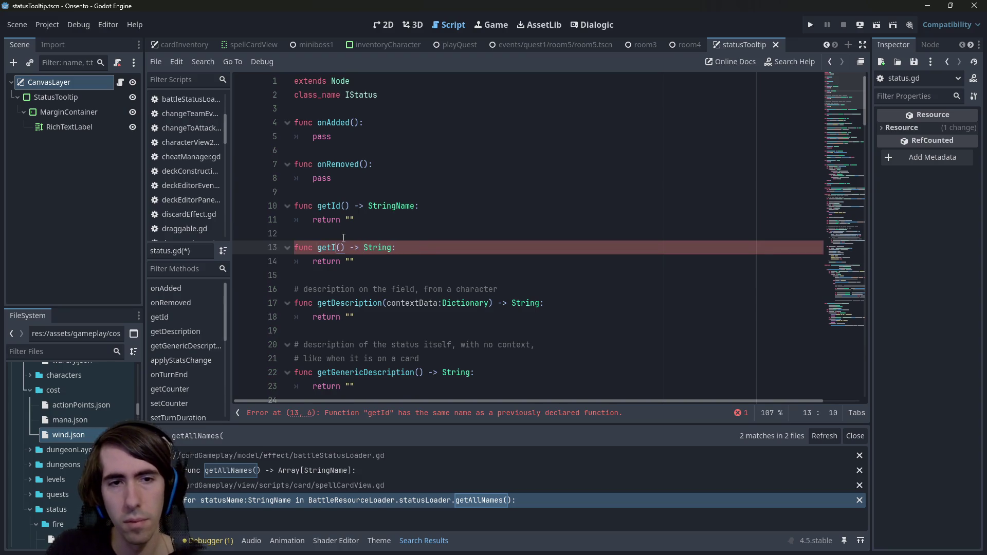
type("Name")
left_click(343, 237)
key("ctrl+s")
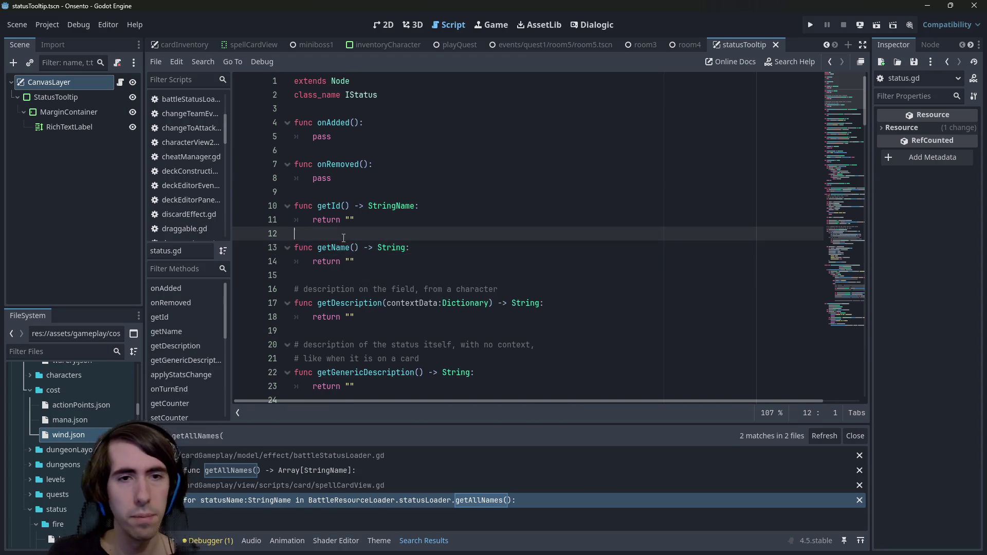
Step: Finish getName's -> String signature and "<Invalid Name>" return, save, and copy the function
left_click(381, 274)
left_click(366, 267)
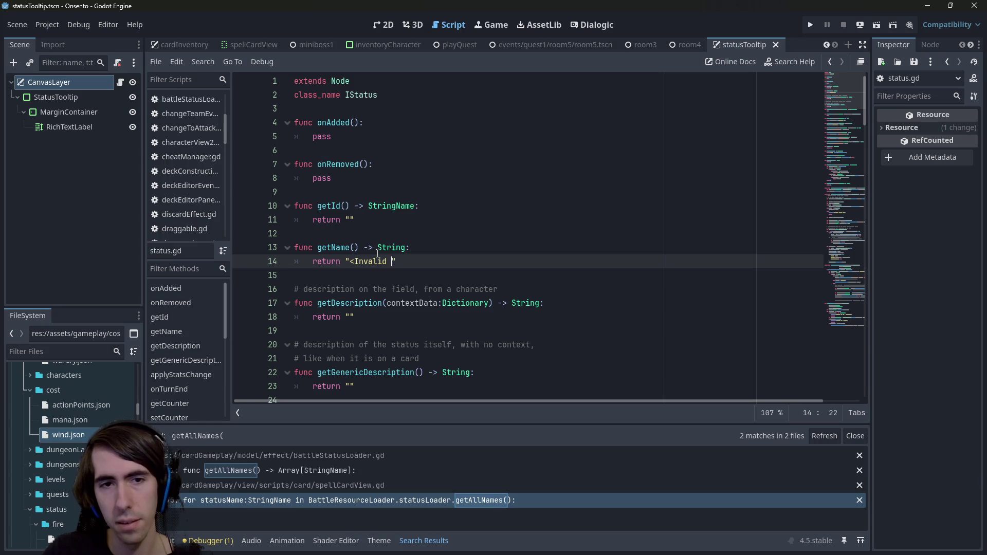
type(">")
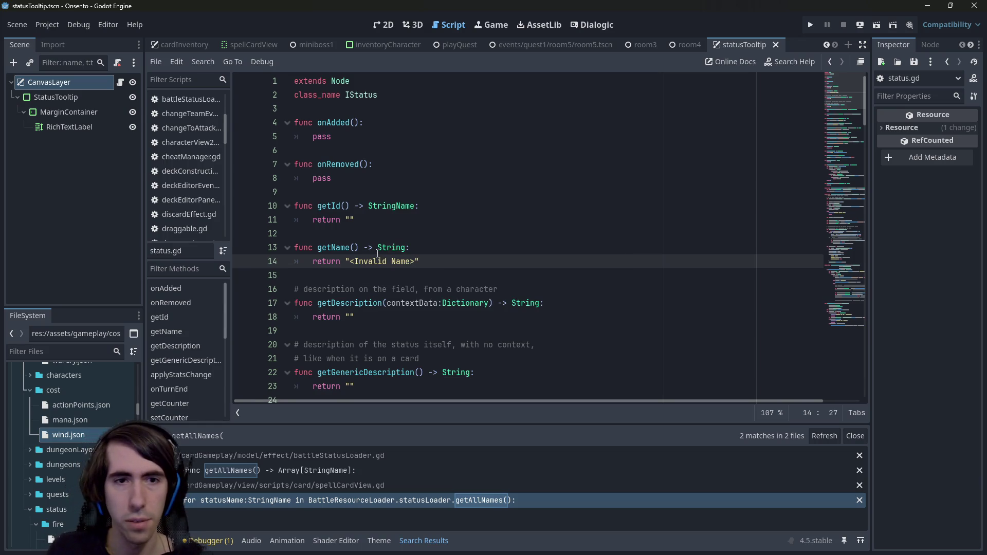
key("ctrl+s")
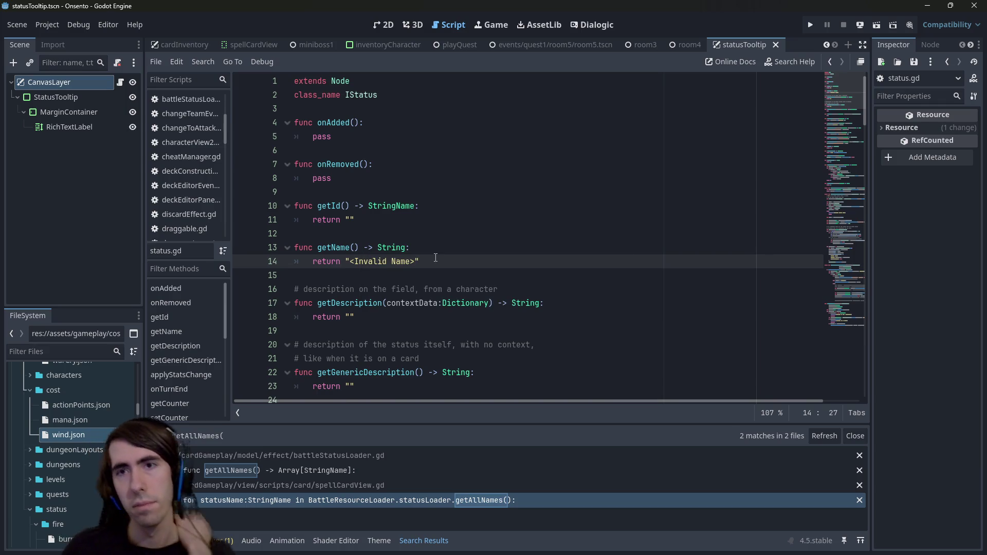
mouse_move(427, 261)
left_mouse_down()
mouse_move(308, 262)
mouse_move(261, 249)
left_mouse_up()
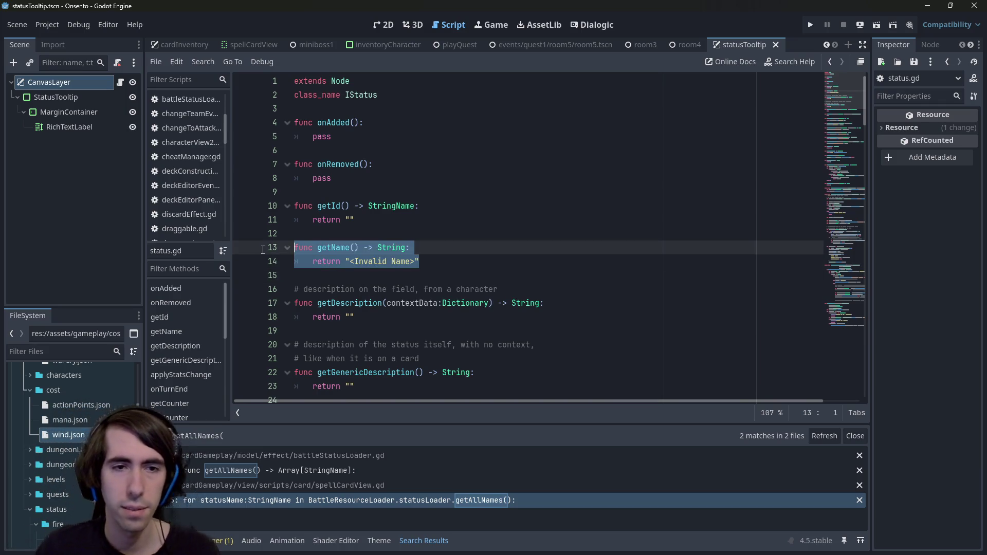
key("shift+alt+o")
type("genericstatus")
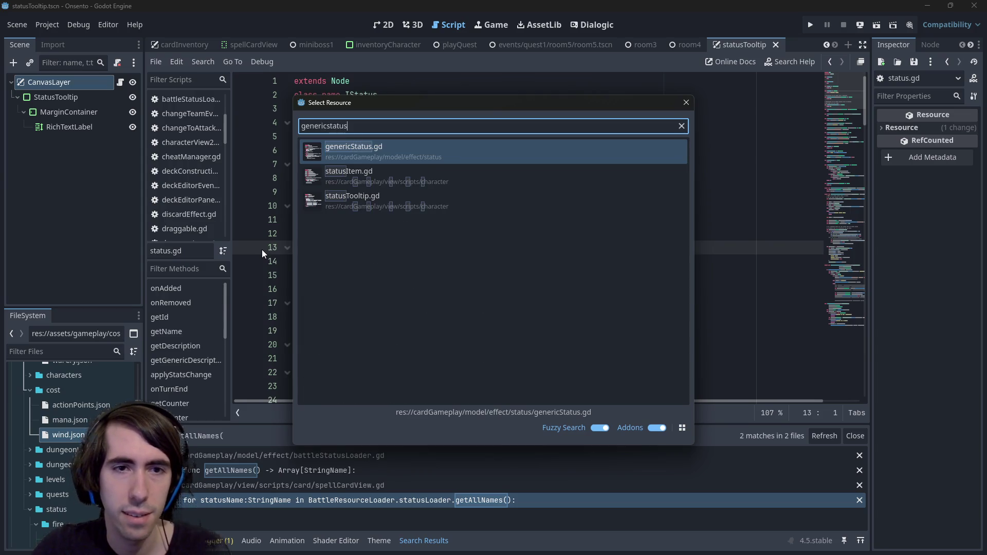
Step: Open genericStatus.gd and paste the getName function below getId
key("Return")
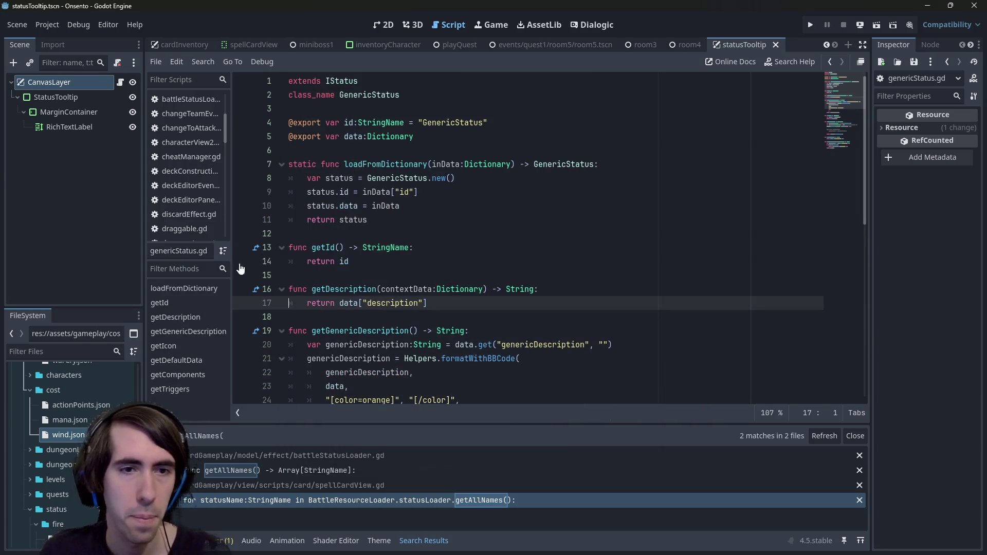
type("generic")
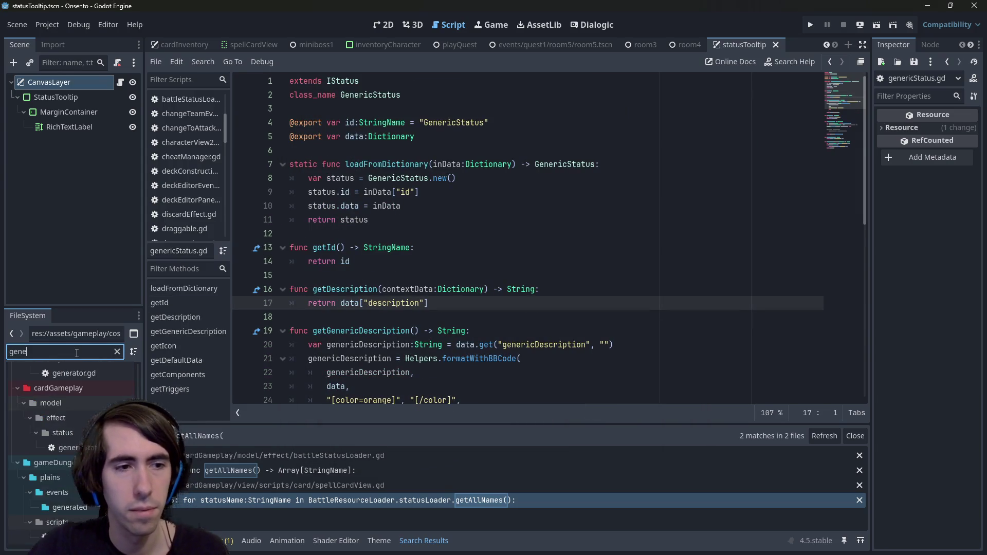
key("Down")
left_click(116, 351)
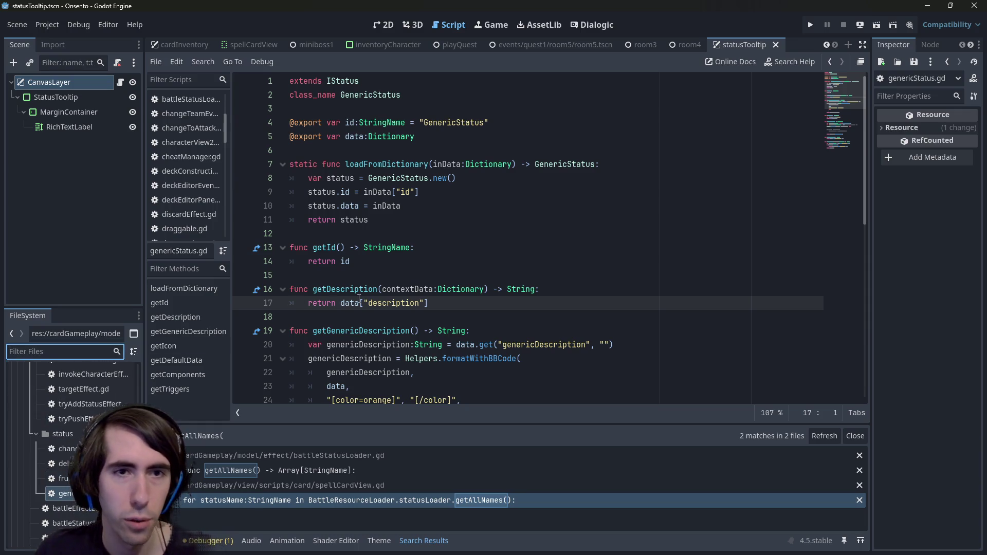
left_click(375, 276)
key("ctrl+v")
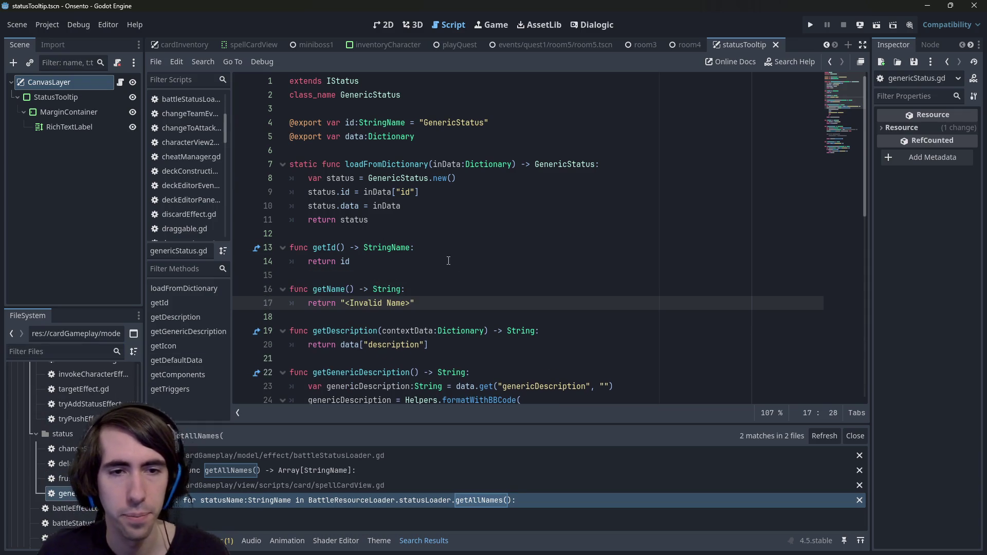
Step: Make GenericStatus's getName return data["name"] and save the script
left_click_drag(340, 345, 442, 343)
key("ctrl+c")
left_click_drag(410, 303, 343, 304)
key("ctrl+v")
key("BackSpace")
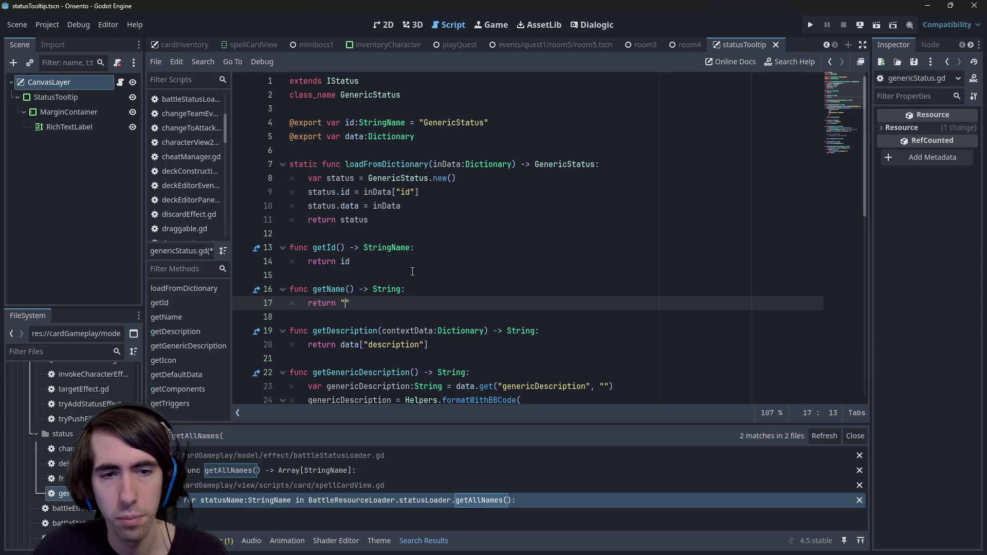
key("ctrl+shift+Left")
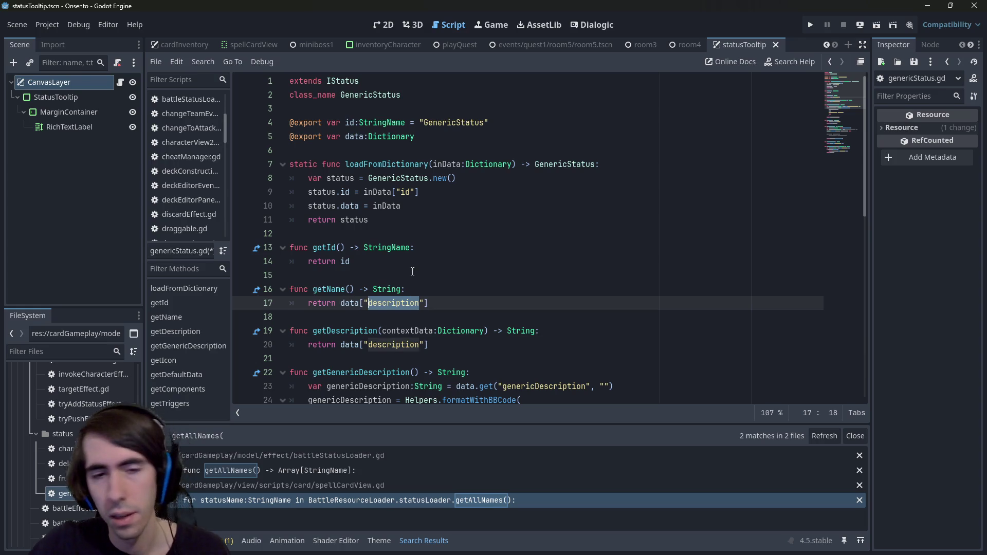
type("name")
key("ctrl+s")
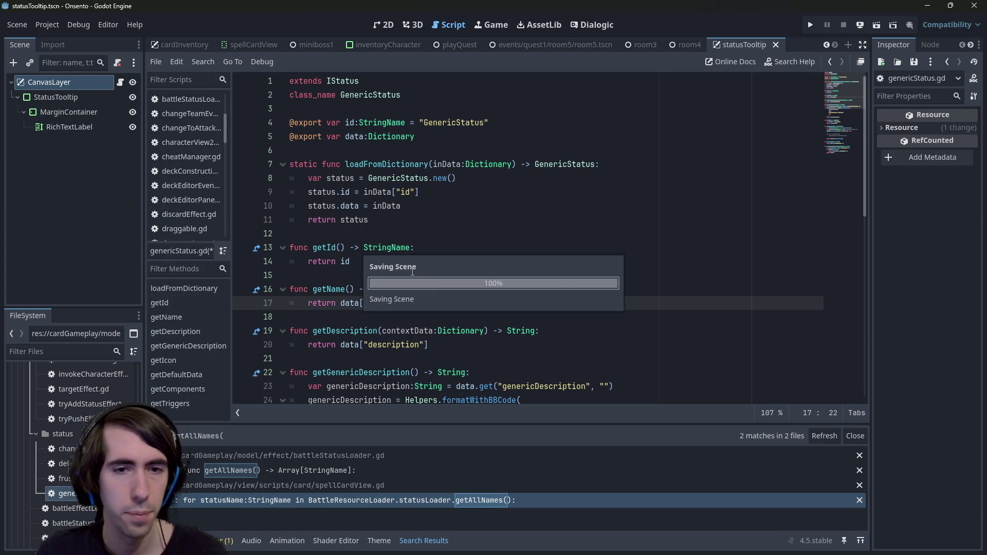
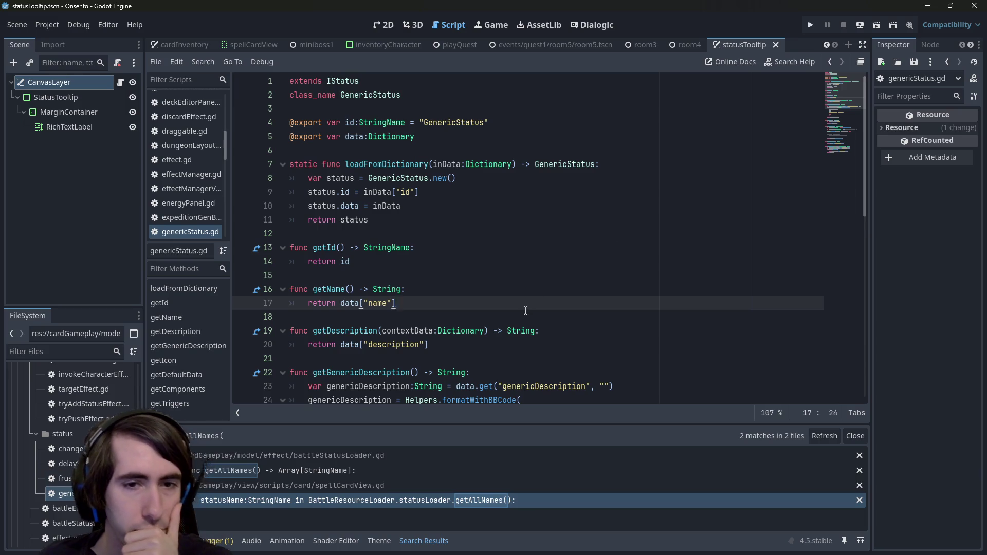
Step: Paste the getName function into frustrationStatus.gd returning "Retaliation" and save it
left_click_drag(526, 311, 208, 295)
double_click(62, 478)
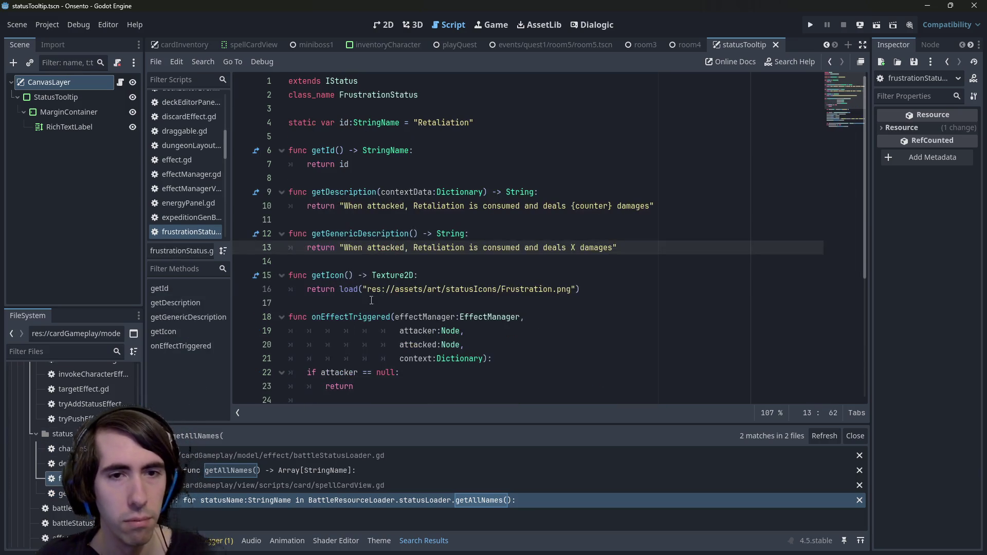
left_click(388, 176)
key("ctrl+v")
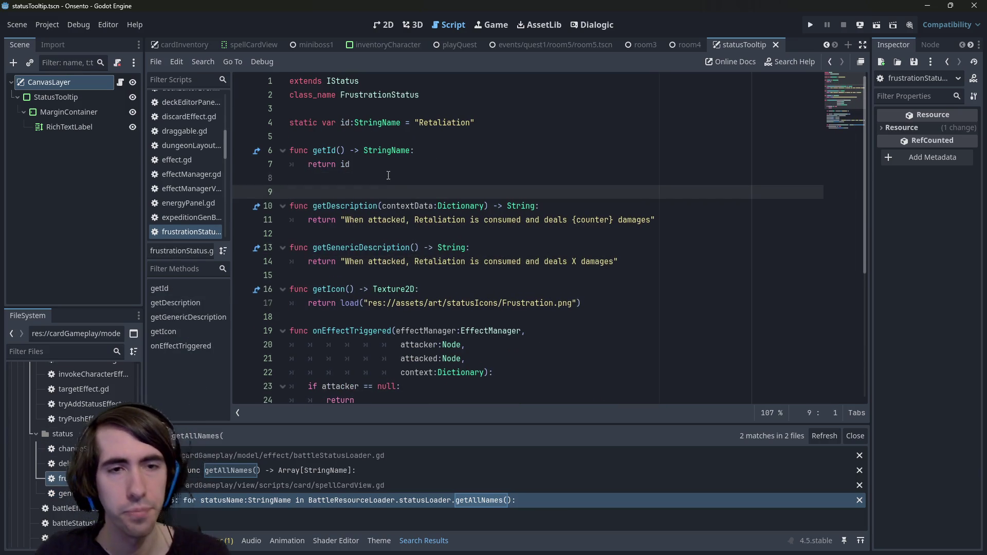
left_click(388, 170)
key("Return")
double_click(442, 122)
left_click(383, 176)
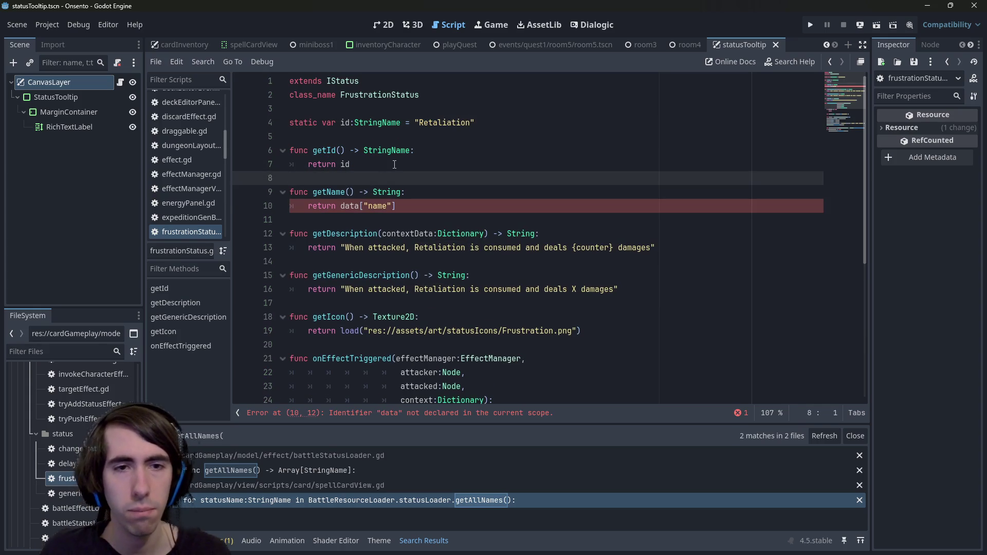
left_click_drag(396, 206, 346, 206)
type("\"Retaliation")
key("ctrl+s")
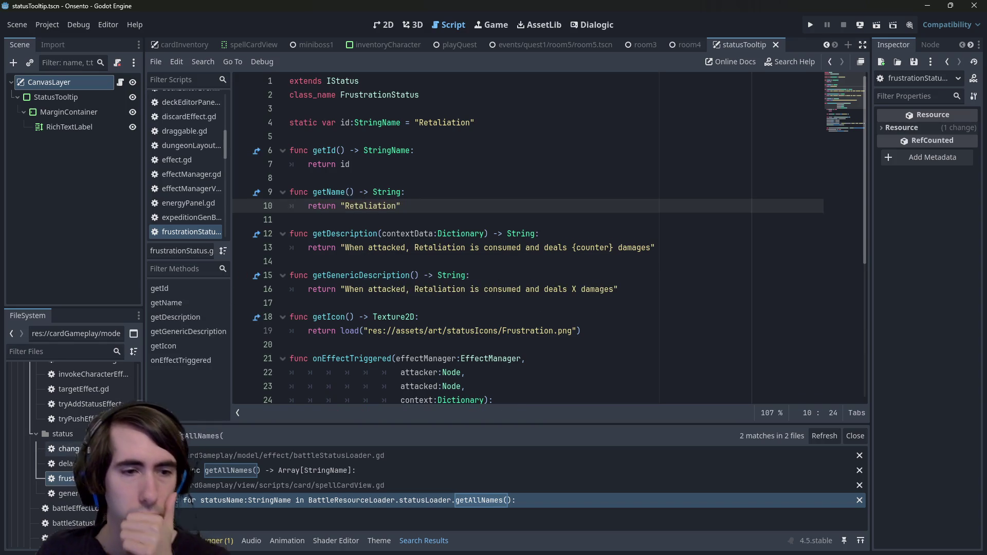
Step: Add a getName function returning "Delay" below getId in delayStatus.gd and save it
key("shift+Up")
key("shift+Home")
key("ctrl+c")
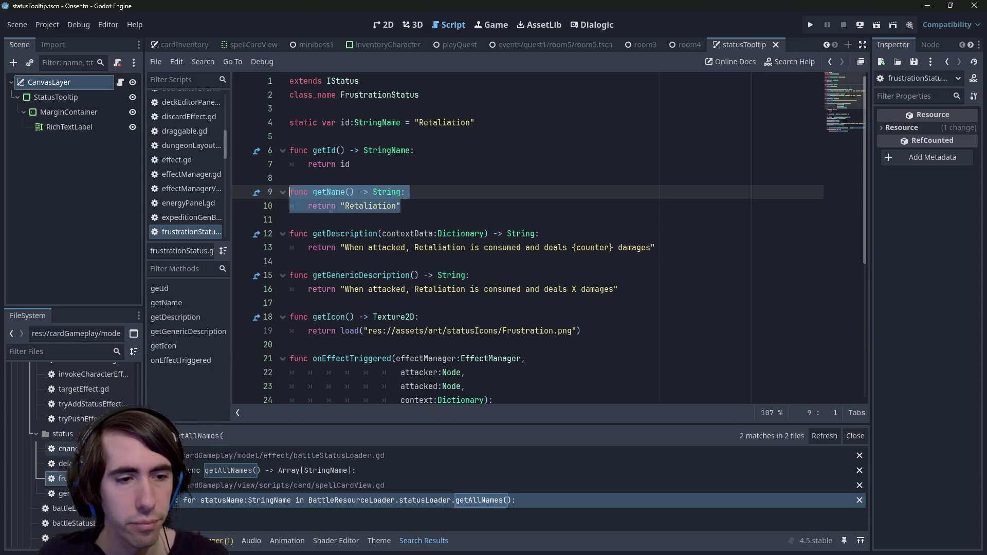
double_click(61, 463)
scroll(415, 178, "up", 5)
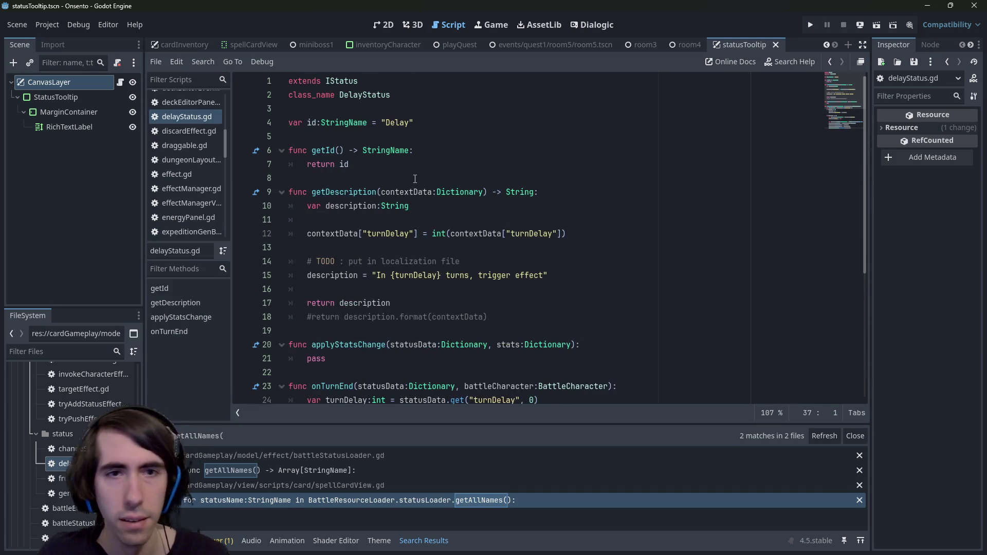
left_click(65, 448)
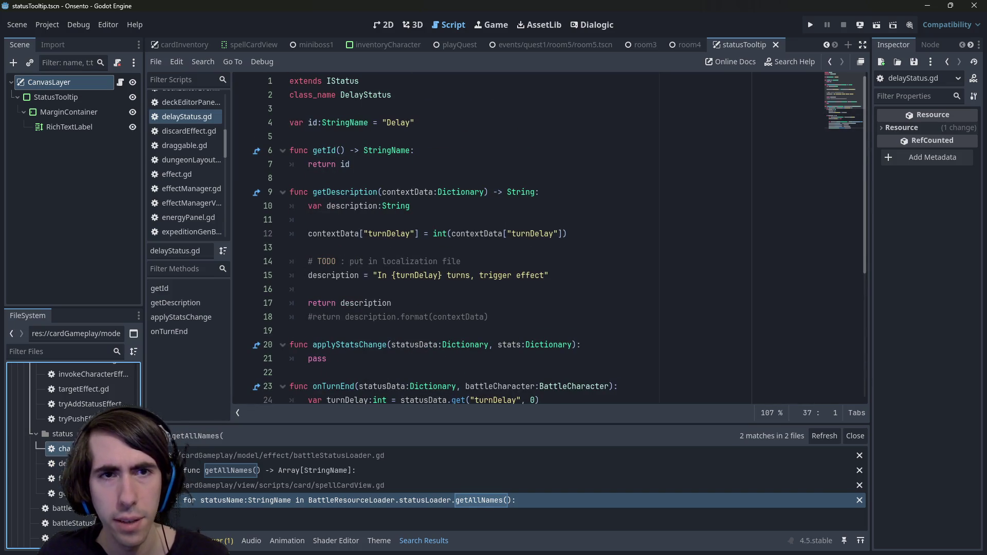
left_click(351, 178)
key("Return")
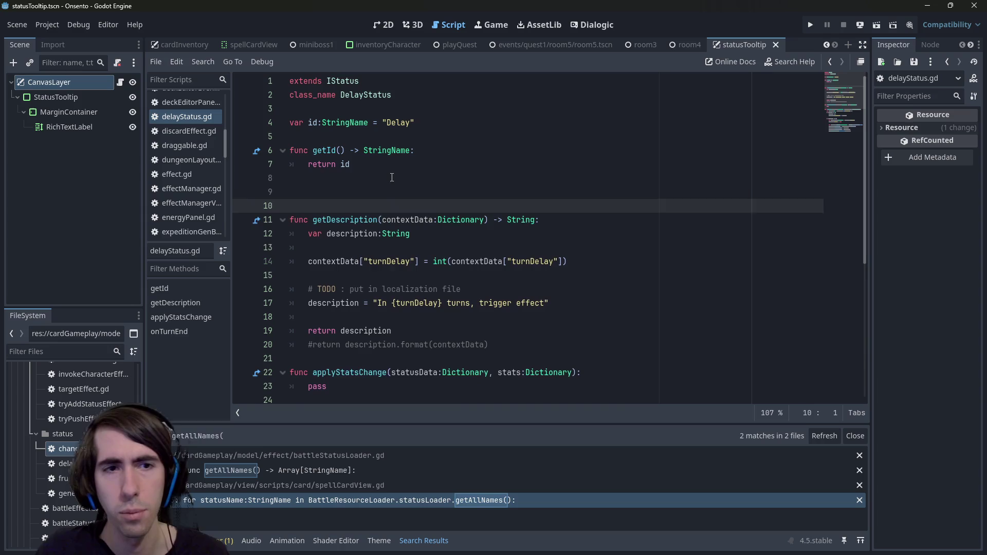
key("ctrl+v")
double_click(380, 206)
type("Delay")
key("ctrl+s")
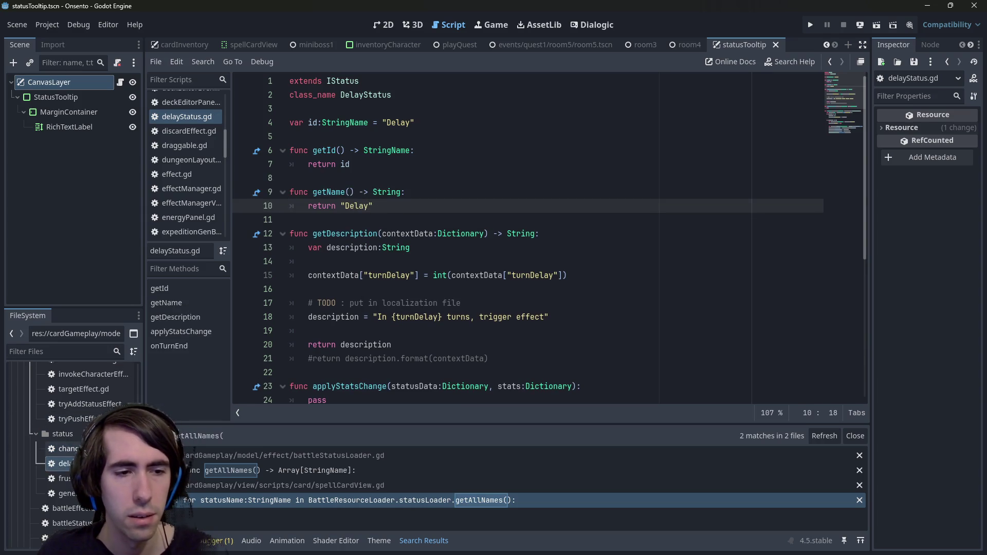
Step: Paste the getName function below getId in changeStatStatus.gd
double_click(64, 448)
left_click(366, 170)
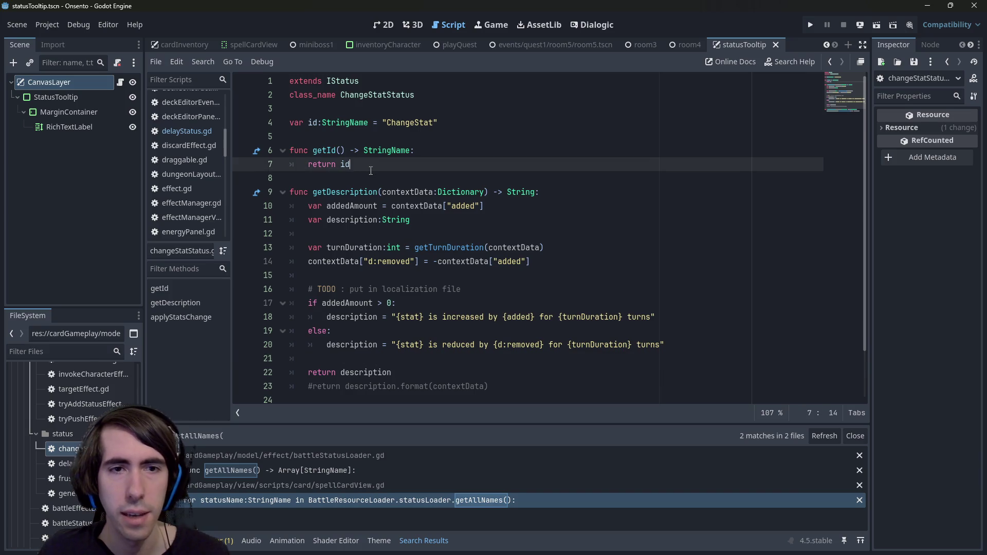
key("Down")
key("Return")
key("Return")
key("Up")
key("ctrl+v")
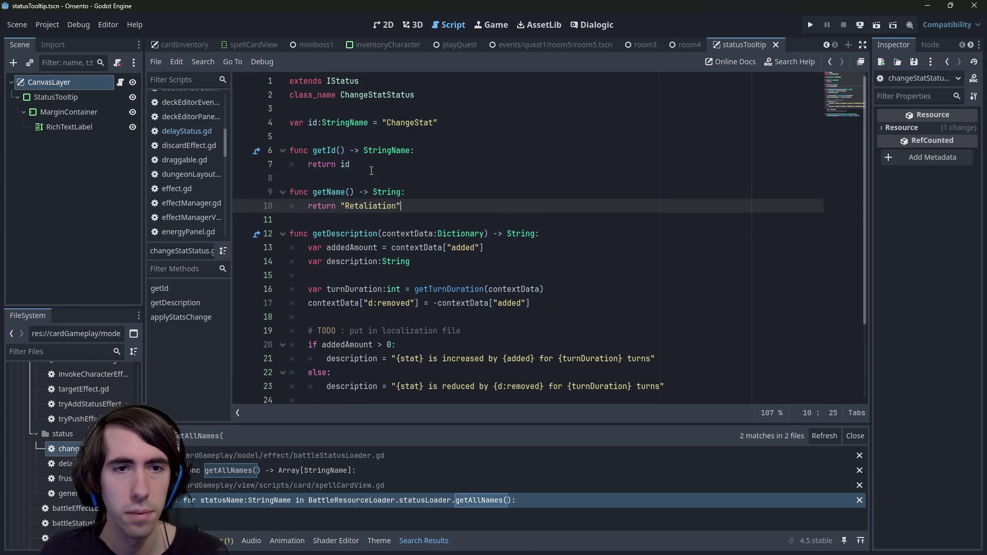
double_click(384, 206)
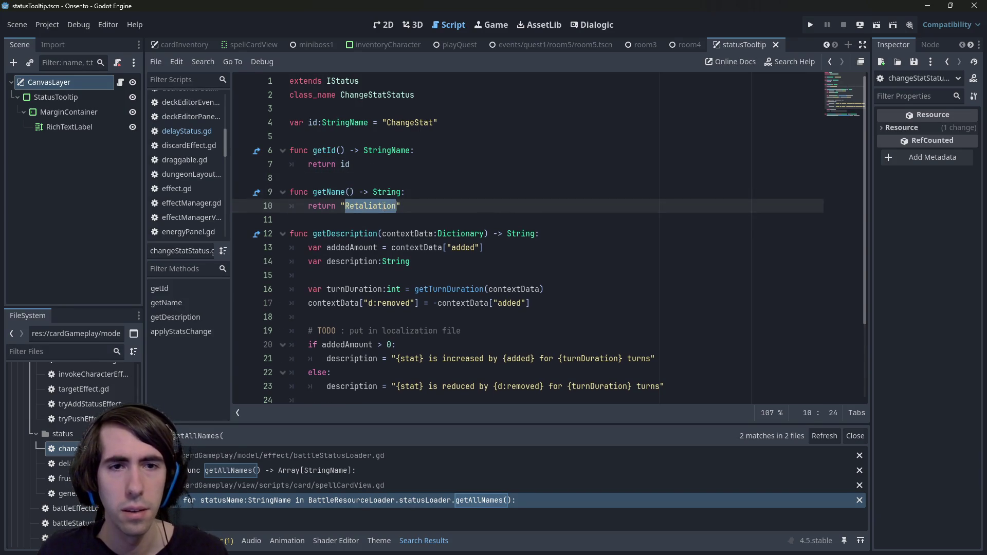
Step: Replace its Retaliation return value with the copied ChangeStat id
key("Up")
key("Up")
key("Up")
key("ctrl+Right")
key("ctrl+shift+Left")
key("ctrl+c")
left_click(379, 206)
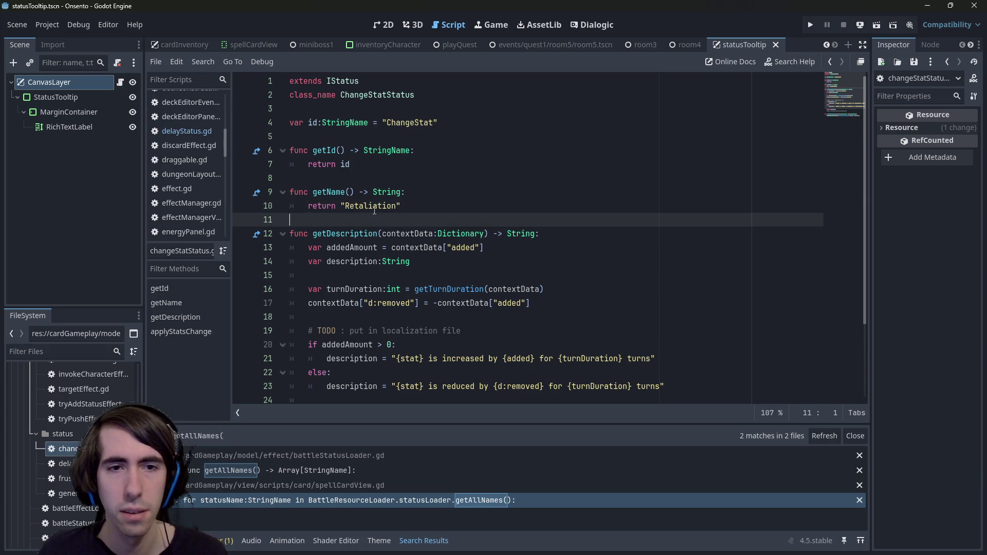
double_click(379, 206)
key("ctrl+v")
left_click(426, 211)
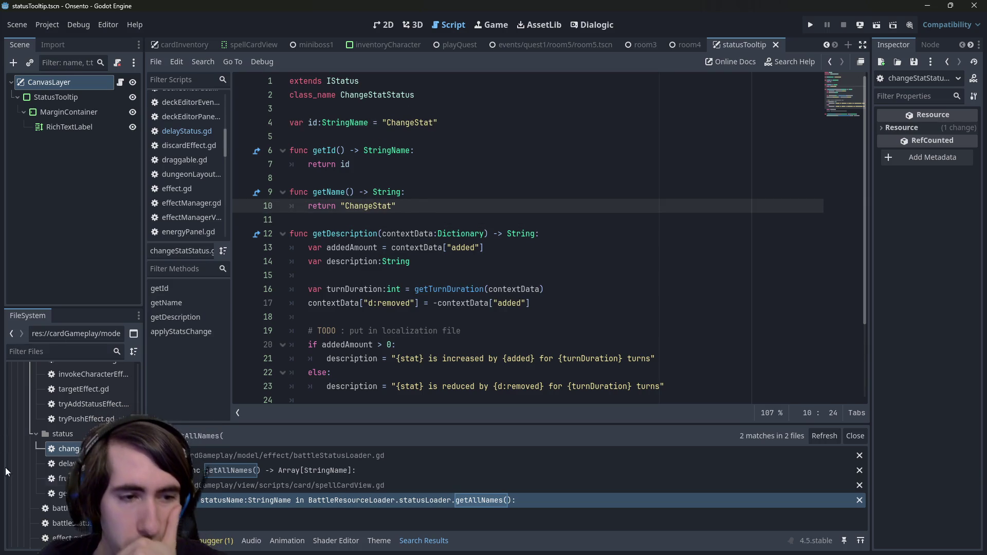
Step: Scroll through the edited status script, briefly selecting and clearing line 21
scroll(61, 446, "up", 3)
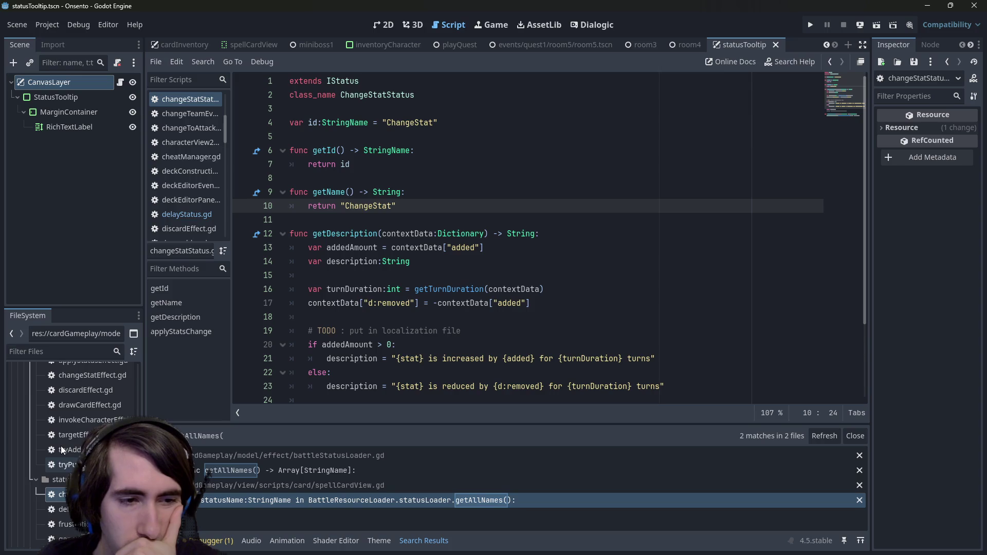
scroll(55, 483, "down", 3)
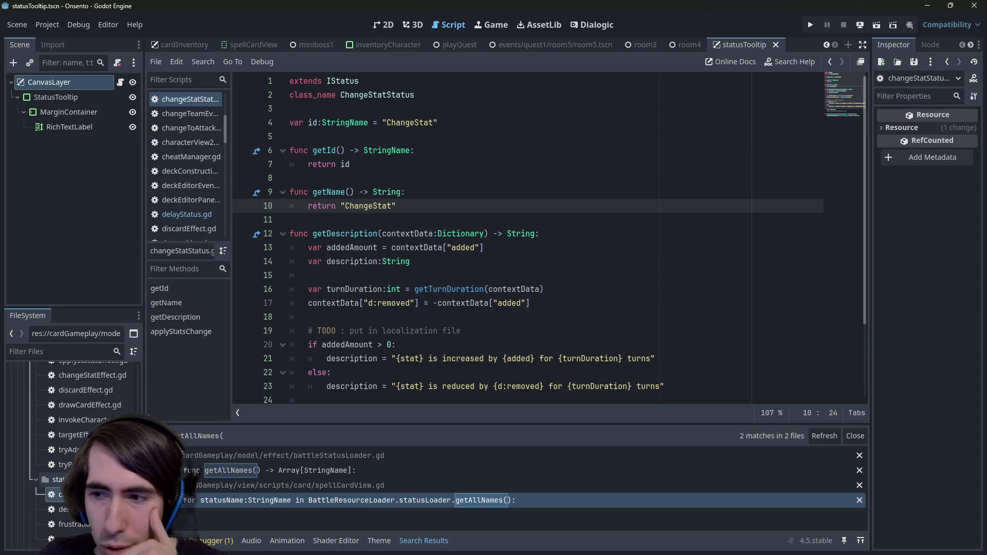
scroll(347, 318, "down", 2)
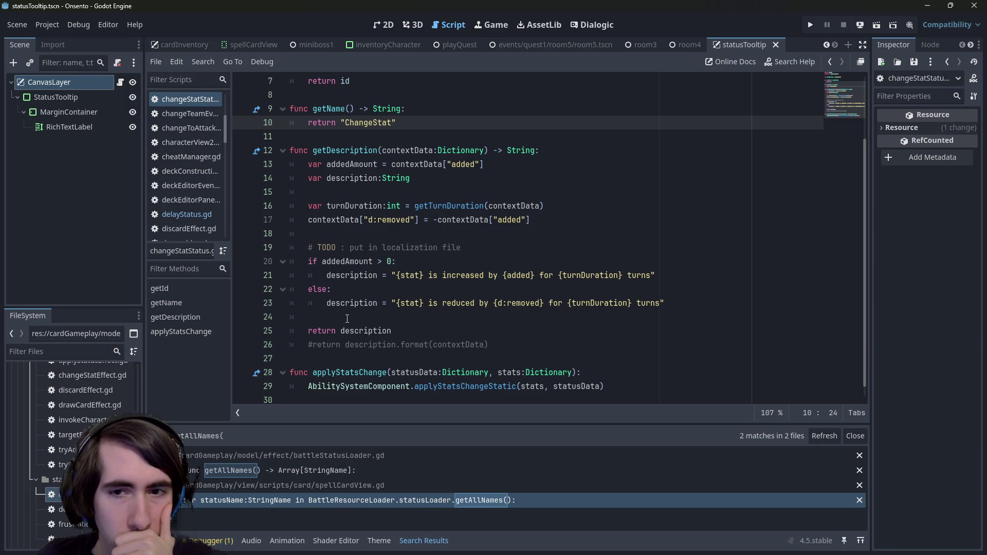
left_click_drag(419, 275, 647, 275)
left_click(644, 275)
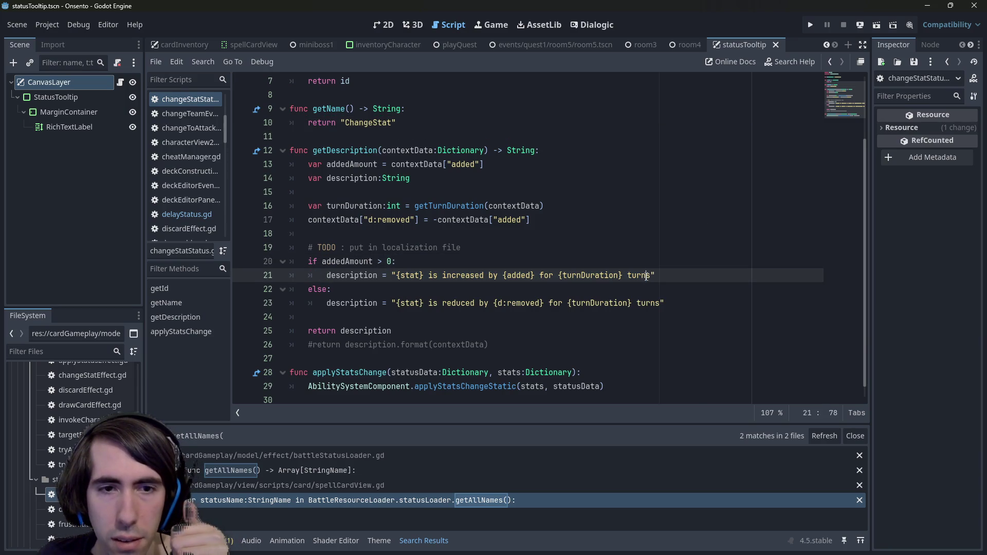
scroll(645, 277, "down", 1)
scroll(289, 341, "up", 3)
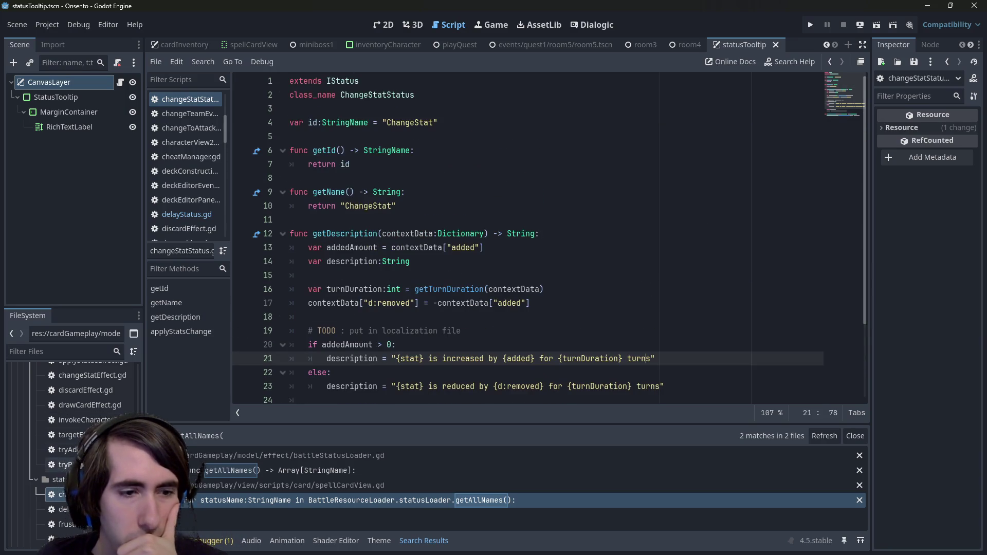
scroll(549, 238, "down", 1)
scroll(549, 238, "up", 1)
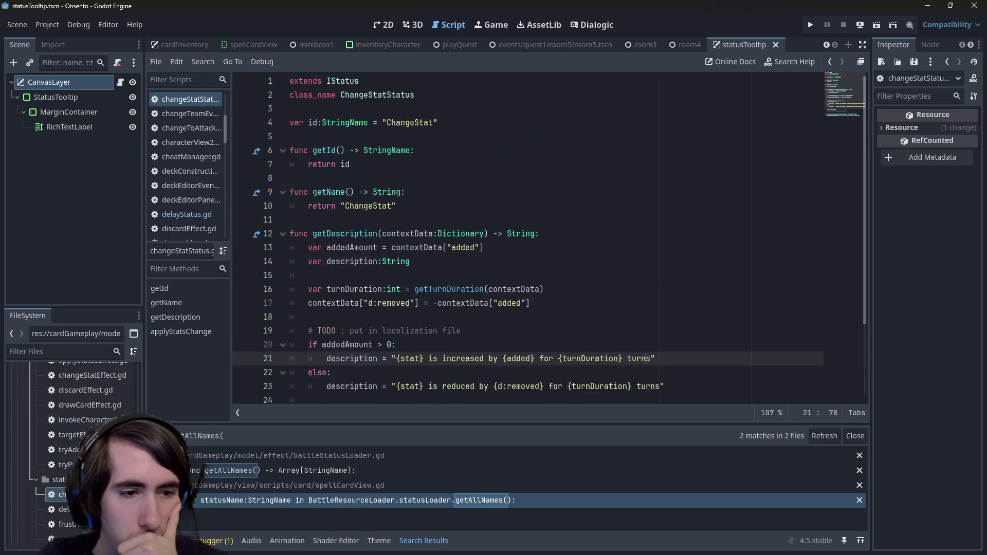
Step: Expand statusIcons, collapse abilities, and scroll to res://assets/gameplay/status with fire, neutral and weakness
scroll(78, 432, "up", 4)
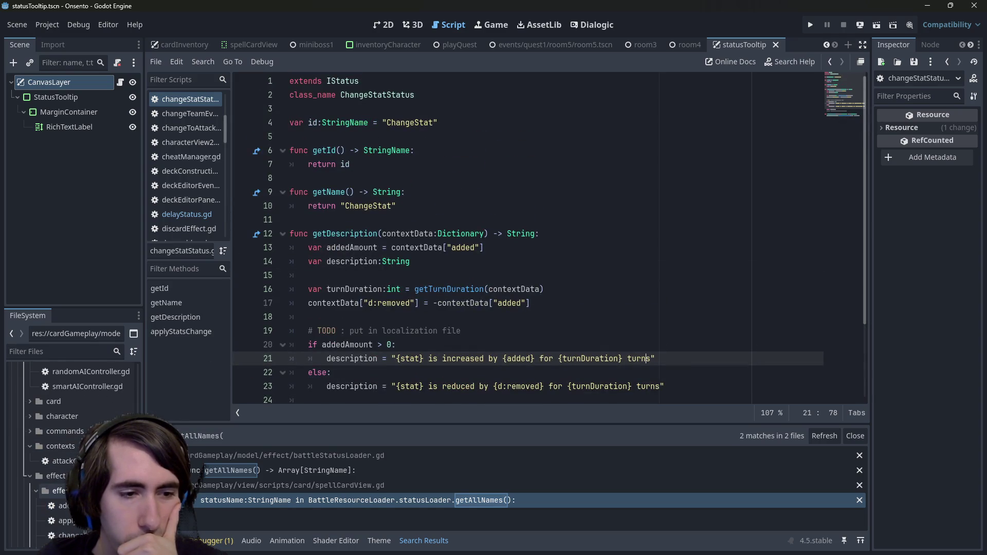
scroll(77, 431, "up", 10)
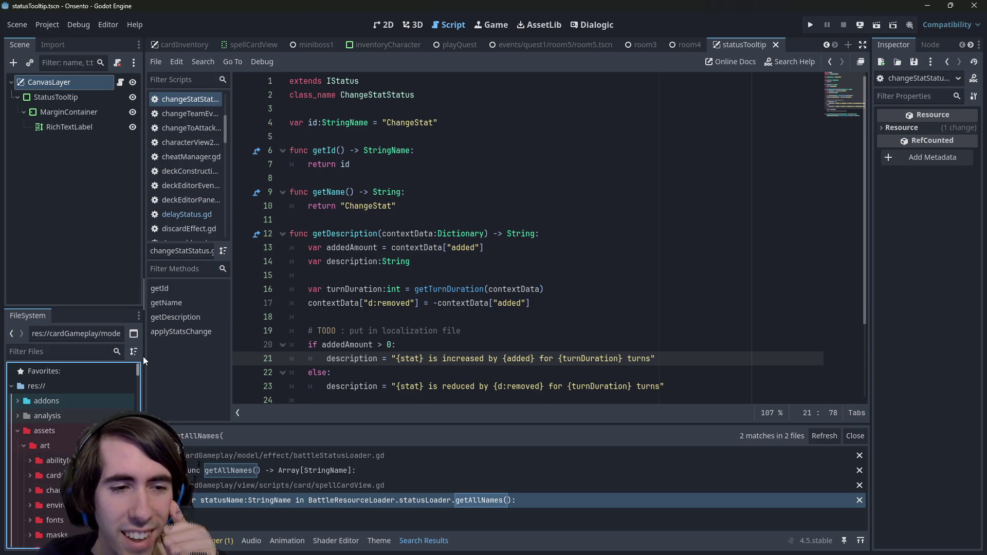
scroll(77, 432, "up", 2)
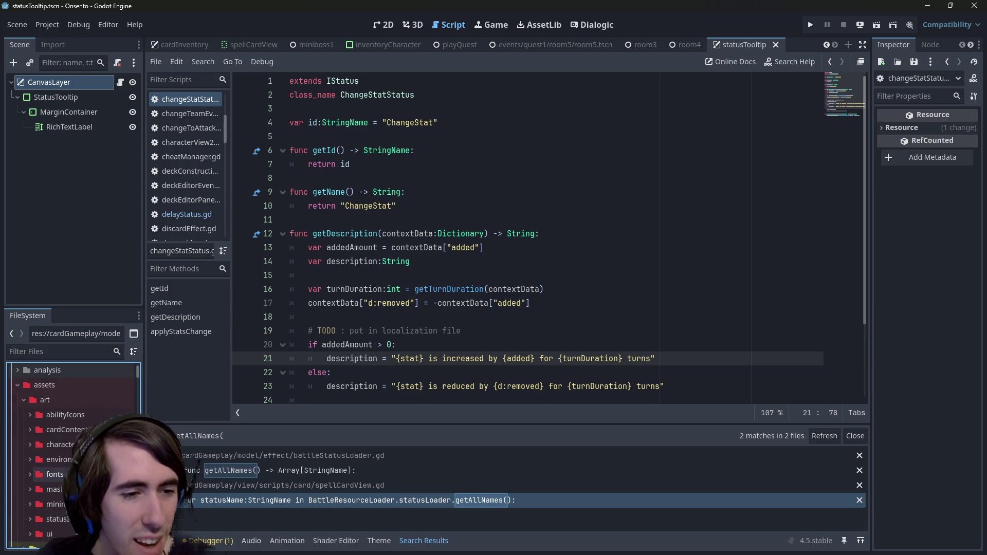
double_click(81, 519)
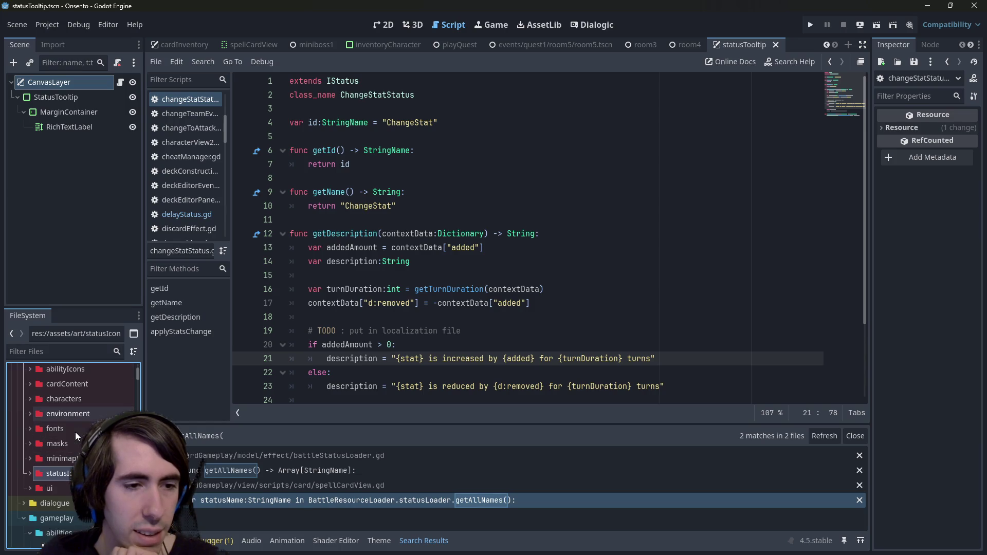
scroll(75, 432, "down", 4)
double_click(69, 441)
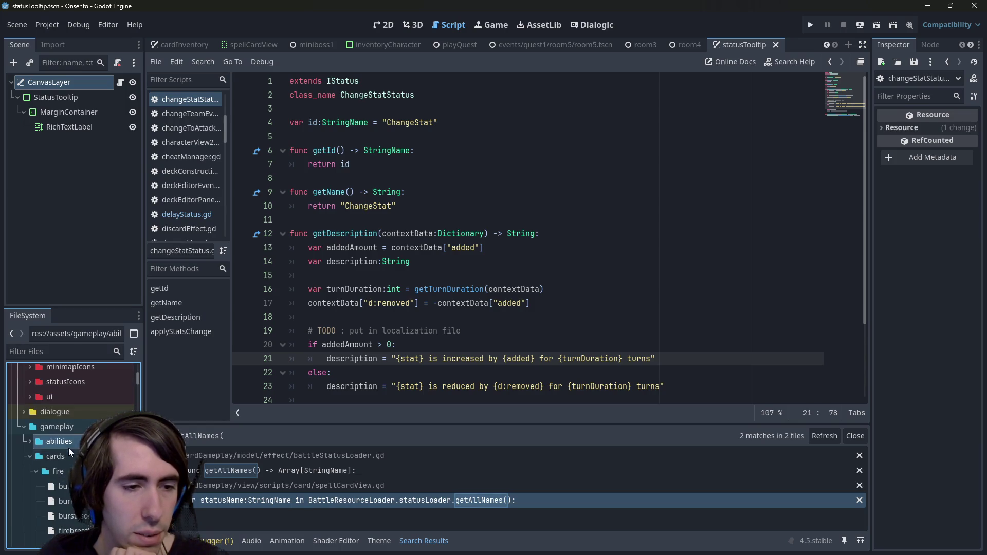
left_click(66, 486)
scroll(69, 483, "down", 3)
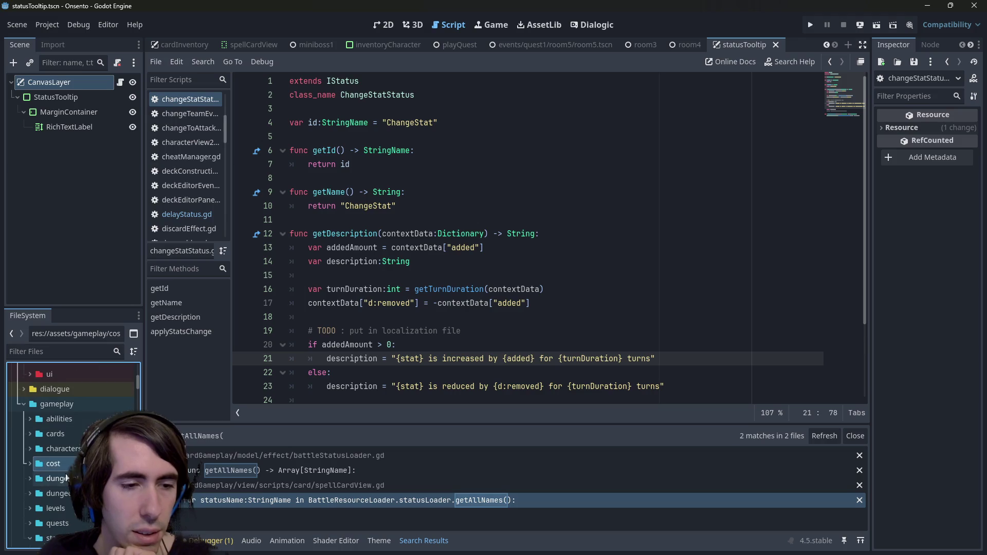
scroll(72, 452, "down", 3)
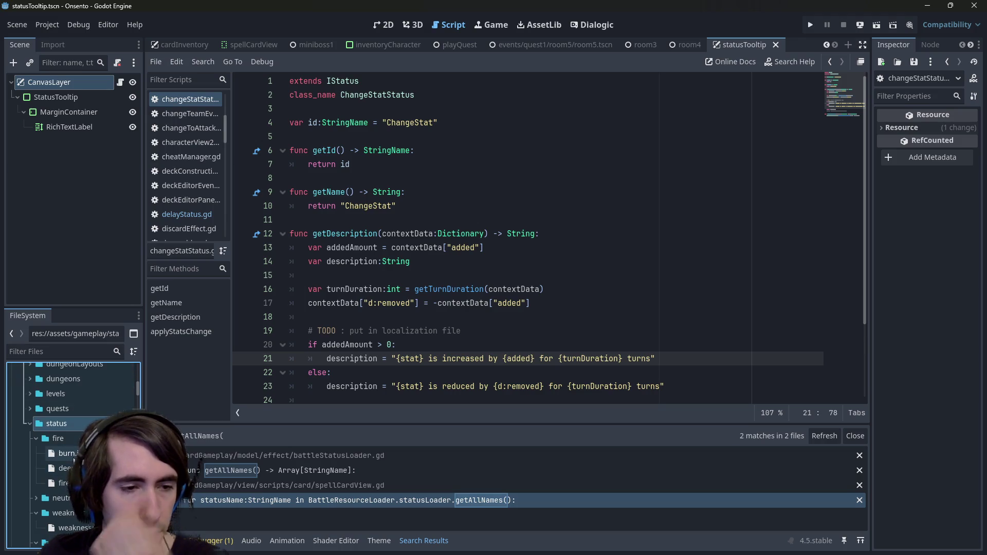
Step: Open burn.json and select its name line, then open deepBurn.json and fireControl.json
double_click(64, 453)
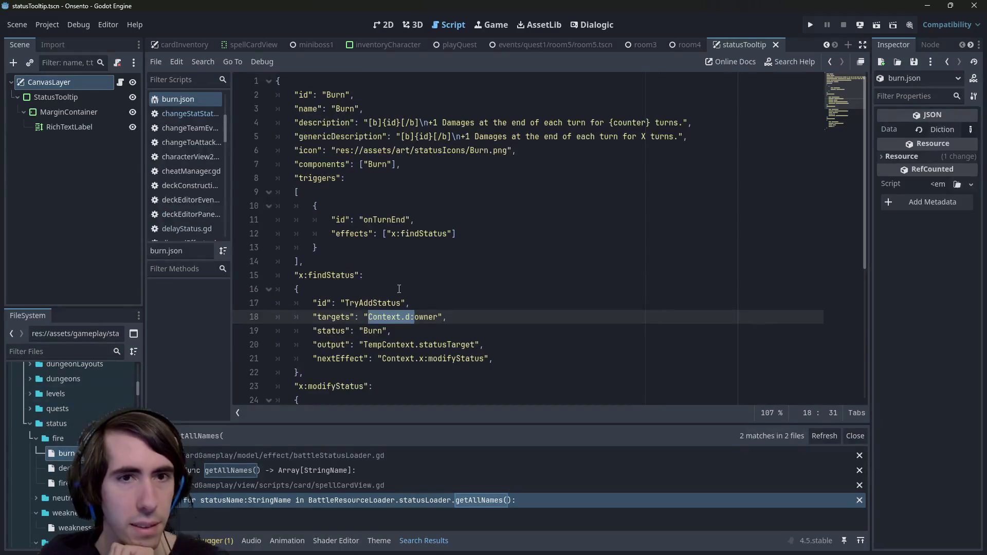
left_click(390, 108)
left_click_drag(390, 108, 212, 105)
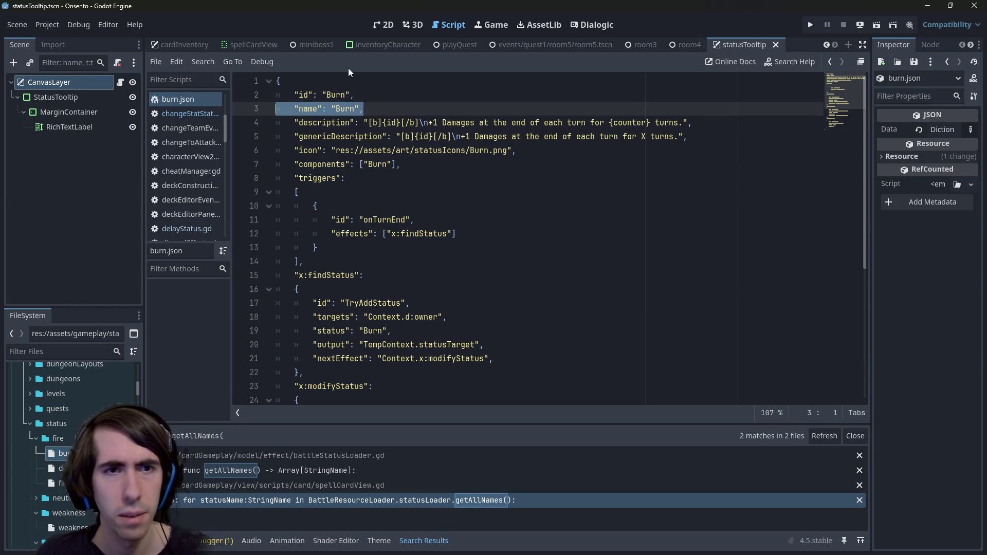
double_click(64, 468)
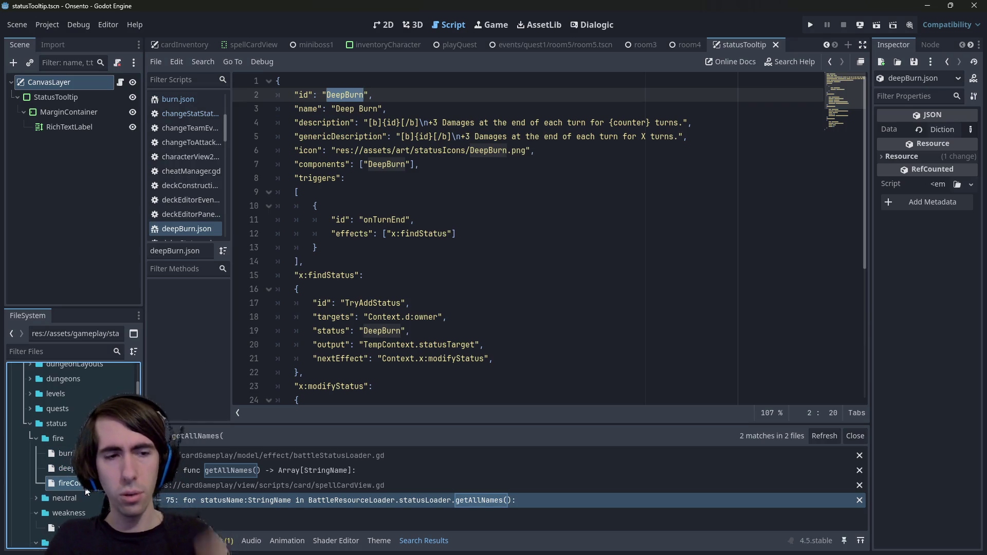
double_click(65, 483)
scroll(77, 437, "down", 2)
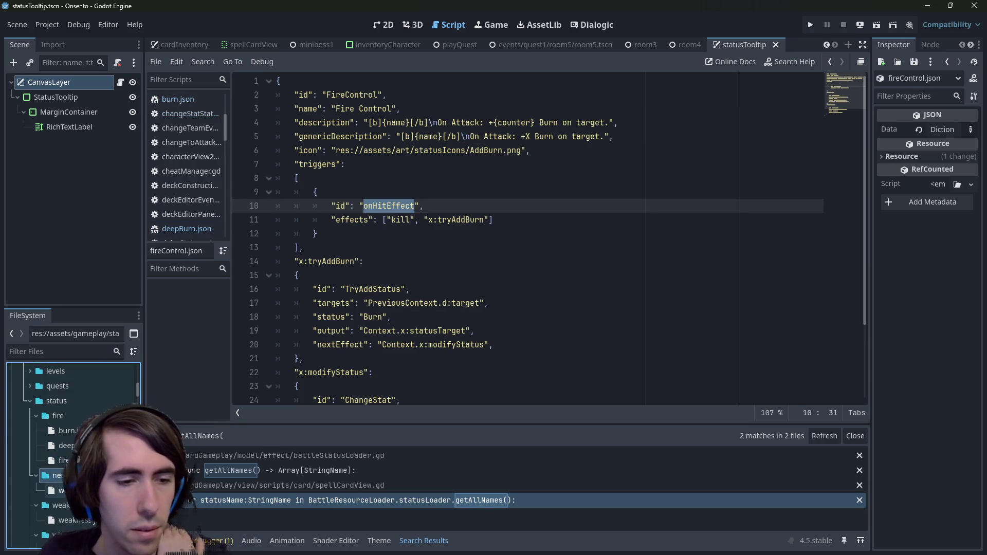
Step: Open the warmUp, weakness, wind and windControl status JSON files
double_click(62, 467)
left_click(355, 108)
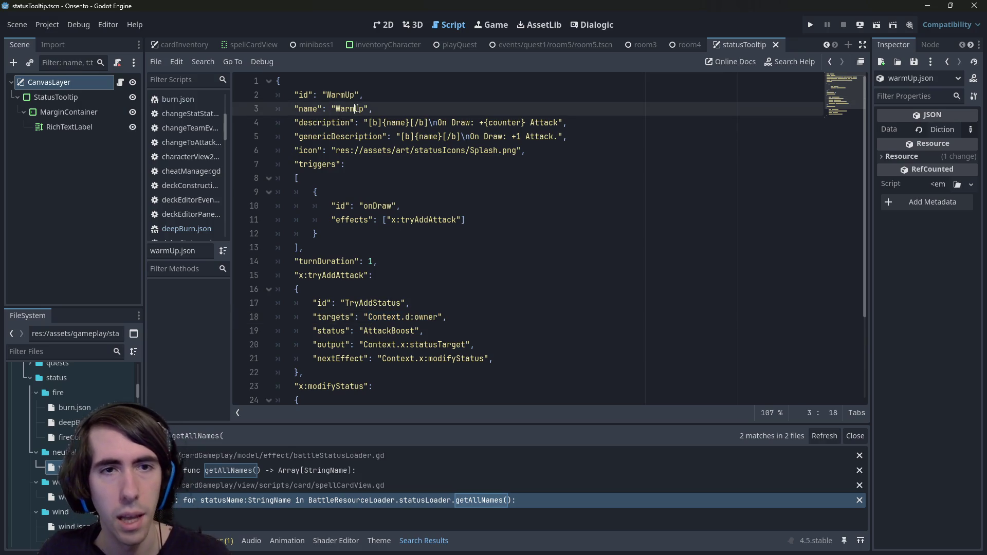
double_click(67, 495)
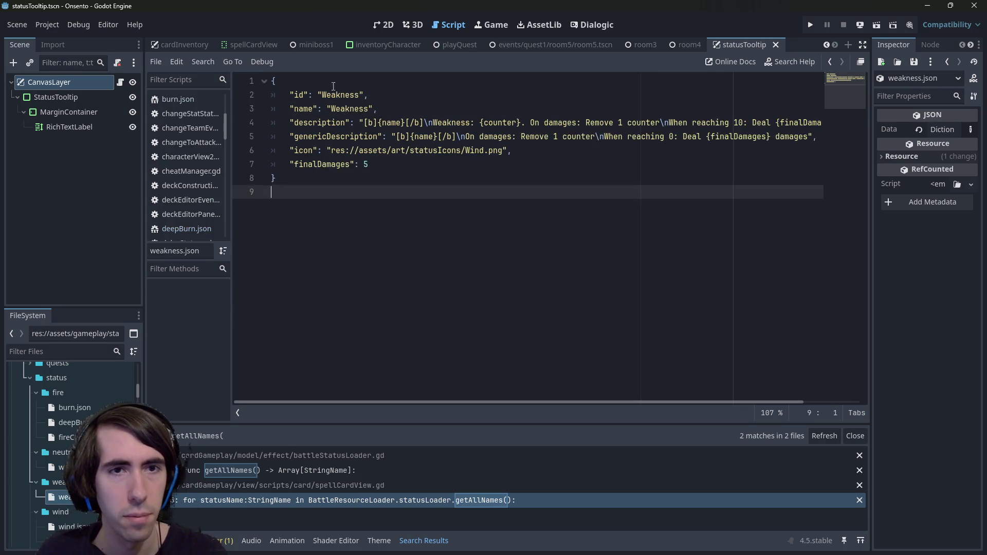
scroll(77, 437, "down", 3)
double_click(63, 458)
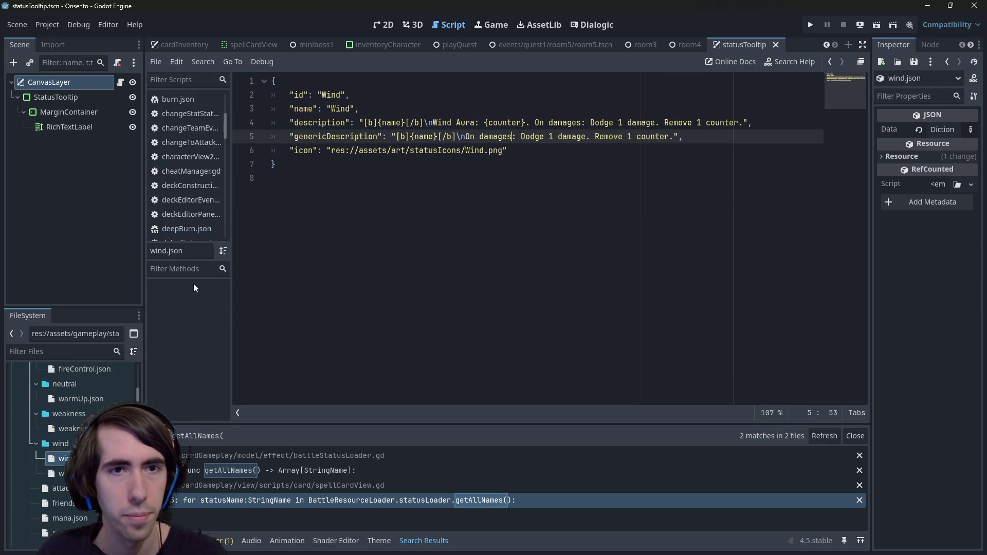
double_click(63, 473)
scroll(77, 437, "down", 3)
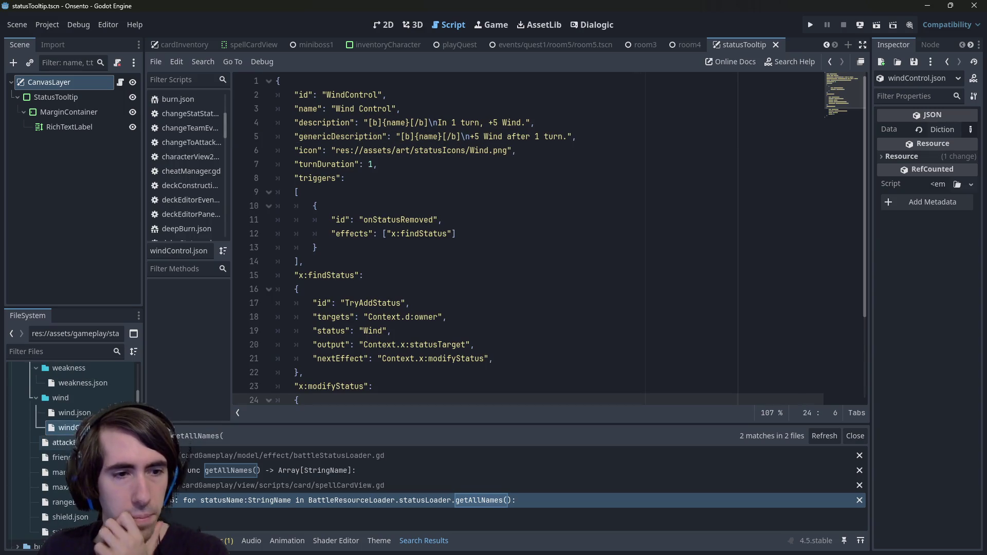
Step: Open attackBoost, friendshipPower, mana, rangeBoost, shield and splash JSON definitions
double_click(62, 442)
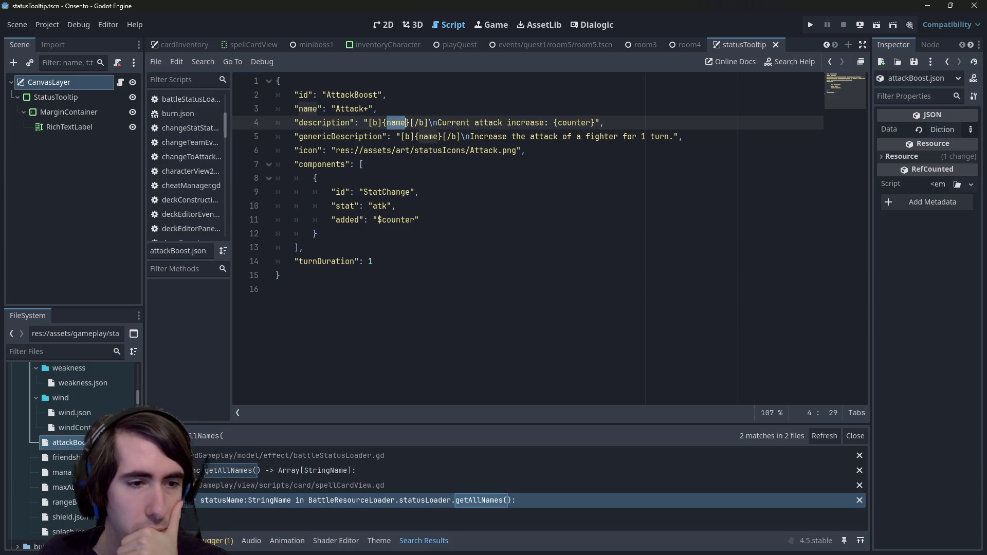
double_click(62, 457)
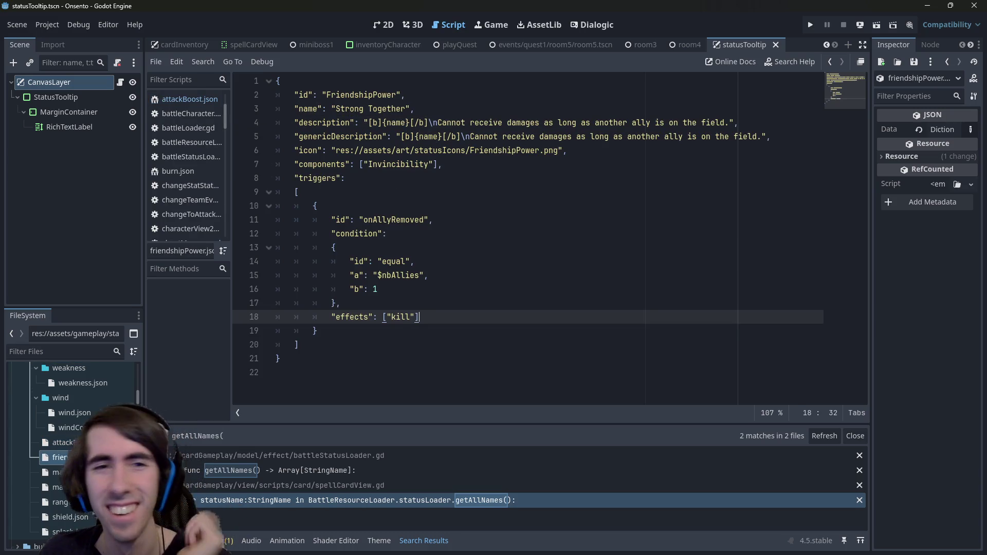
double_click(57, 471)
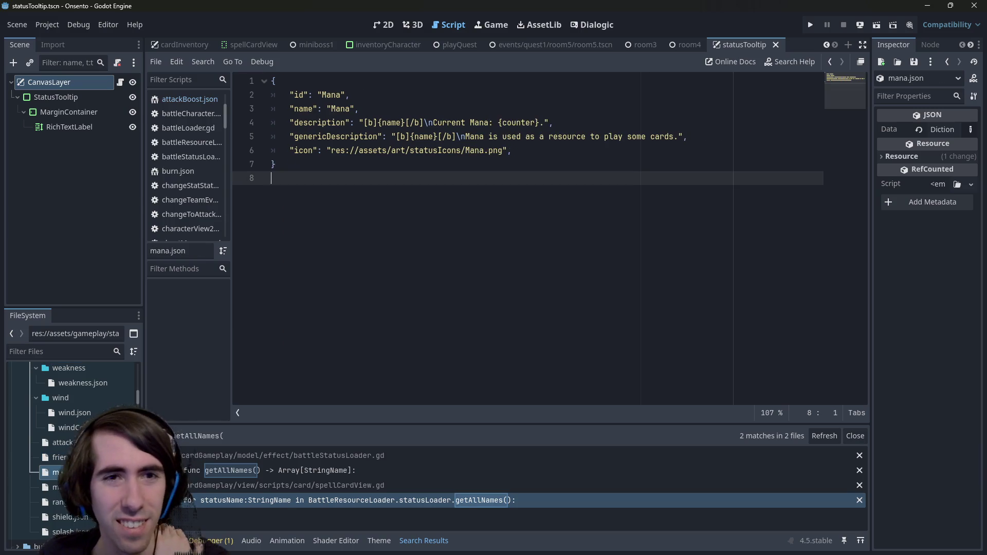
double_click(59, 502)
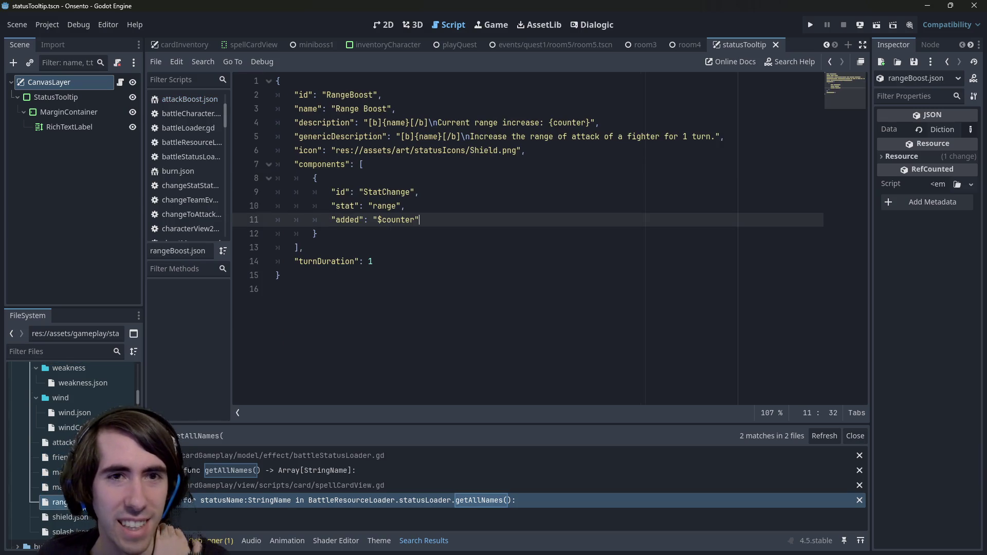
double_click(59, 517)
double_click(59, 531)
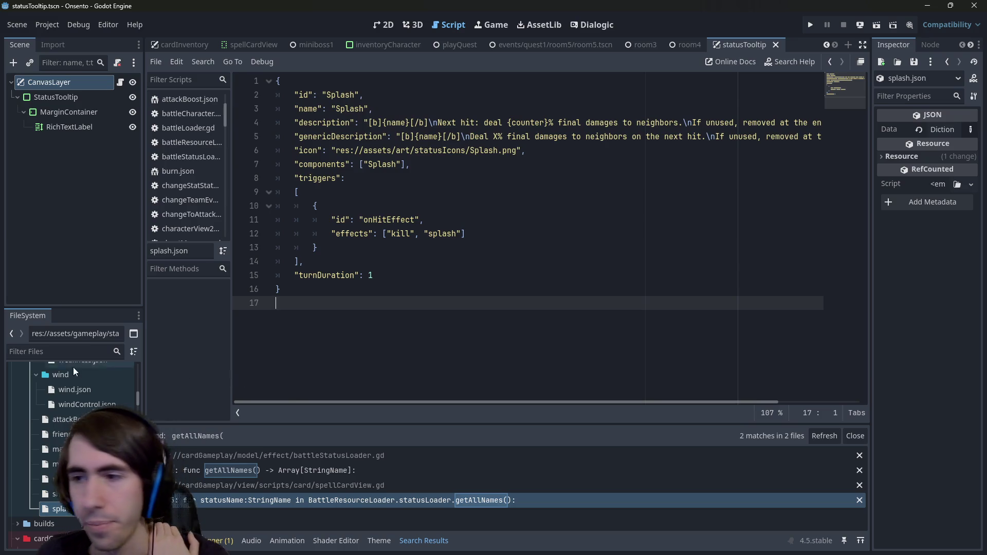
scroll(84, 411, "up", 3)
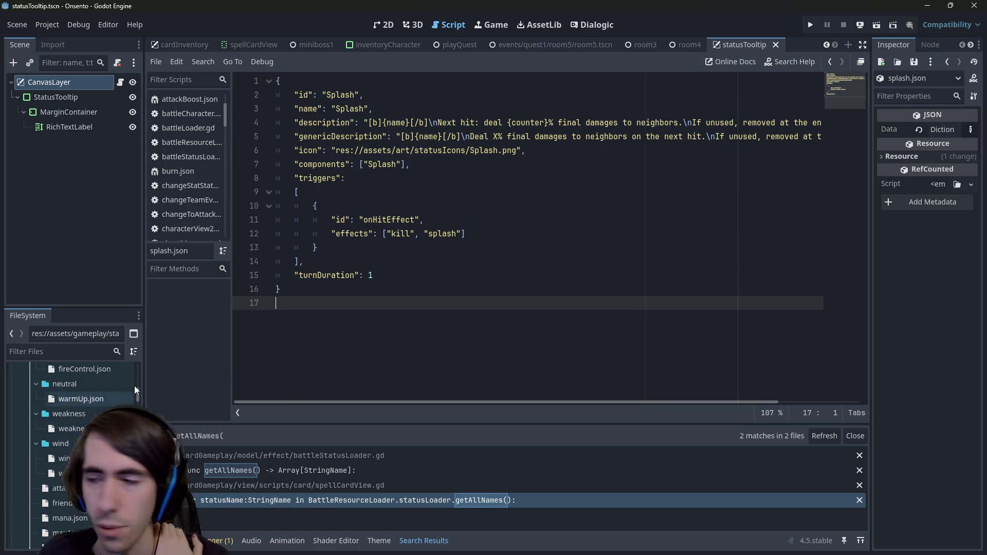
left_click(488, 304)
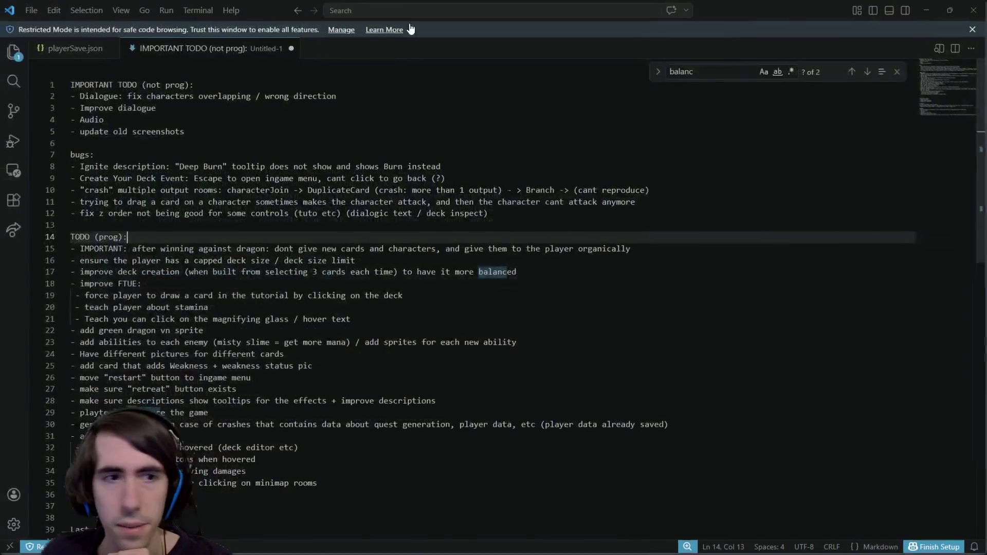
scroll(363, 308, "down", 2)
Step: Add the TODO item '- Verify that it can (to update data on clients)' after line 35, then return to Godot
left_click(364, 405)
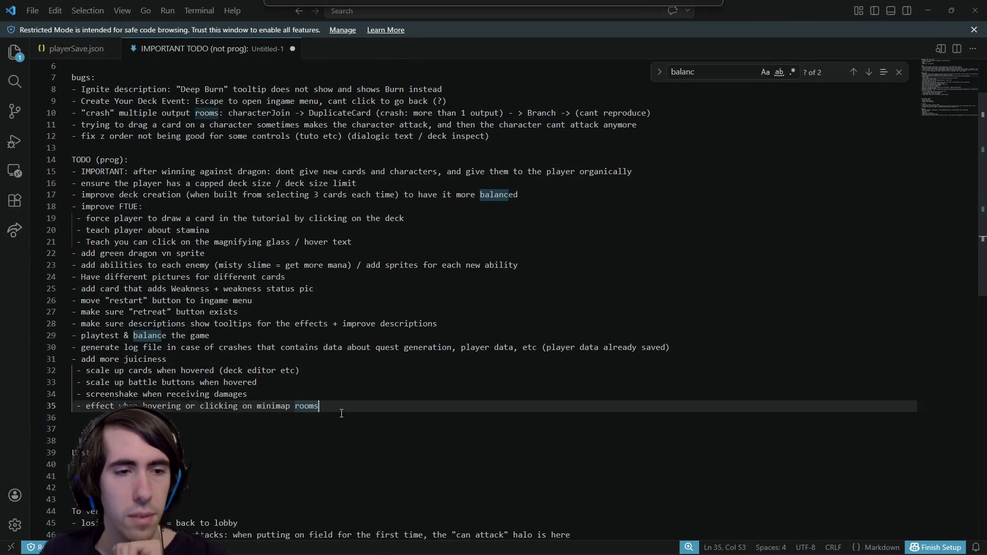
left_click(363, 417)
type("- Ver")
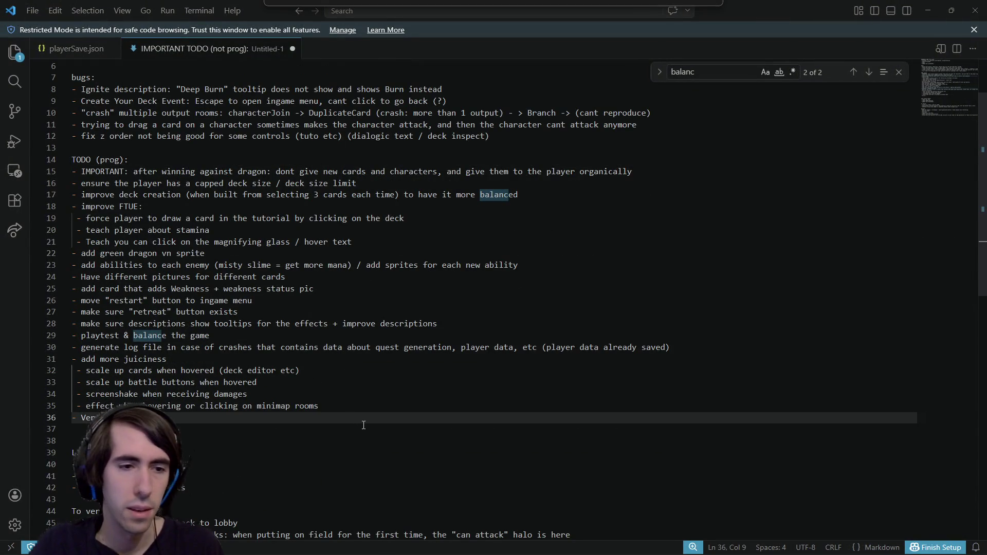
type("ify that it can (to update data on cli")
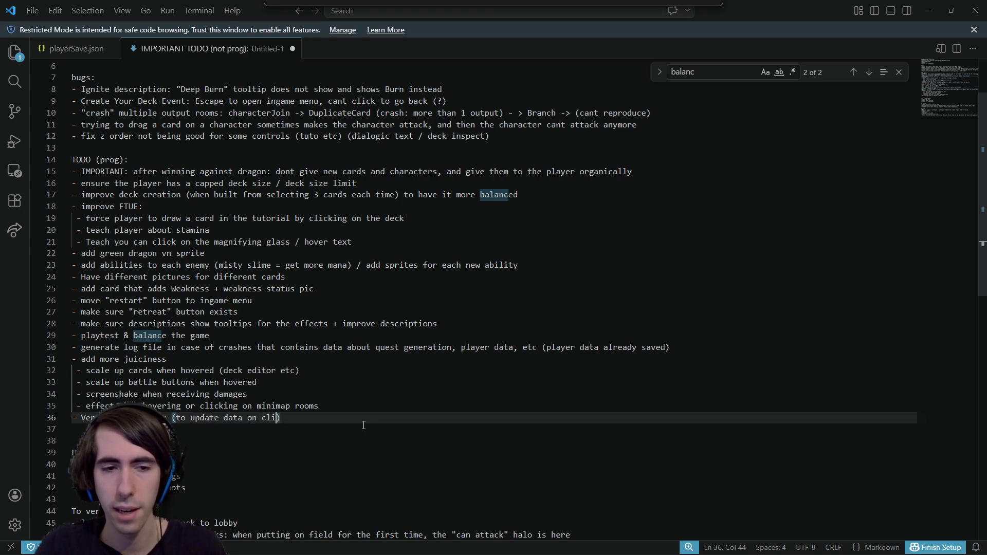
key("ctrl+s")
key("Escape")
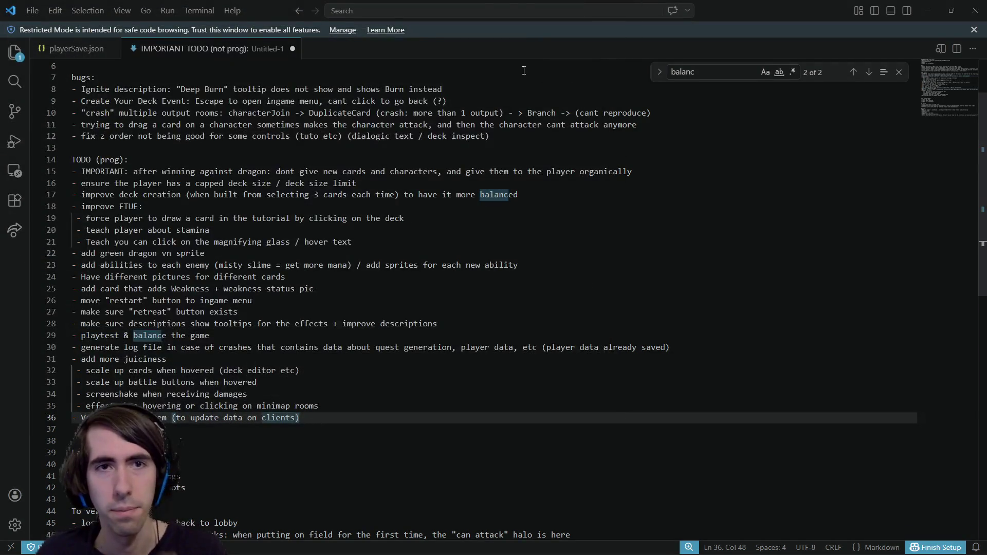
key("alt+Tab")
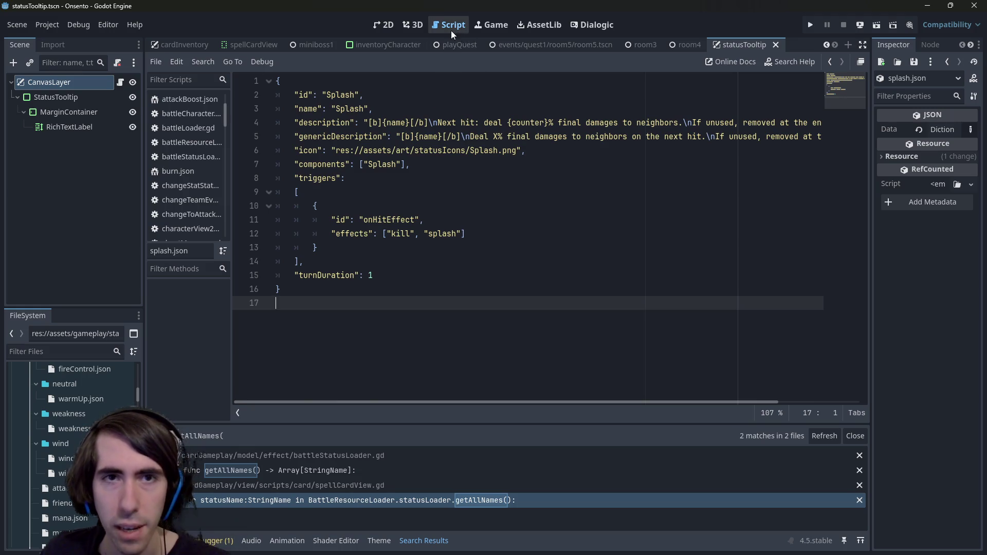
Step: Go back from splash.json to the setData code in the card view script
left_click(453, 234)
scroll(182, 135, "up", 2)
left_click(518, 267)
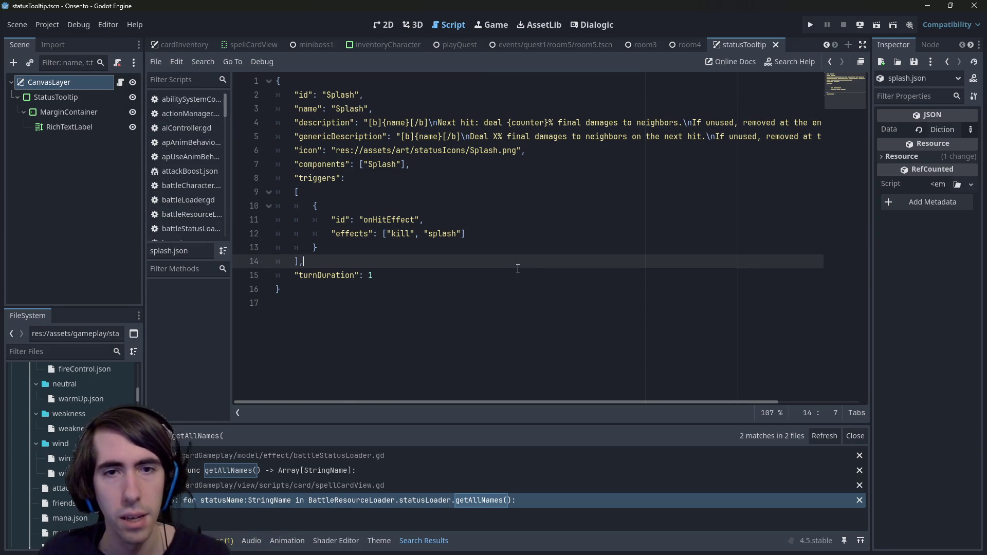
key("alt+Left")
key("alt+Left")
key("alt+Left")
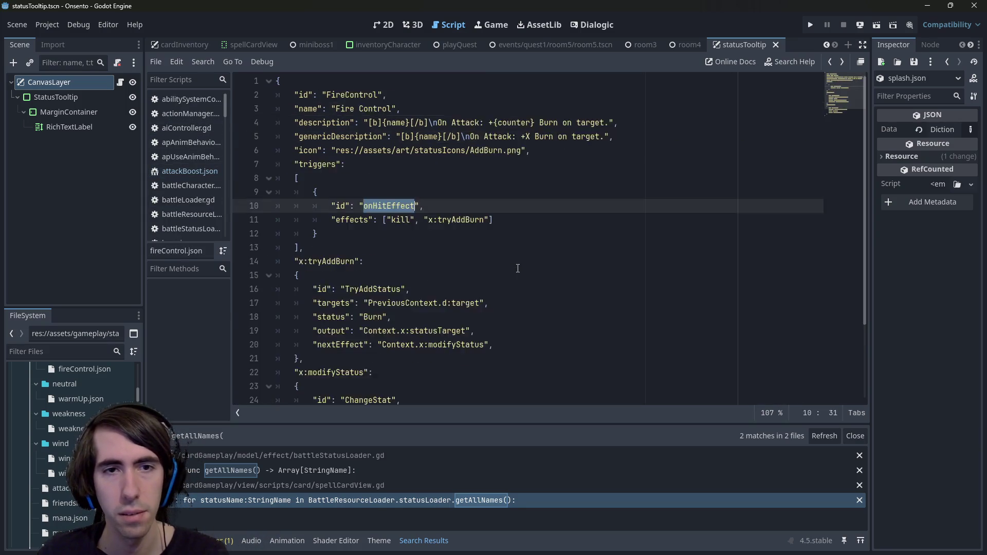
key("alt+Left")
key("alt+Left")
key("alt+Left")
key("alt+Left")
key("alt+Left")
key("alt+Left")
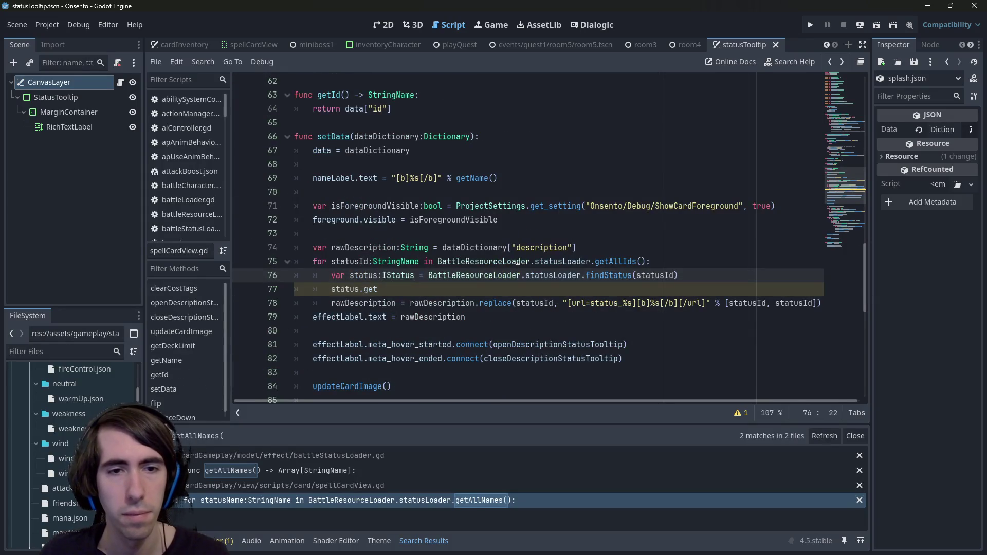
Step: Make the second argument of line 77's replace call use status.getName()
left_click(382, 290)
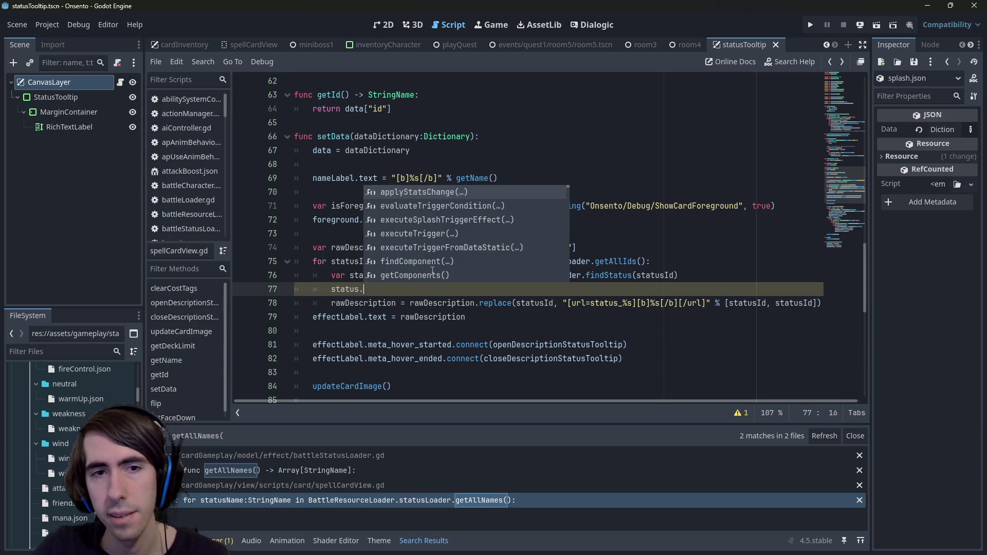
type("getN")
key("Return")
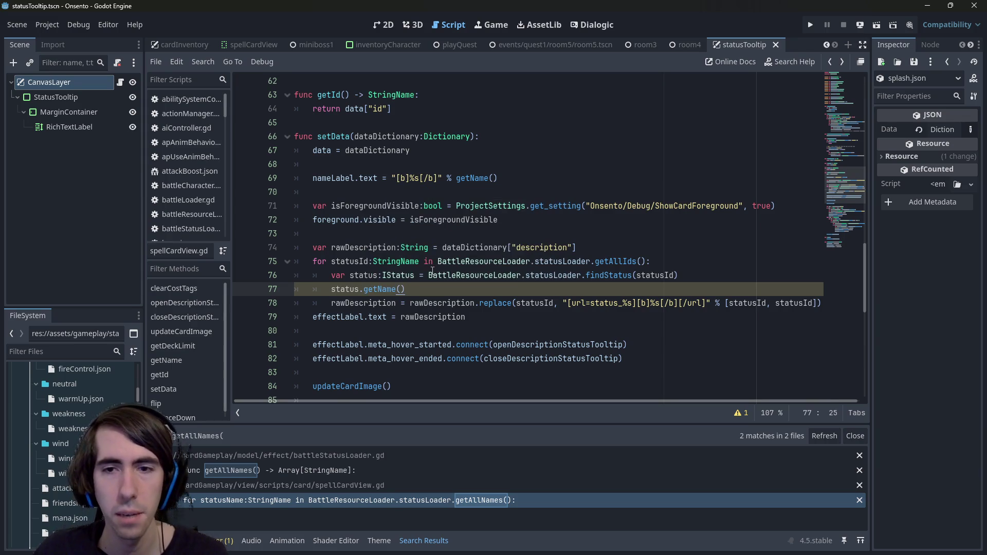
key("BackSpace")
key("BackSpace")
key("BackSpace")
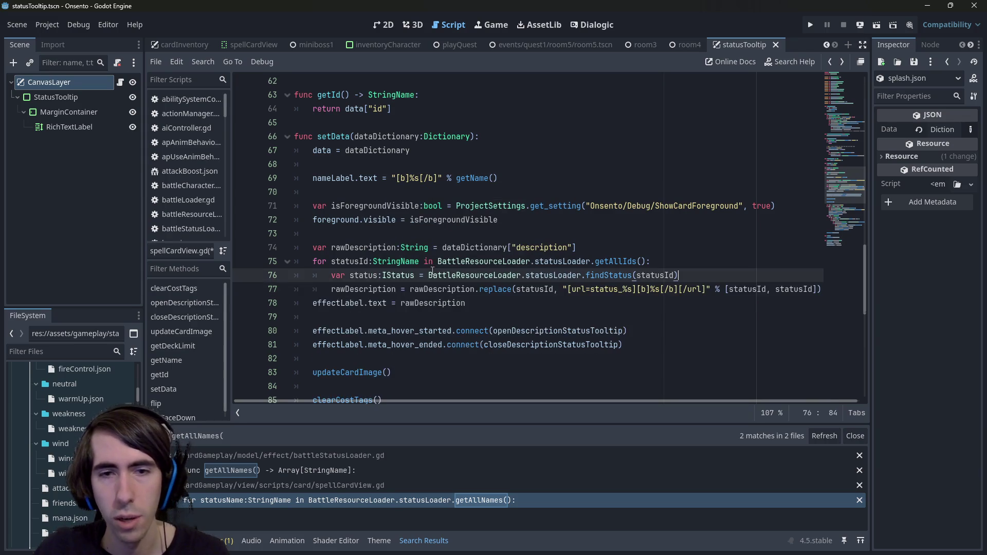
left_click(813, 289)
key("BackSpace")
key("BackSpace")
type(".getName(")
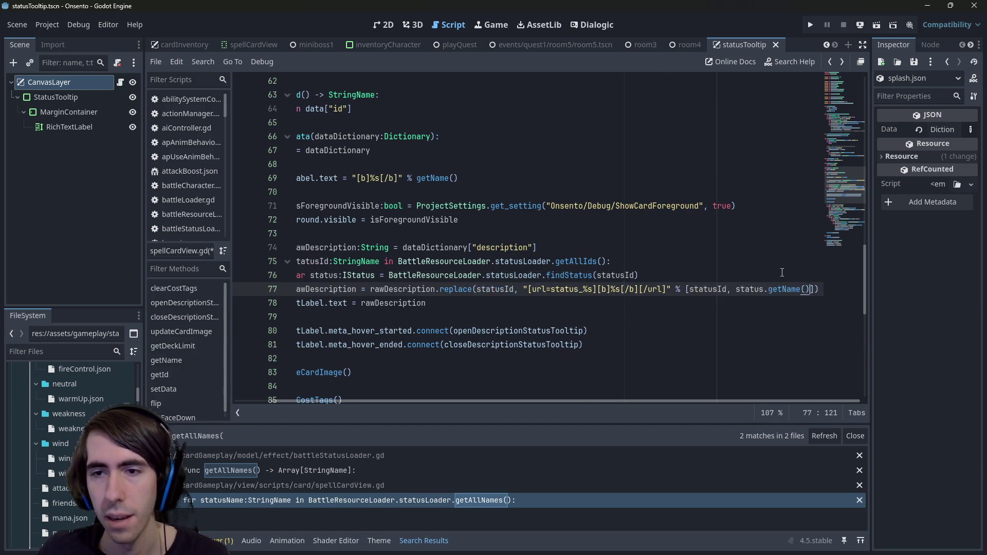
key("Return")
left_click(535, 317)
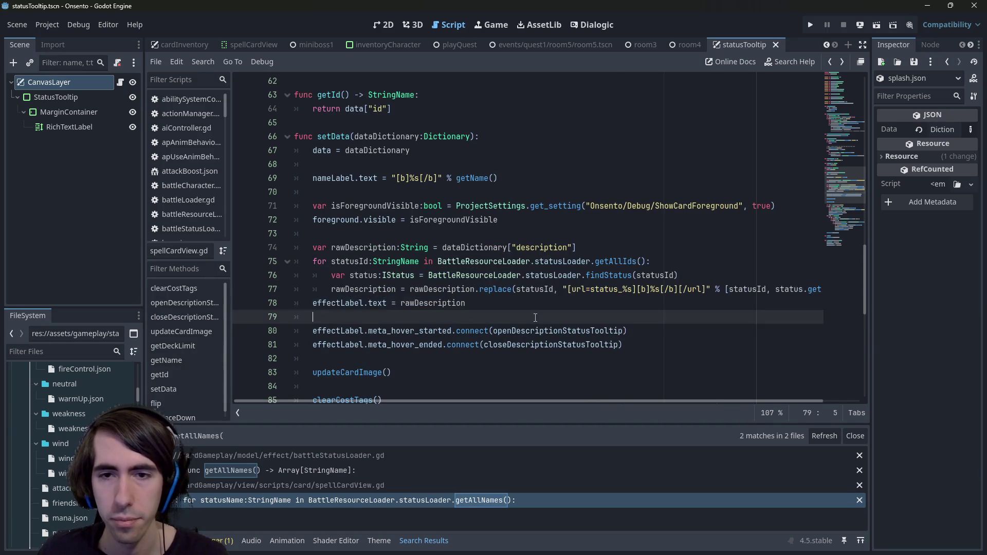
left_click(515, 291)
Step: Wrap the searched statusId as "<" + statusId + ">" and save spellCardView.gd
mouse_move(499, 292)
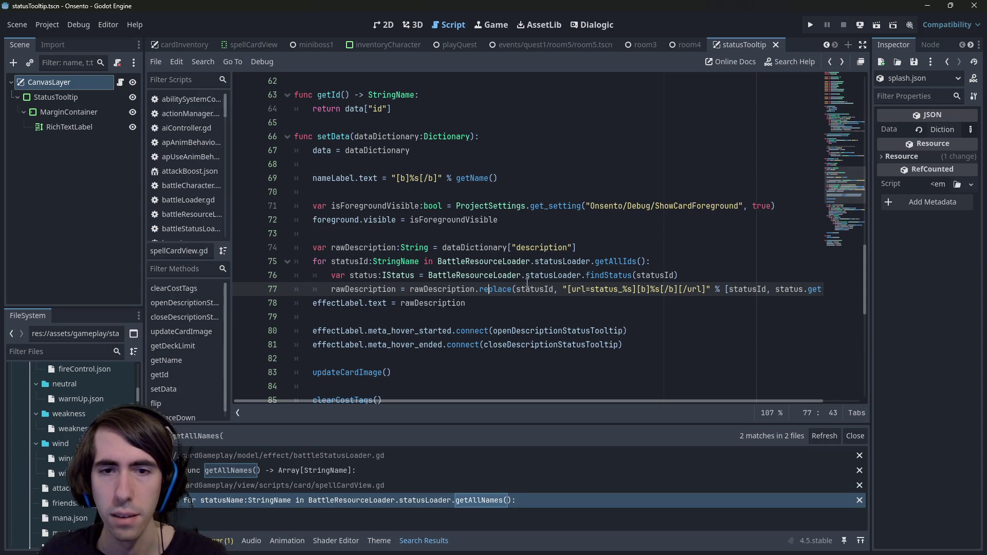
double_click(528, 289)
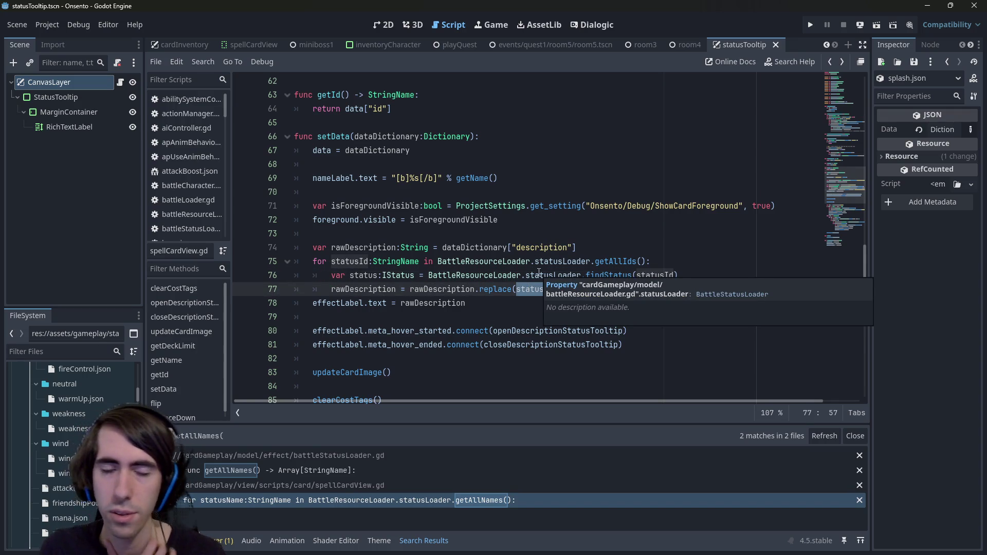
key("Left")
type("\"<\"")
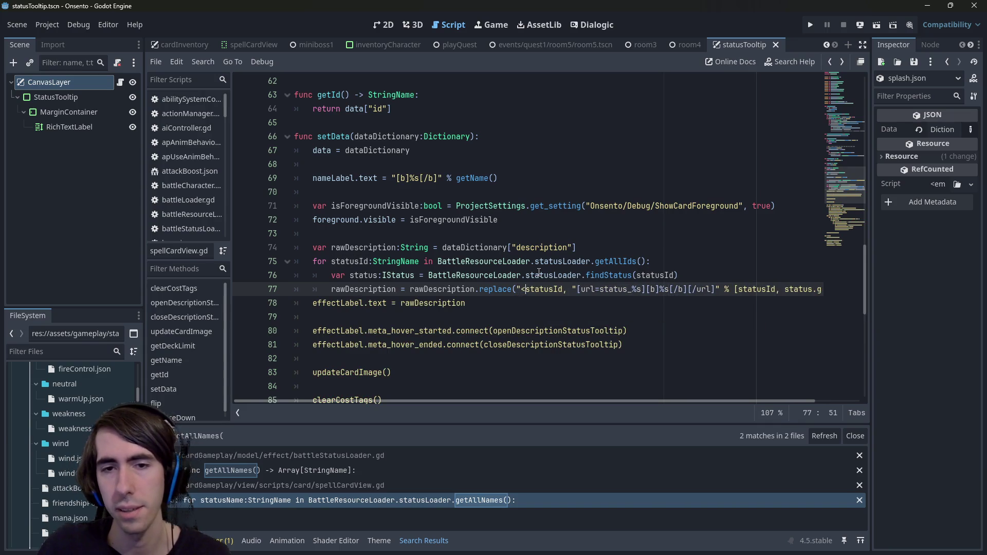
type(" +")
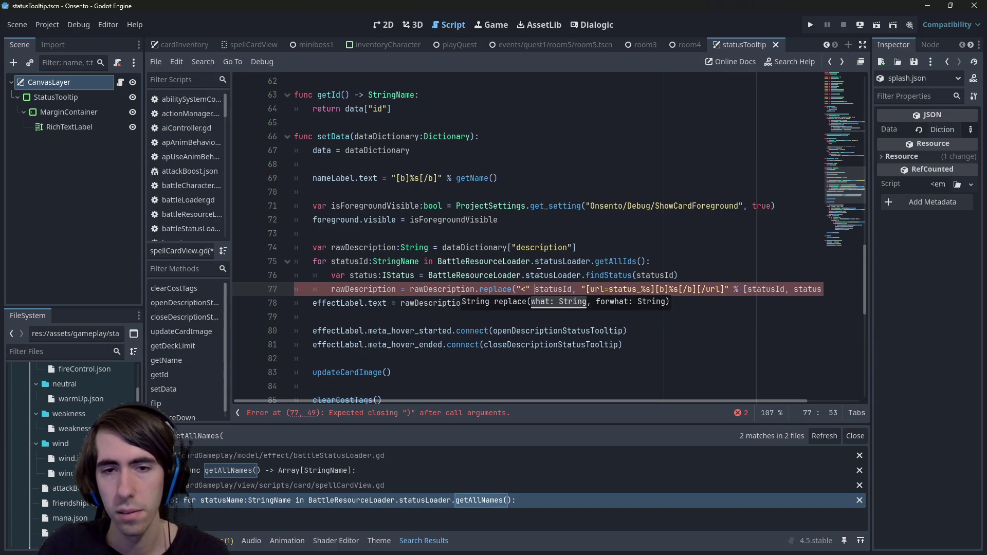
key("ctrl+Right")
type("+ \">")
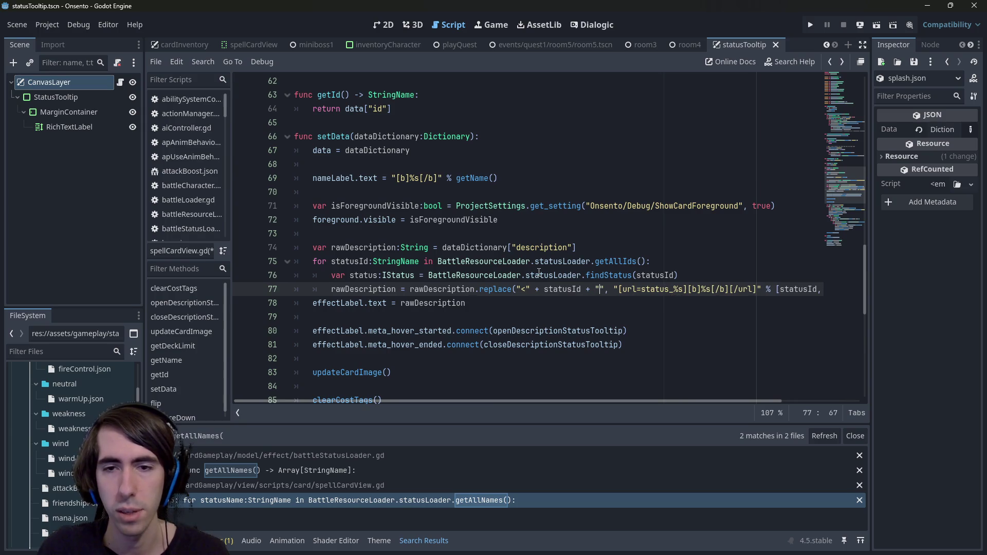
key("ctrl+s")
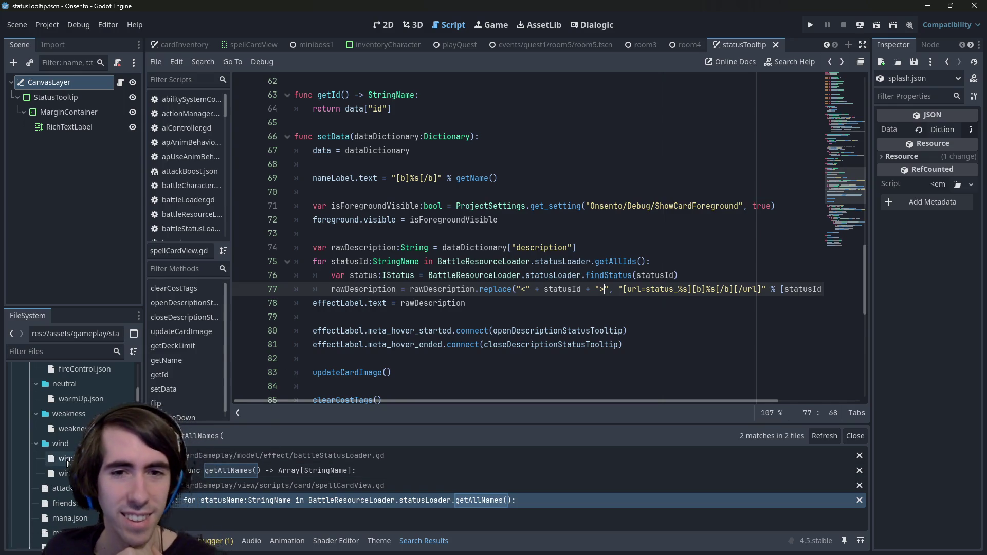
scroll(66, 458, "up", 4)
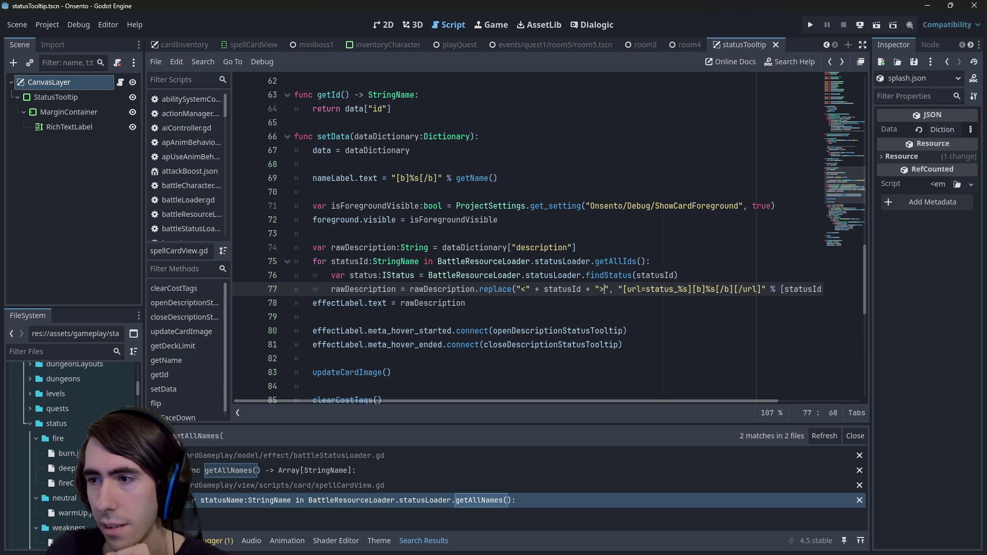
double_click(66, 453)
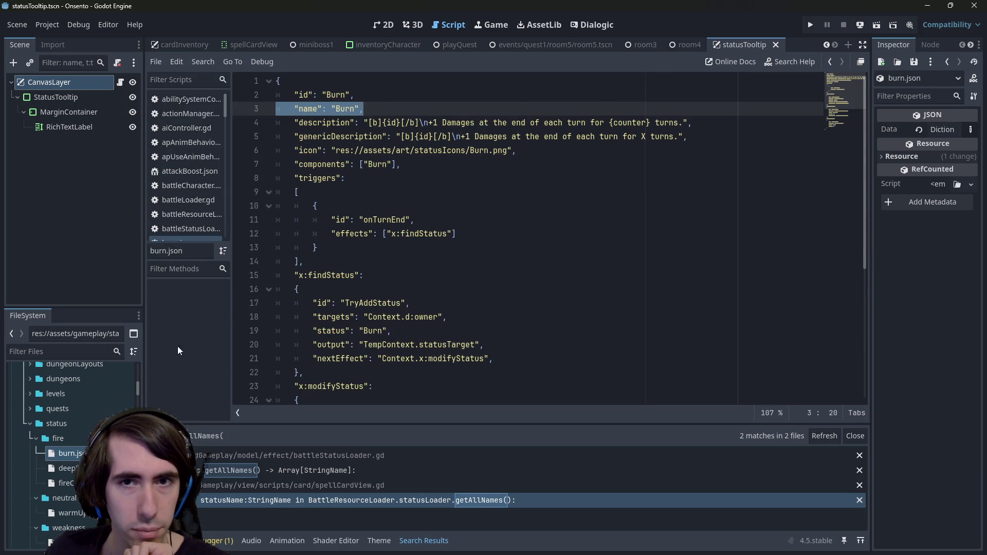
Step: Check the {counter} placeholder in burn.json, then return to the card view tag code
double_click(617, 123)
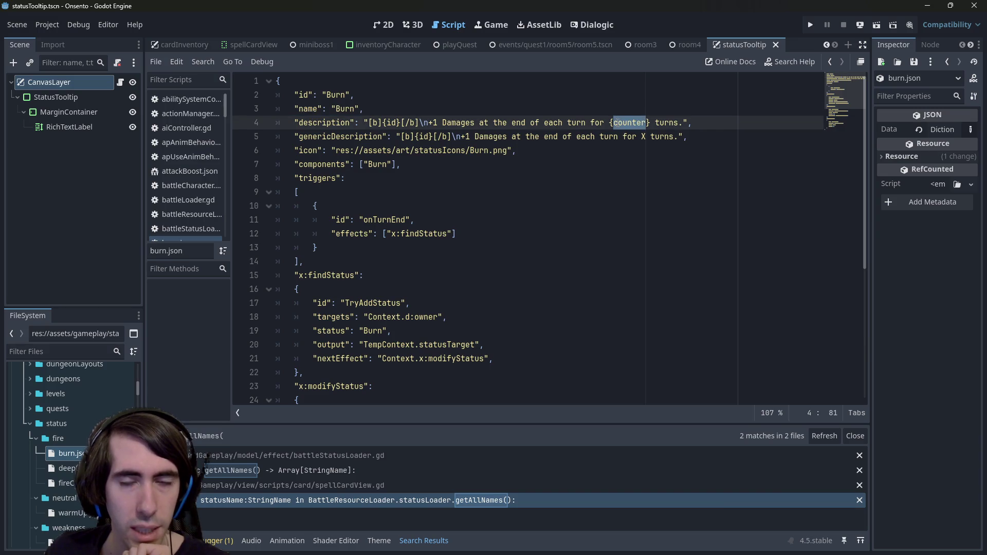
left_click(561, 146)
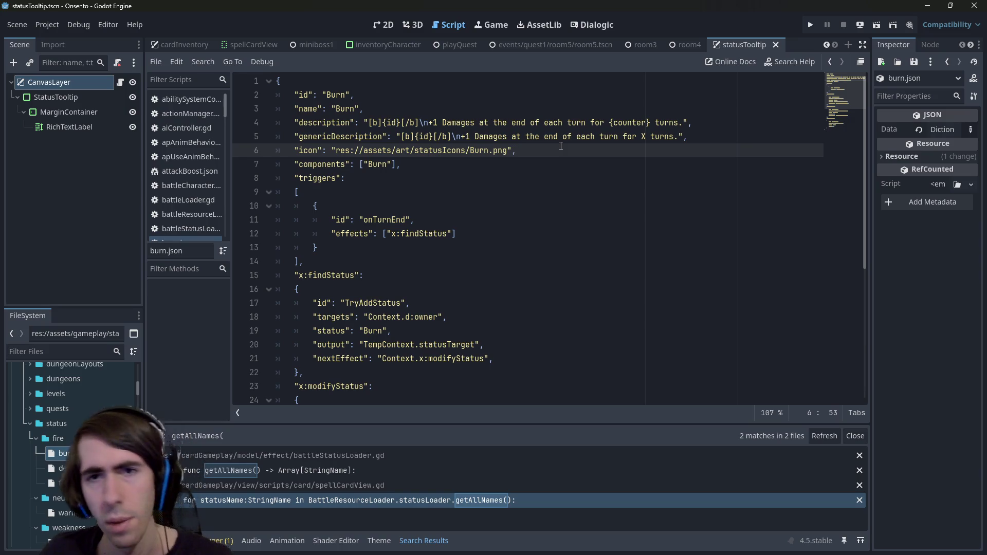
key("alt+Left")
left_click(561, 146)
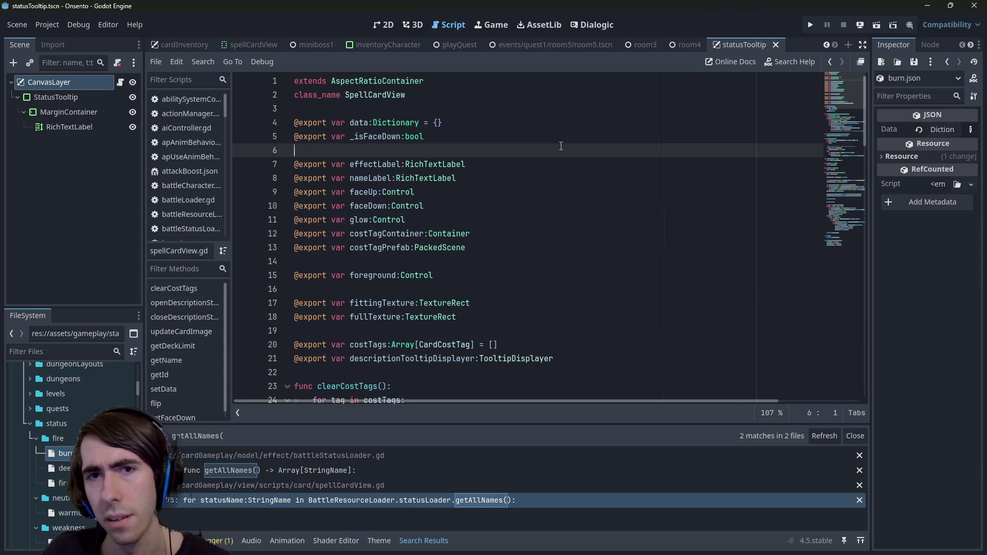
key("alt+Left")
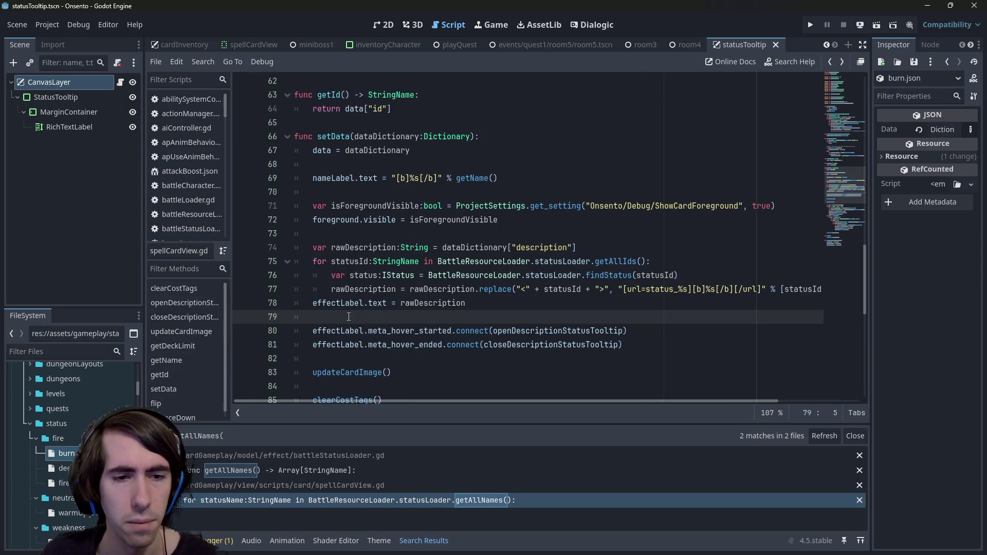
Step: Close all other script tabs, keeping only spellCardView.gd open
scroll(348, 317, "down", 2)
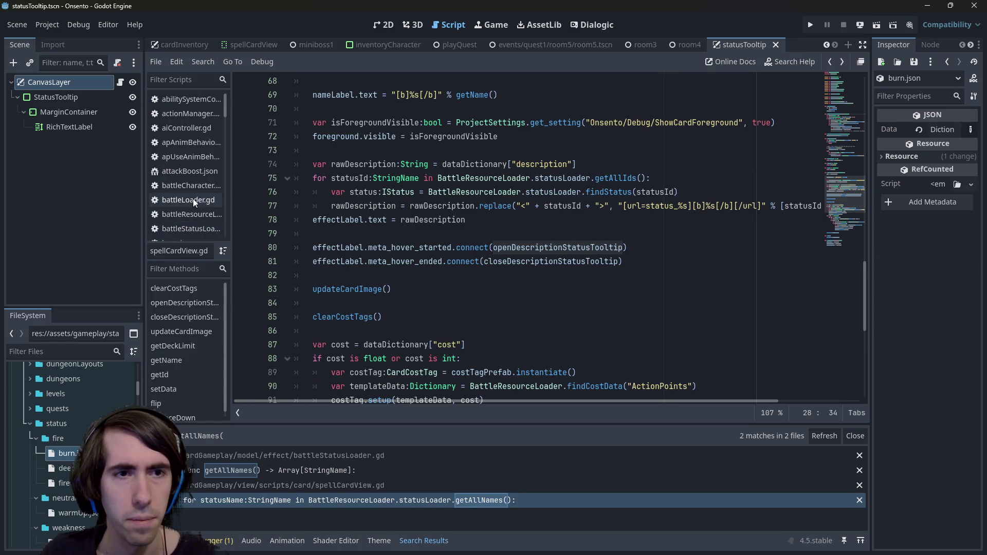
left_click_drag(226, 125, 218, 211)
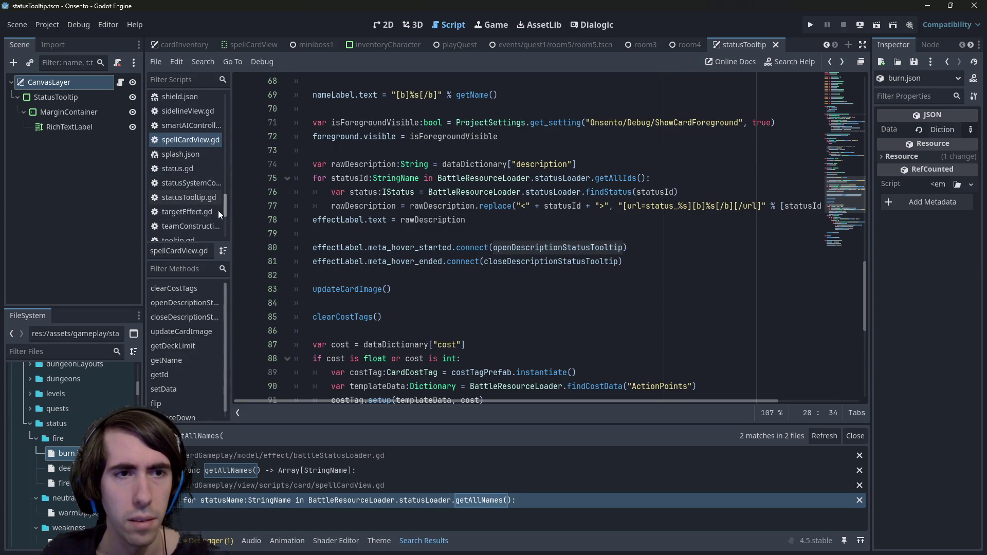
right_click(180, 150)
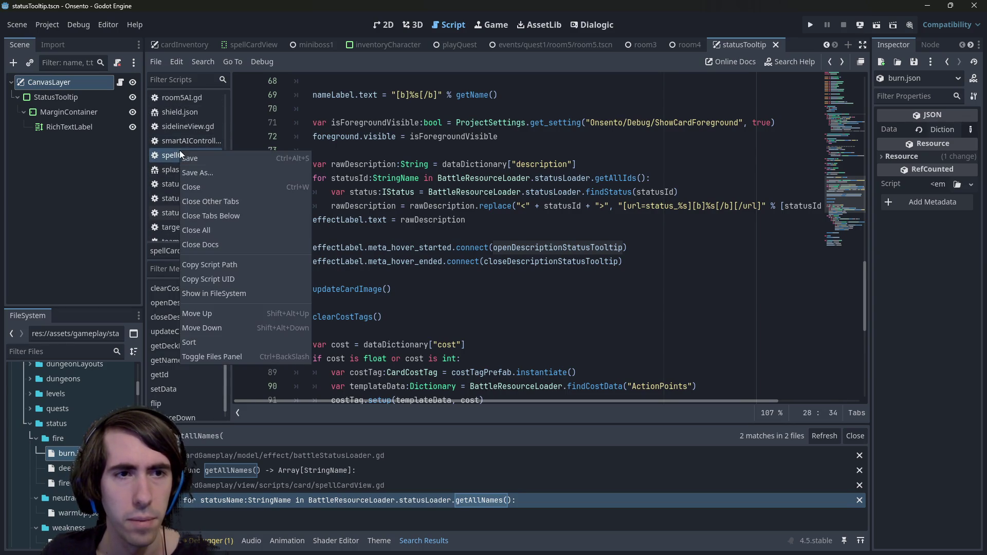
left_click(237, 201)
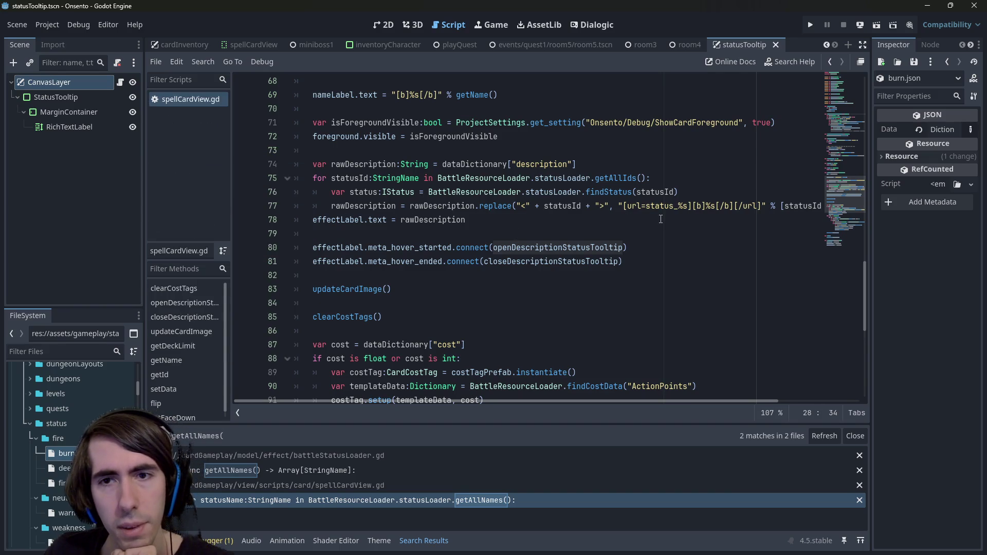
left_click(673, 205)
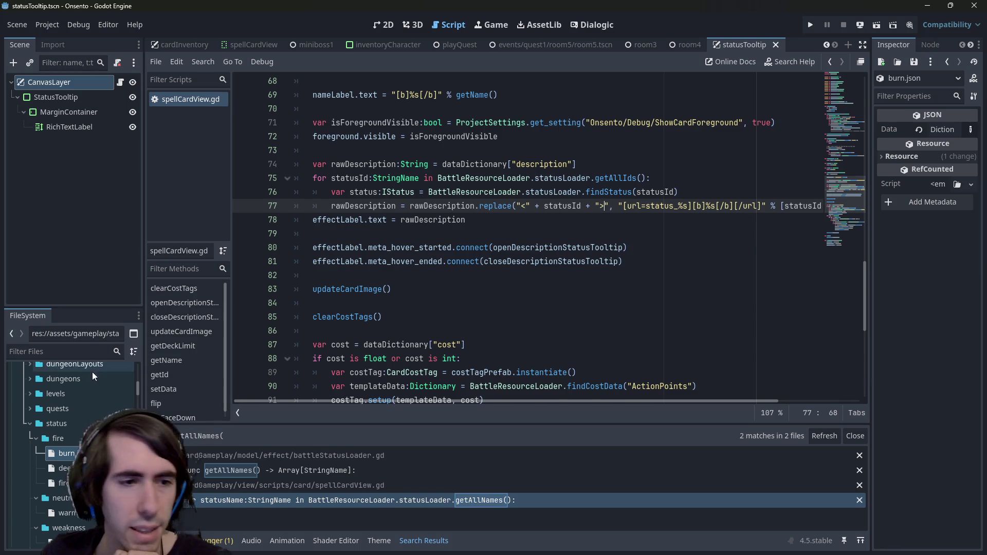
Step: Review the Burn and Deep Burn status descriptions in burn.json and deepBurn.json
double_click(67, 453)
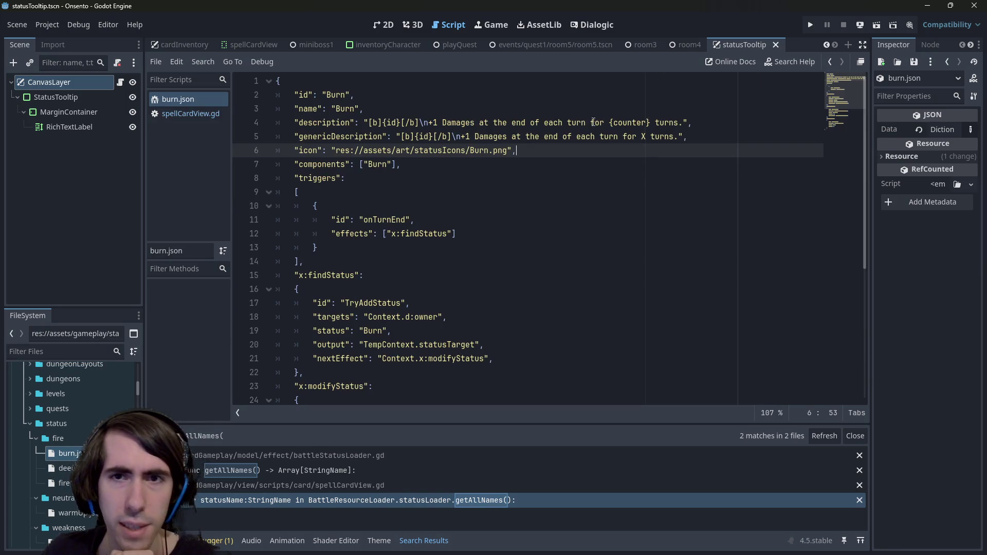
left_click(610, 123)
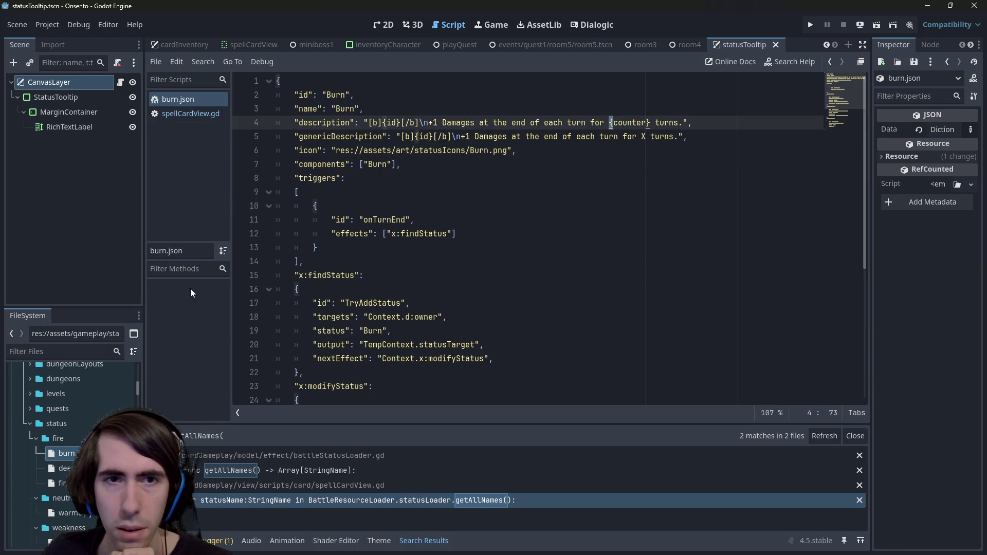
double_click(64, 468)
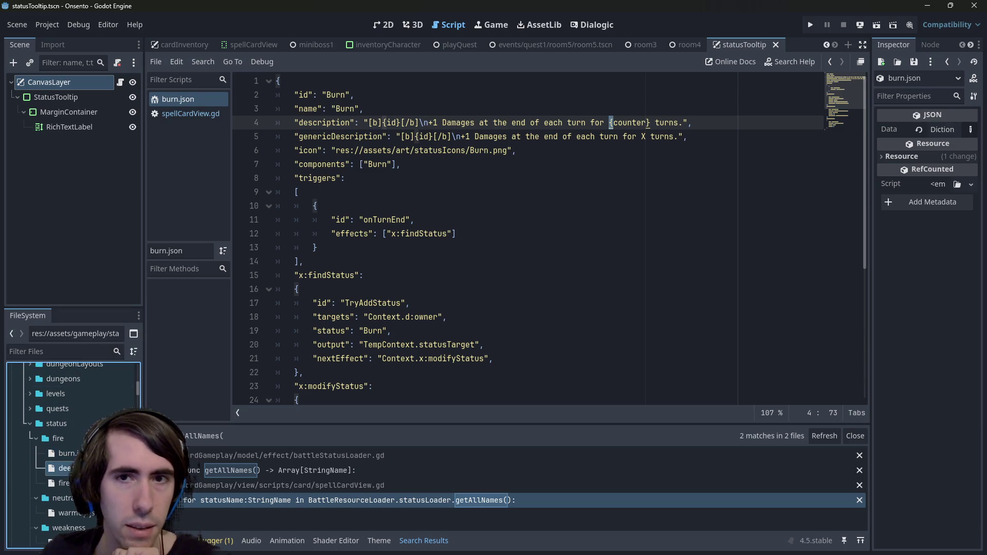
double_click(64, 453)
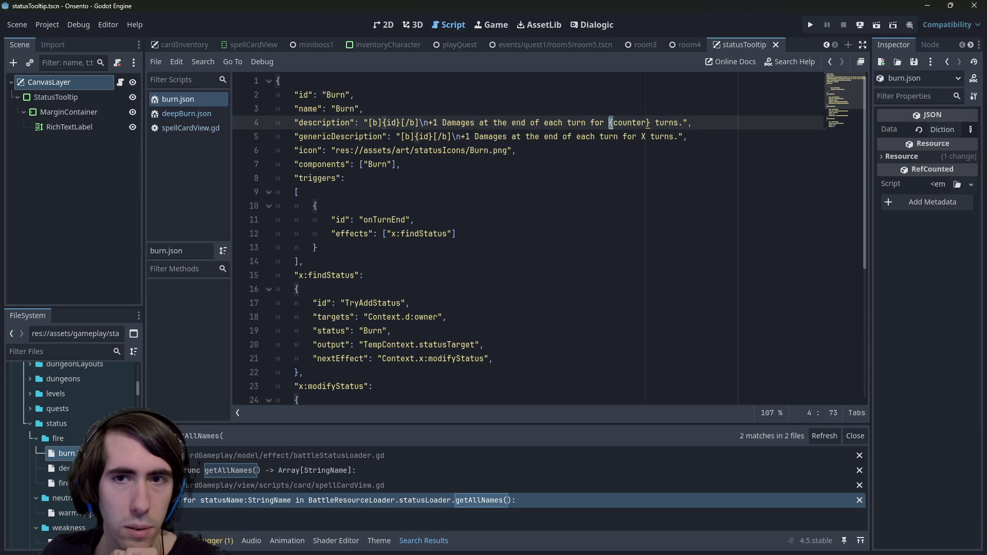
double_click(64, 468)
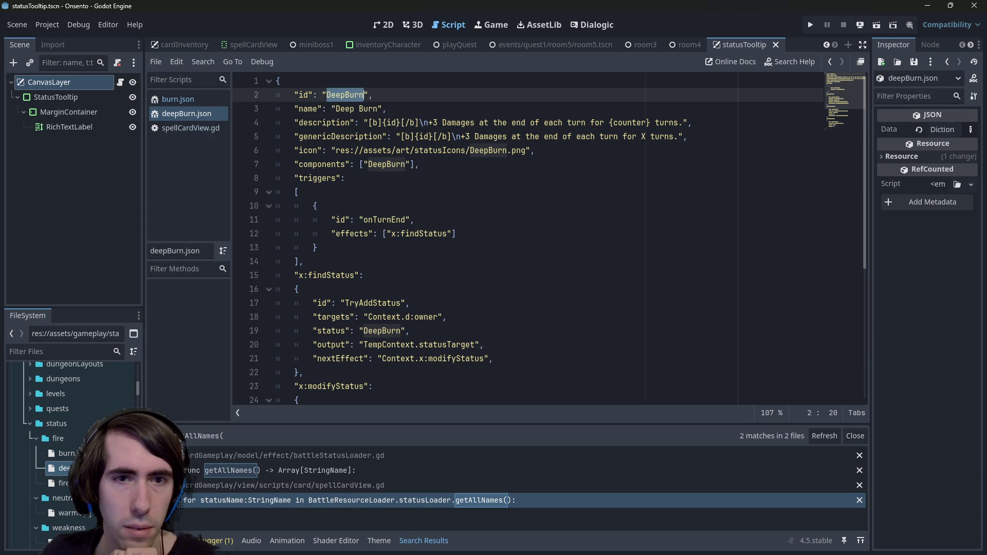
scroll(87, 429, "up", 3)
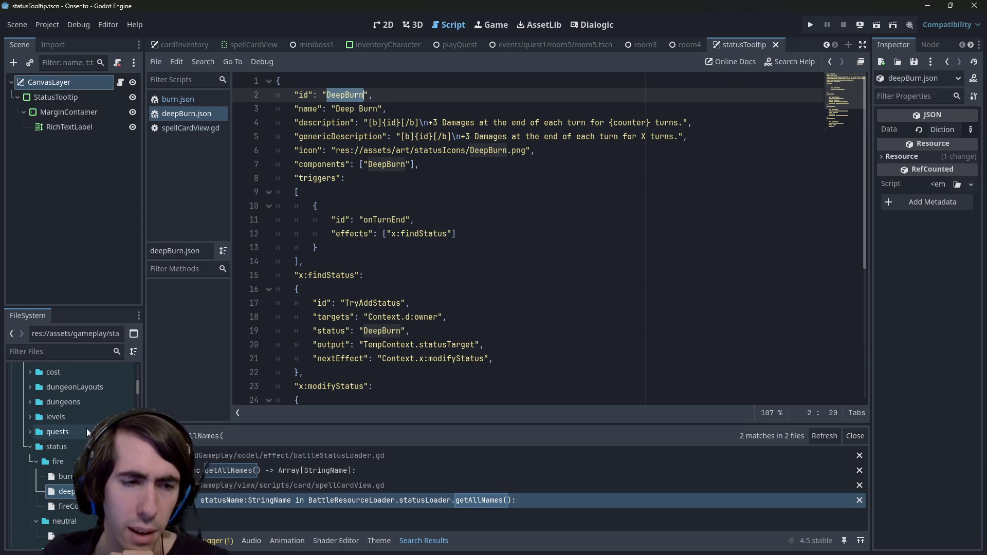
scroll(87, 427, "up", 3)
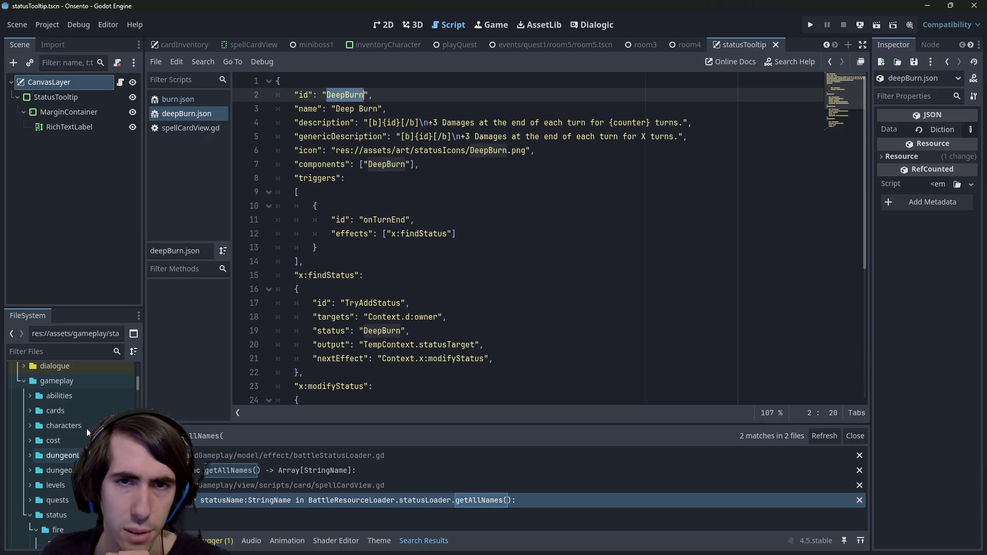
Step: Expand the cards folder and open cards/fire/burningGround.json
double_click(85, 415)
scroll(84, 414, "down", 5)
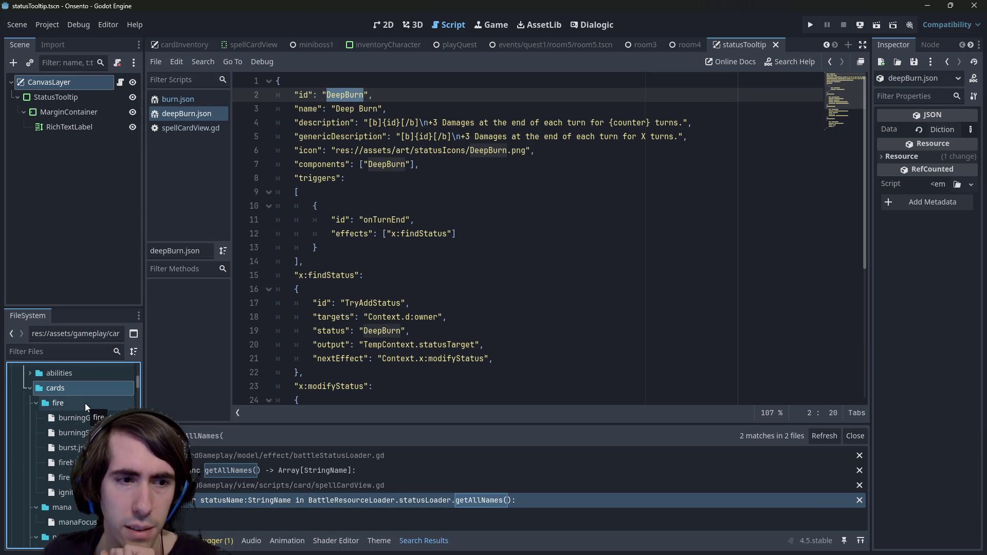
scroll(85, 403, "up", 2)
double_click(86, 399)
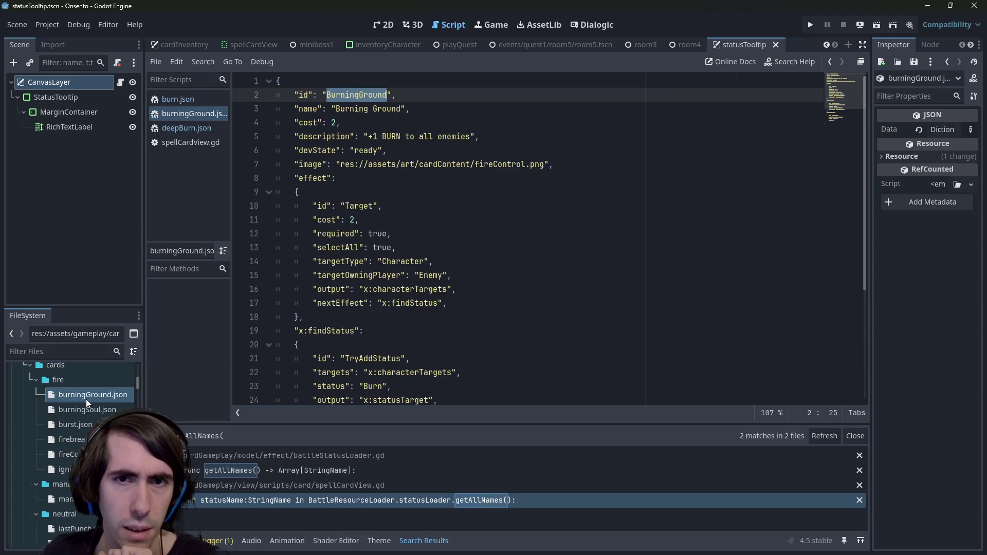
Step: Replace BURN with a <Burn> tag in the Burning Ground description and save the card
left_click(385, 137)
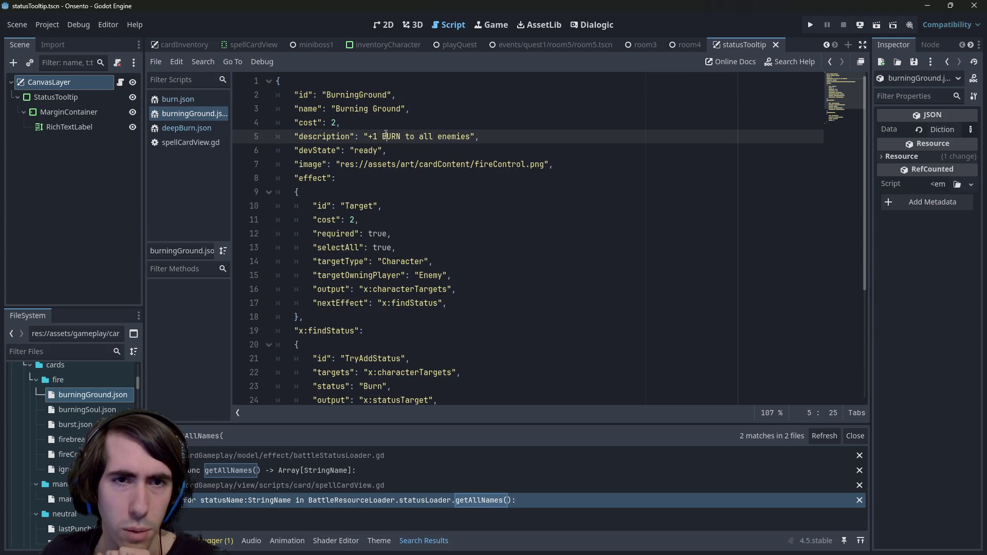
scroll(86, 380, "down", 5)
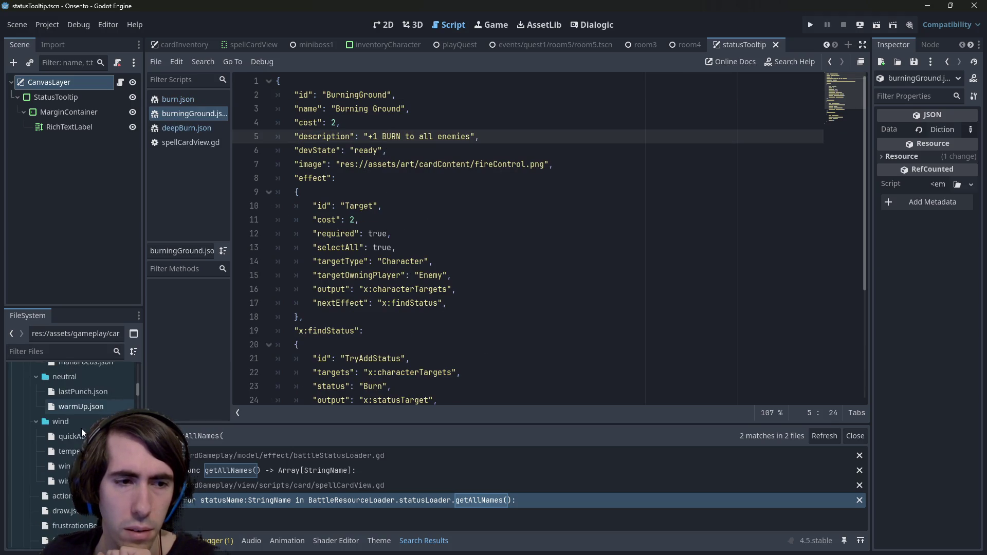
scroll(82, 424, "up", 5)
double_click(64, 463)
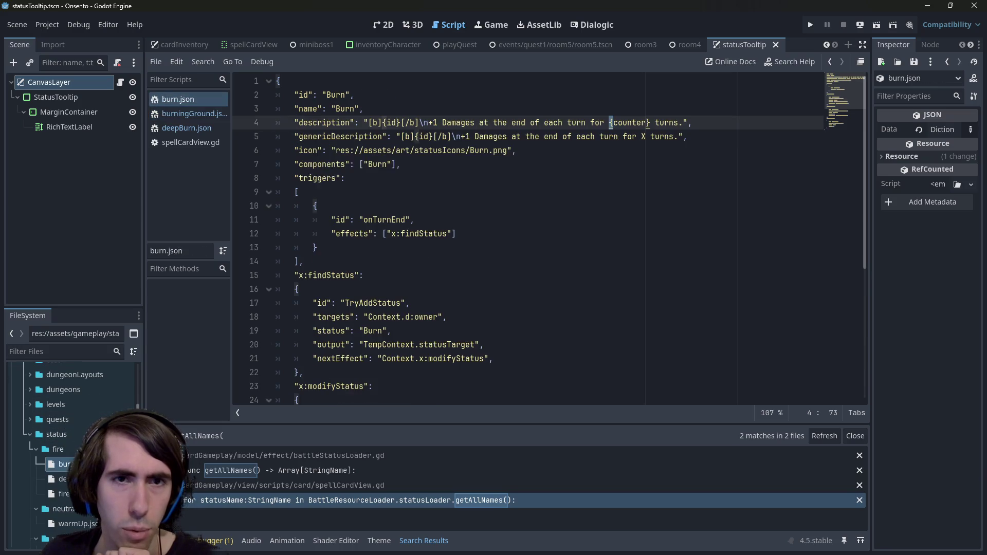
key("alt+Left")
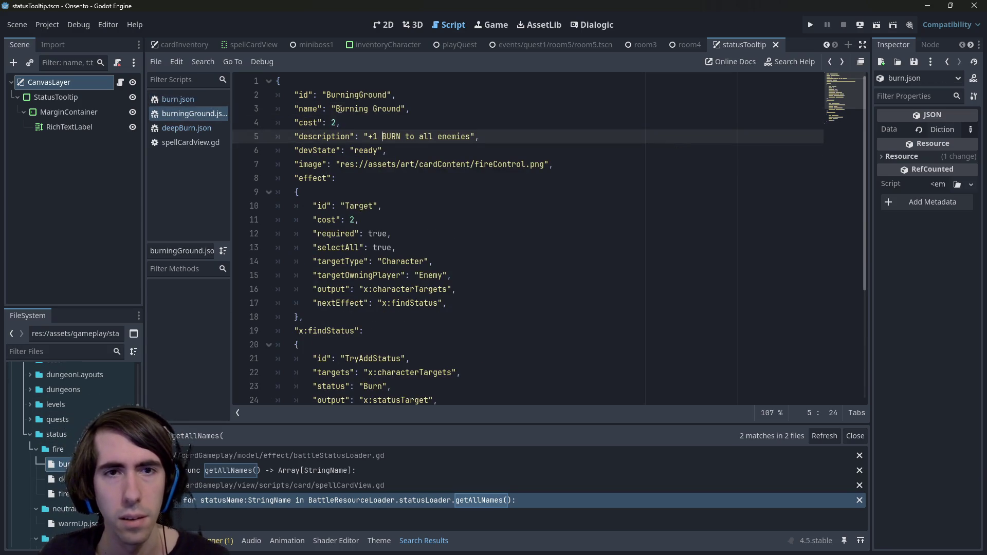
key("ctrl+shift+Right")
type("<Bur")
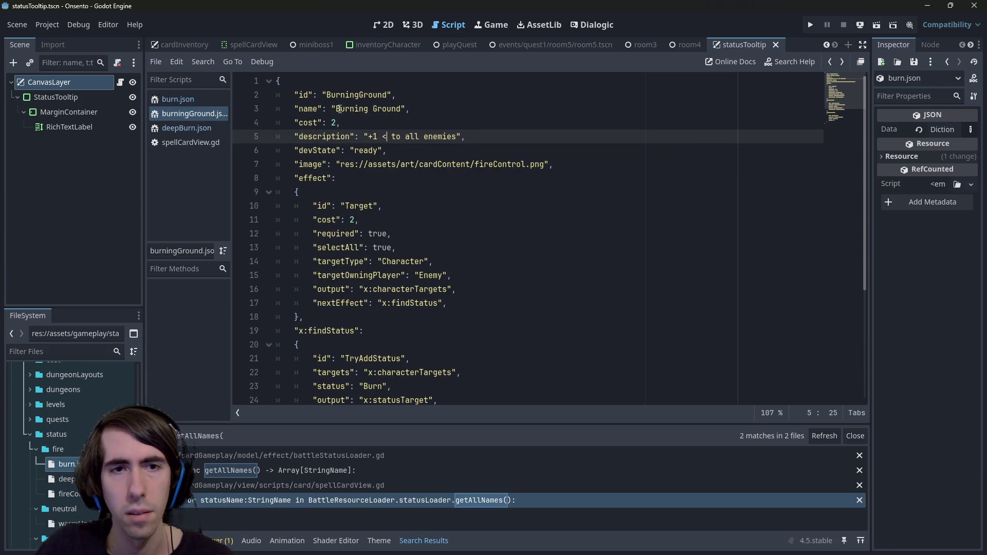
type("n>")
key("ctrl+shift+Left")
key("ctrl+shift+Left")
key("ctrl+shift+Left")
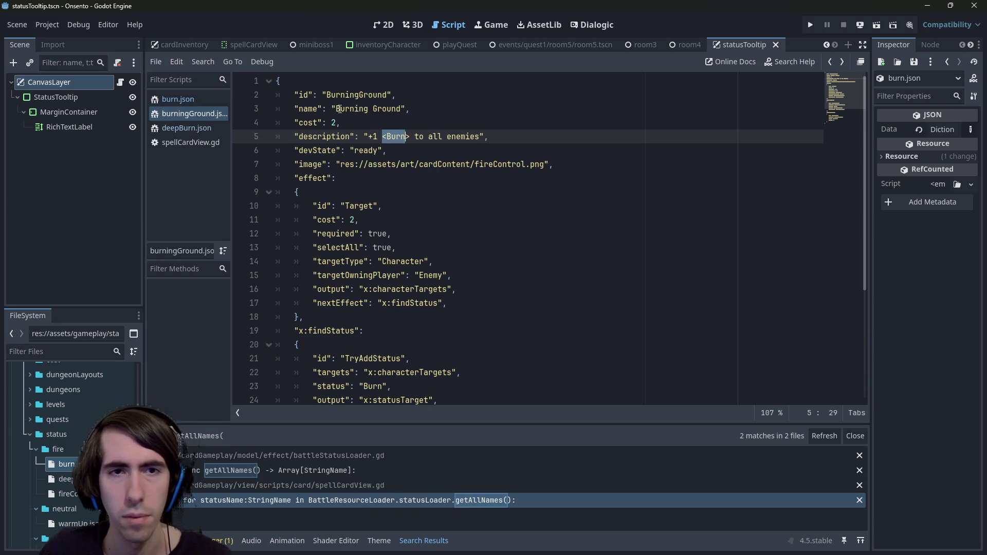
left_click(381, 136)
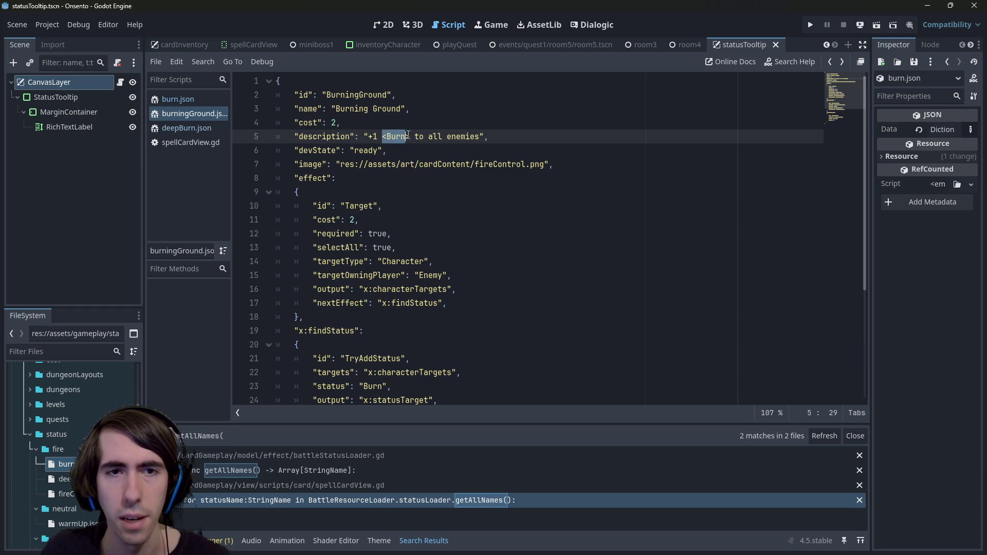
key("ctrl+s")
Step: Look over the Deep Burn and Burn status files, then open the Burning Soul card
double_click(64, 478)
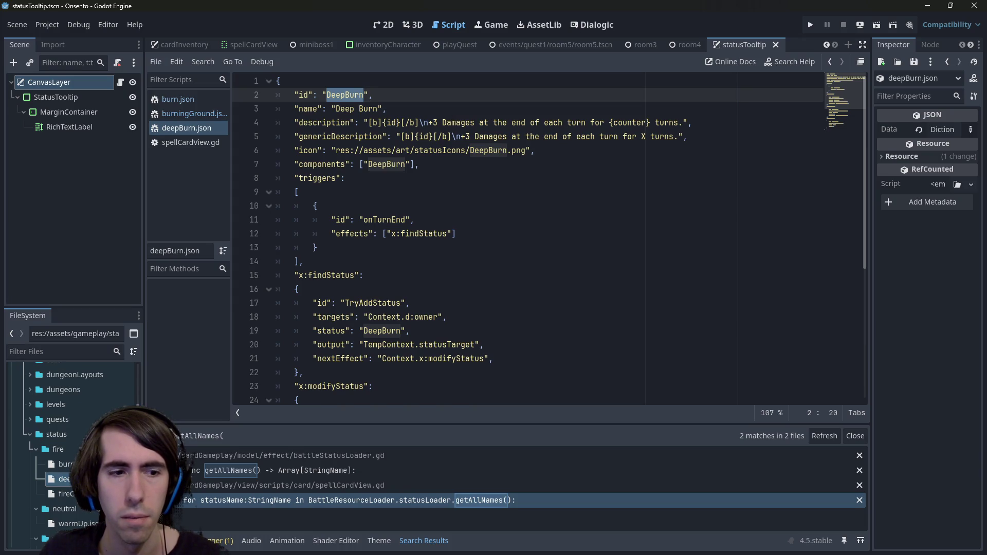
key("Up")
key("Return")
key("Down")
key("Down")
key("Down")
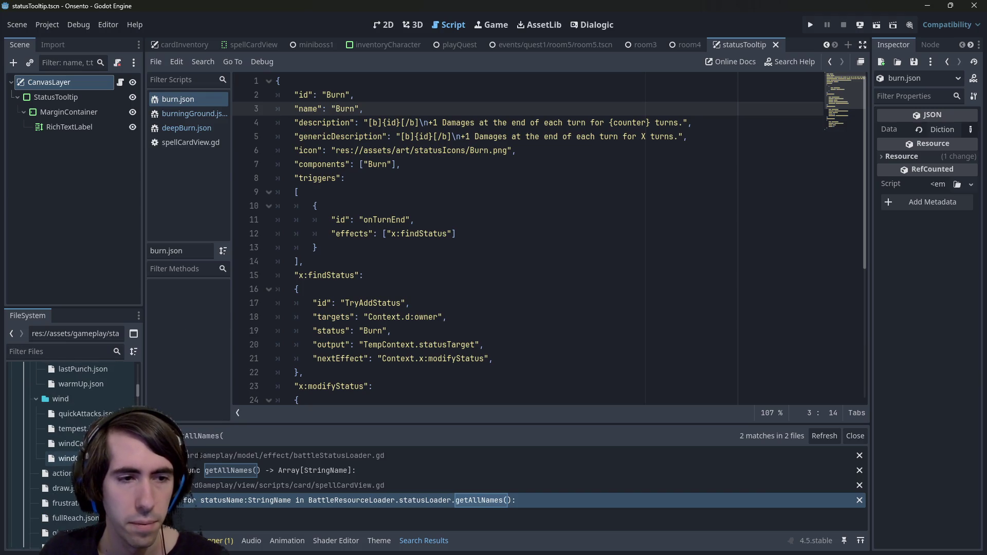
scroll(82, 437, "up", 4)
double_click(95, 395)
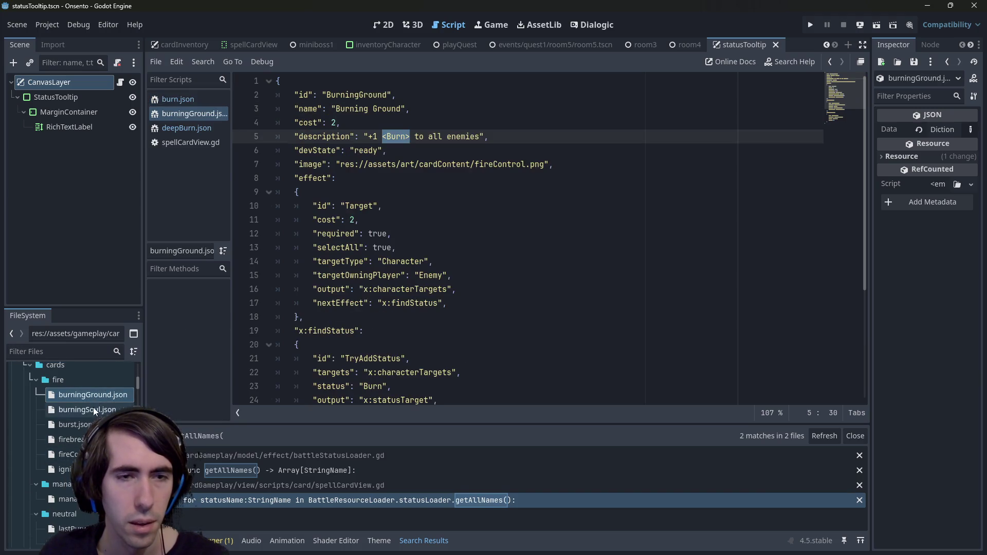
key("Down")
key("Return")
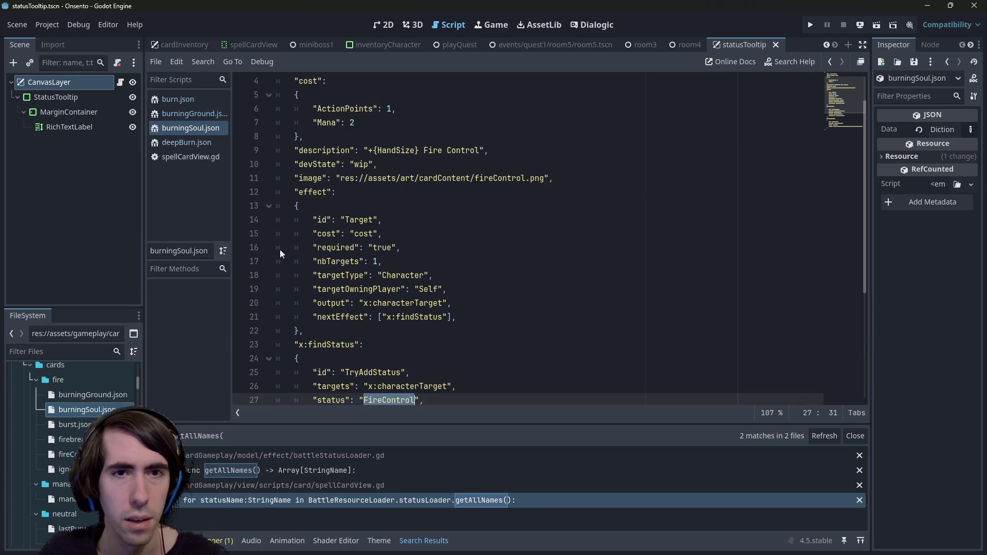
scroll(425, 181, "up", 1)
Step: Join Fire Control into a <FireControl> tag in Burning Soul, checking the FireControl status id
left_click(429, 192)
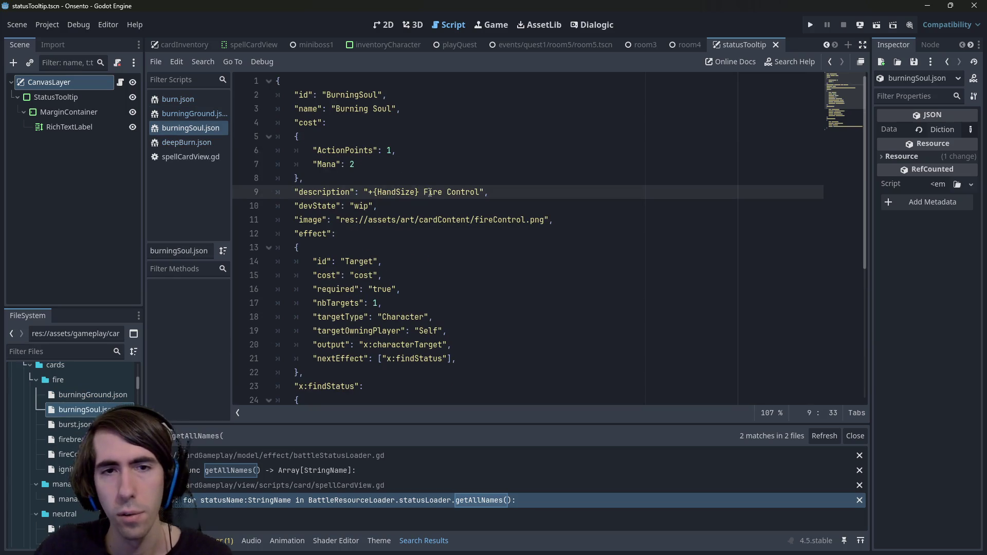
type("<")
key("Delete")
key("ctrl+Right")
type(">")
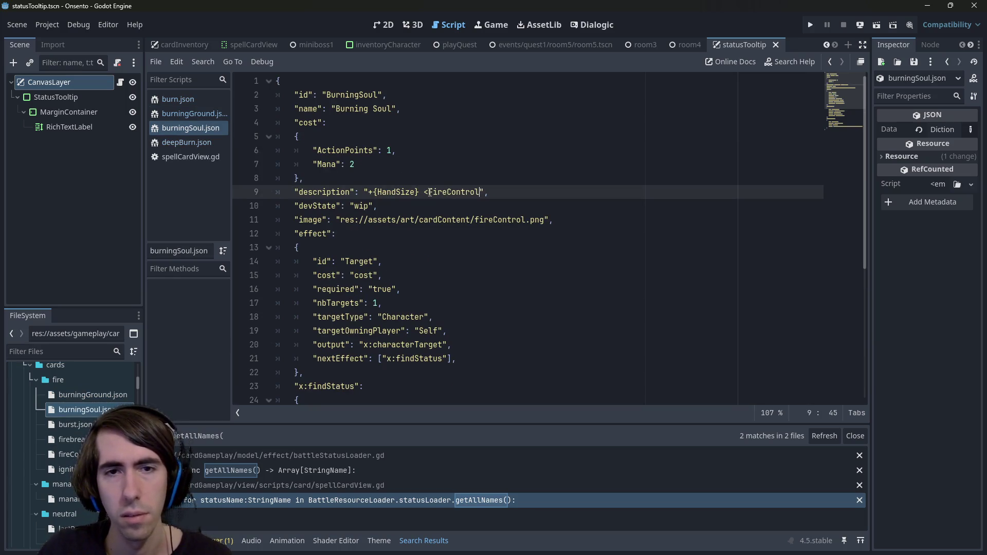
scroll(77, 452, "down", 5)
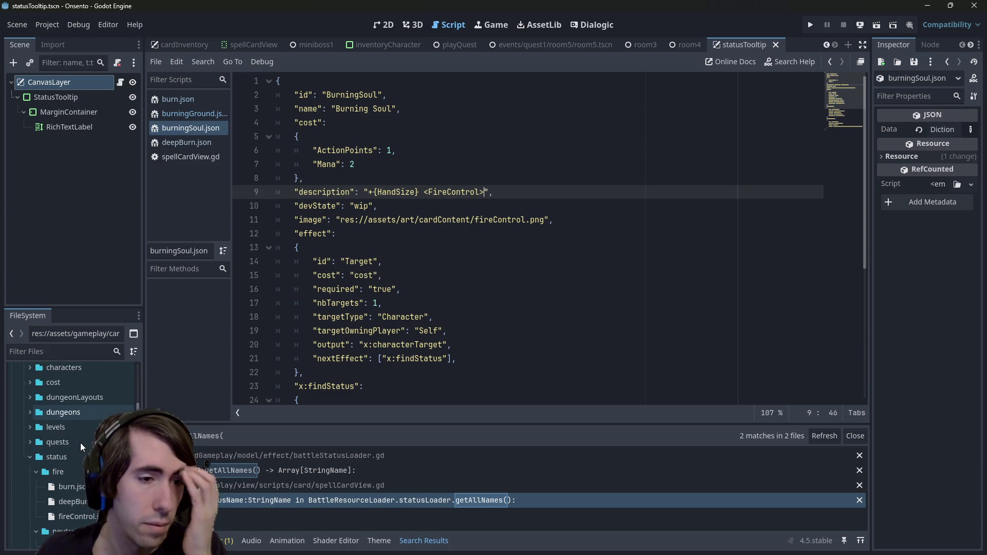
scroll(82, 440, "down", 5)
double_click(77, 425)
left_click(417, 96)
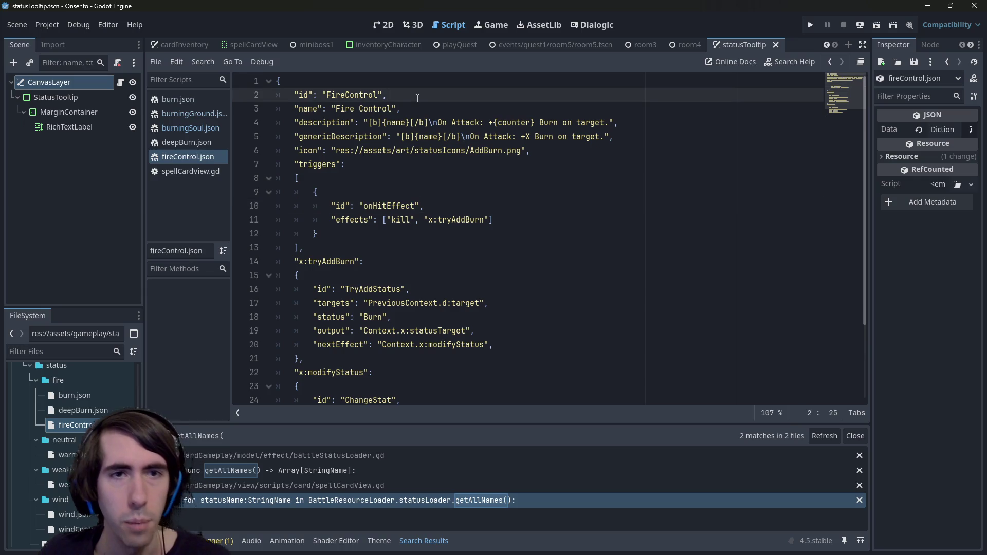
key("alt+Left")
scroll(65, 445, "down", 4)
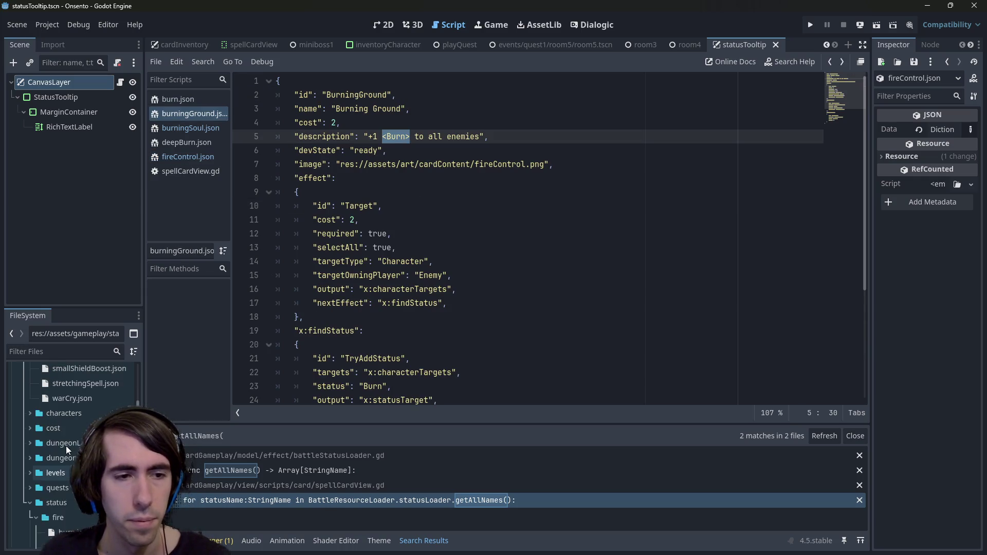
scroll(77, 443, "up", 10)
Step: Tag <Burn> and <Deep Burn> in the Burst card description and save the card files
left_click(69, 433)
key("Return")
key("Down")
key("Return")
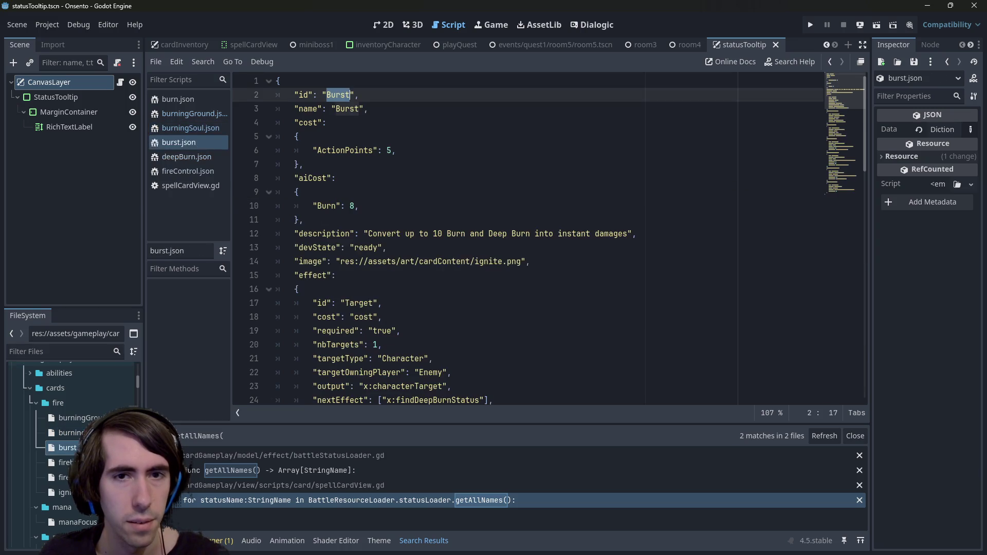
left_click(443, 235)
type("<")
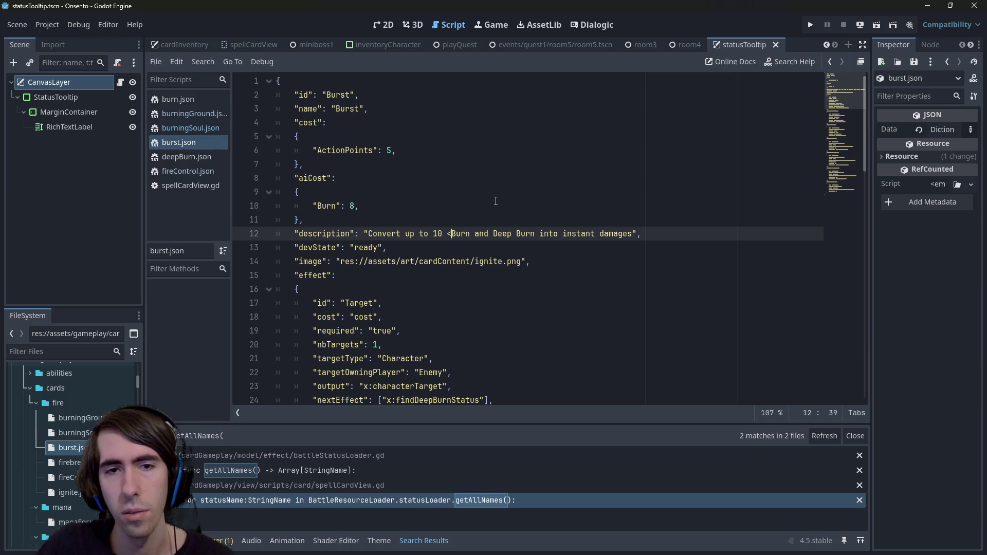
key("ctrl+Right")
type(">")
key("ctrl+Right")
key("Right")
type("<")
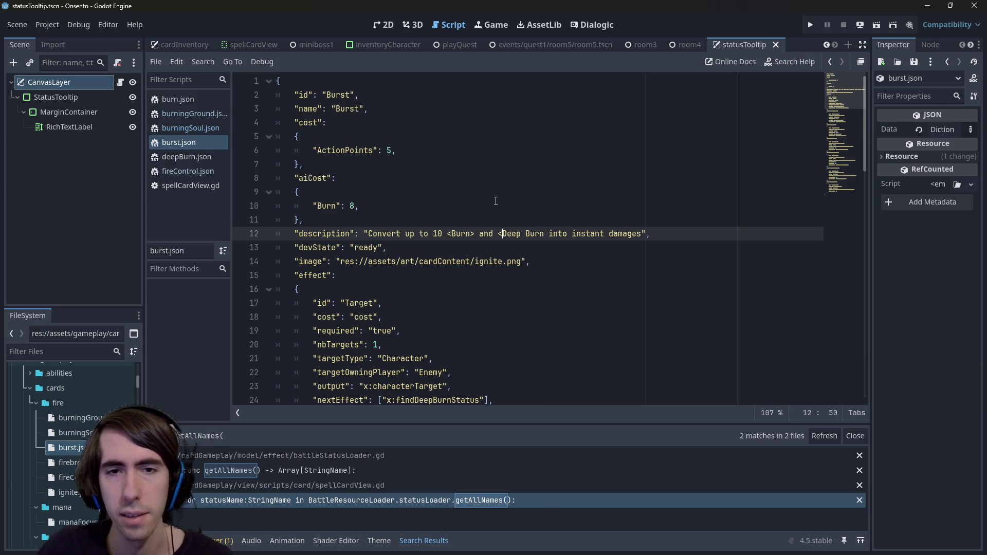
key("ctrl+s")
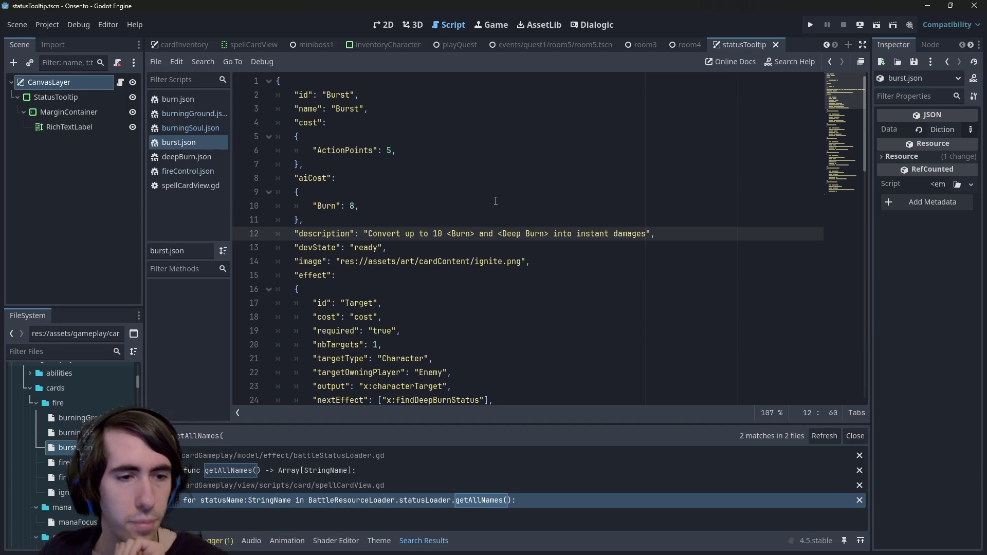
scroll(517, 287, "down", 7)
scroll(517, 288, "down", 8)
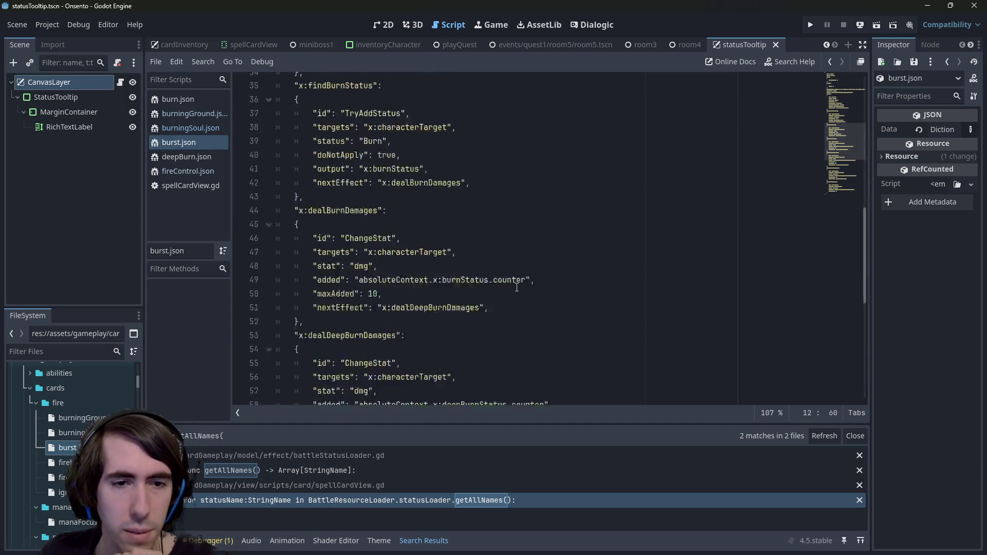
scroll(514, 278, "up", 13)
scroll(513, 275, "up", 2)
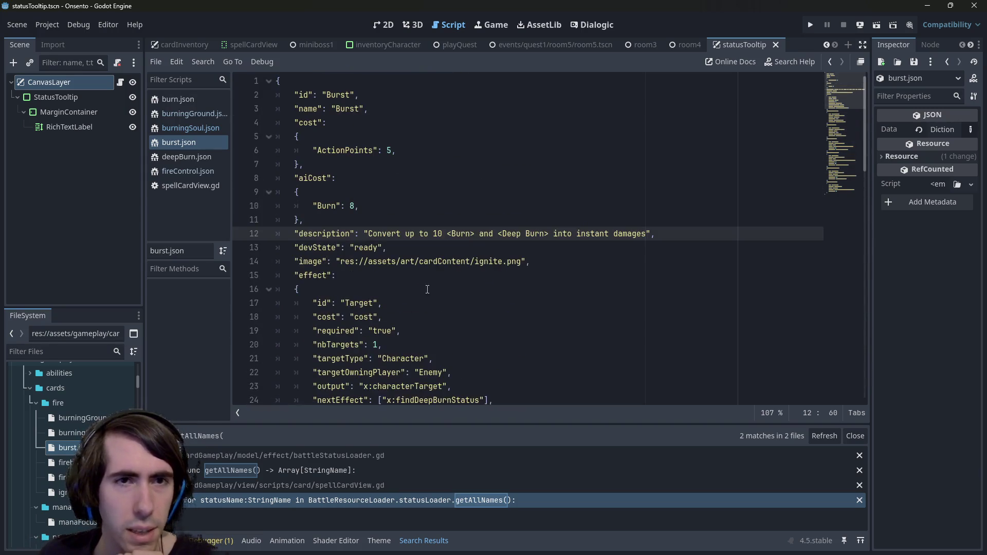
Step: Change BURN to a <Burn> tag in the Firebreath card description
left_click(65, 462)
double_click(65, 462)
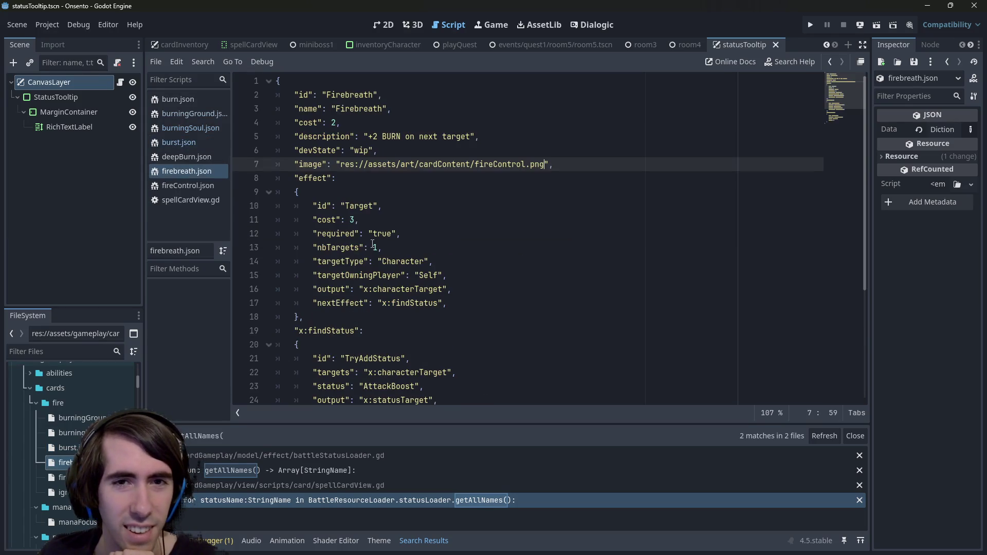
left_click(382, 137)
type("[")
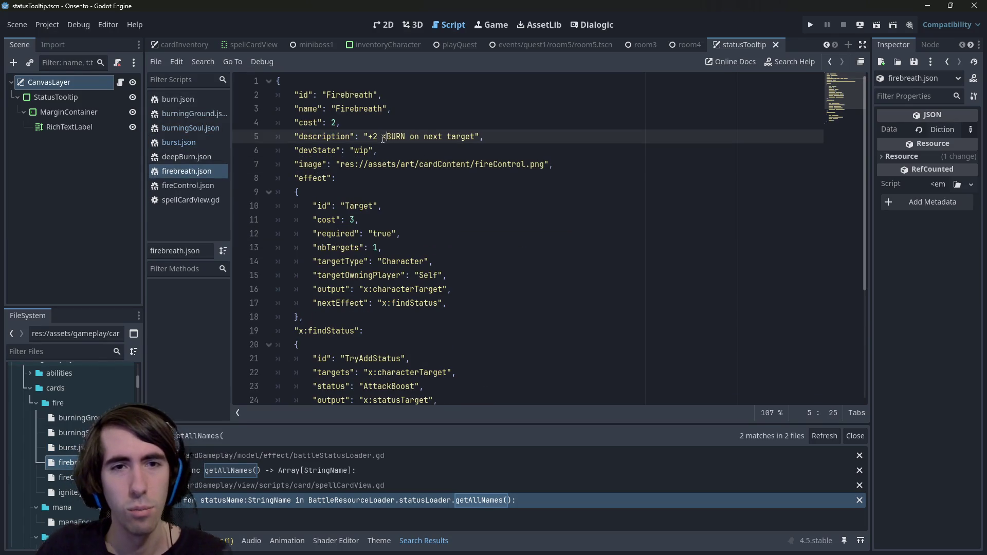
key("Right")
key("Delete")
key("Delete")
key("Delete")
type("urn>")
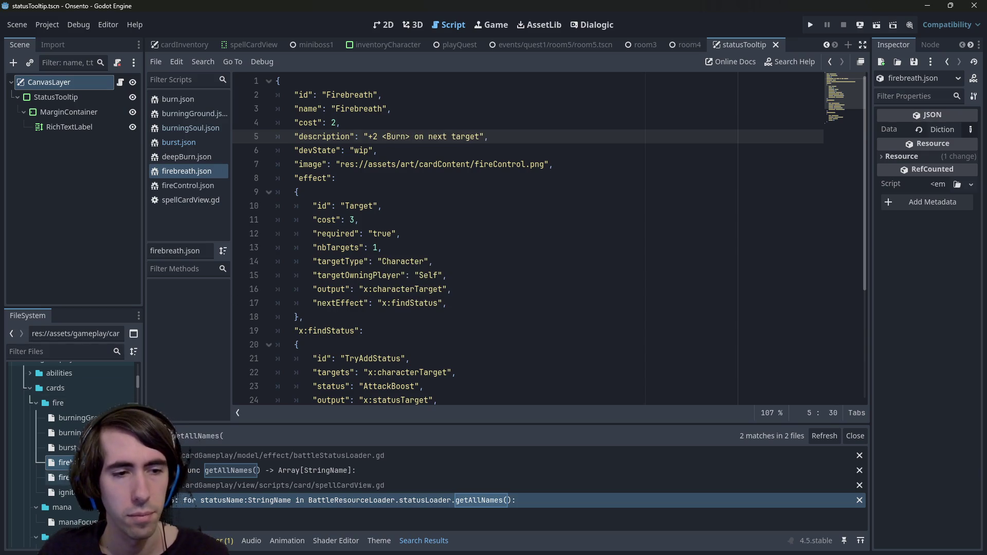
Step: Join Fire Control into a <FireControl> tag in the Fire Control card and save
double_click(65, 477)
left_click(384, 136)
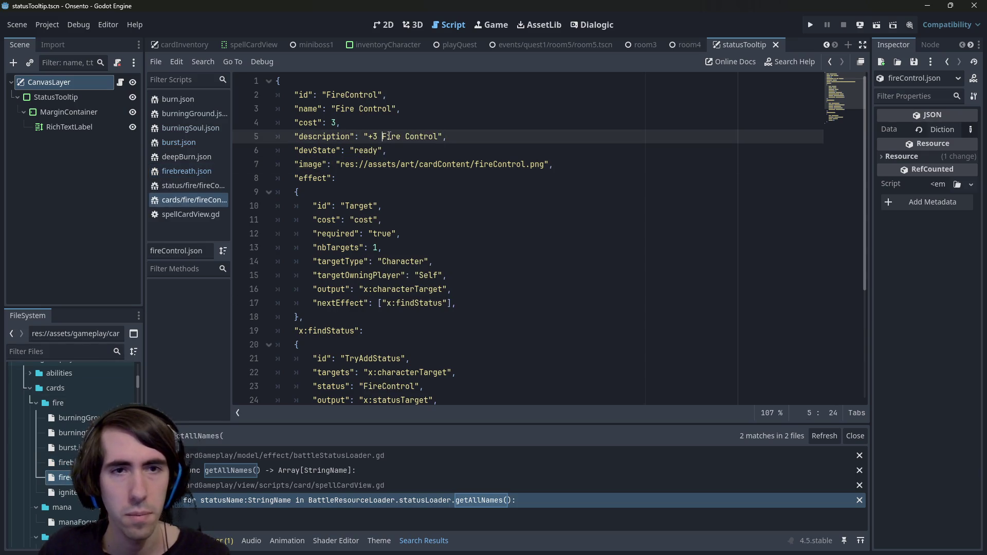
type("<")
key("ctrl+Right")
key("Delete")
key("ctrl+Right")
type(">")
key("ctrl+s")
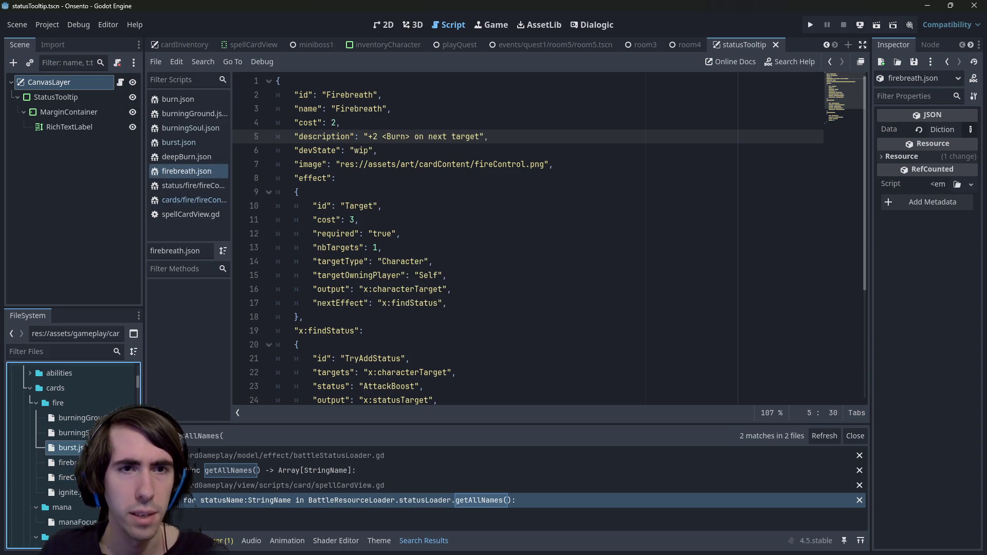
Step: Review the edited Burst, Burning Soul, Firebreath and Fire Control cards
double_click(67, 447)
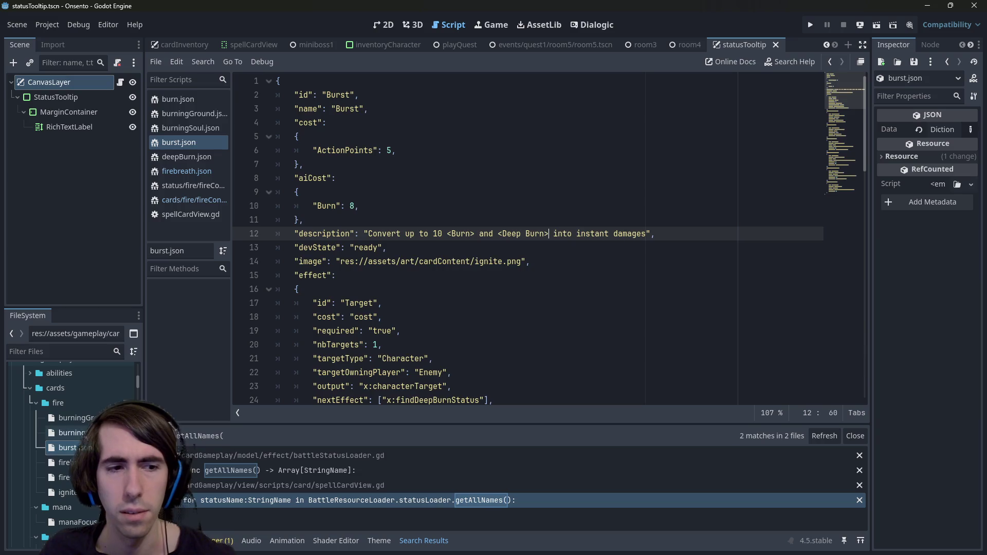
double_click(66, 433)
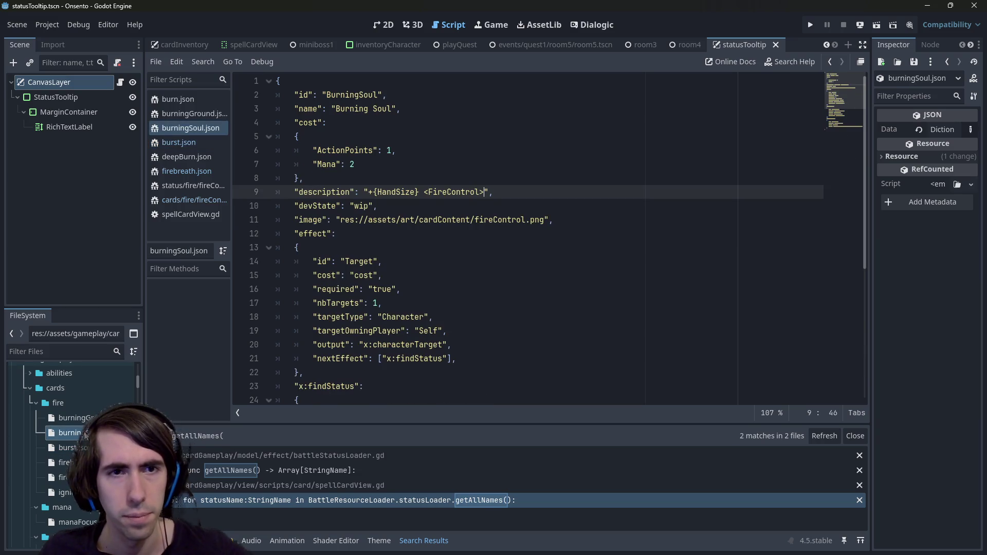
double_click(65, 462)
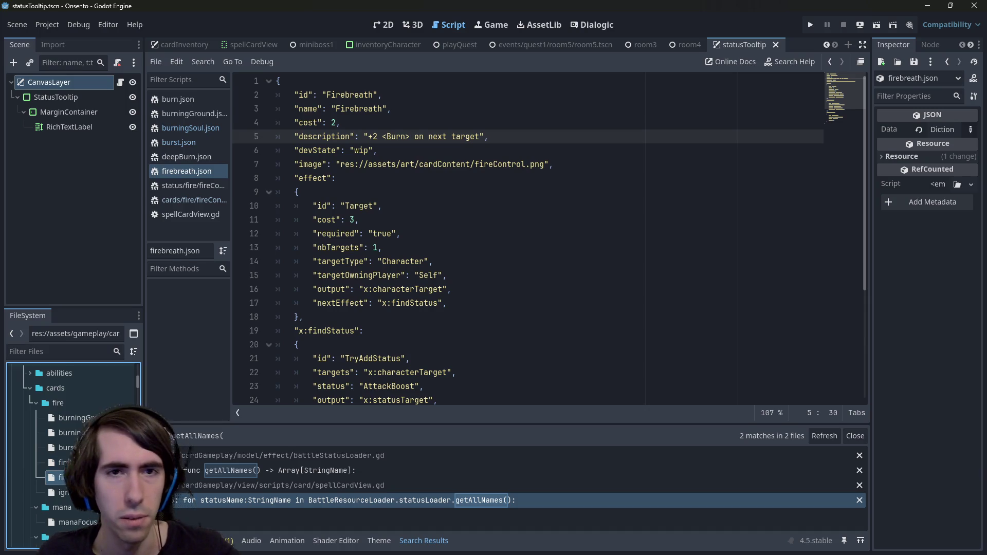
double_click(64, 477)
Step: Tag Burn and Deep Burn with <> in the Ignite card description
double_click(65, 492)
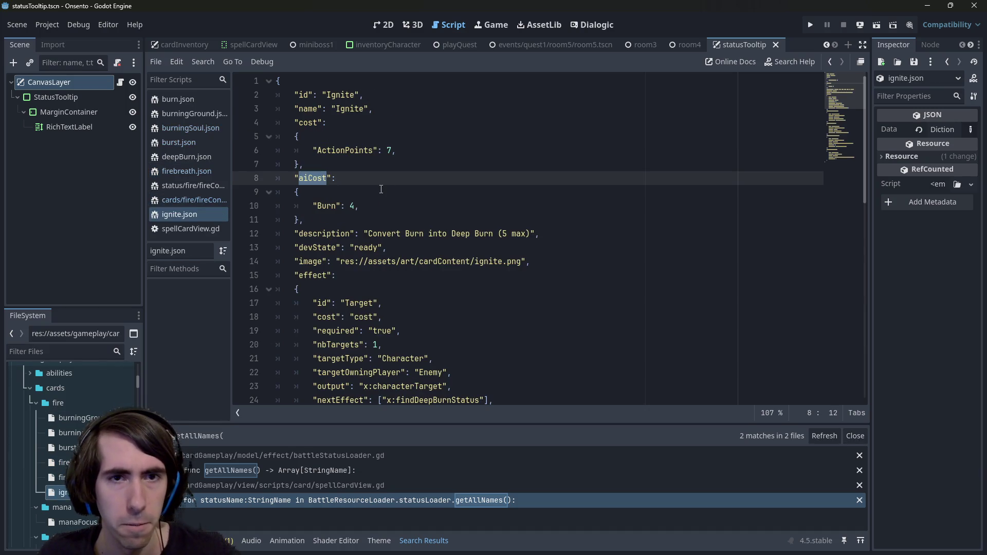
left_click(407, 234)
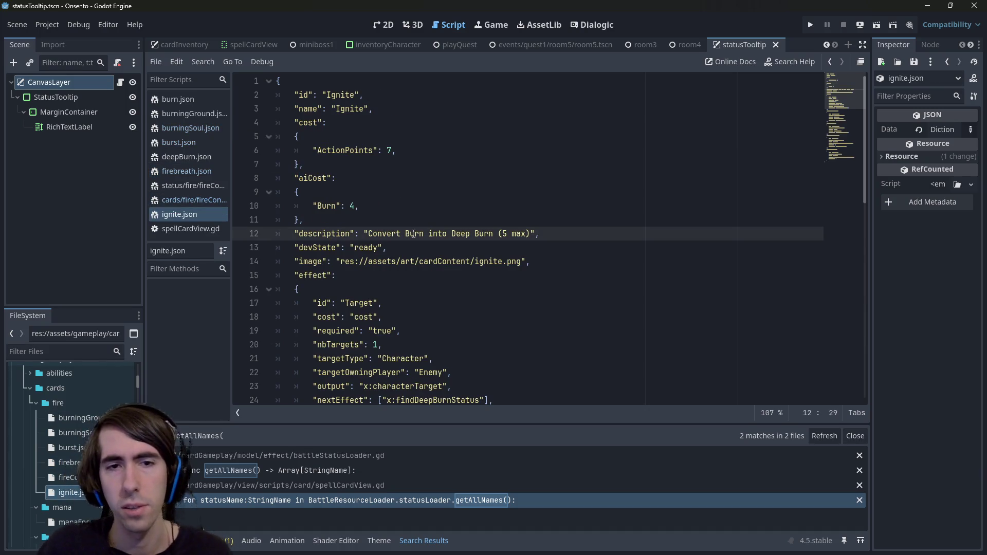
type("<")
key("ctrl+Right")
type(">")
key("ctrl+Right")
type("<Burn")
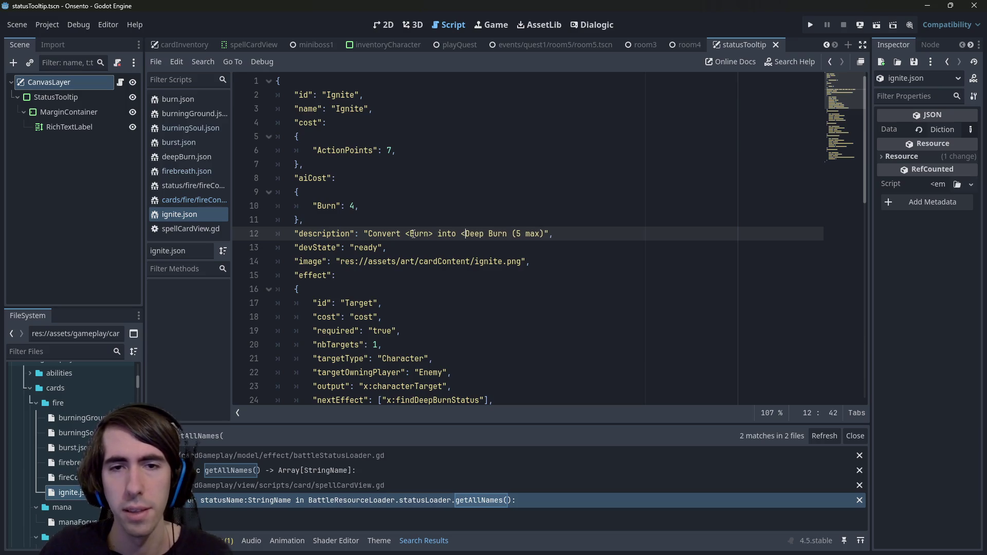
type(">")
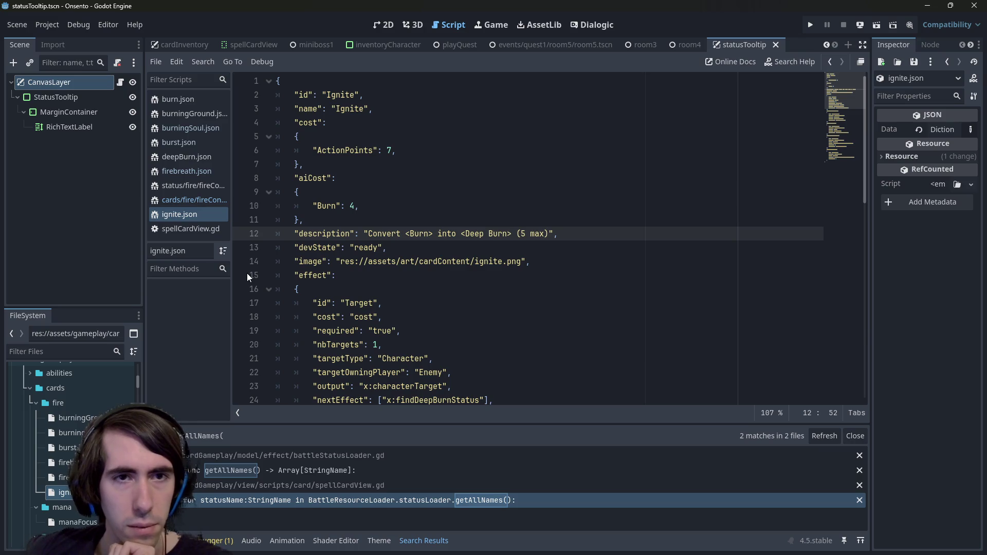
Step: Wrap Mana as <Mana> in the Mana Focus description, making it '+{HandSize} <Mana>', and save
double_click(72, 522)
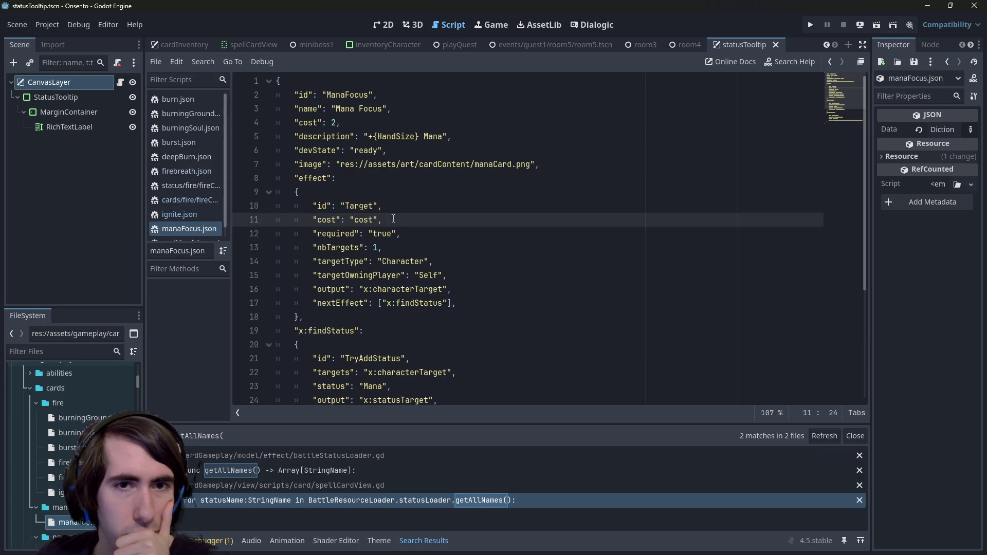
left_click(427, 135)
type("<")
left_click(447, 136)
type(">")
key("ctrl+s")
Step: Open the Last Punch card and inspect its description before switching to VS Code
scroll(92, 408, "down", 3)
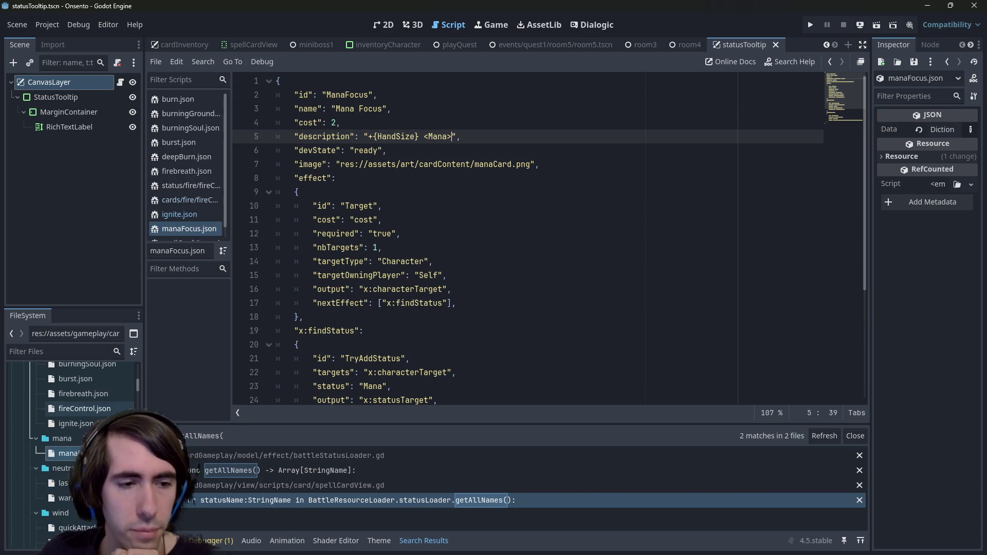
double_click(64, 483)
scroll(371, 216, "up", 5)
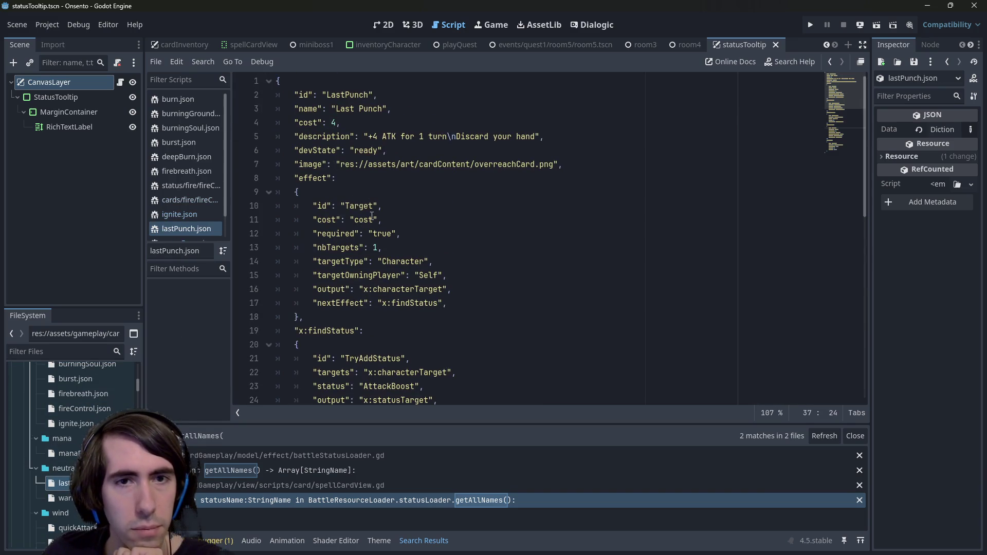
left_click(383, 137)
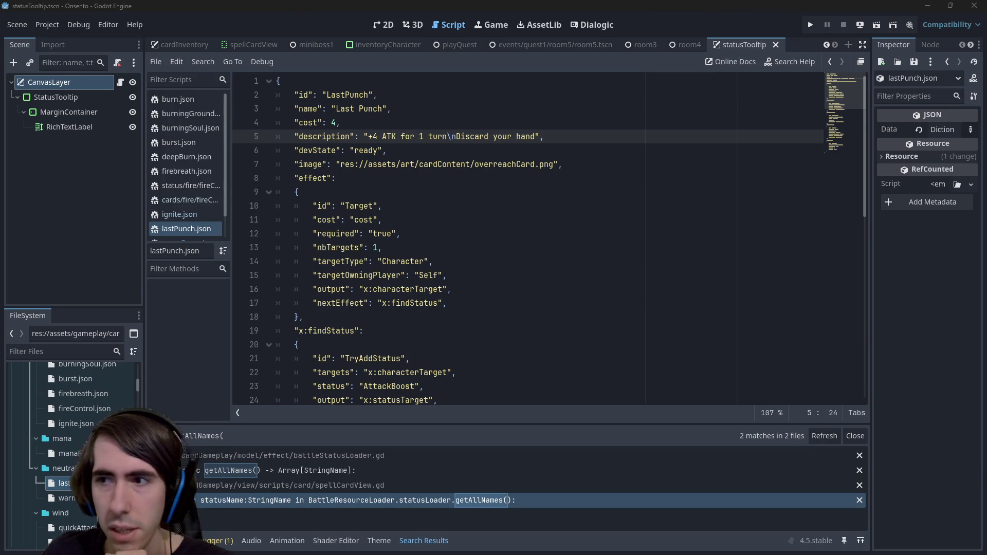
key("alt+Tab")
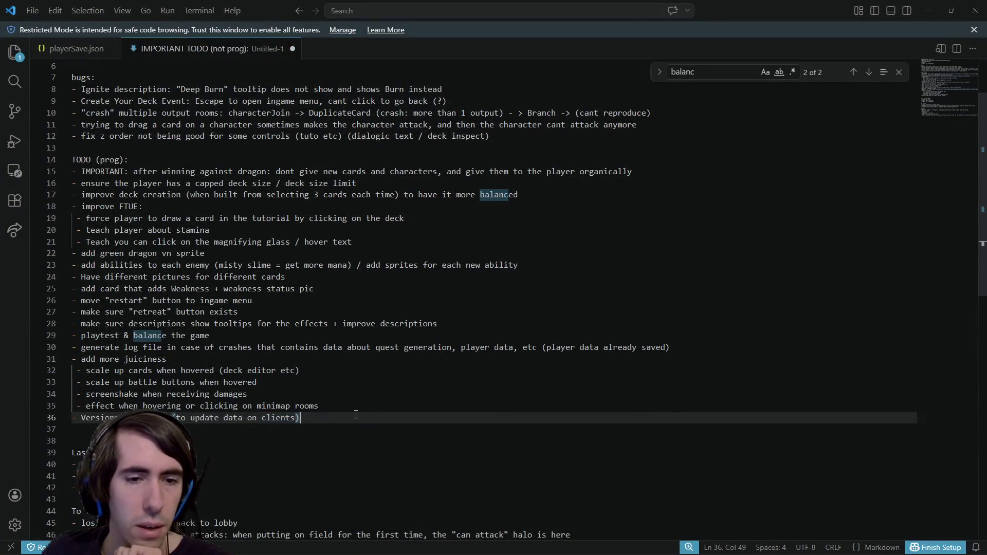
Step: Add the TODO entry 'Add other keywords as tooltips (like "ATK")' and return to Godot
key("Return")
type("- D")
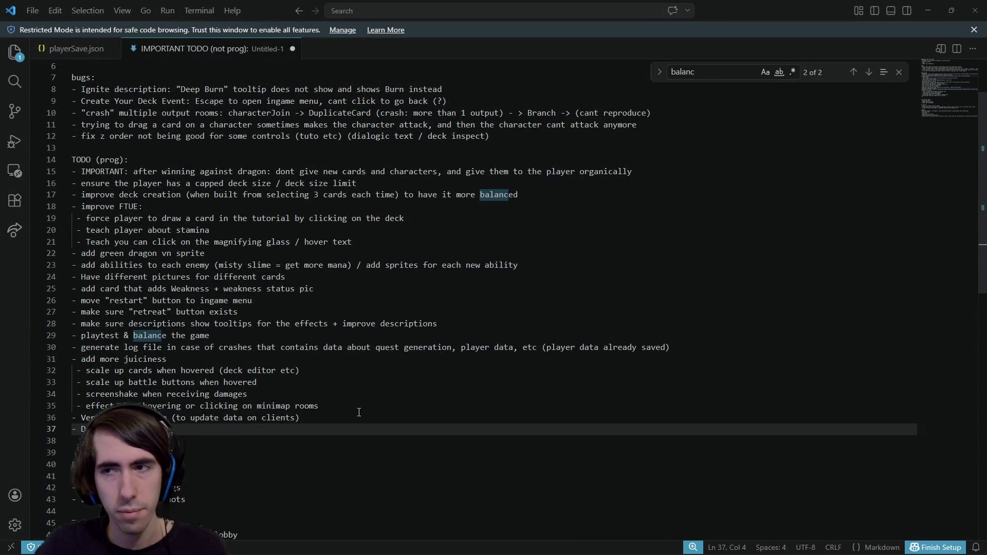
type("e")
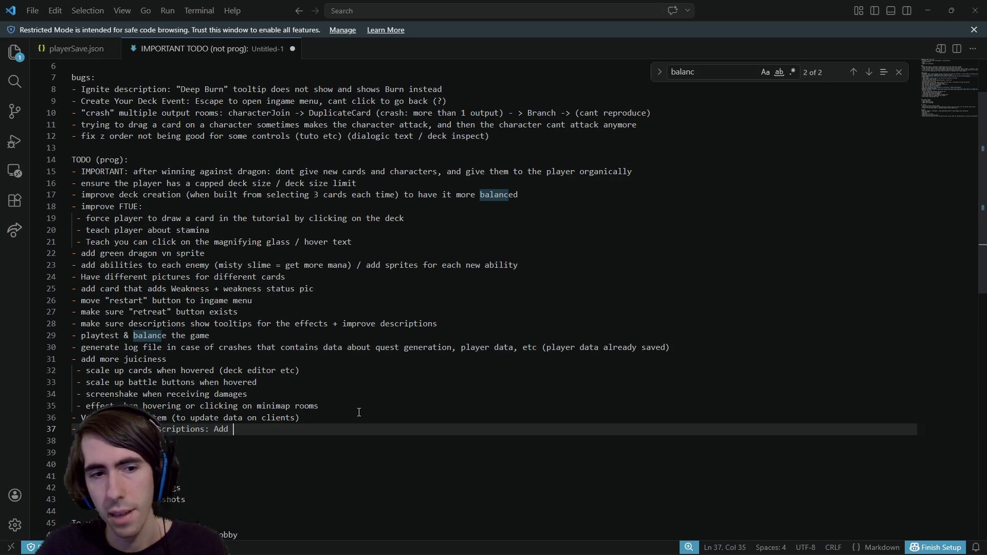
type("ther keywor")
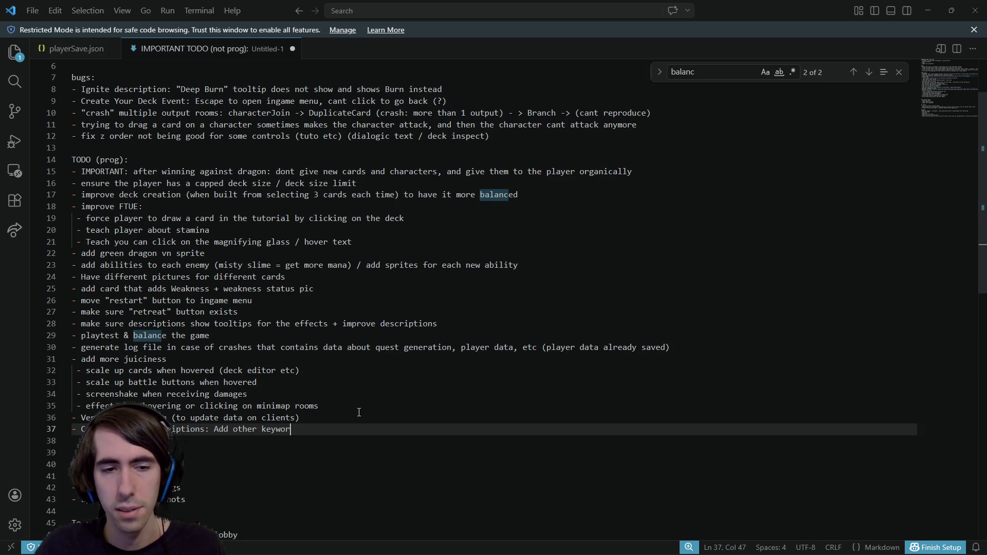
type("ds as tooltips (")
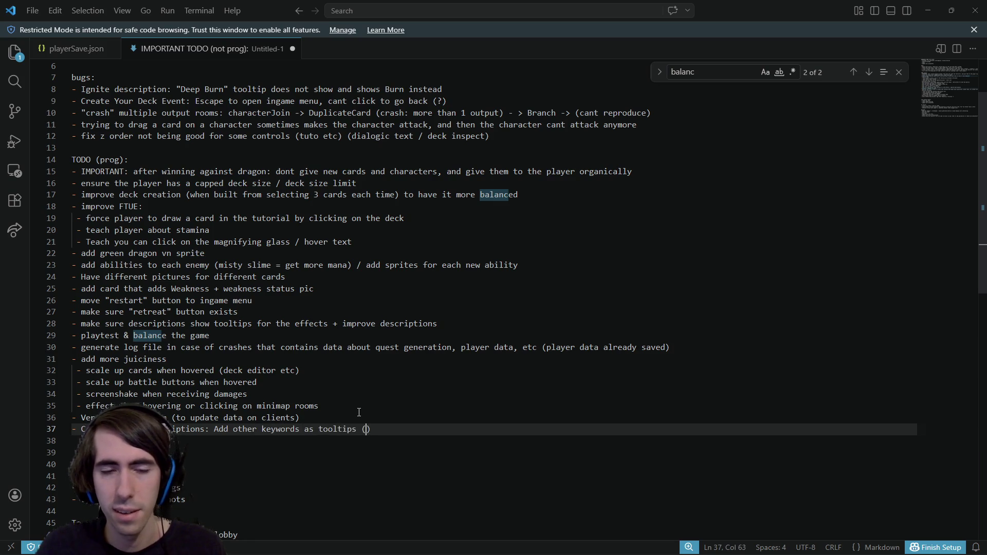
type("l)ike \"ATK\"")
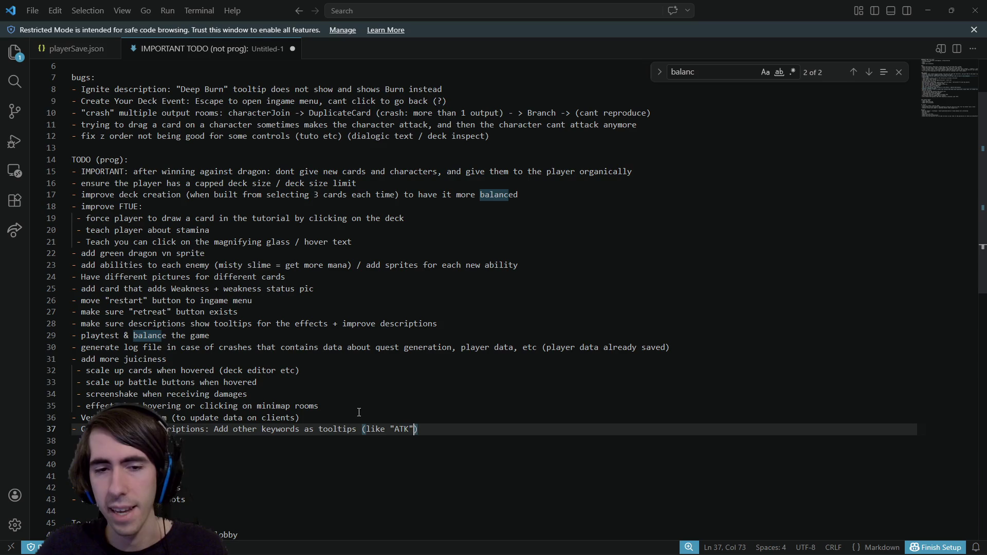
type(" etc")
key("alt+Tab")
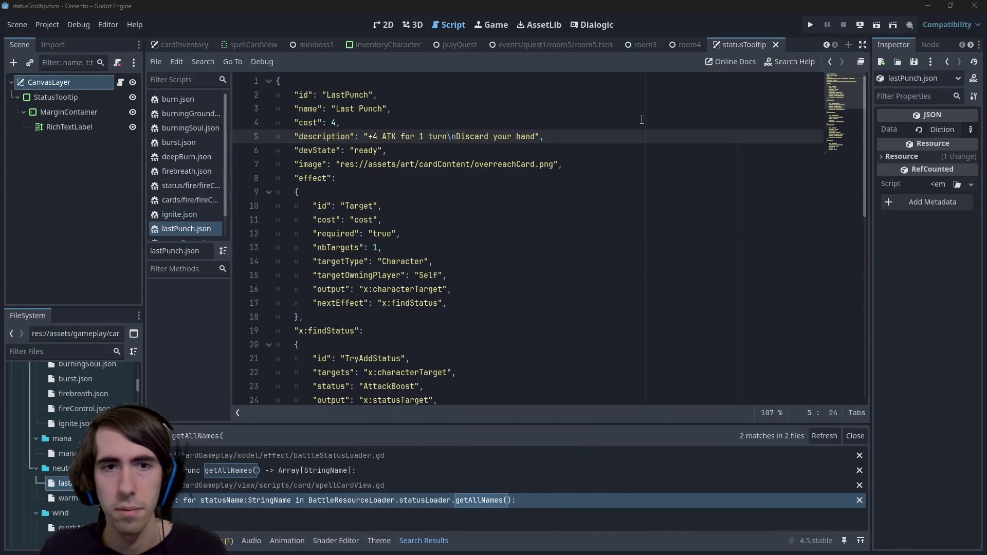
Step: Check the Last Punch description '+4 ATK for 1 turn / Discard your hand', then return to VS Code
left_click(595, 140)
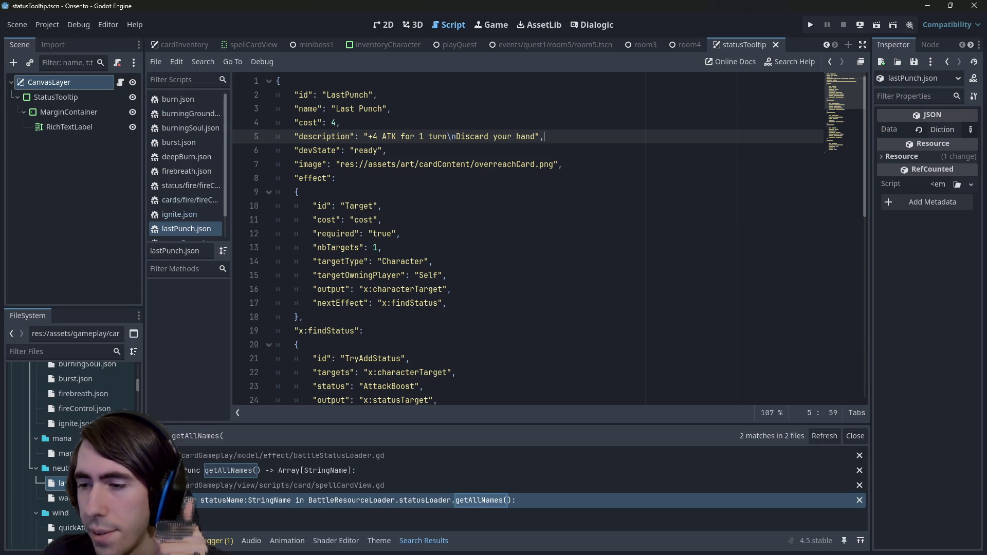
key("alt+Tab")
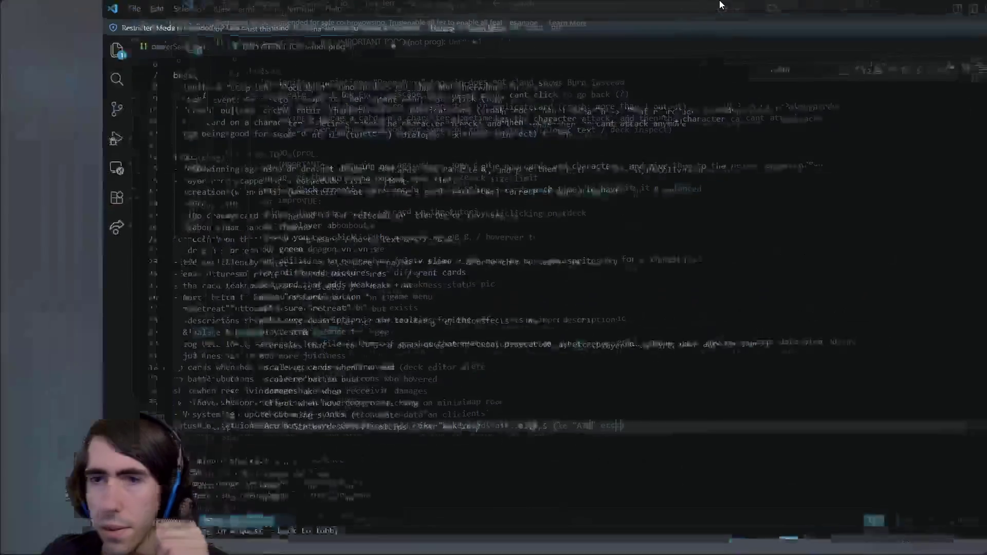
Step: Add TODO line 38 ending 'left for a character', then return to Godot
key("Return")
type("- Di")
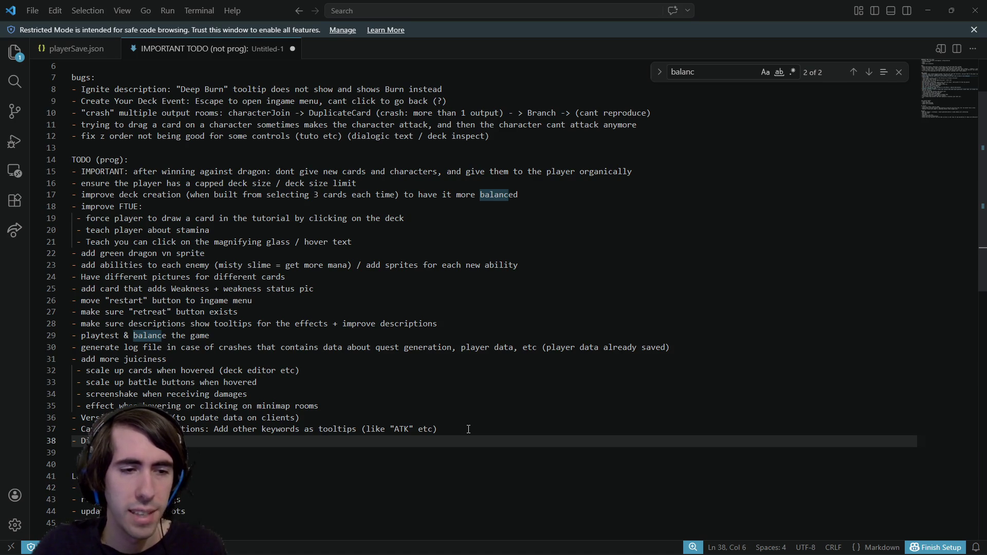
type("able t")
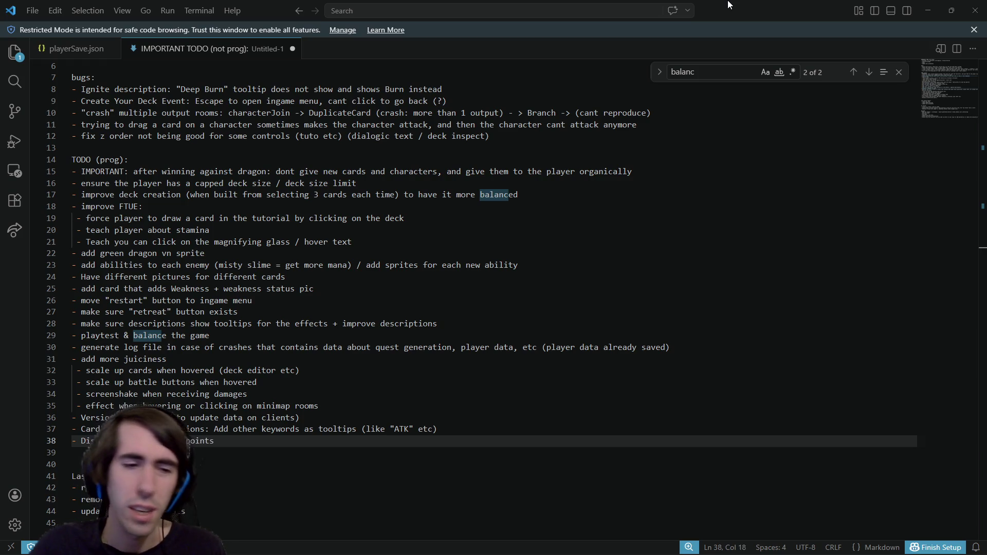
type("s")
key("shift+End")
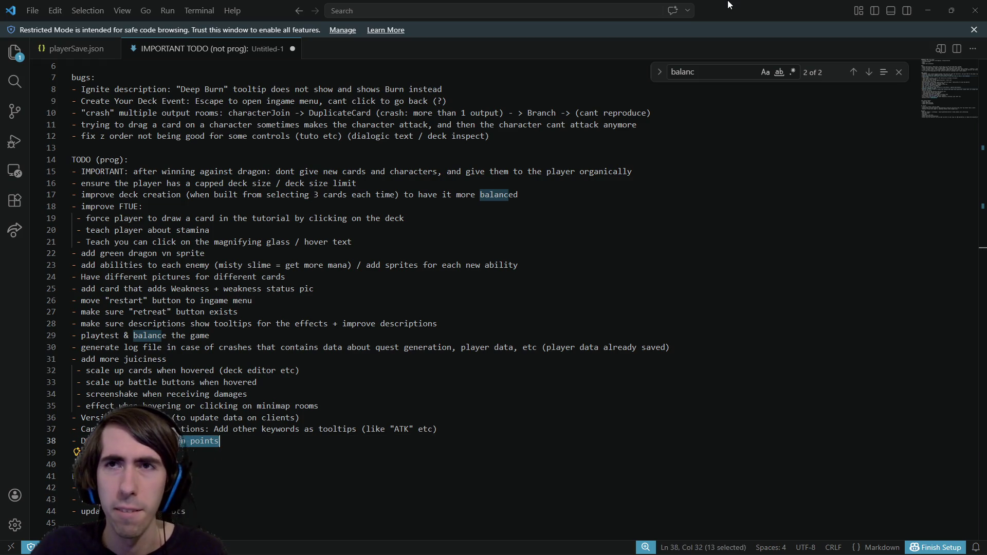
key("BackSpace")
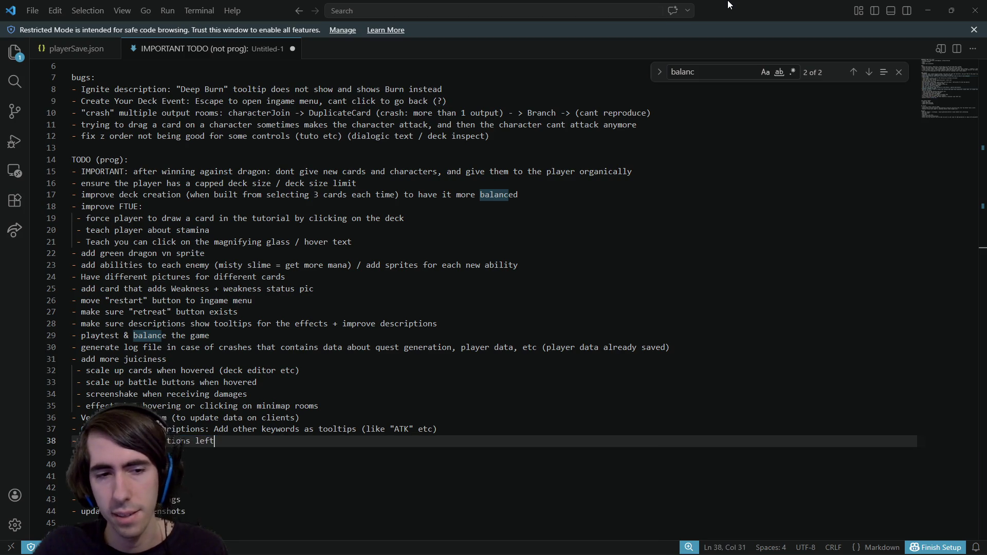
type(" for a character")
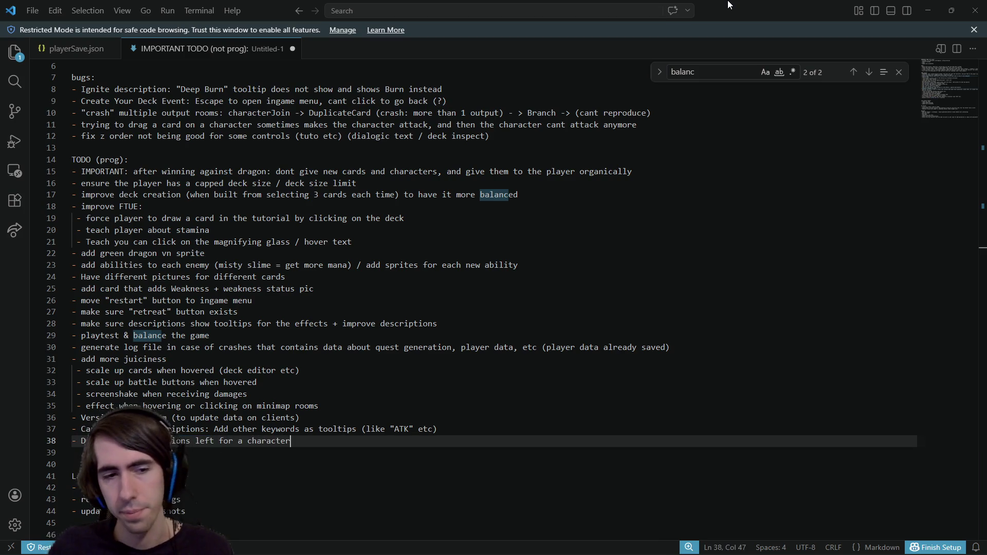
key("alt+Tab")
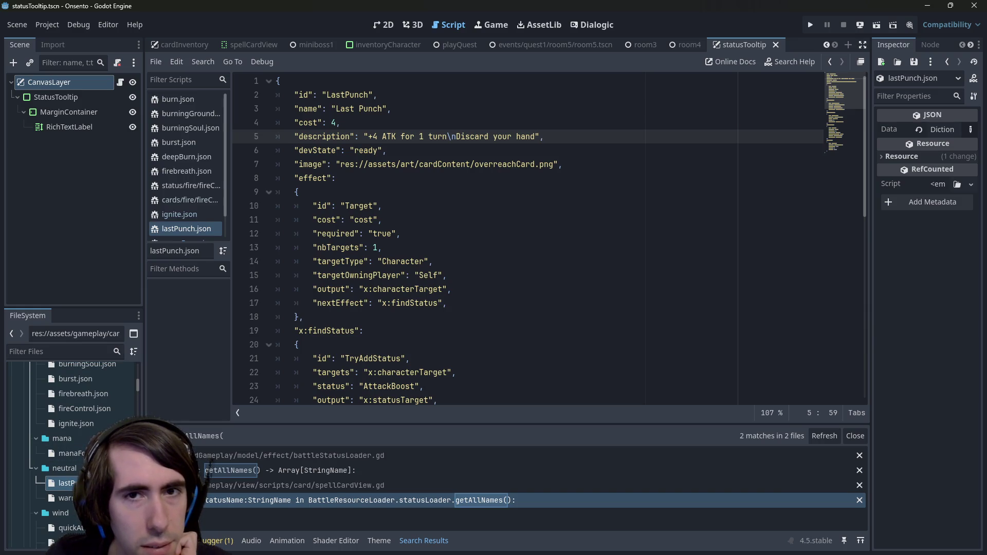
Step: Look at the Discard line in Last Punch and select the warmUp card file, then return to VS Code
left_click(456, 137)
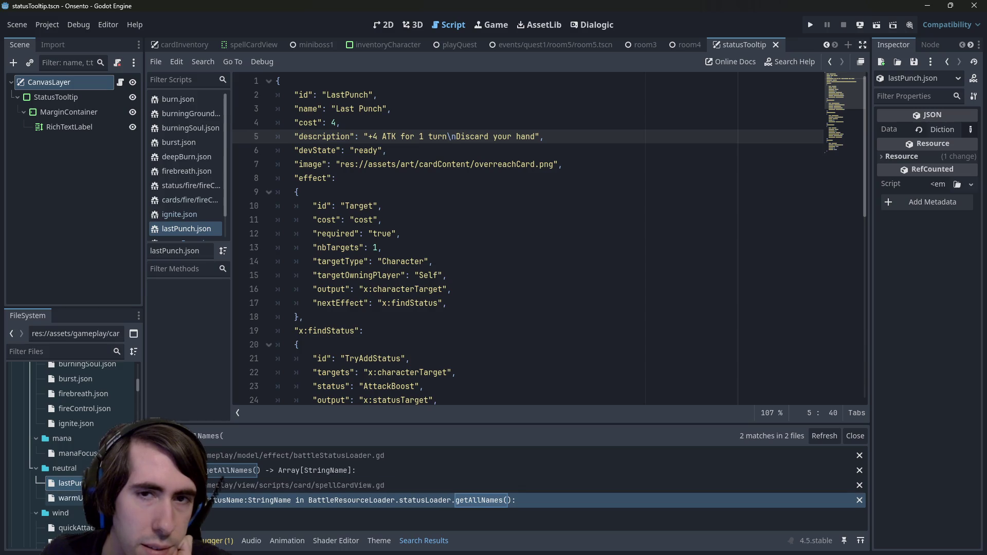
left_click(67, 498)
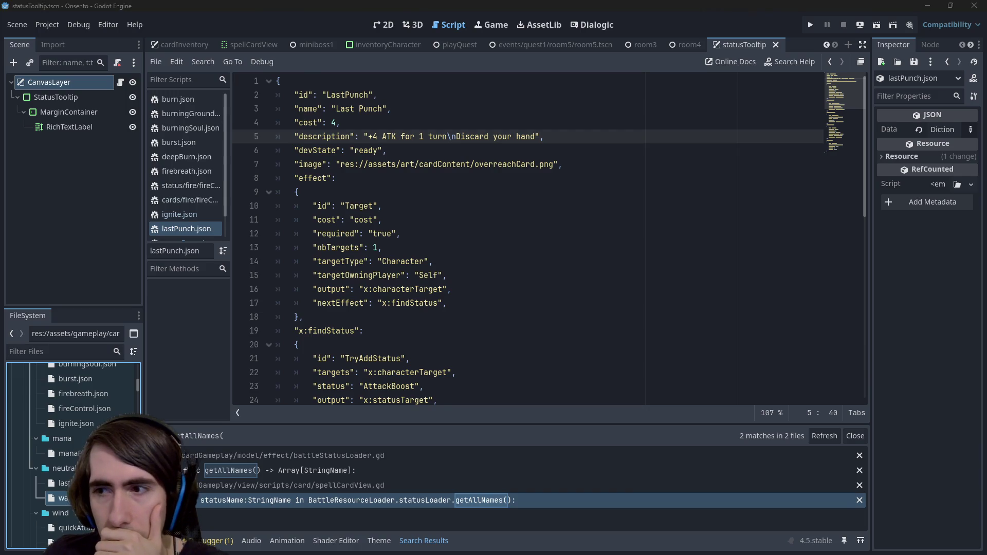
key("alt+Tab")
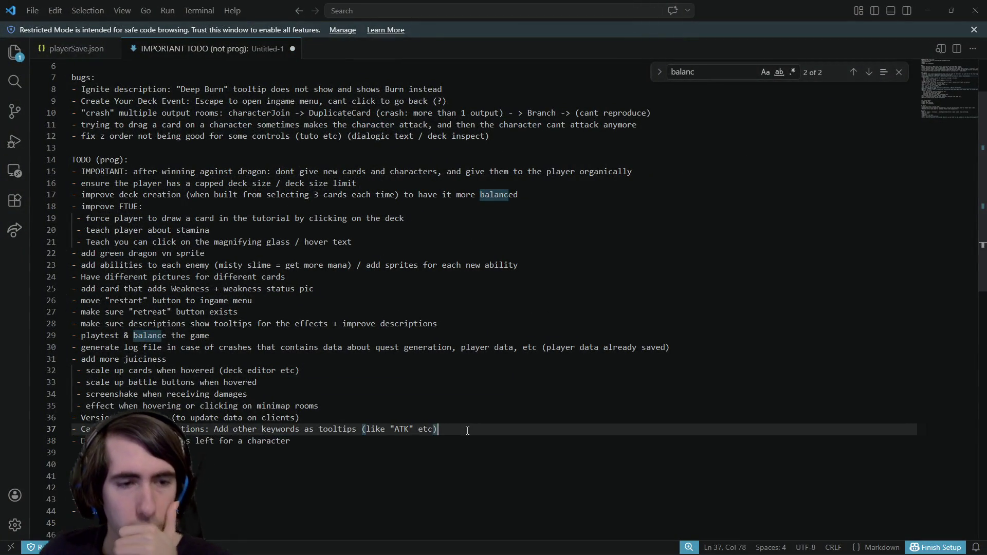
Step: Move the character item up and nest the ATK tooltip item plus a '(like Discard)' sub-item under Card descriptions
key("alt+Up")
key("Down")
key("End")
key("ctrl+Left")
key("ctrl+Left")
key("ctrl+Left")
key("Return")
type("-")
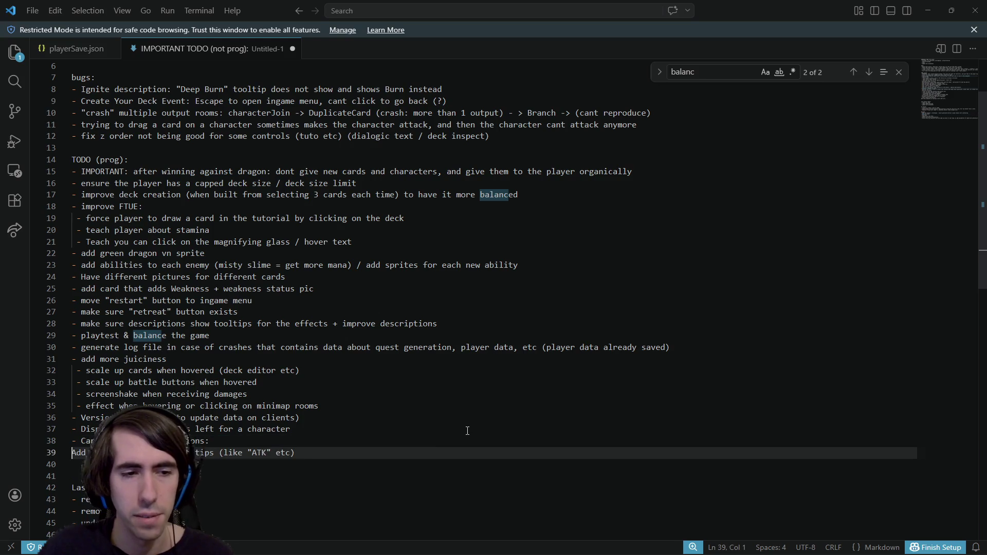
key("Down")
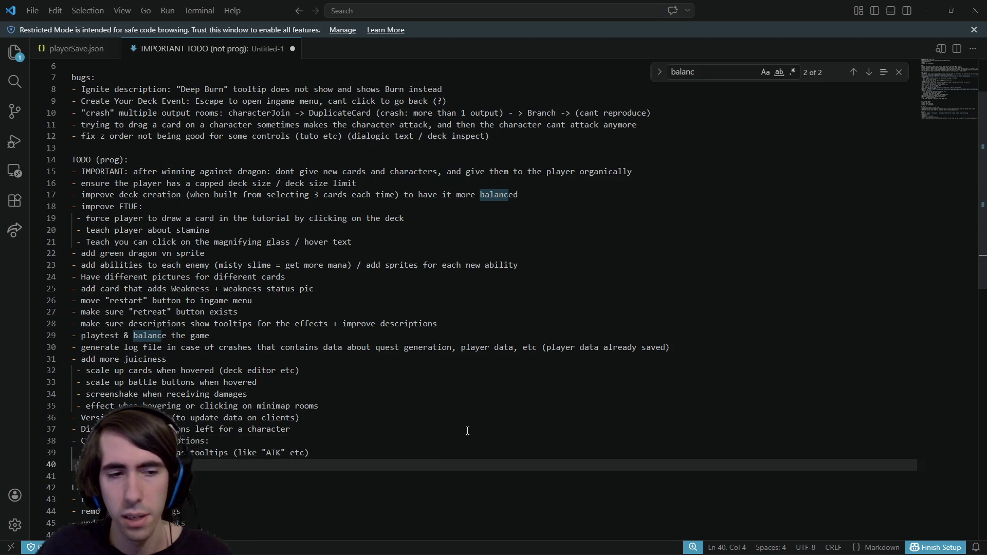
key("Tab")
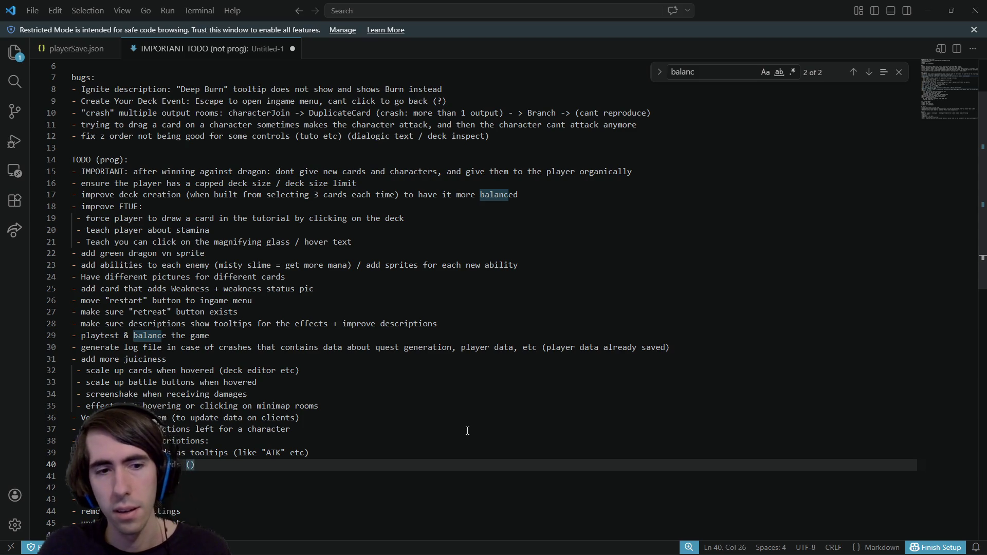
type("iscard")
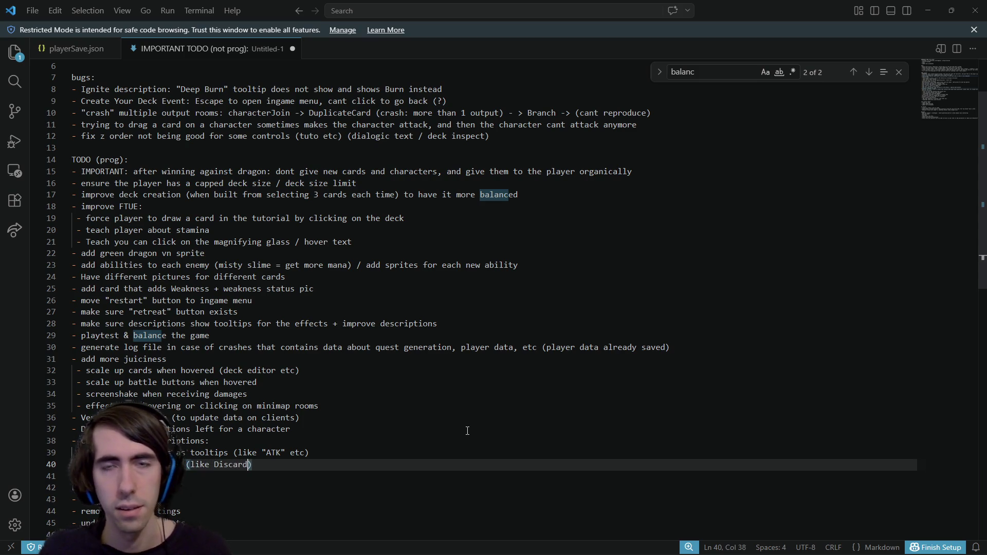
key("alt+Tab")
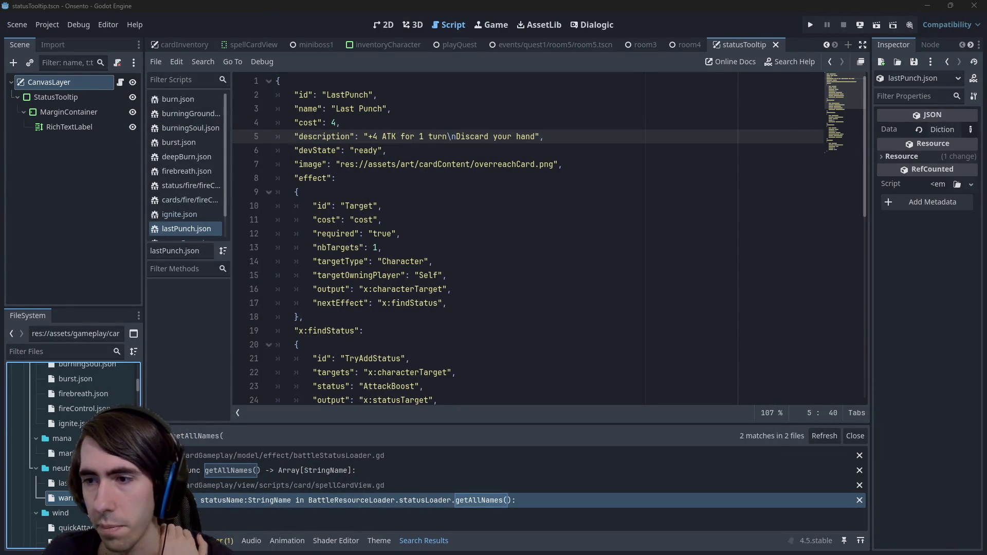
Step: Mark WarmUp as a tag in the warmUp.json description and save it
key("End")
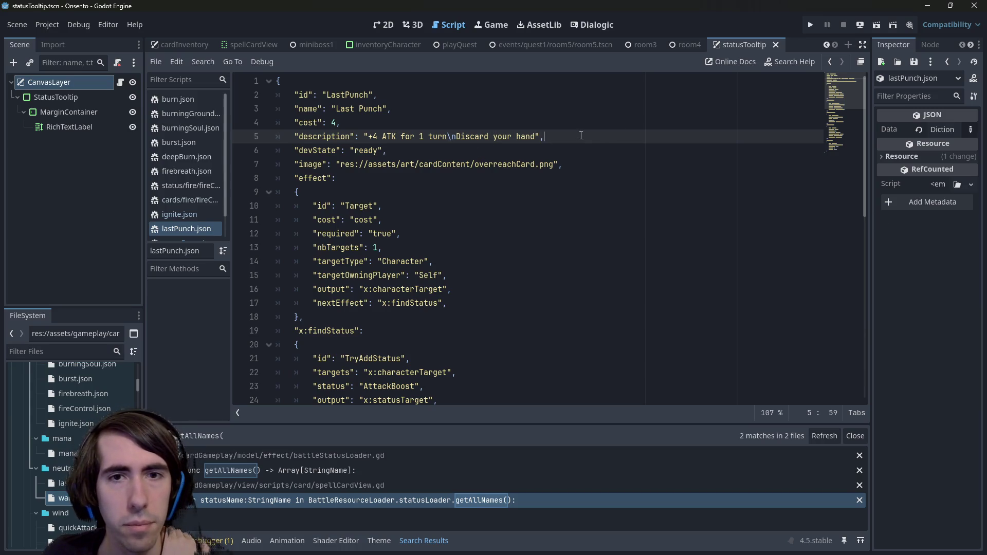
scroll(199, 190, "down", 1)
scroll(72, 452, "down", 1)
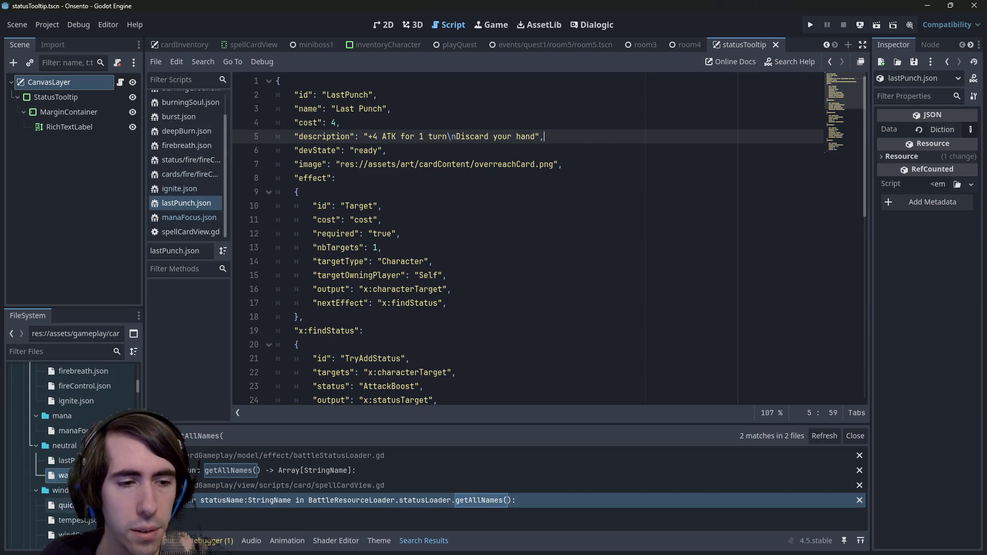
double_click(65, 475)
double_click(65, 461)
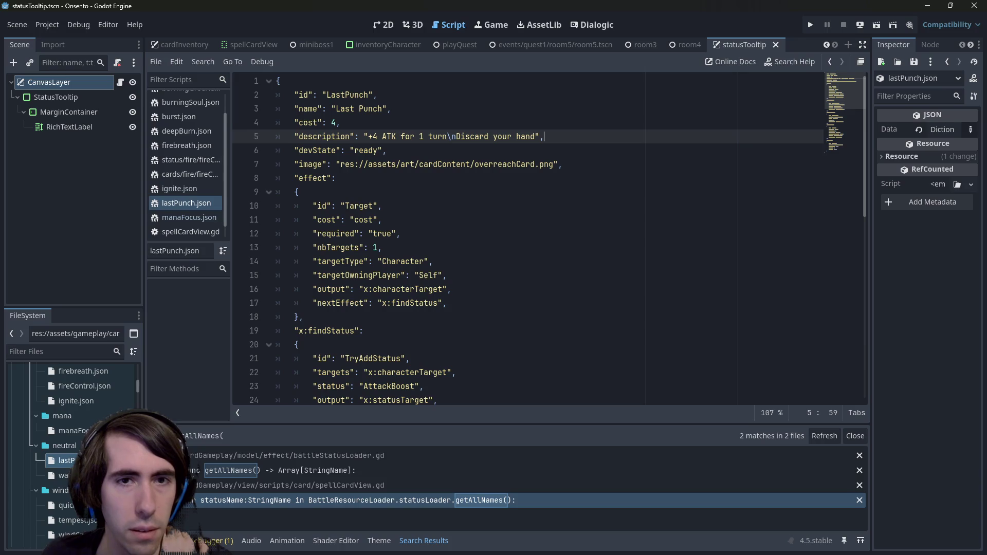
double_click(64, 475)
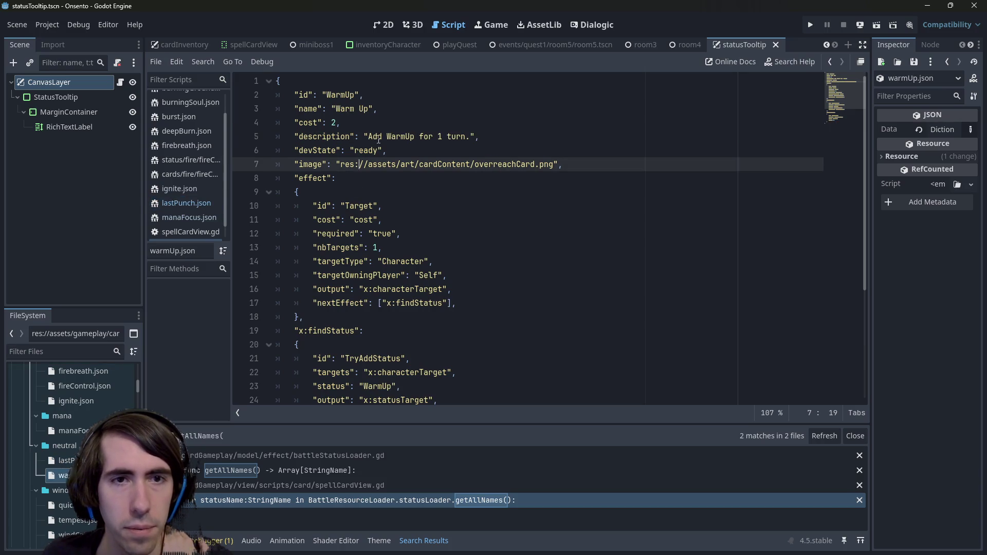
left_click_drag(368, 136, 392, 140)
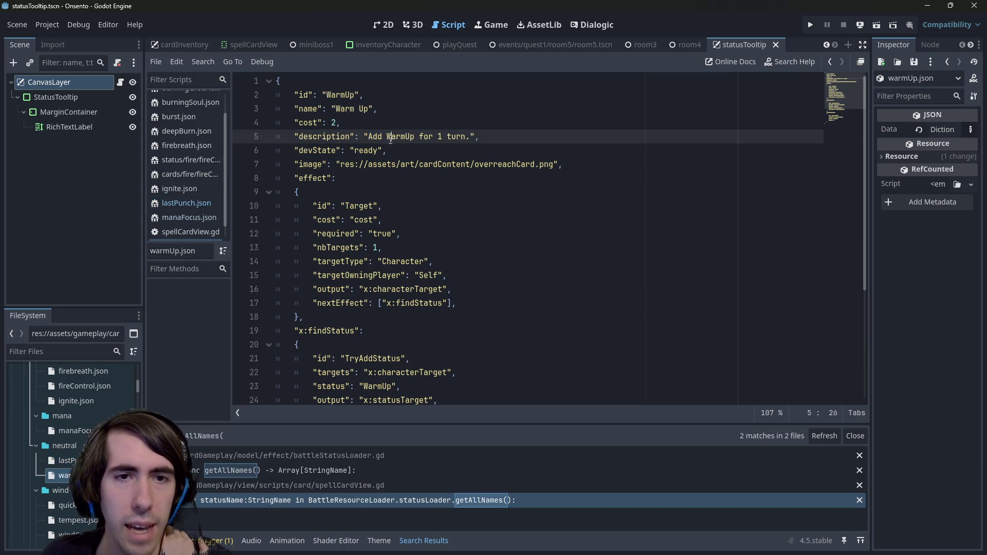
left_click(402, 137)
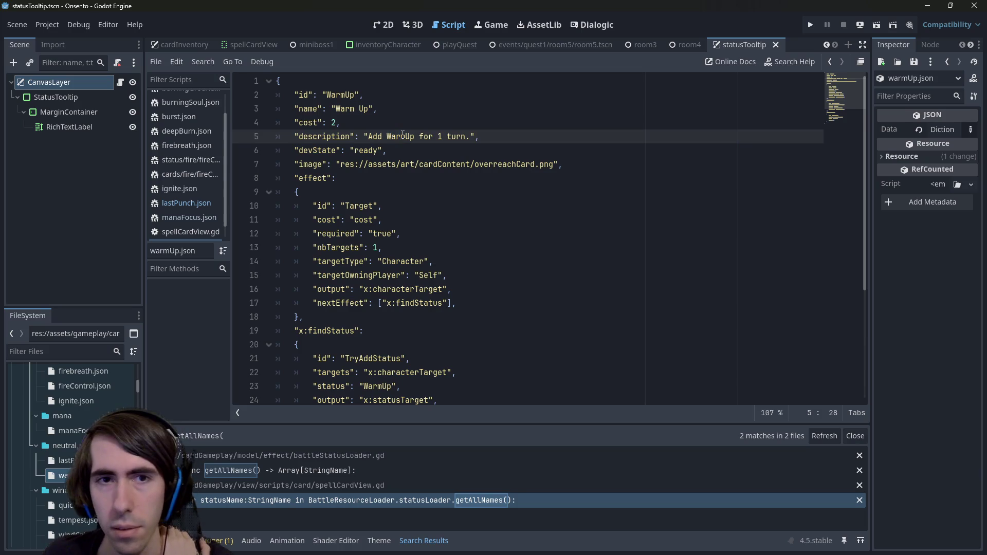
left_click(389, 136)
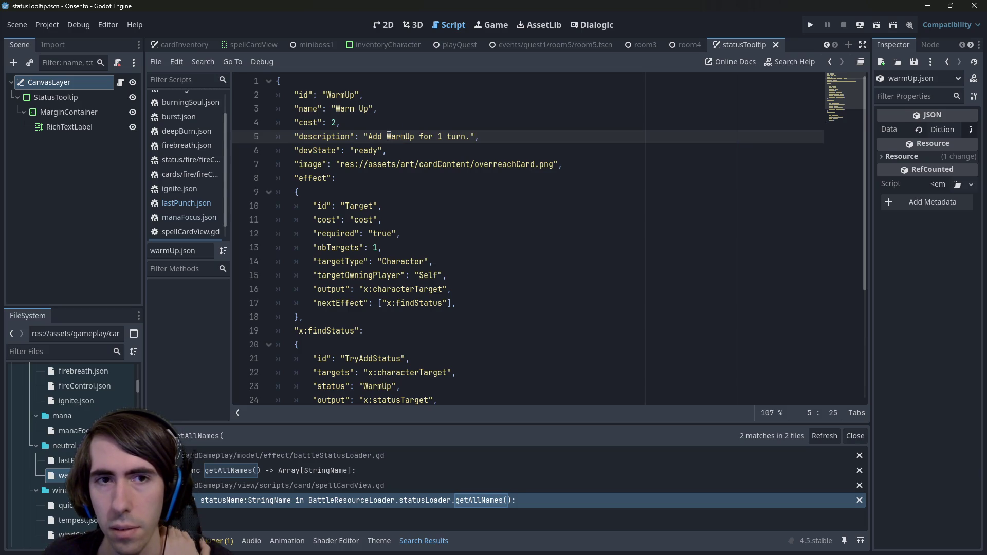
type("[")
left_click(417, 137)
type(">")
key("ctrl+s")
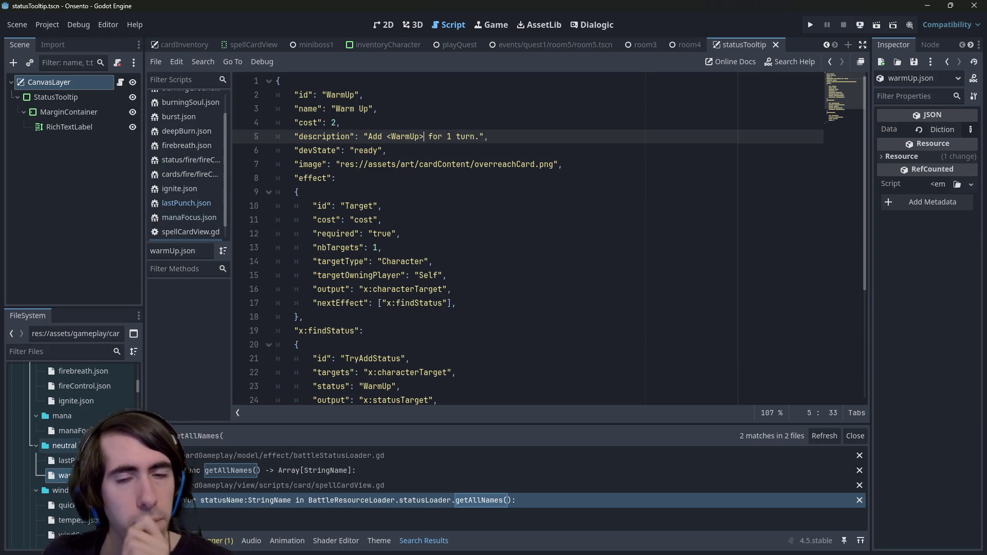
Step: Wrap Wind as <Wind> in the Quick Attacks description and save
scroll(73, 460, "down", 2)
double_click(66, 459)
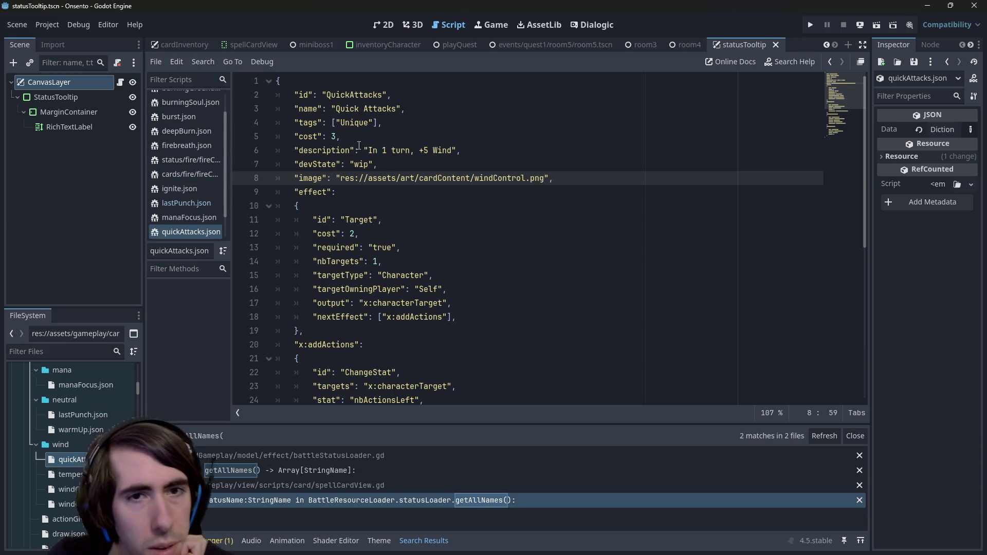
left_click(432, 149)
type("<")
key("Right")
key("Right")
key("Right")
type("> (")
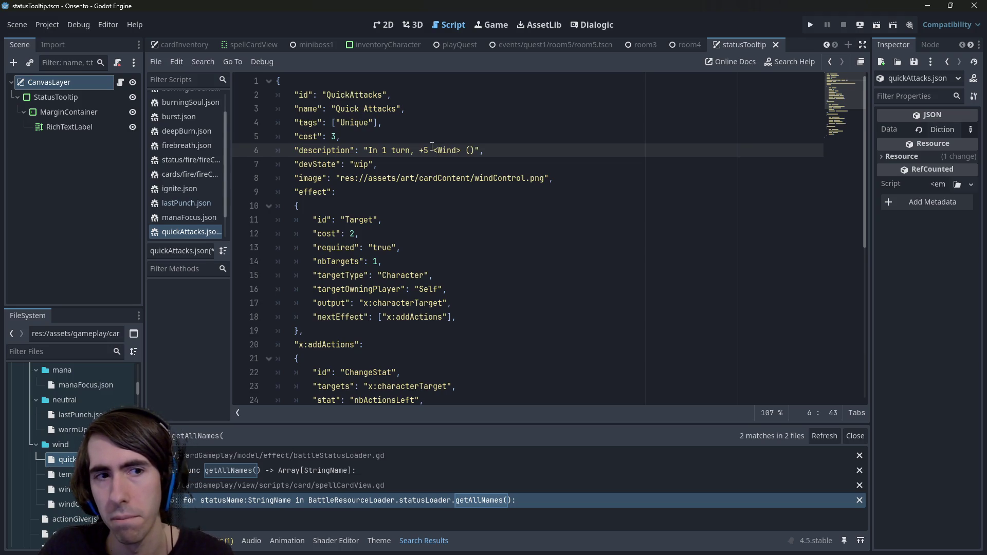
key("BackSpace")
key("BackSpace")
key("ctrl+s")
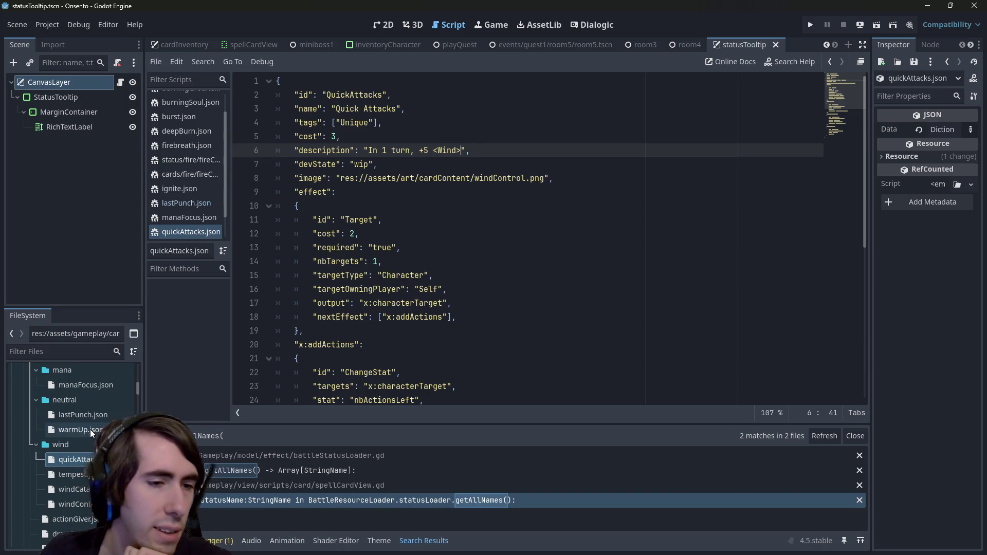
Step: Make Wind Catalyst read 'Convert <Mana> into <Wind Aura> (10 max)', save, then open windControl.json
double_click(85, 476)
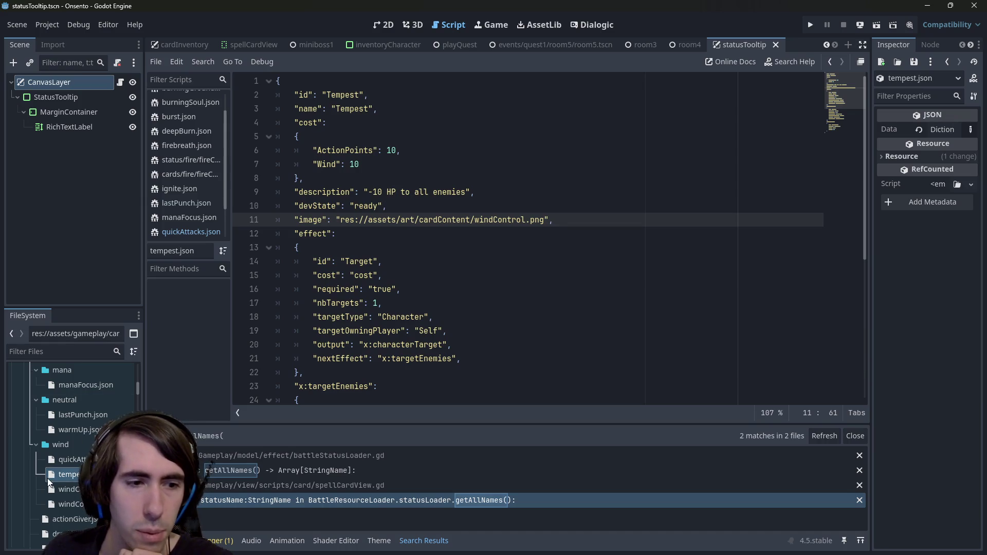
double_click(69, 490)
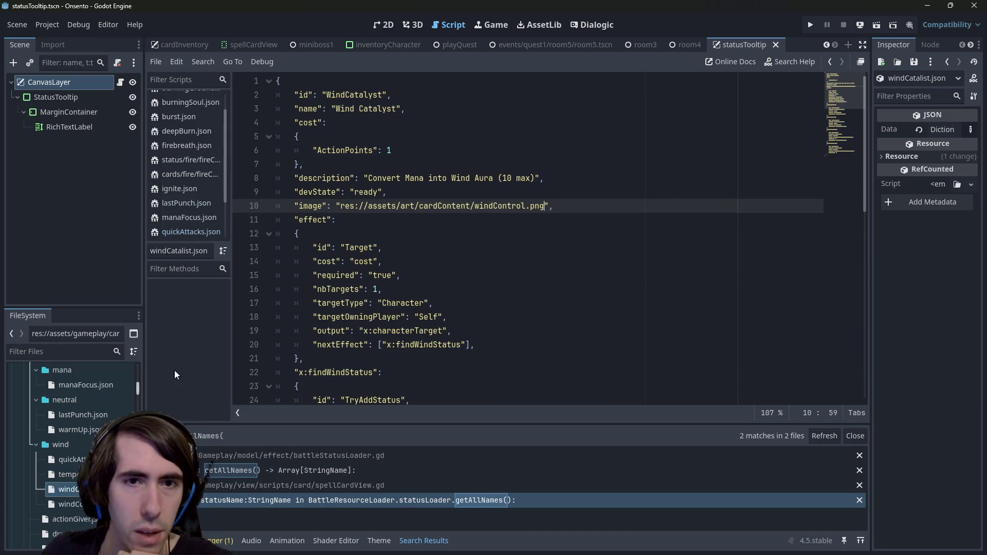
left_click(408, 178)
type("<")
key("ctrl+Right")
type(">")
key("Right")
key("Right")
key("Right")
type("<")
key("ctrl+Right")
key("ctrl+Right")
type(">")
key("ctrl+s")
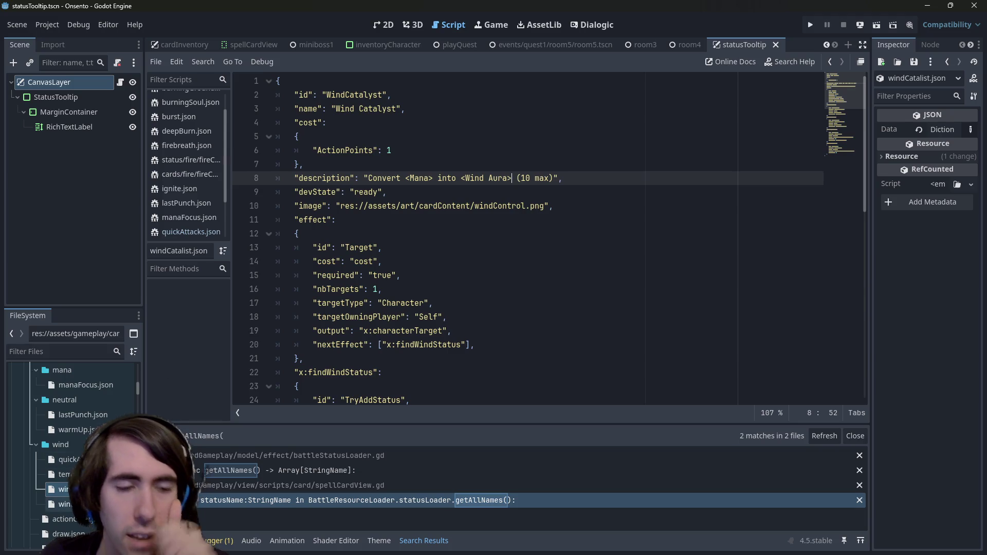
left_click(60, 503)
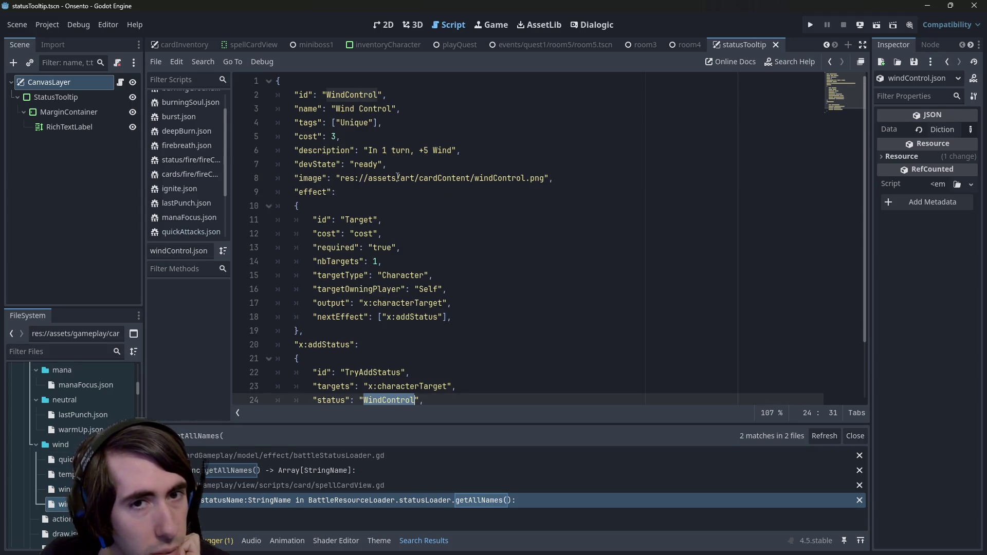
Step: Edit the Wind Control description to '[Unique]\nIn 1 turn, +5 <Wind>' and save it
left_click(412, 150)
type(",")
left_click(432, 150)
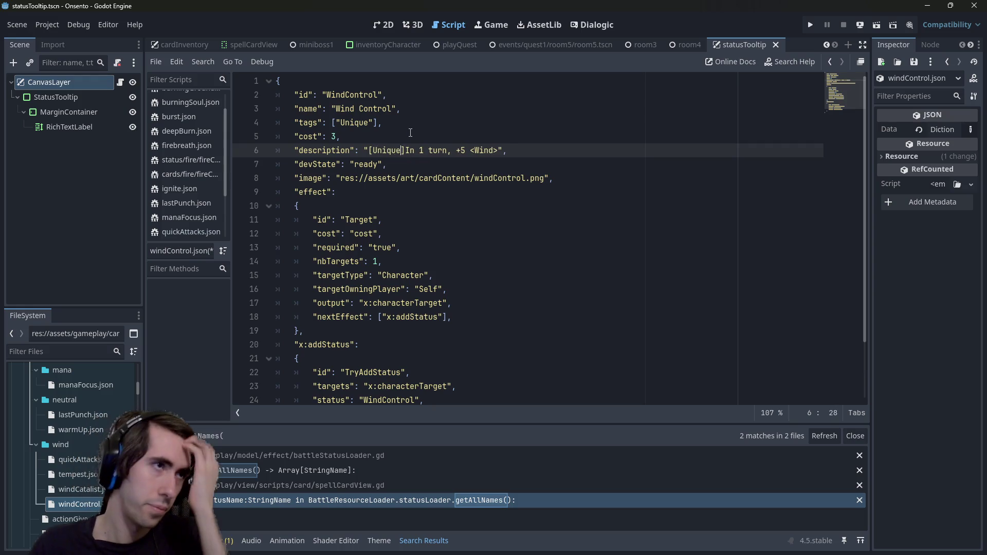
type("\\n")
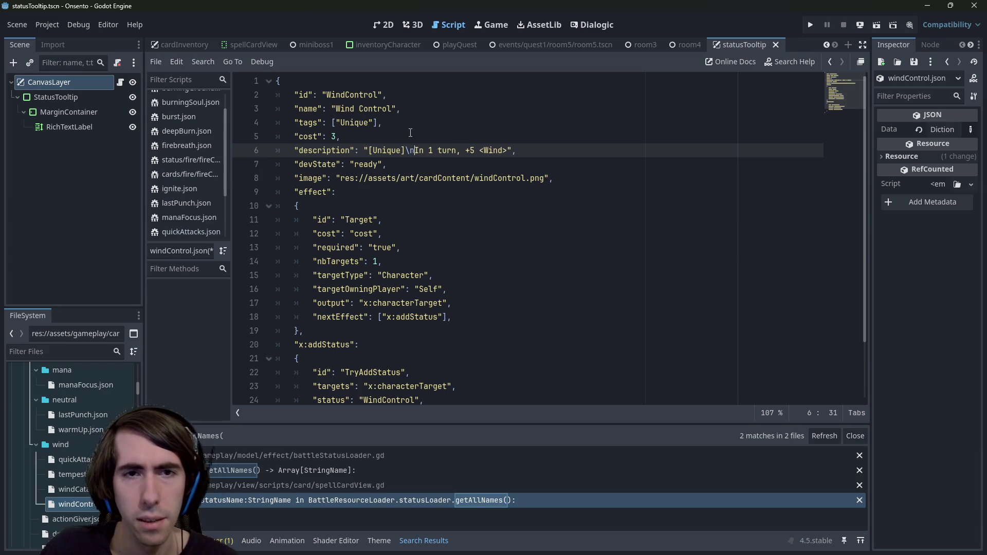
type("n")
key("ctrl+s")
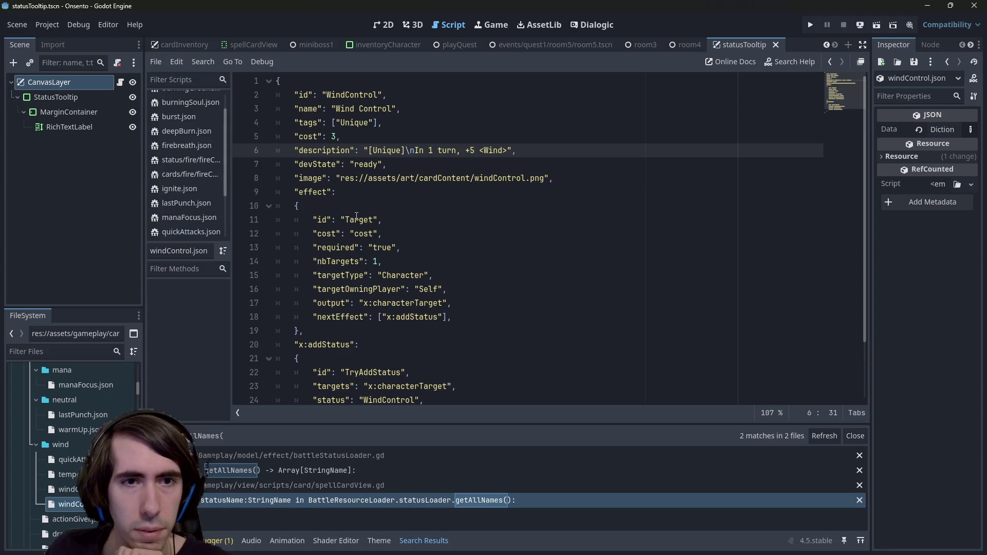
Step: Compare Wind Control's [Unique] tag with the Tempest and Quick Attacks cards, ending on Overclock
double_click(351, 121)
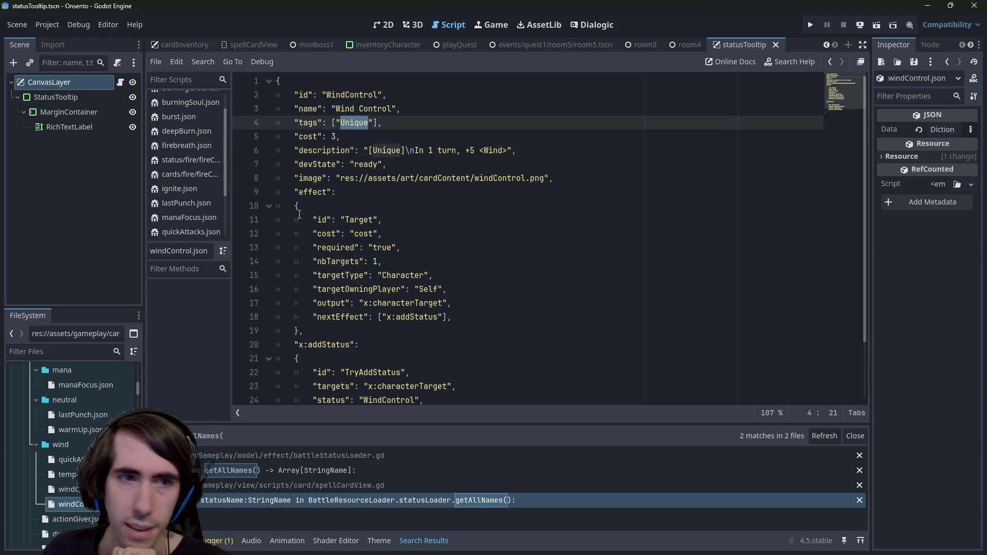
left_click(69, 474)
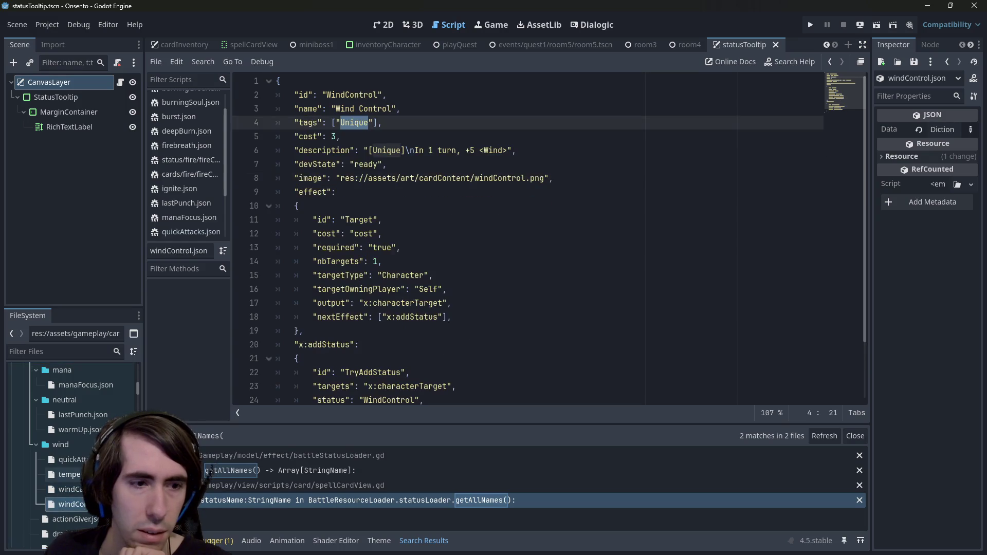
left_click(72, 459)
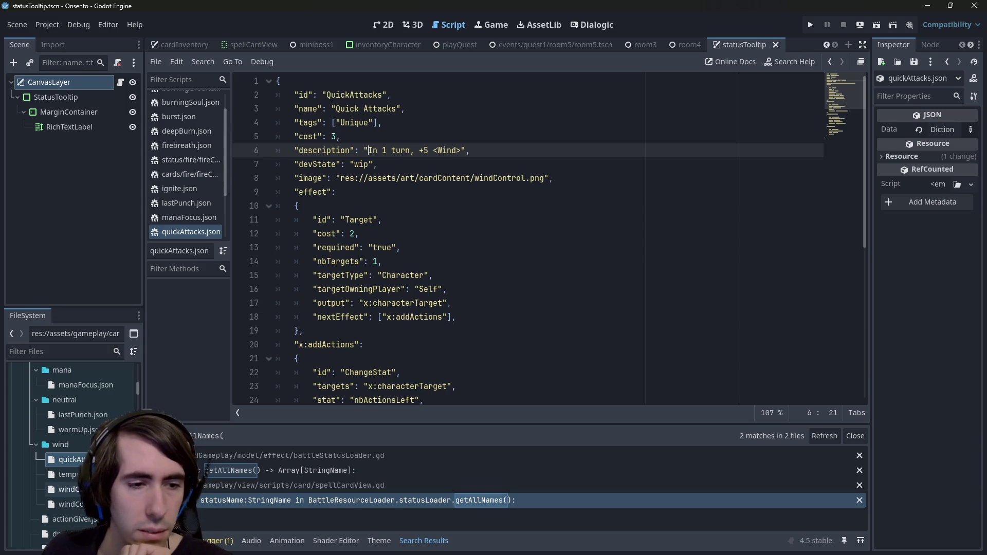
left_click(72, 504)
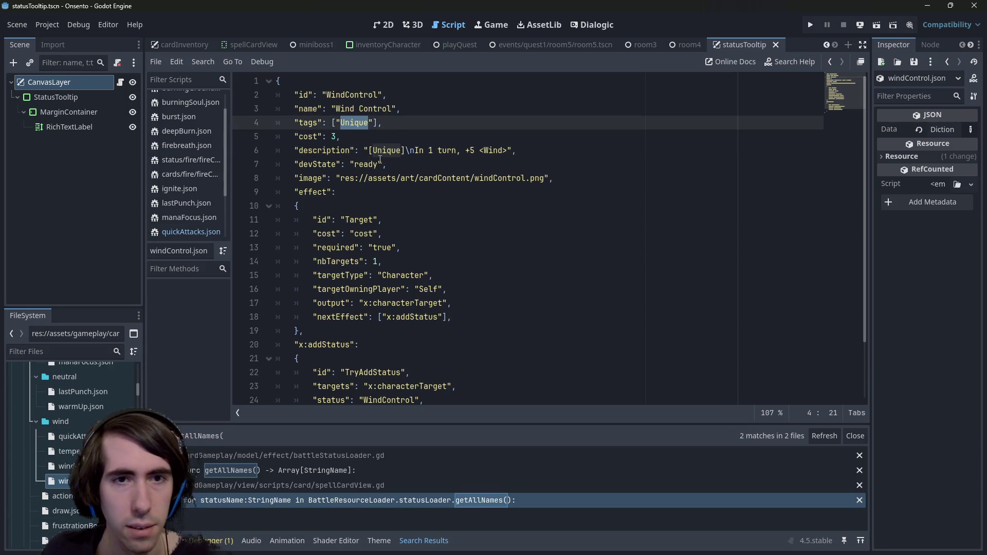
key("Down")
key("Down")
scroll(72, 461, "down", 2)
left_click(69, 451)
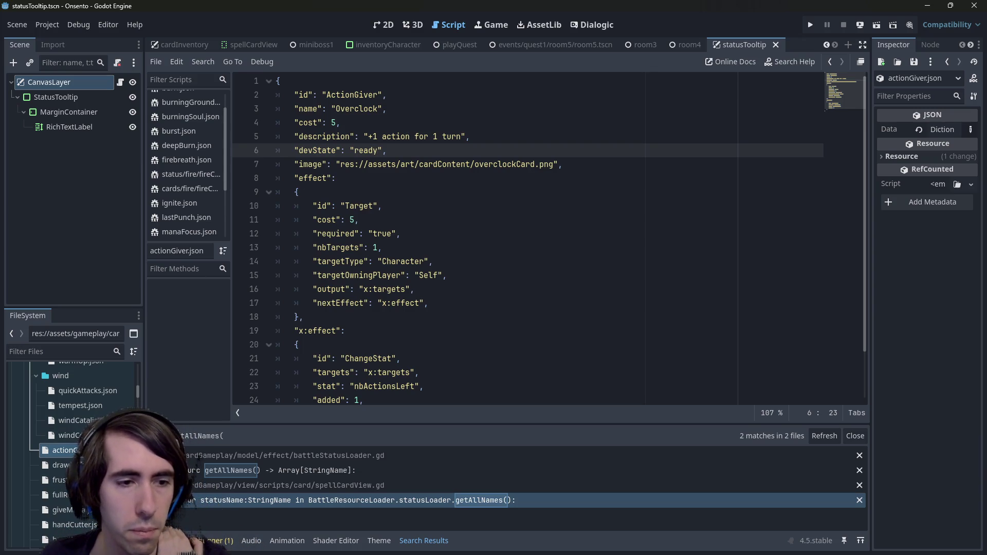
Step: Save the corrected 'Draw 2 cards' description in the Draw card file
scroll(185, 165, "up", 2)
double_click(61, 464)
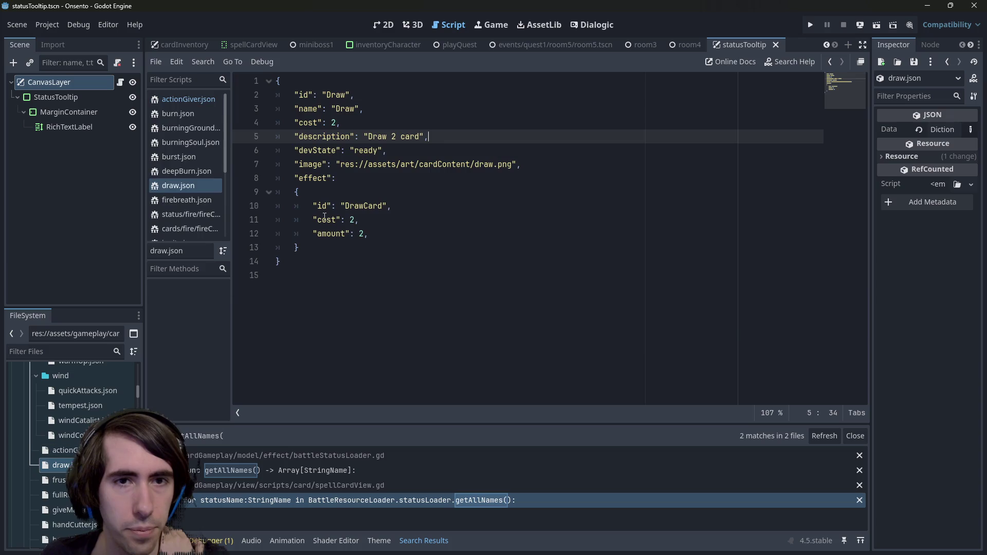
double_click(59, 480)
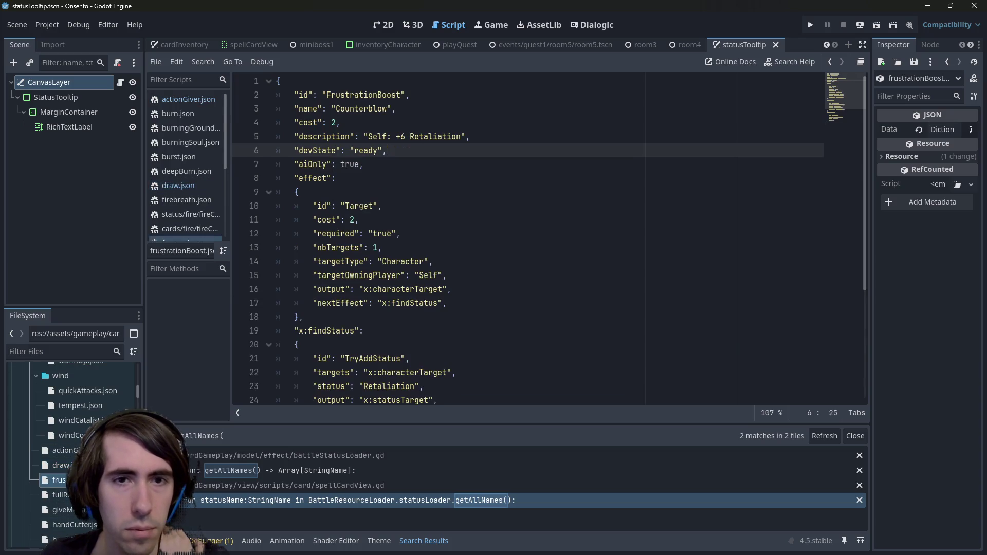
double_click(61, 464)
key("ctrl+s")
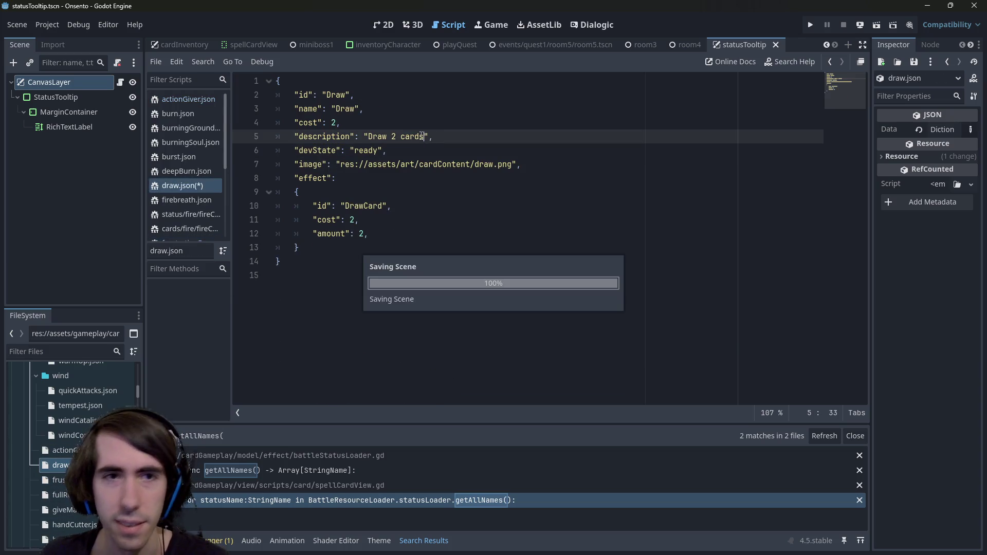
Step: Mark Retaliation as a <Retaliation> tag in the Counterblow card description
double_click(58, 480)
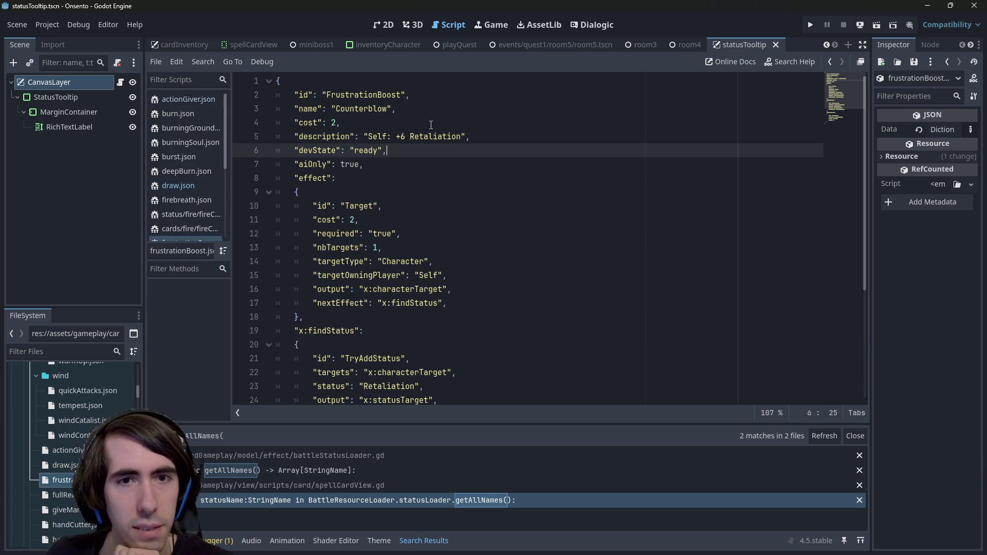
left_click(410, 136)
type("<")
key("ctrl+Right")
type(">")
Step: Highlight Retaliation and scroll through the file to check its other occurrences
double_click(440, 136)
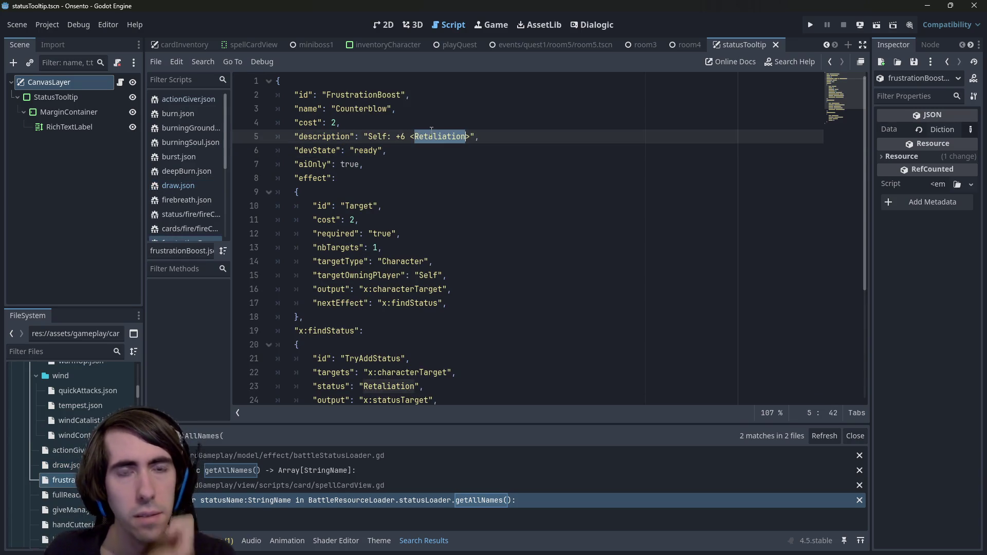
scroll(73, 461, "up", 10)
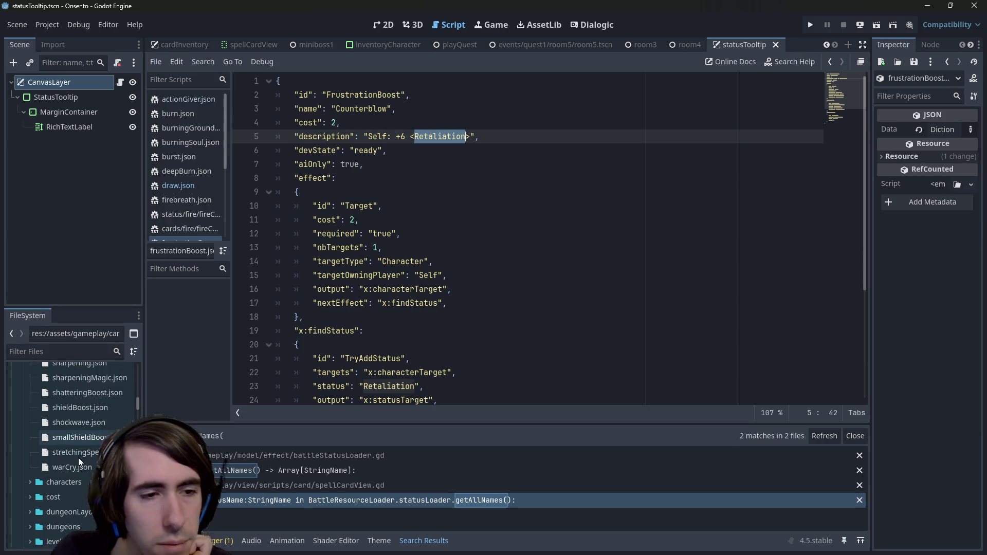
scroll(84, 433, "down", 2)
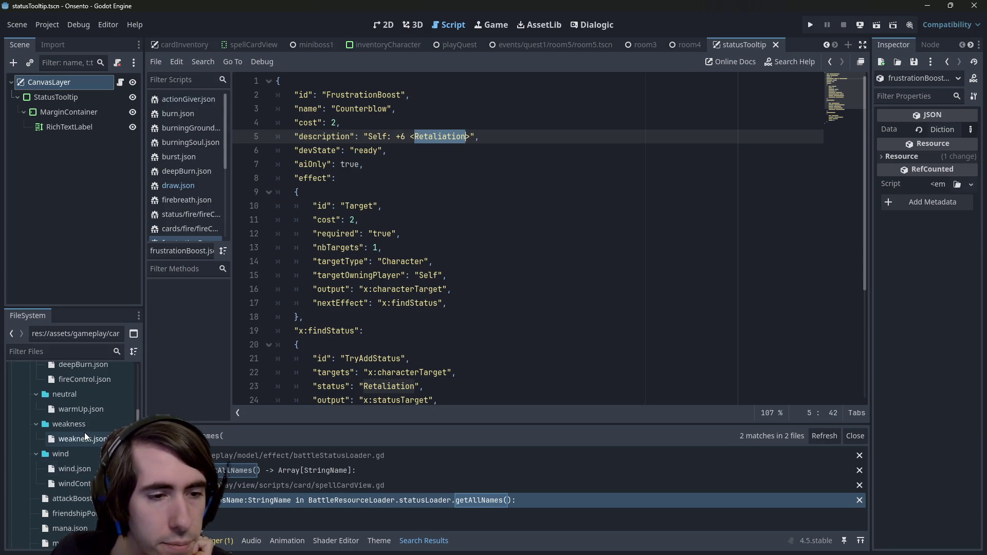
scroll(85, 432, "down", 1)
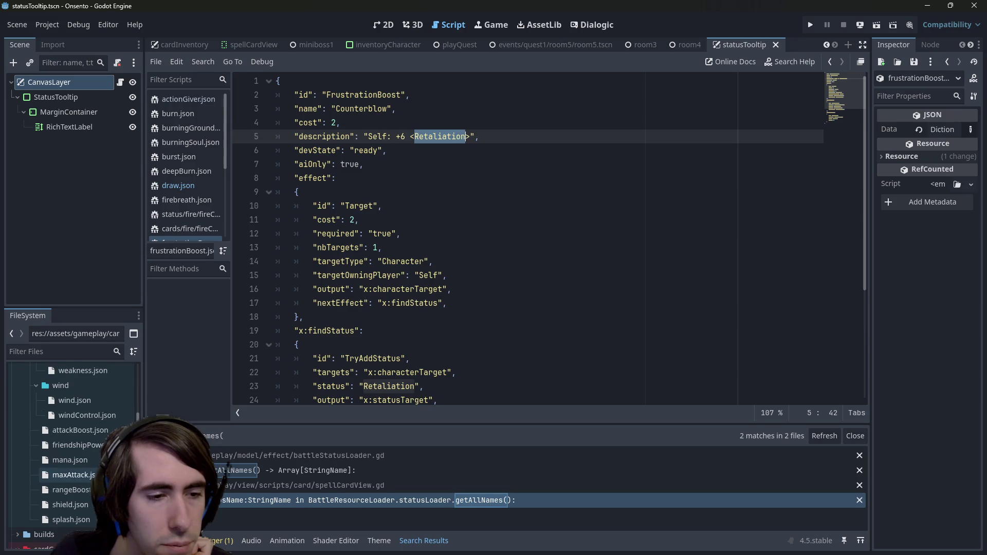
scroll(97, 464, "up", 1)
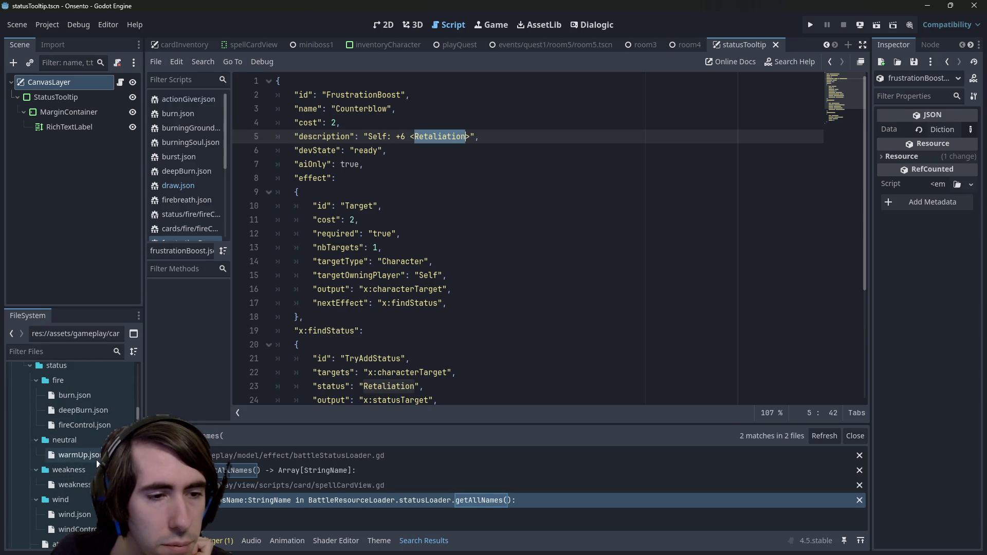
scroll(97, 464, "down", 10)
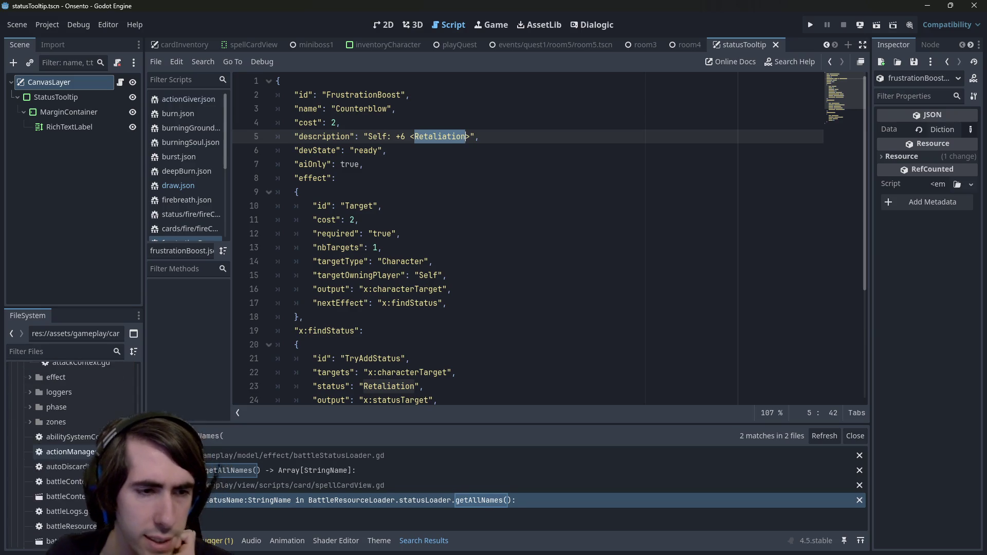
scroll(77, 441, "down", 10)
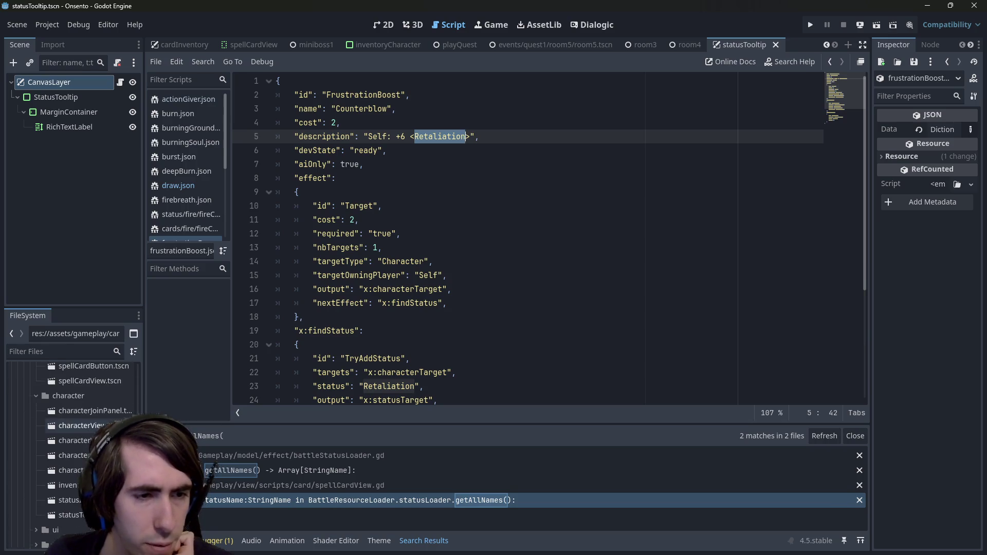
scroll(72, 452, "down", 10)
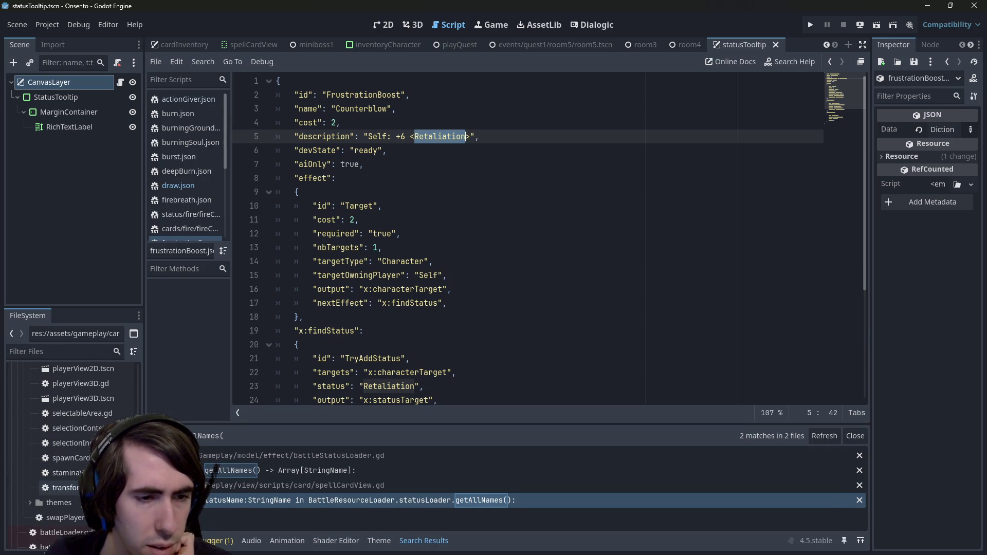
scroll(72, 447, "up", 15)
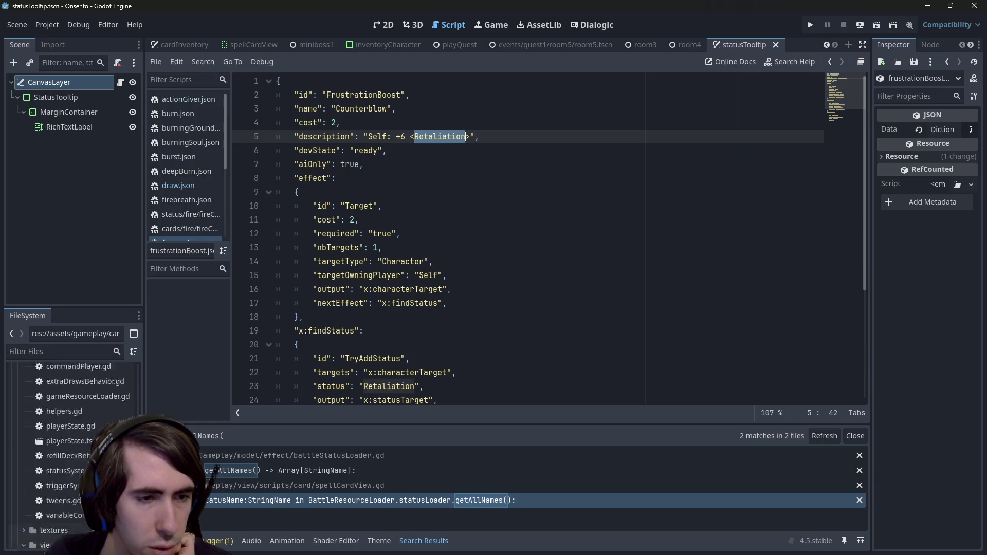
scroll(72, 447, "down", 3)
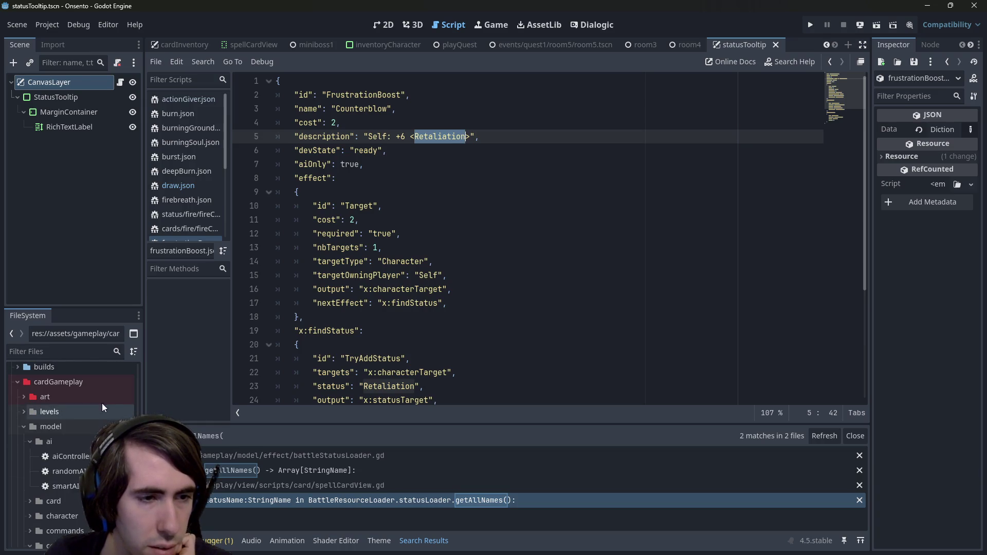
Step: Collapse the cardGameplay, plains, events, gameDungeon, prefabs, scripts and shaders folders in FileSystem
double_click(85, 384)
left_click(69, 411)
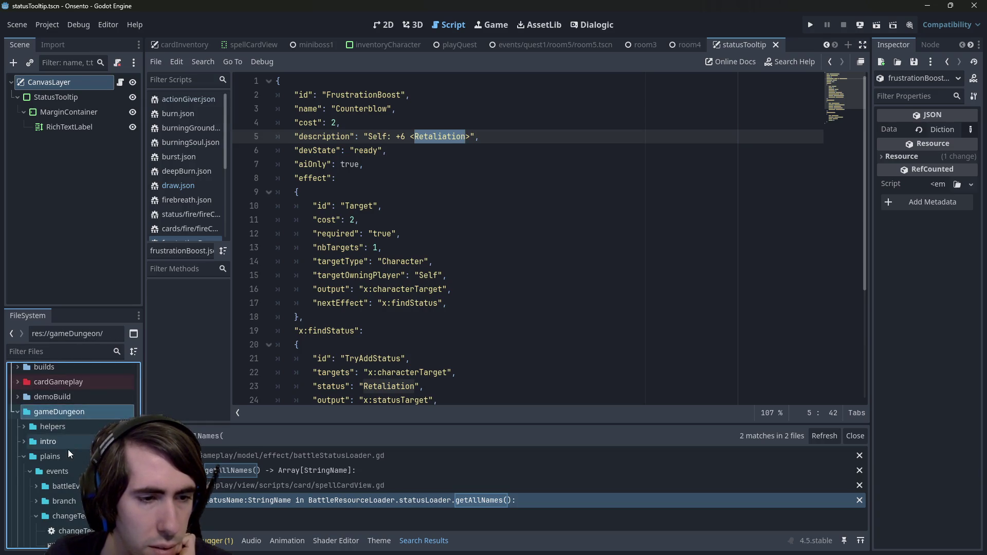
scroll(68, 449, "down", 3)
double_click(70, 404)
double_click(64, 393)
scroll(64, 393, "up", 3)
double_click(60, 408)
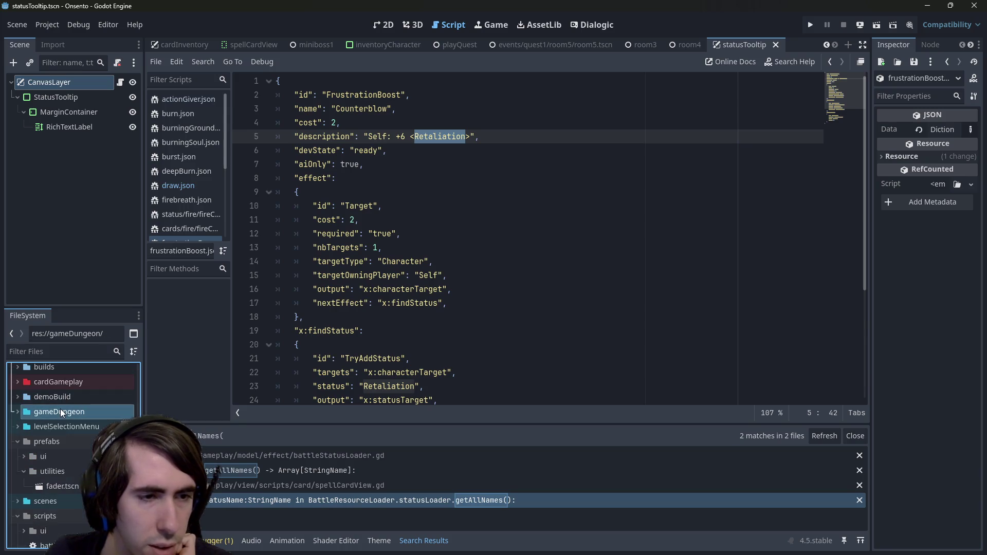
scroll(60, 410, "down", 2)
double_click(65, 398)
scroll(60, 400, "down", 3)
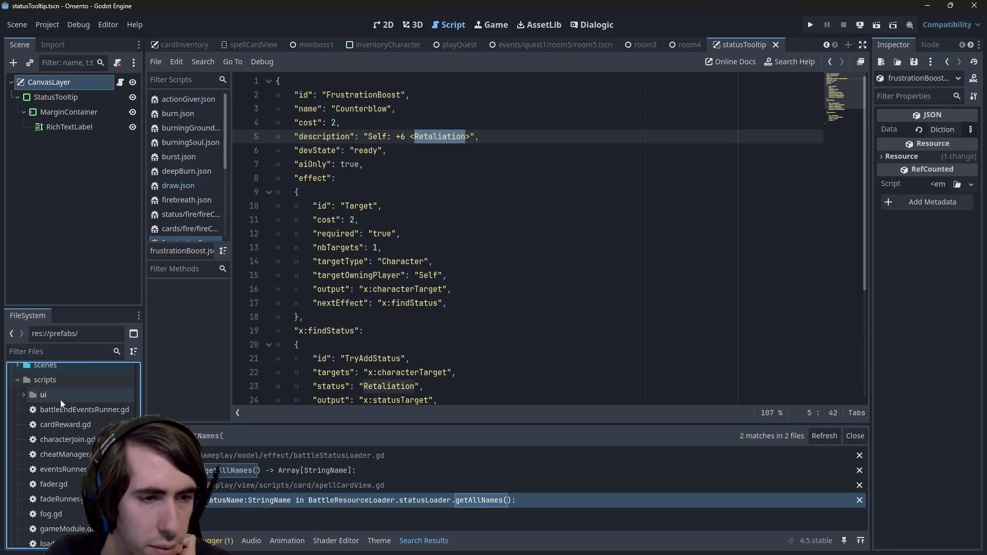
double_click(63, 380)
double_click(58, 439)
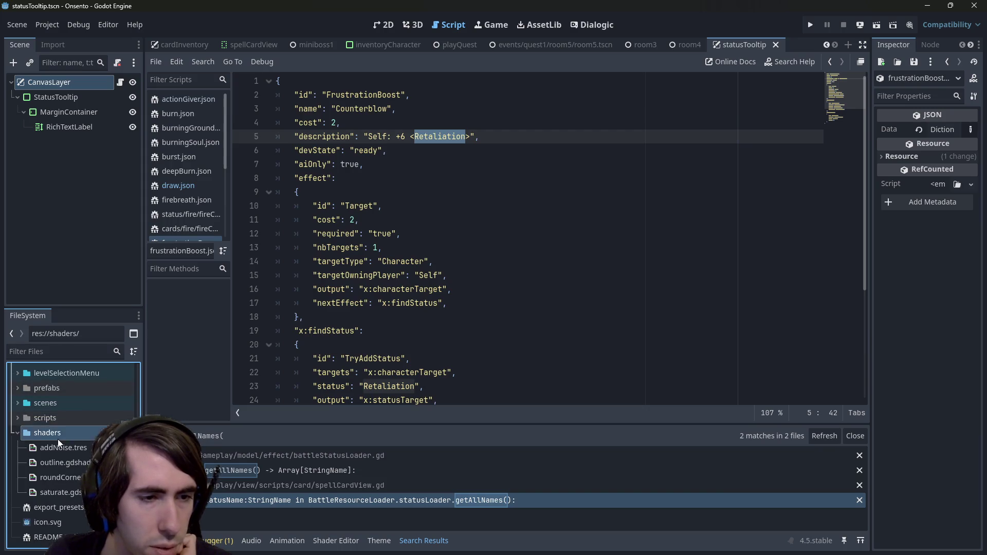
scroll(57, 439, "up", 10)
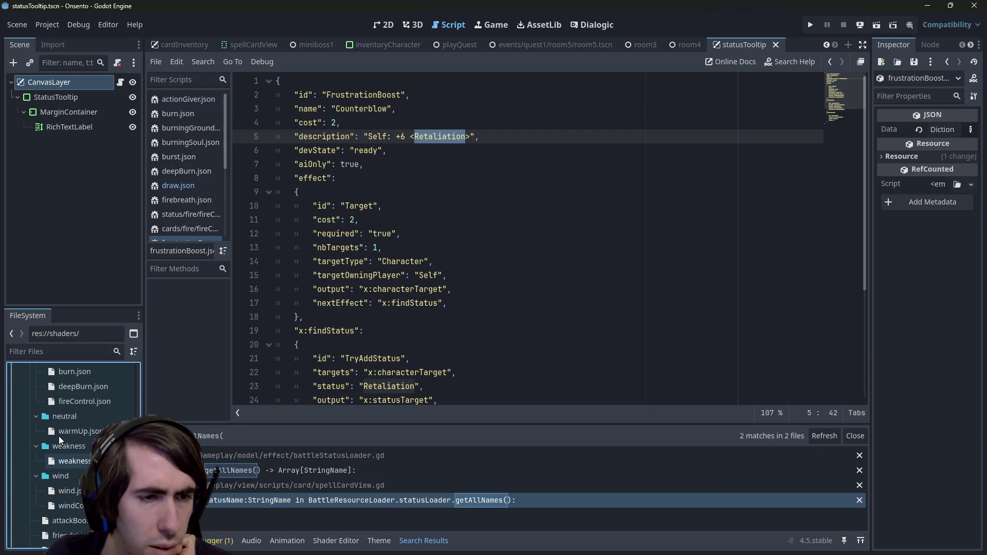
Step: Search the project for Retaliation, view its defining file, then return to frustrationBoost.json
key("ctrl+shift+f")
key("Return")
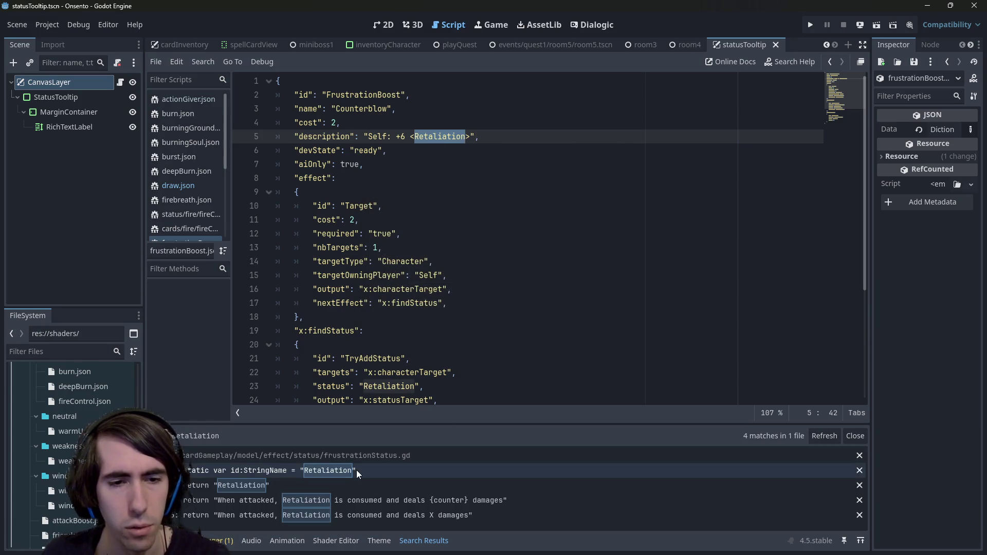
left_click(356, 470)
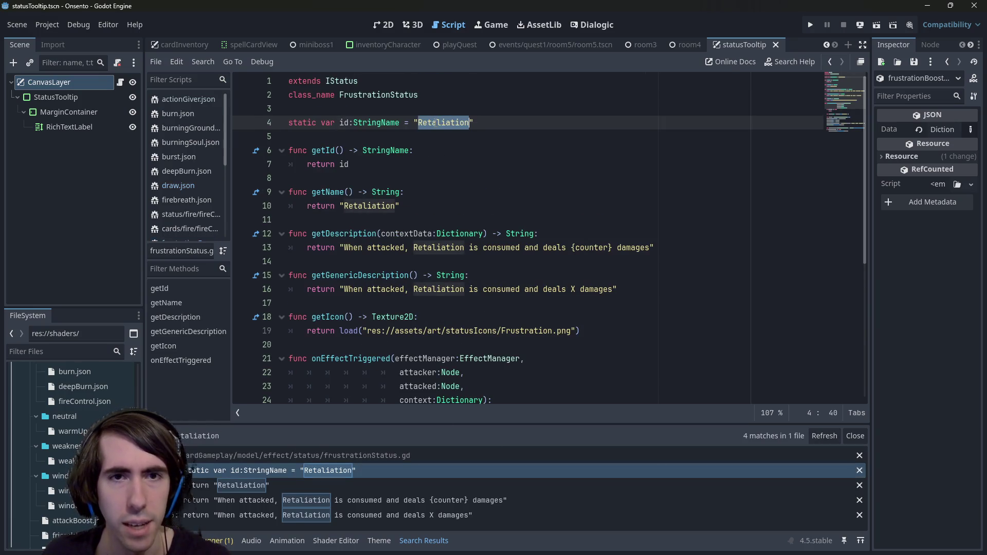
key("alt+Left")
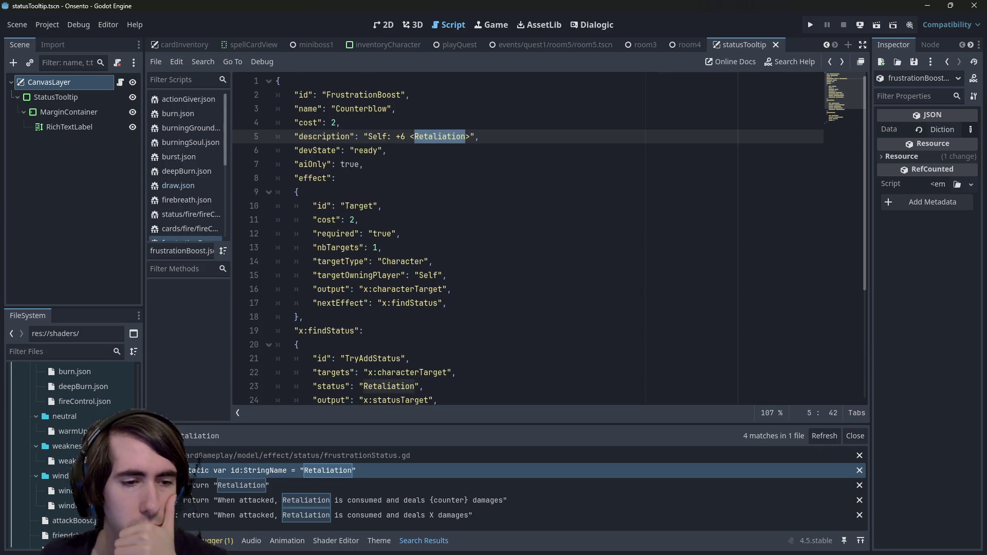
scroll(72, 437, "up", 5)
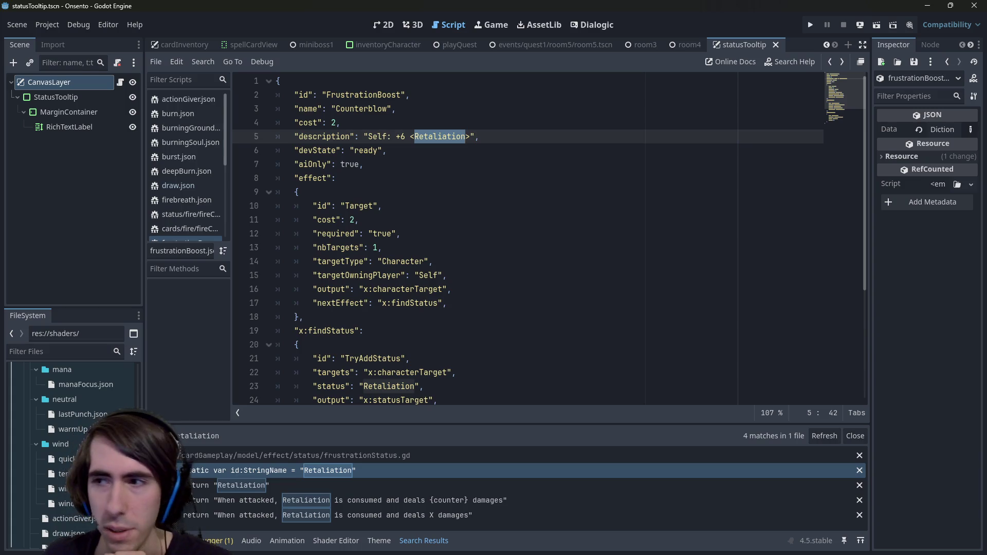
double_click(63, 488)
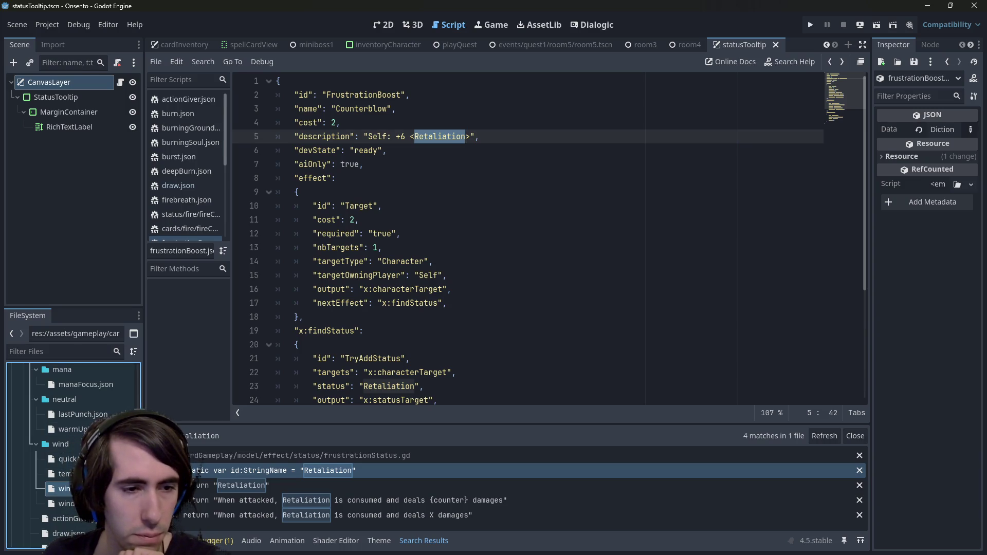
Step: Look through the actionGiver, Draw and Full Reach card files, then switch to the TODO notes
scroll(72, 437, "down", 3)
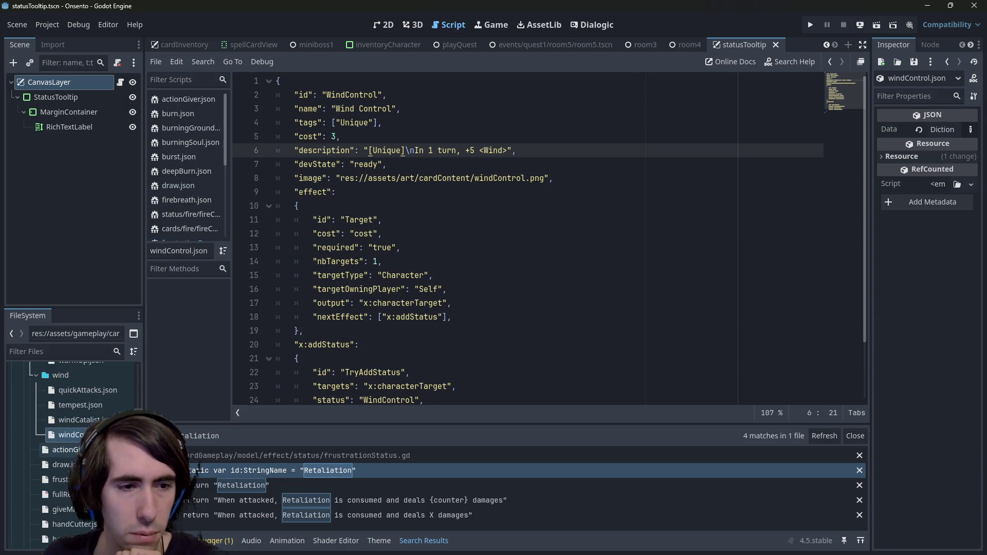
double_click(64, 449)
double_click(62, 464)
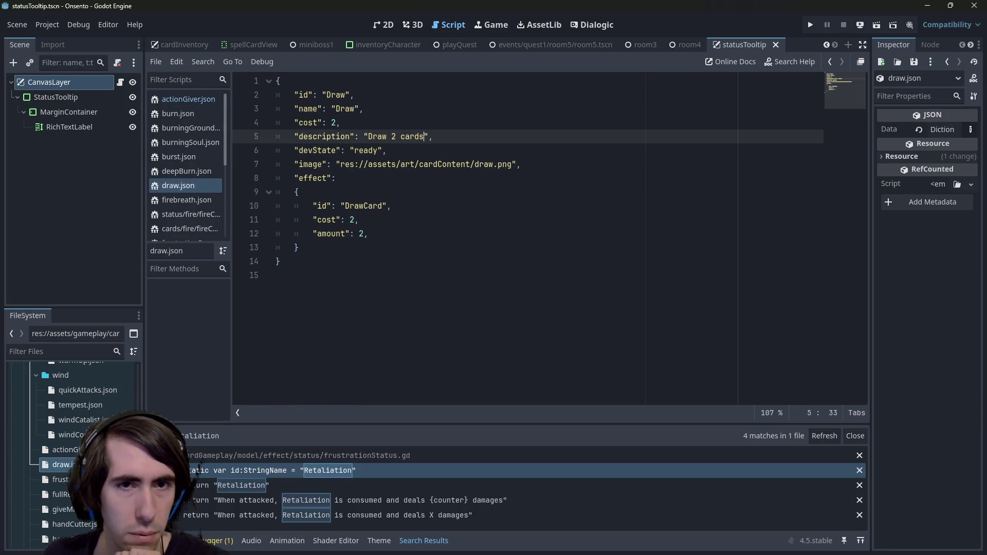
scroll(72, 448, "down", 3)
double_click(67, 448)
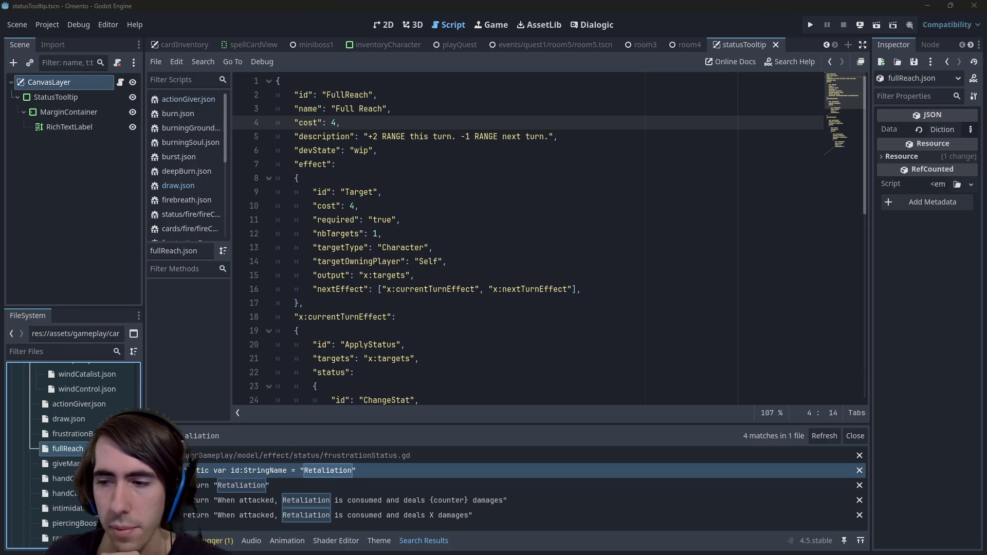
key("alt+Tab")
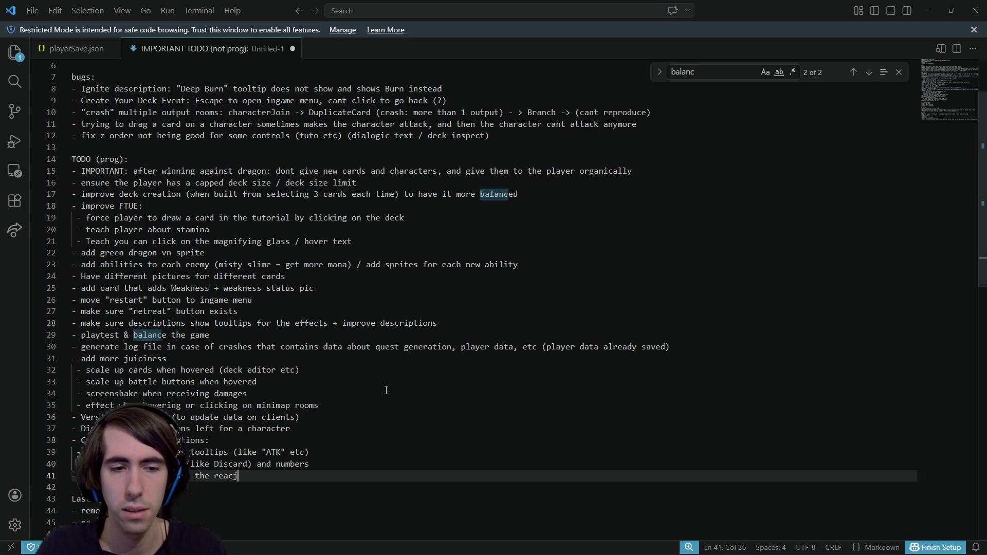
Step: Switch from the TODO notes back to the Godot editor
key("alt+Tab")
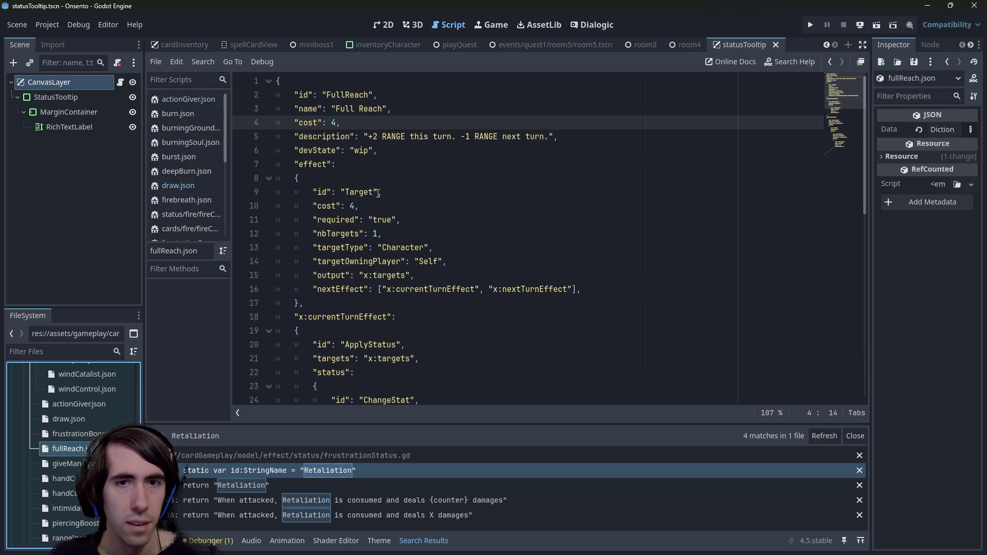
Step: Change both RANGE words in Full Reach to Range and tag Mana as <Mana> in Breath of Mana
double_click(394, 136)
key("ctrl+d")
type("Range")
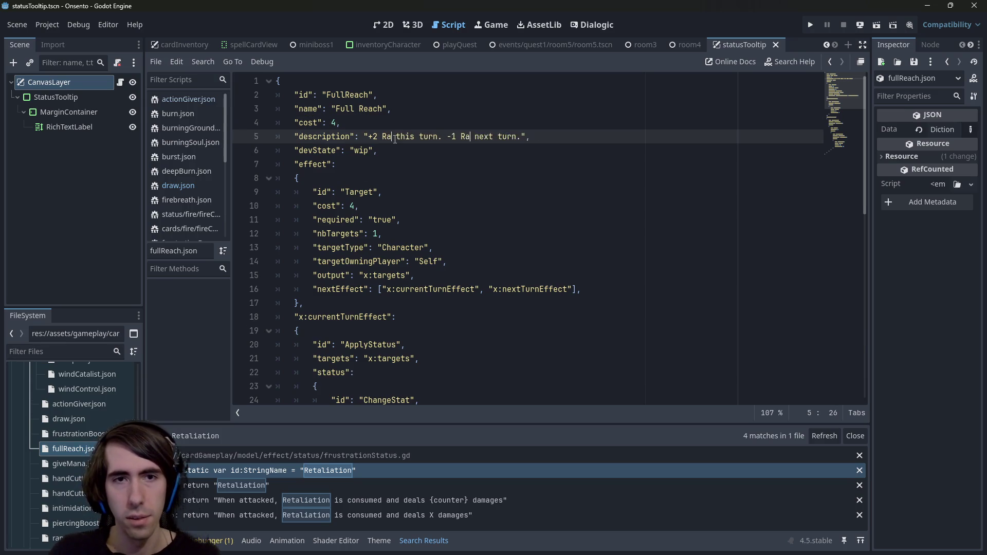
double_click(66, 464)
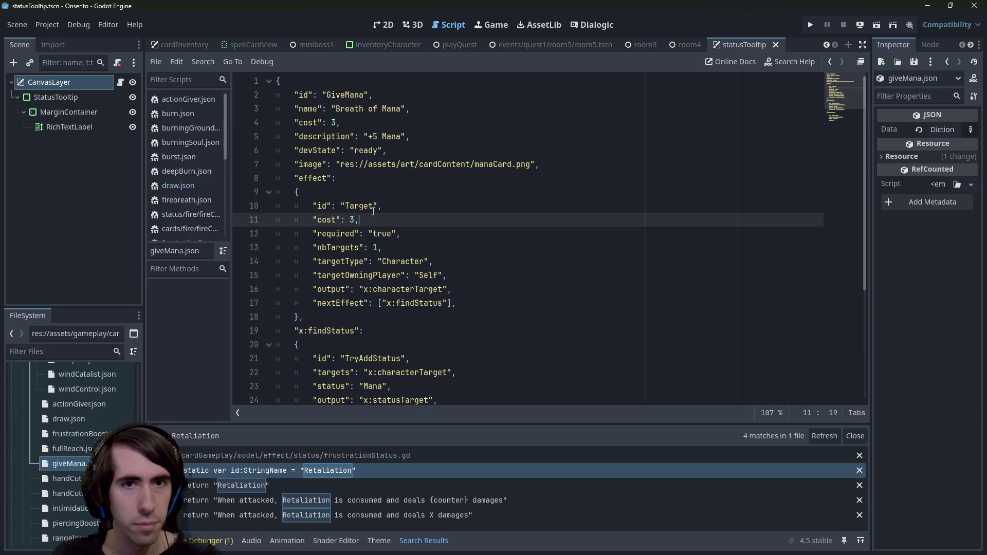
key("Left")
type("<")
key("Right")
key("Right")
key("Right")
type(">")
key("ctrl+s")
Step: Check the Mana Focus card and the Mana status definition, then go back to the card file
scroll(69, 483, "up", 5)
double_click(85, 477)
scroll(86, 484, "down", 5)
scroll(90, 478, "up", 3)
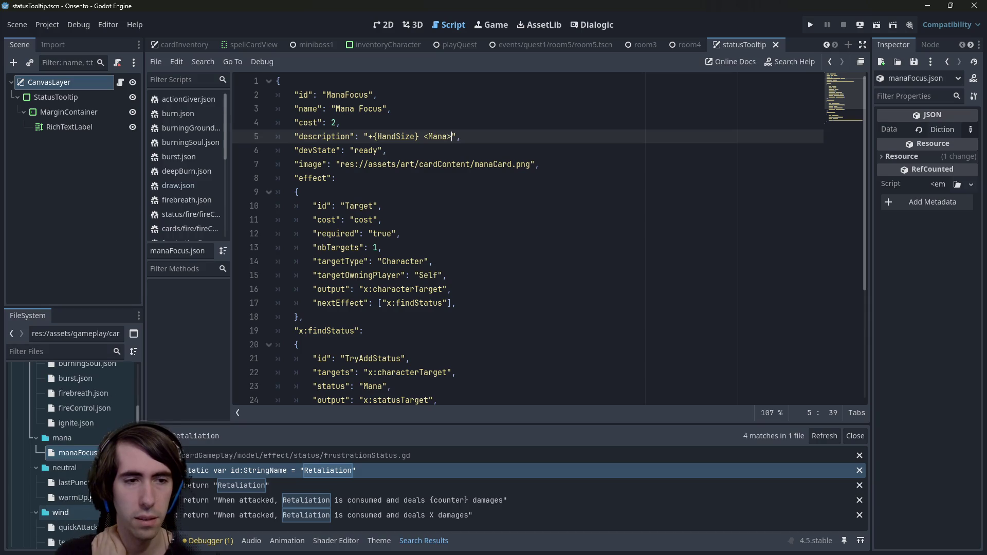
scroll(89, 458, "down", 3)
scroll(84, 465, "up", 5)
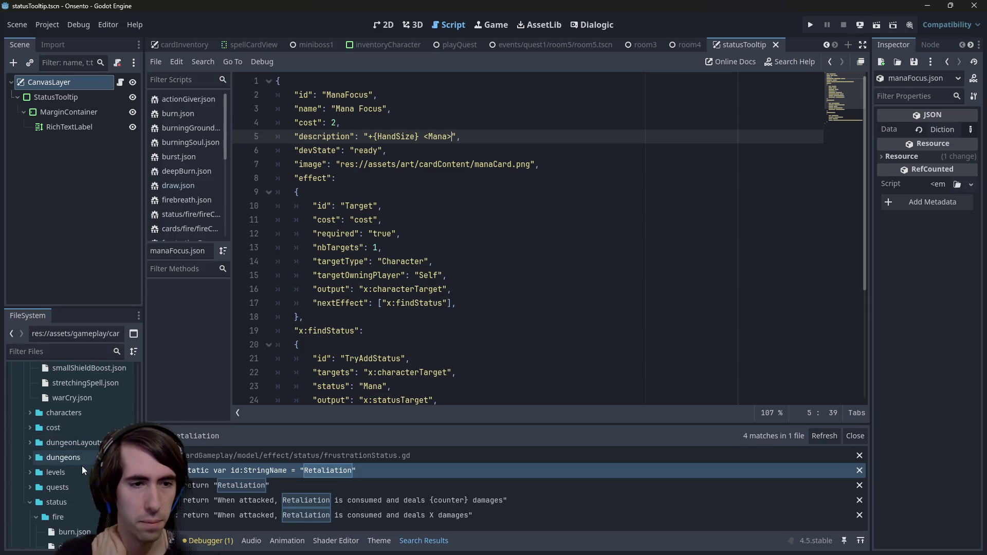
scroll(77, 494, "down", 5)
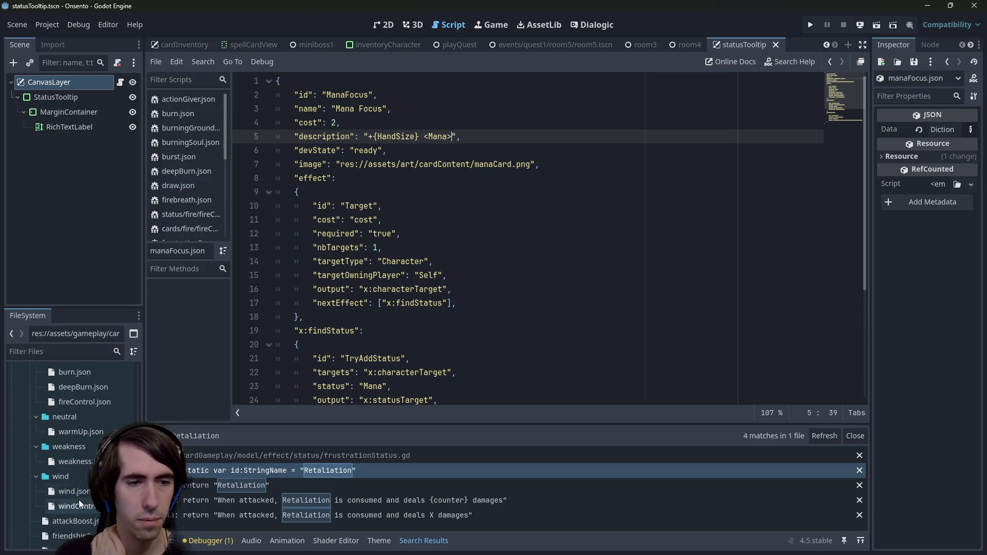
double_click(84, 459)
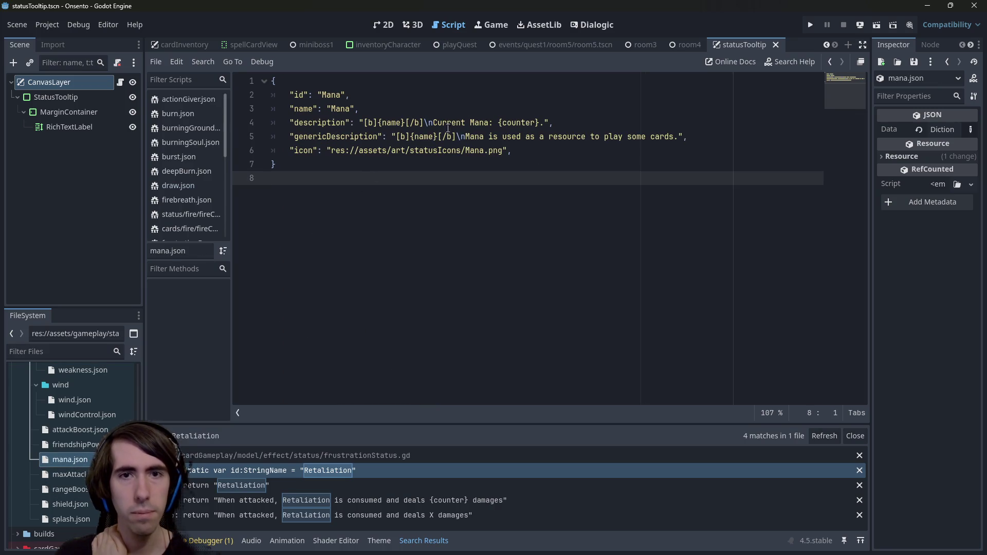
left_click(491, 130)
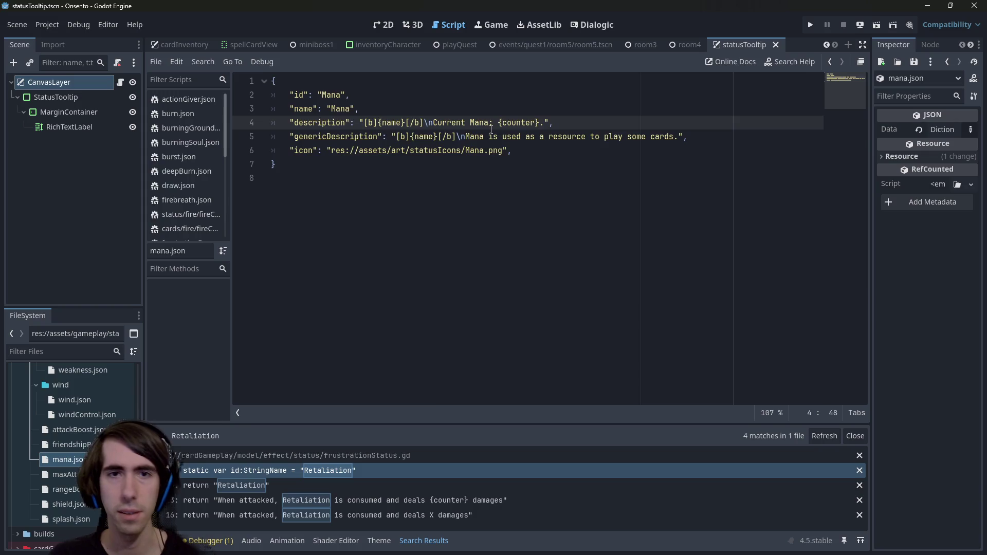
key("alt+Left")
key("alt+Left")
key("alt+Left")
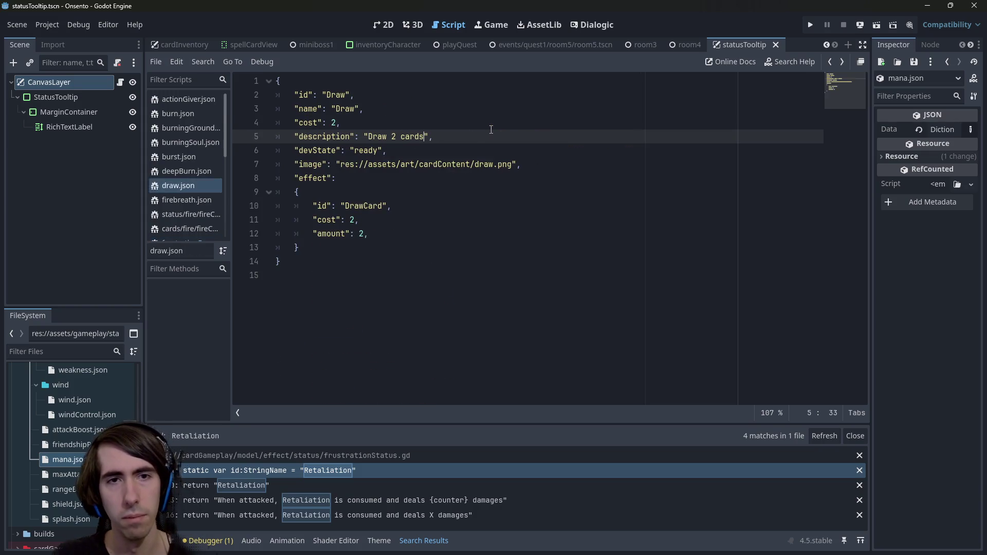
scroll(82, 445, "up", 10)
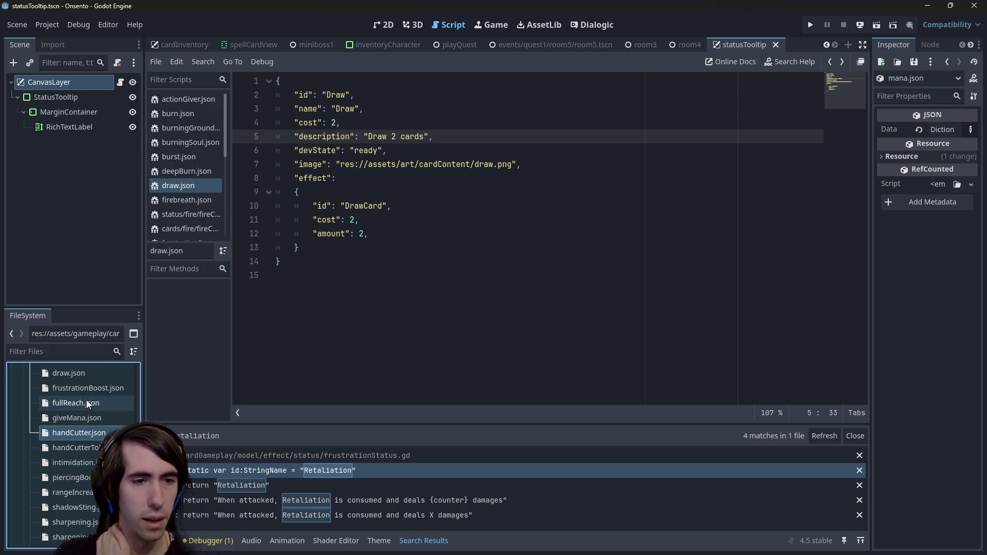
Step: Add <> tag markup around the Hand Cutter token reference in the Hand Cutter description
scroll(85, 432, "up", 3)
double_click(77, 449)
double_click(72, 479)
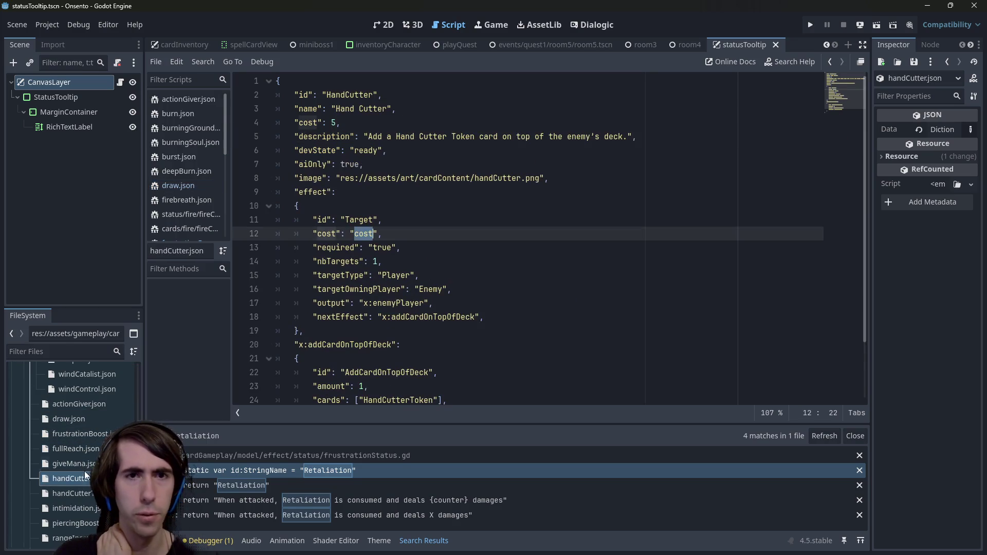
left_click(397, 137)
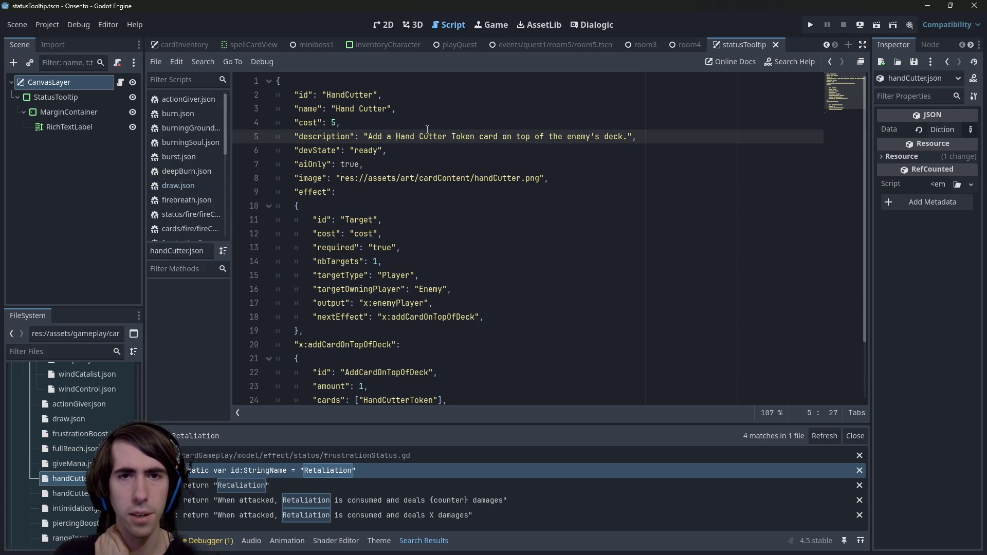
type("<")
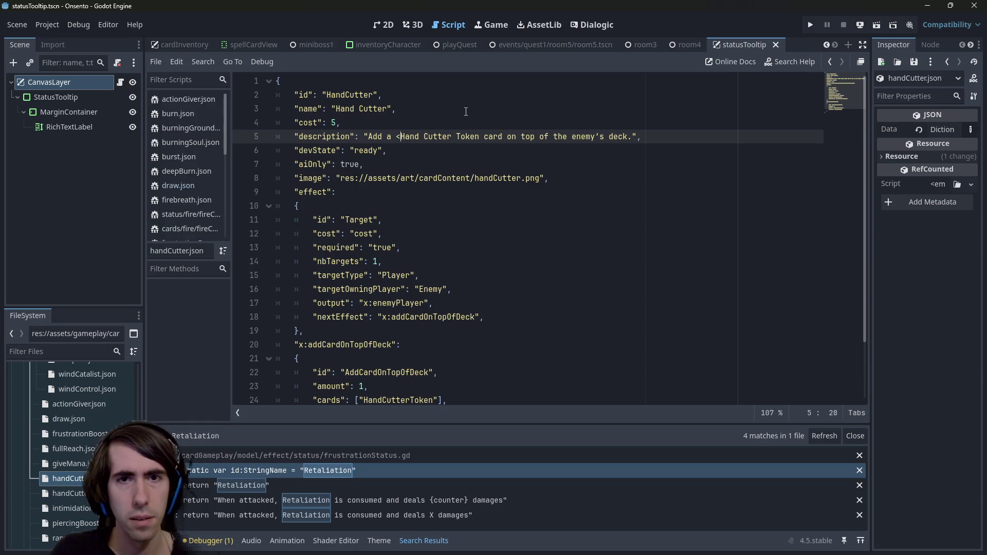
type(">")
key("BackSpace")
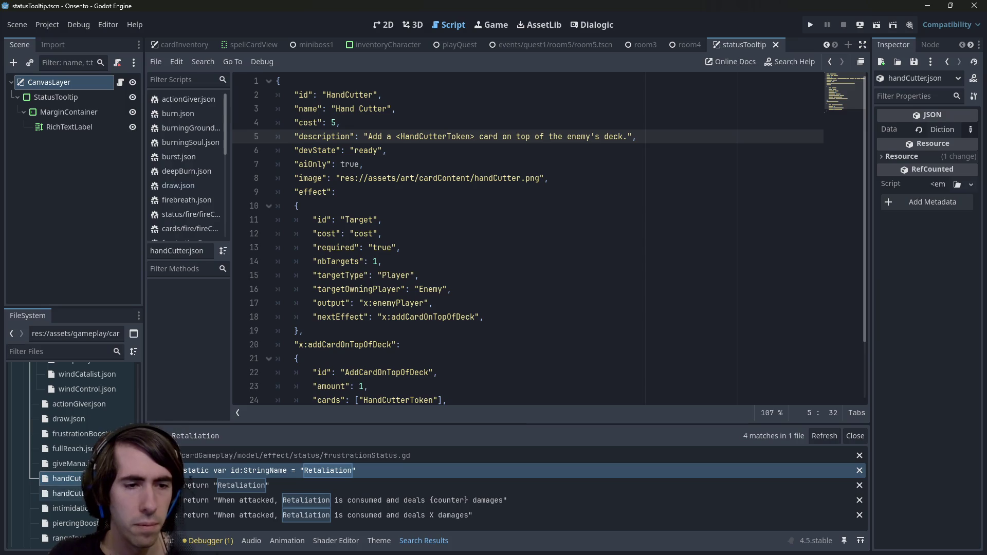
Step: Compare the Hand Cutter card with the HandCutterToken and Breath of Mana card files
double_click(67, 493)
double_click(67, 478)
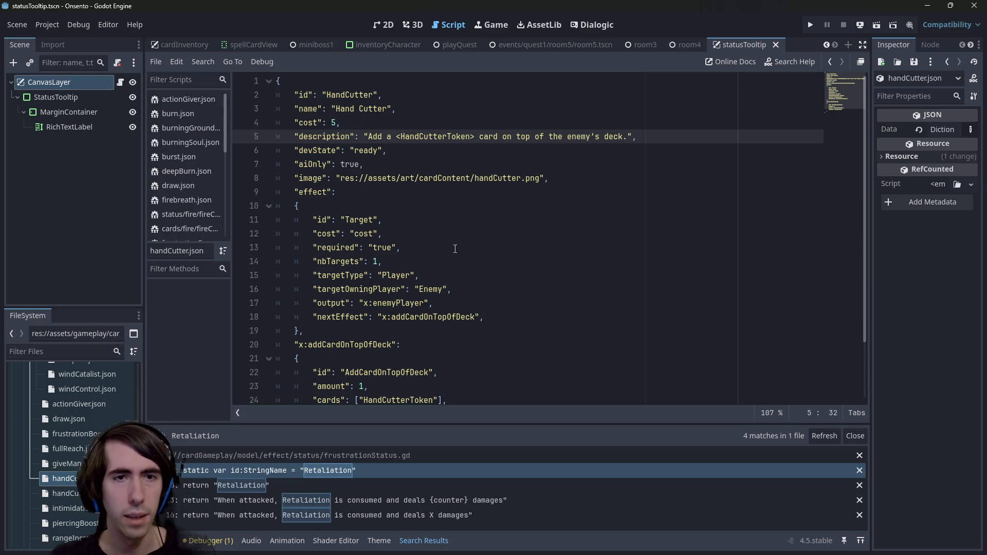
double_click(64, 463)
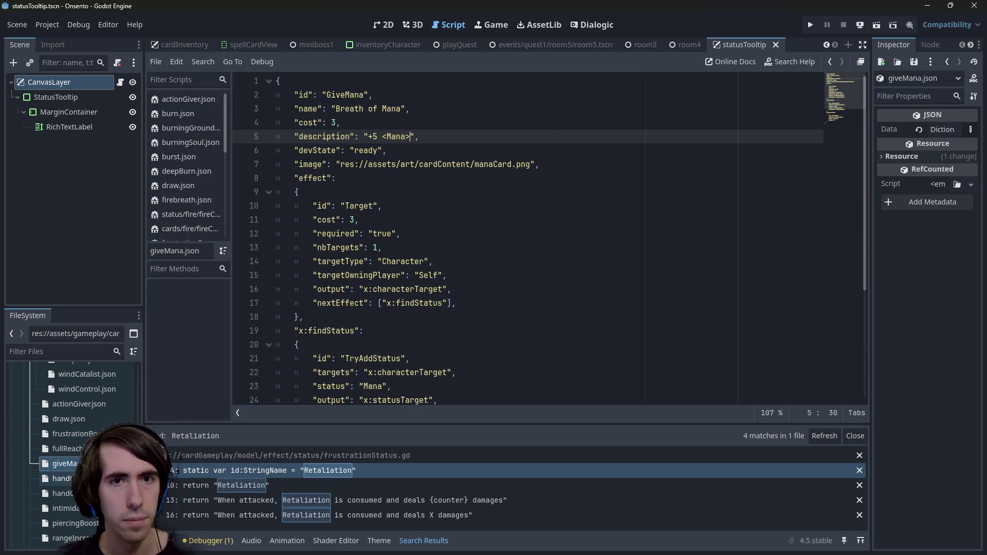
double_click(64, 479)
double_click(65, 493)
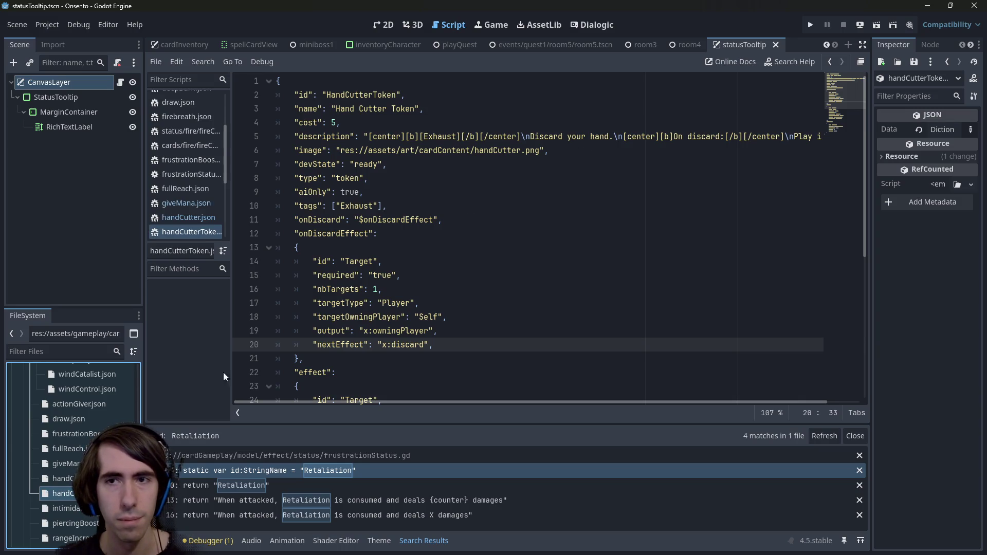
Step: Open the intimidation, piercingBoost, rangeIncreaseMagic and shadowSting card files in turn
double_click(72, 507)
scroll(447, 144, "up", 1)
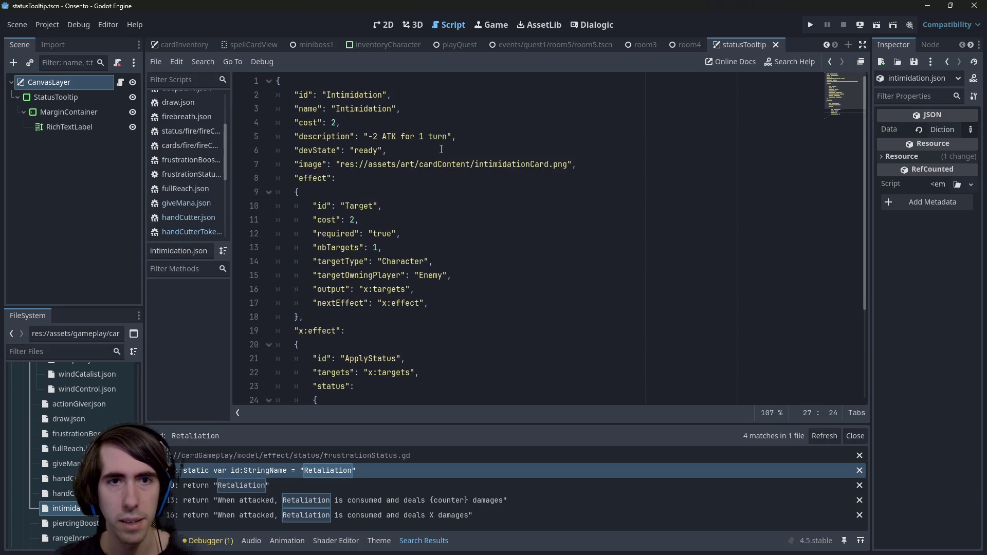
scroll(77, 463, "down", 3)
double_click(65, 477)
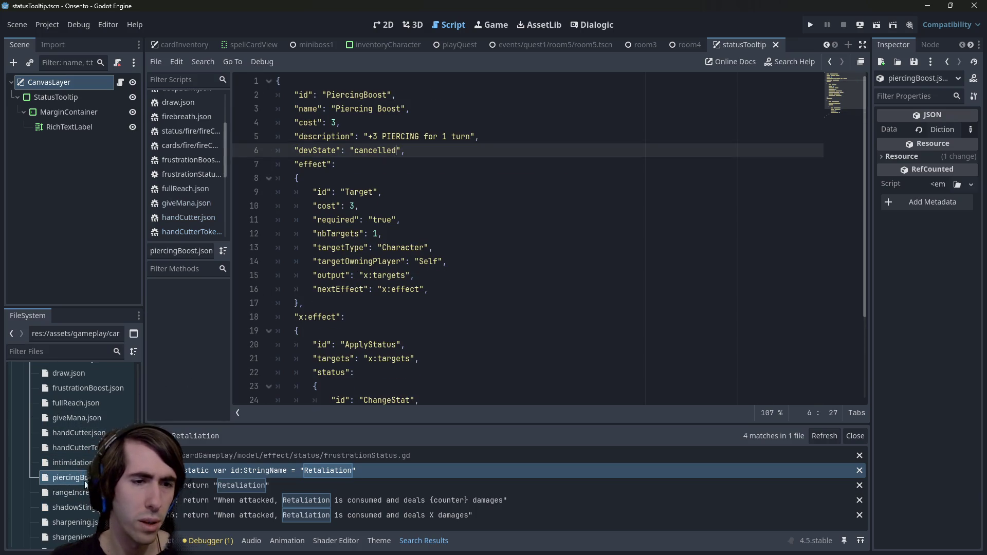
double_click(71, 492)
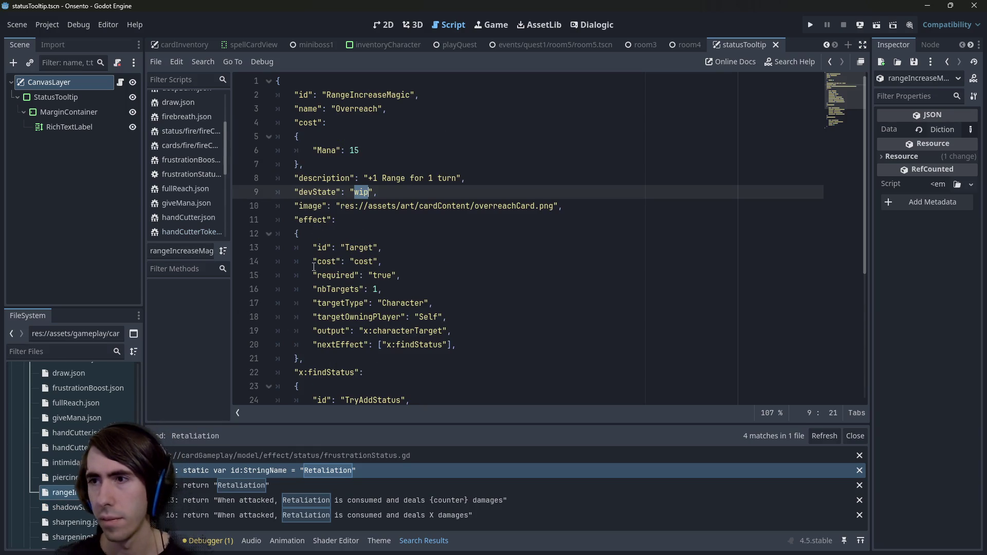
scroll(77, 463, "down", 3)
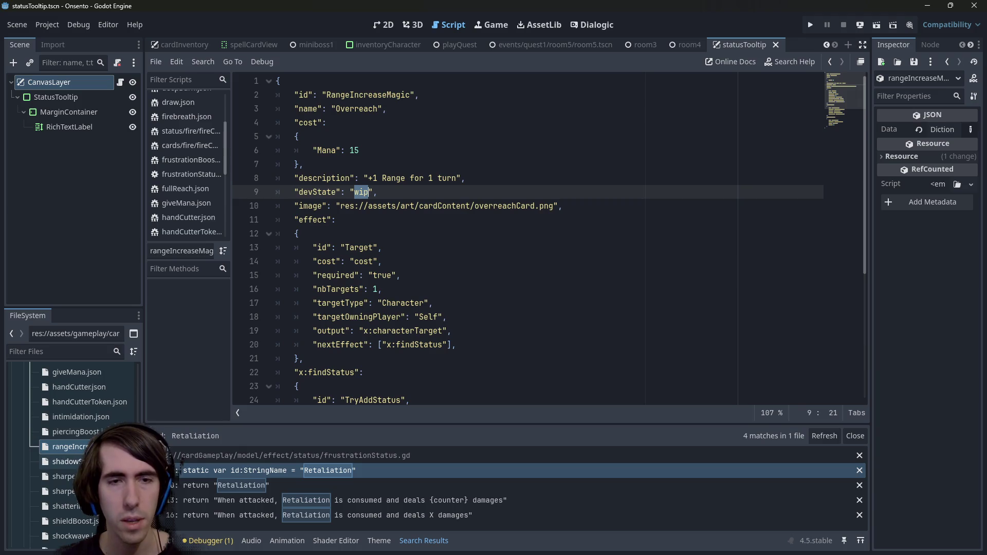
double_click(64, 462)
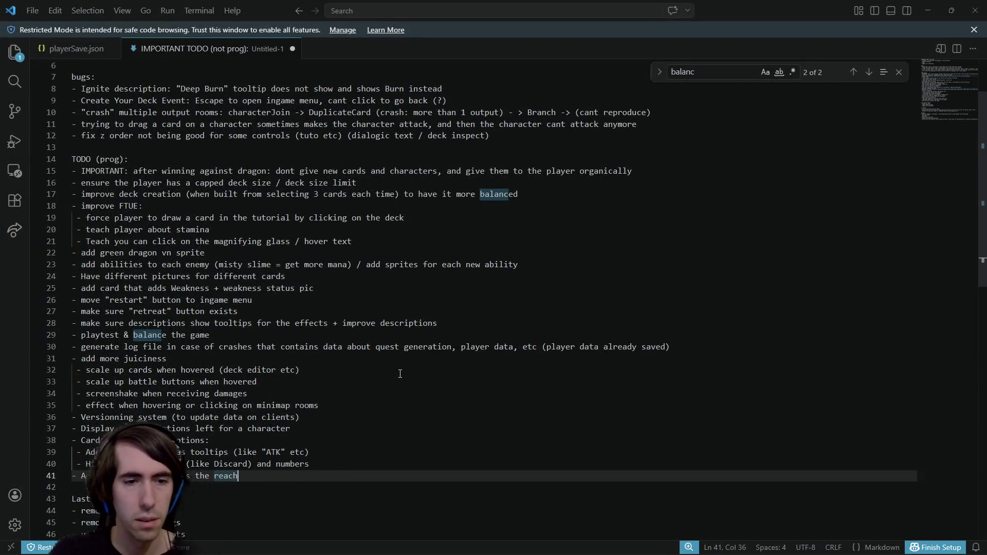
Step: Add "Range" and "Actions" after "ATK" in the line 39 tooltip TODO, then return to Godot
key("Up")
key("Right")
key("Right")
key("Right")
key("ctrl+Right")
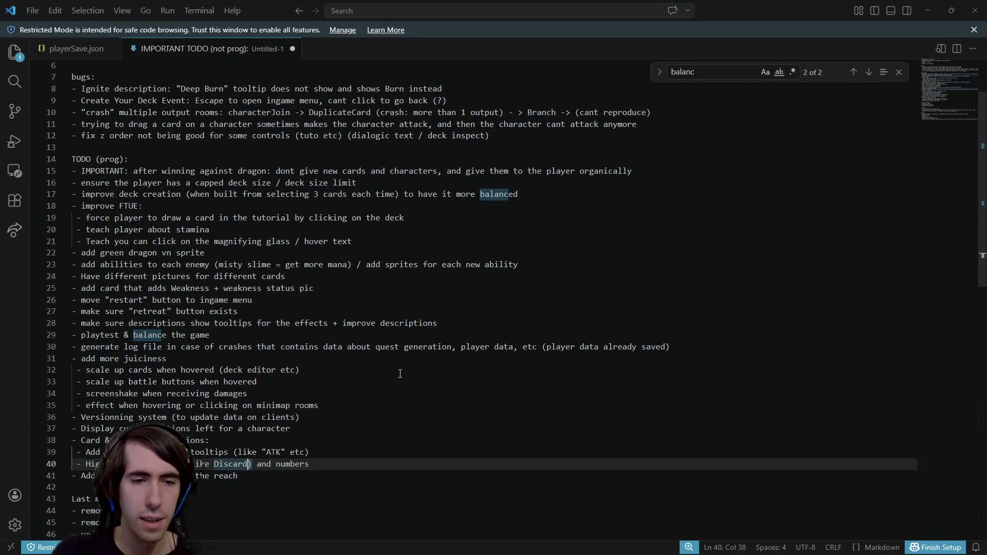
key("ctrl+Left")
type(", AT")
key("BackSpace")
key("BackSpace")
key("BackSpace")
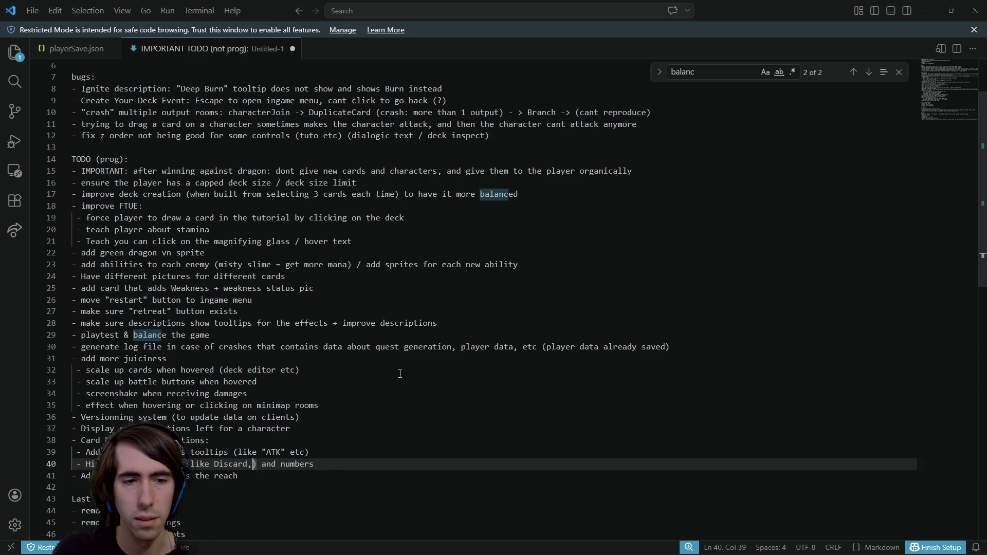
key("Up")
key("ctrl+Right")
key("Right")
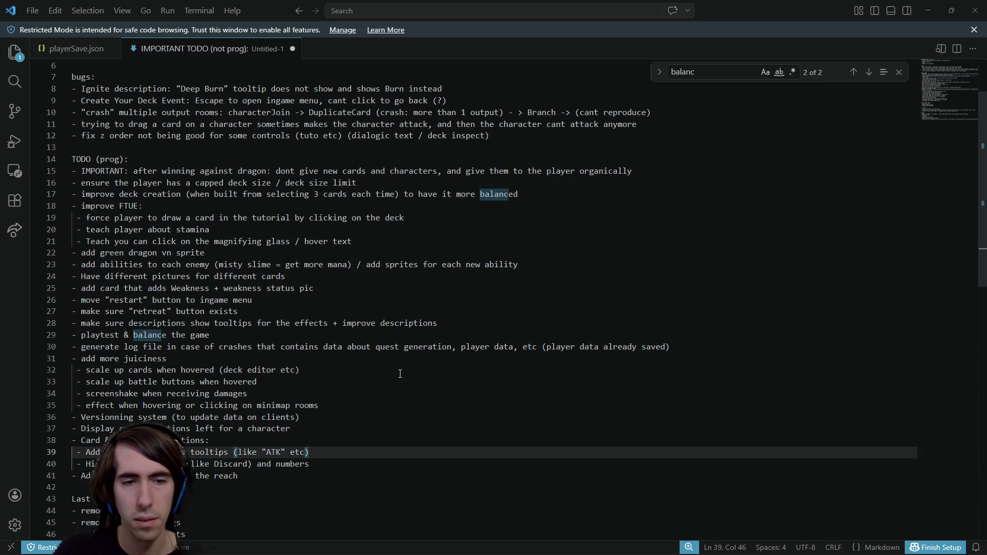
type(", \"Range")
type("\", \"")
type("D")
type("Actions")
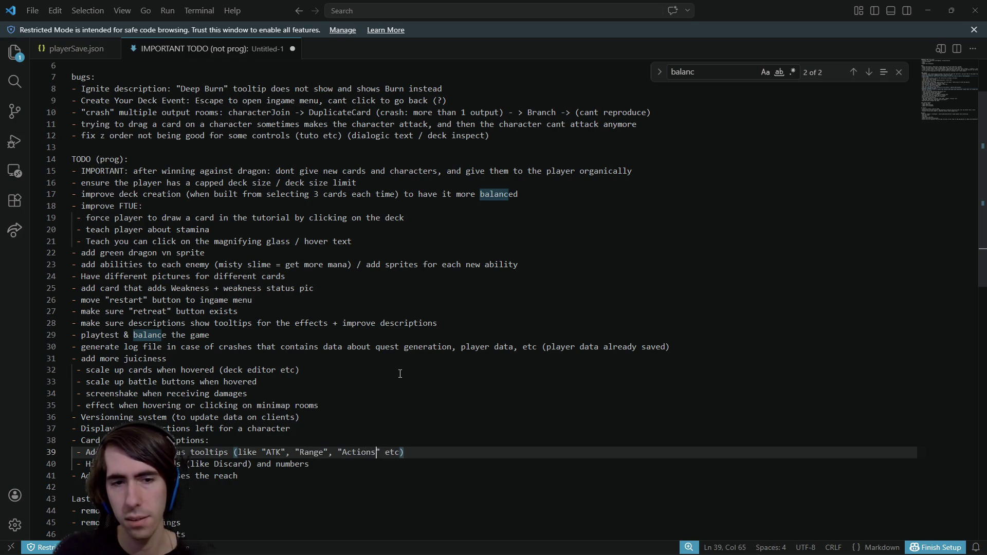
key("alt+Tab")
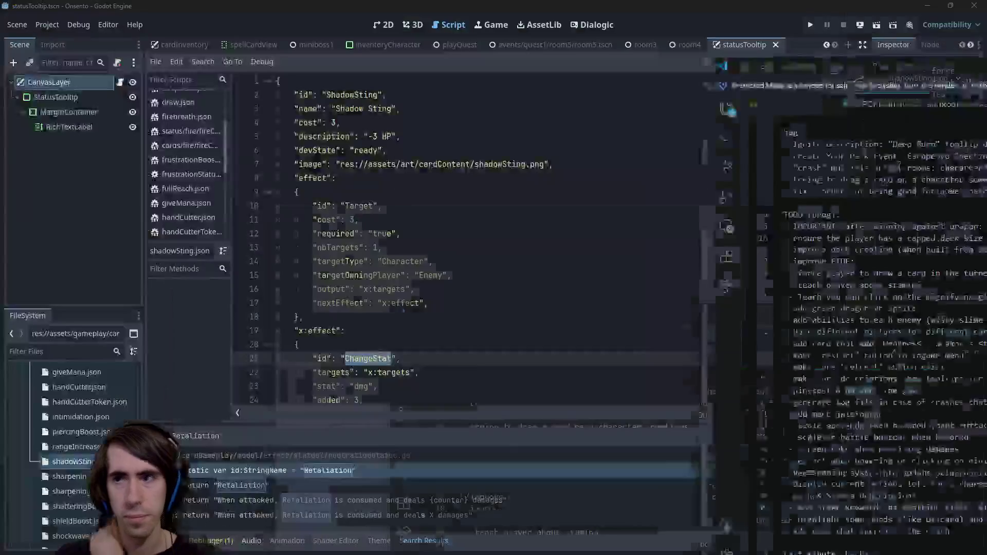
Step: Compare the Shadow Sting card with the rangeIncreaseMagic and sharpening card files
double_click(73, 450)
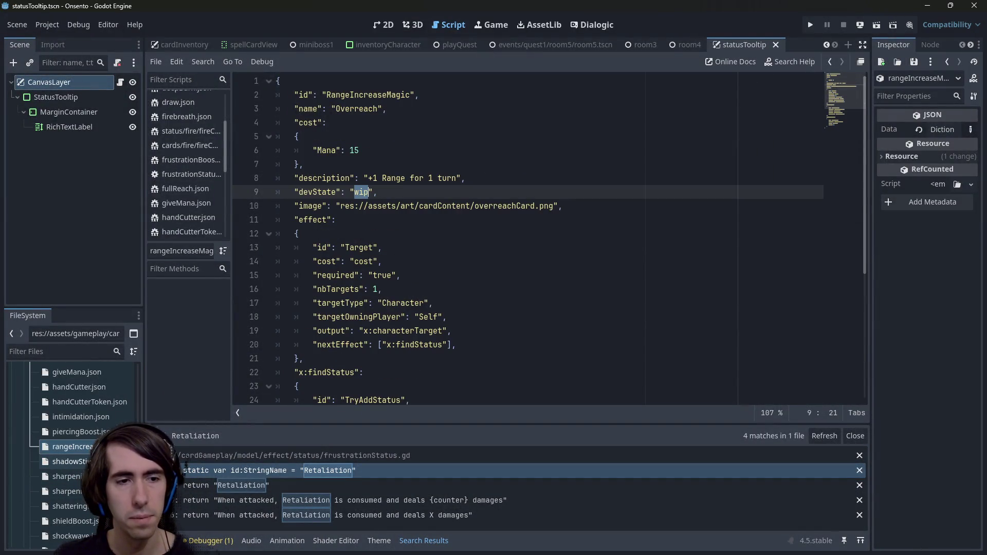
double_click(72, 461)
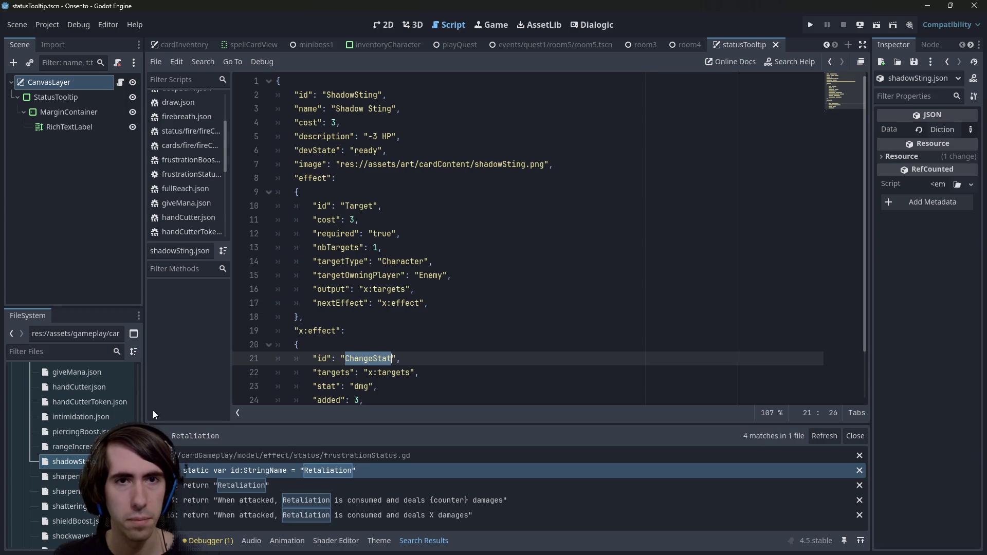
double_click(77, 447)
double_click(72, 461)
double_click(85, 446)
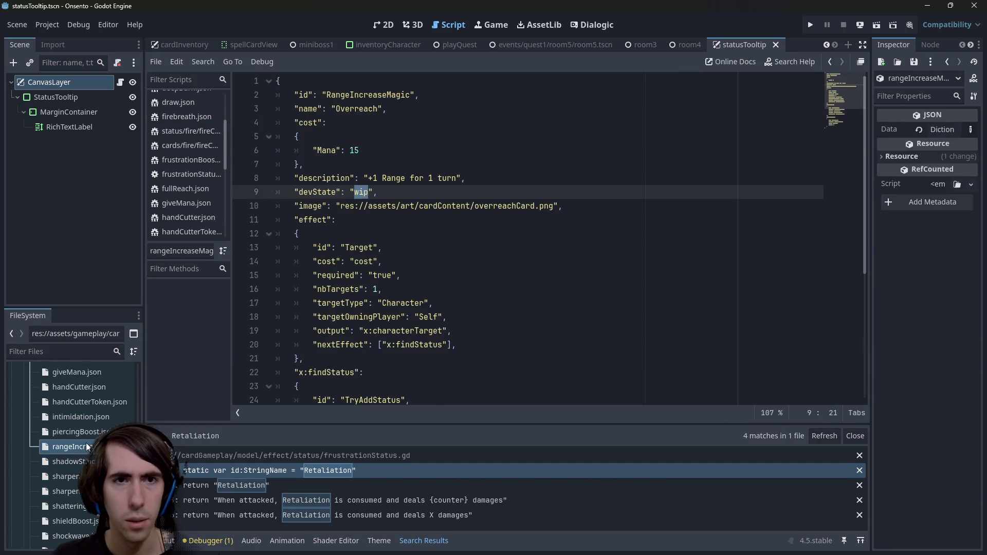
double_click(72, 461)
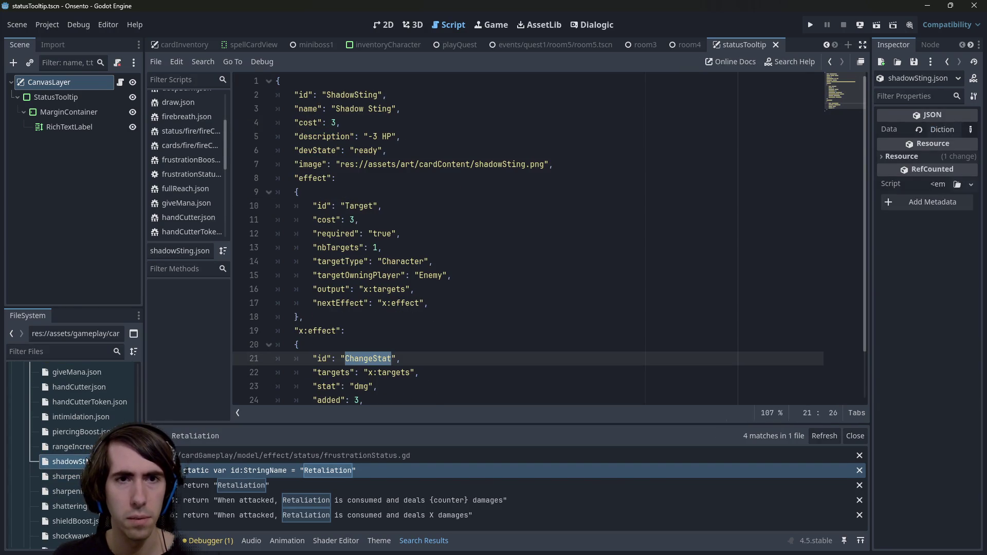
double_click(66, 476)
double_click(67, 461)
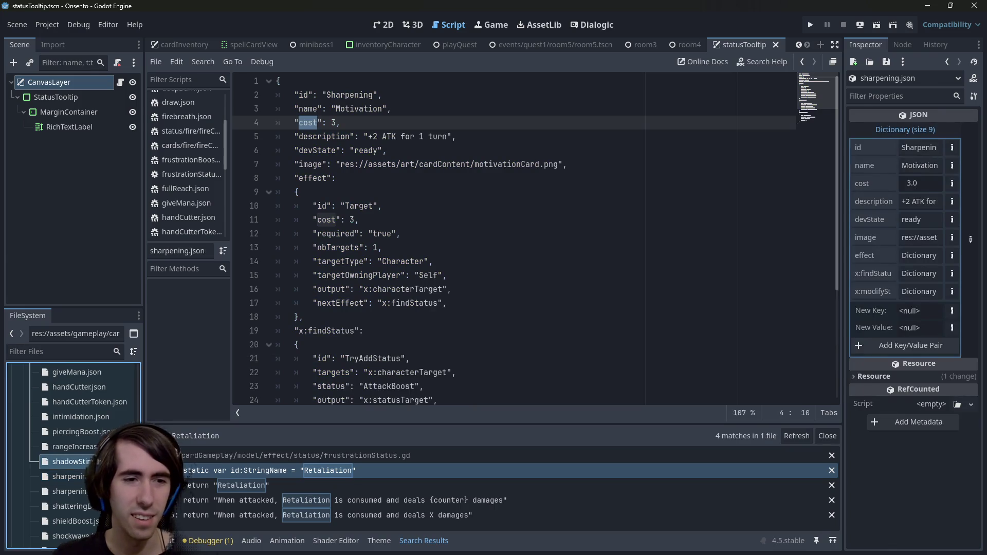
Step: Replace Shadow Sting's '-3 HP' description with 'Deal 3 damages' and save
left_click(379, 136)
left_click_drag(393, 136, 364, 136)
type("Deal 3 D")
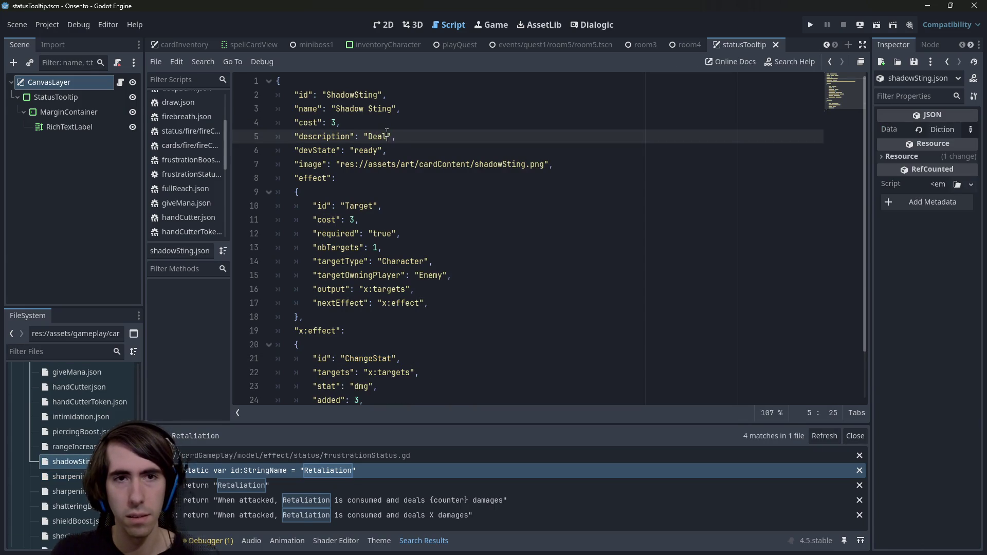
type("MG")
key("ctrl+s")
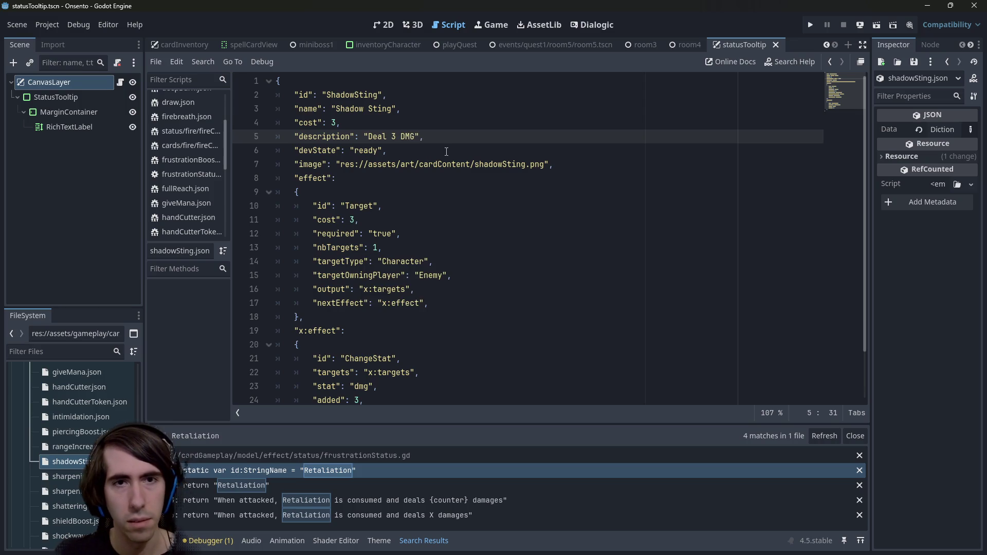
key("BackSpace")
key("BackSpace")
key("BackSpace")
type("damages")
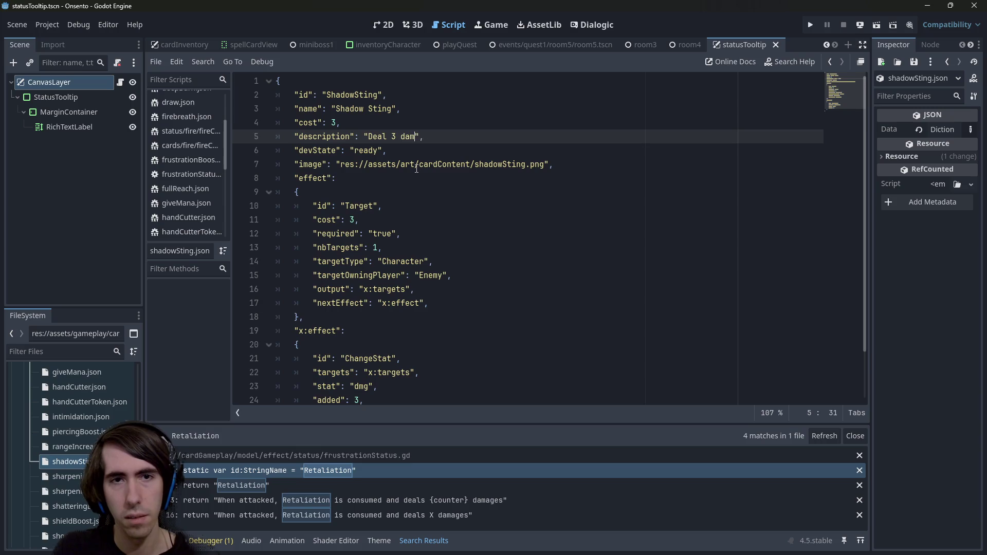
key("ctrl+s")
Step: Open the sharpening and sharpeningMagic card files, checking the ATK wording
double_click(45, 477)
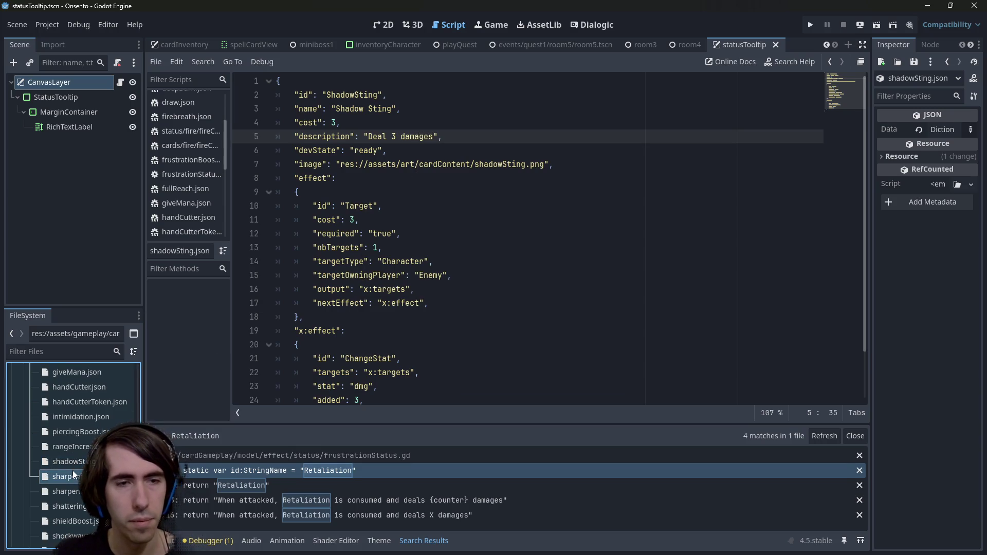
double_click(389, 138)
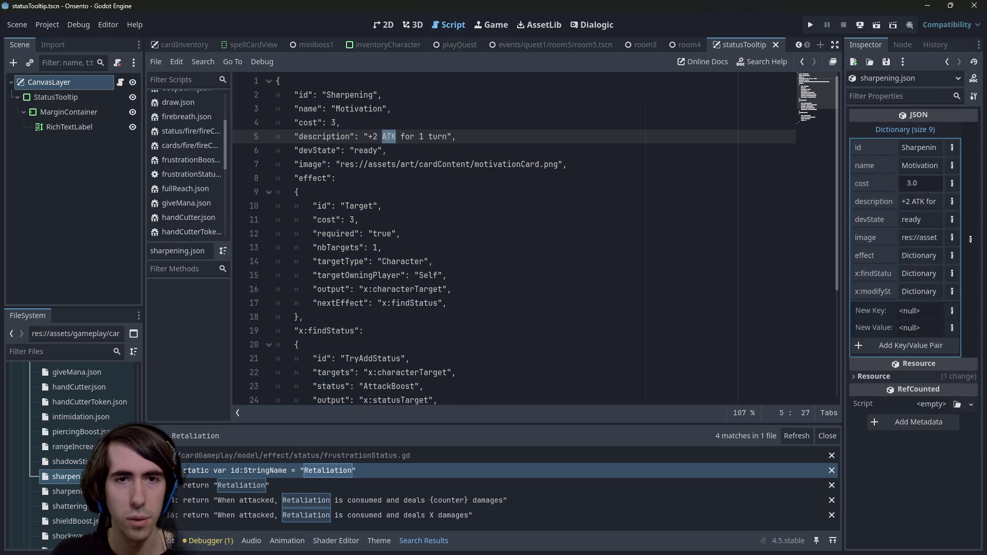
double_click(74, 491)
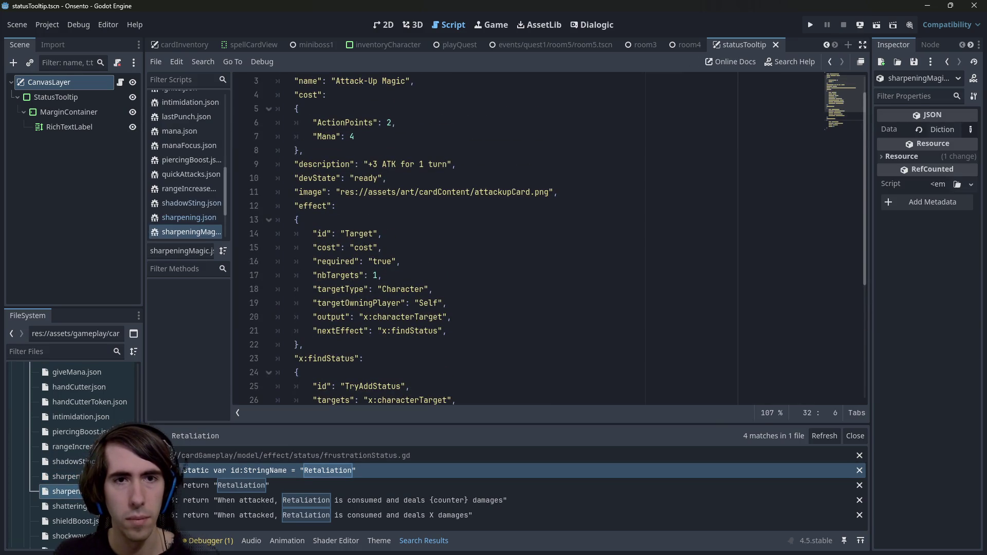
scroll(72, 463, "down", 1)
Step: Tag Shield in the shieldBoost (Guard Up) card description as <Shield>
double_click(67, 484)
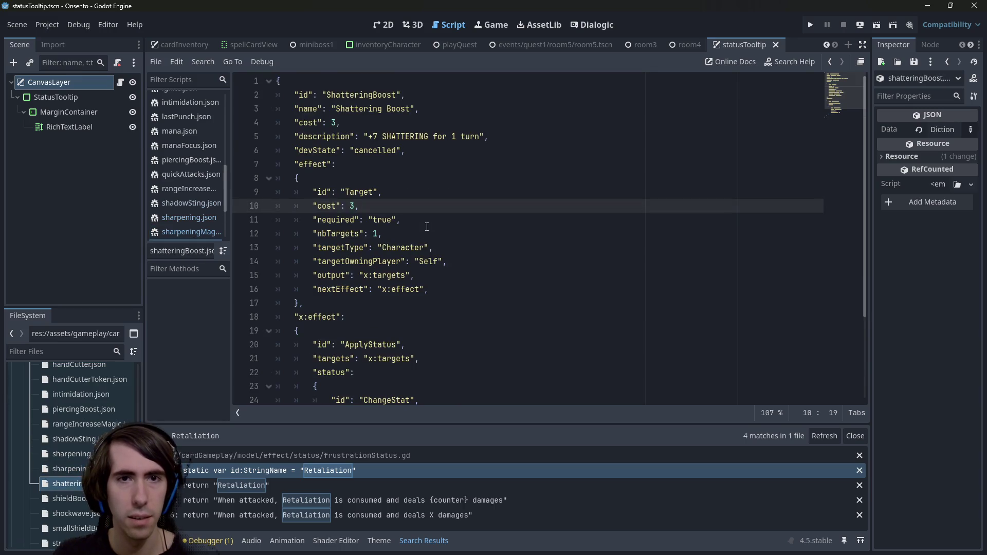
key("Down")
key("Return")
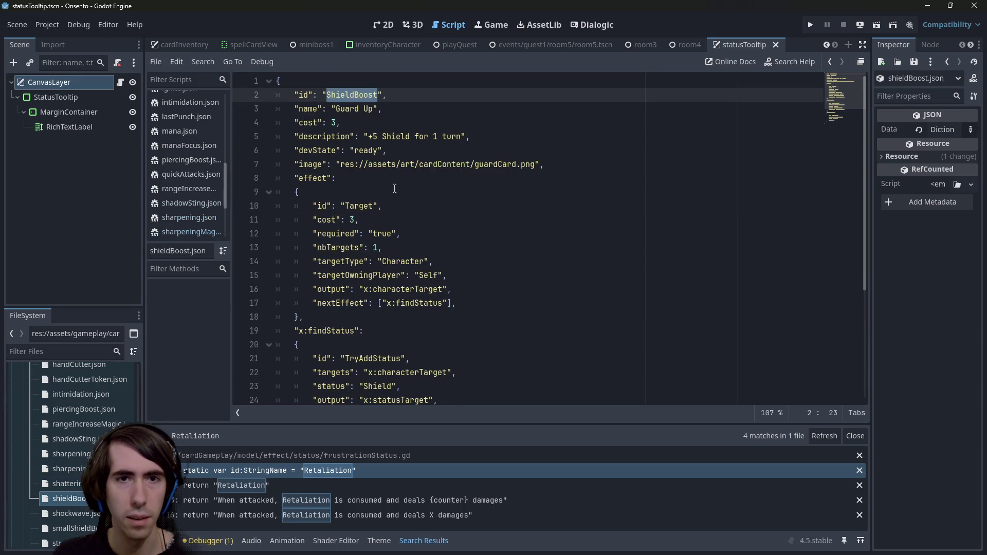
left_click(384, 136)
type("<")
key("ctrl+Right")
type(">")
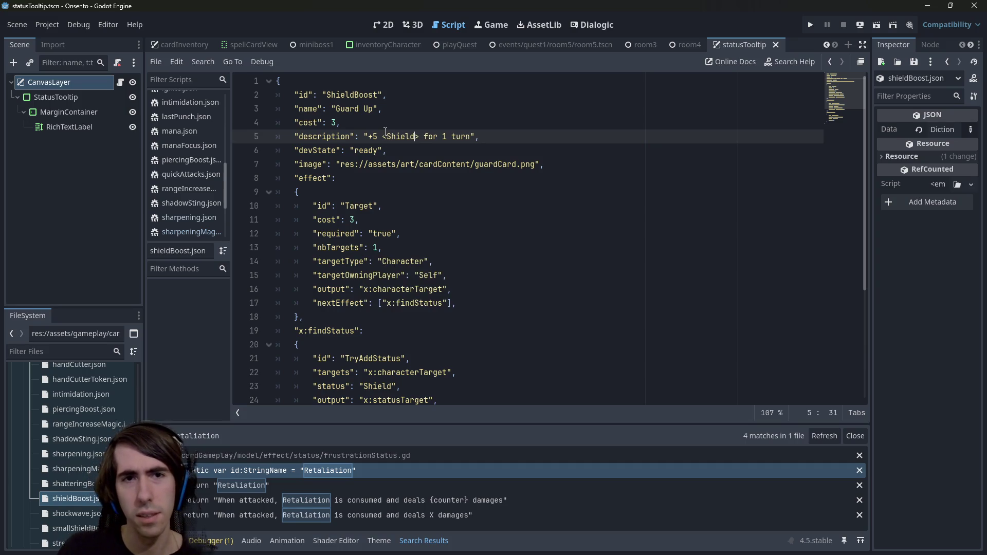
type("oost")
scroll(88, 440, "up", 5)
scroll(88, 439, "down", 10)
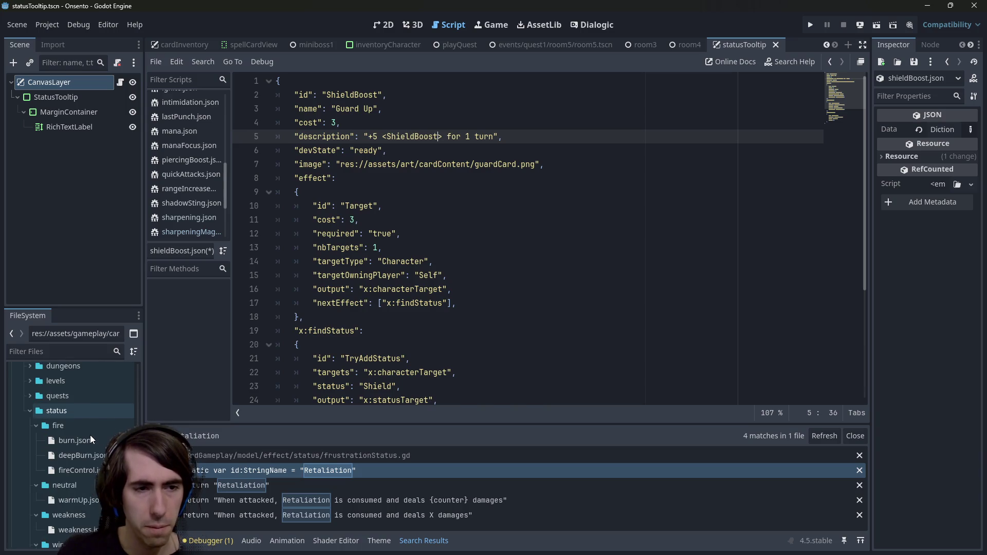
scroll(88, 439, "down", 5)
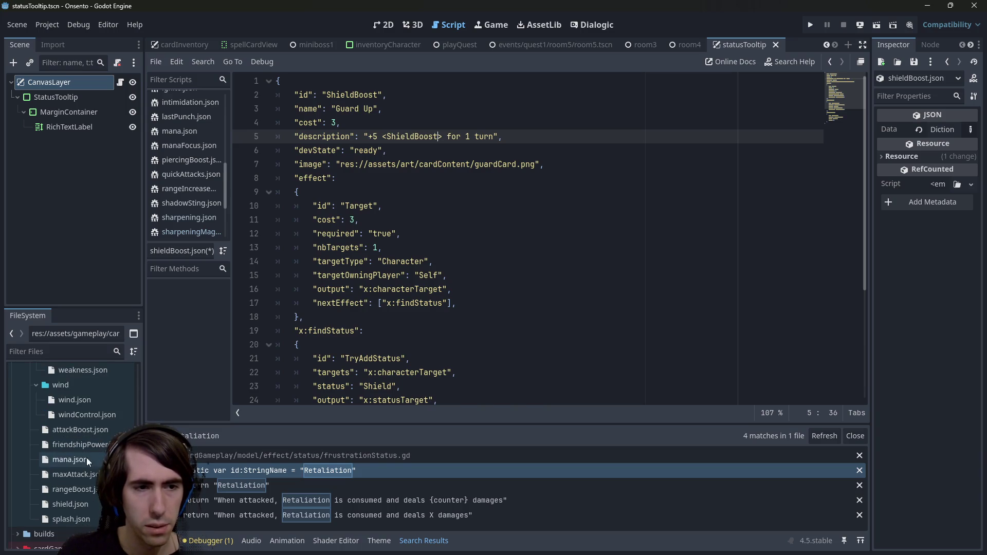
Step: Check the Shield status id in its status file, then save the shieldBoost card
double_click(70, 508)
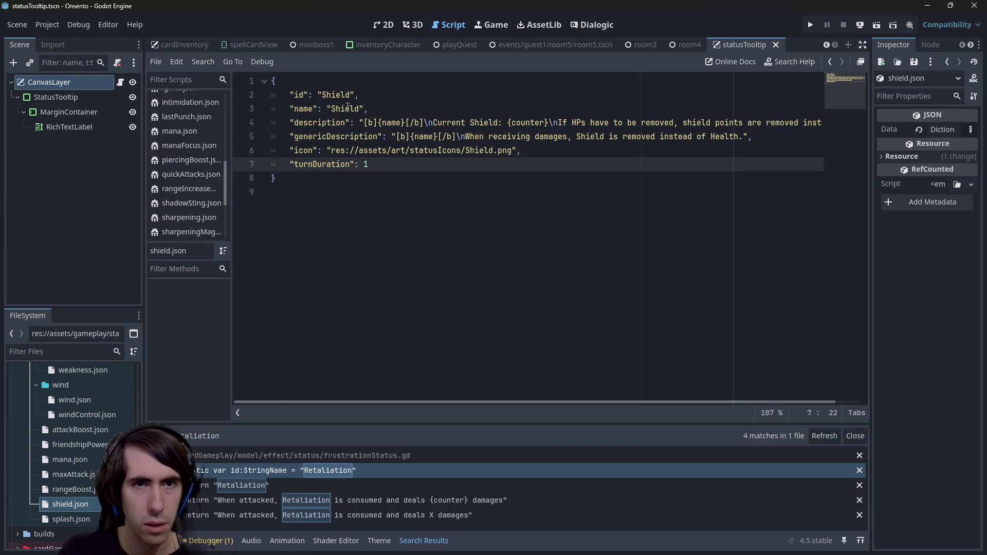
left_click(342, 94)
double_click(342, 94)
key("alt+Left")
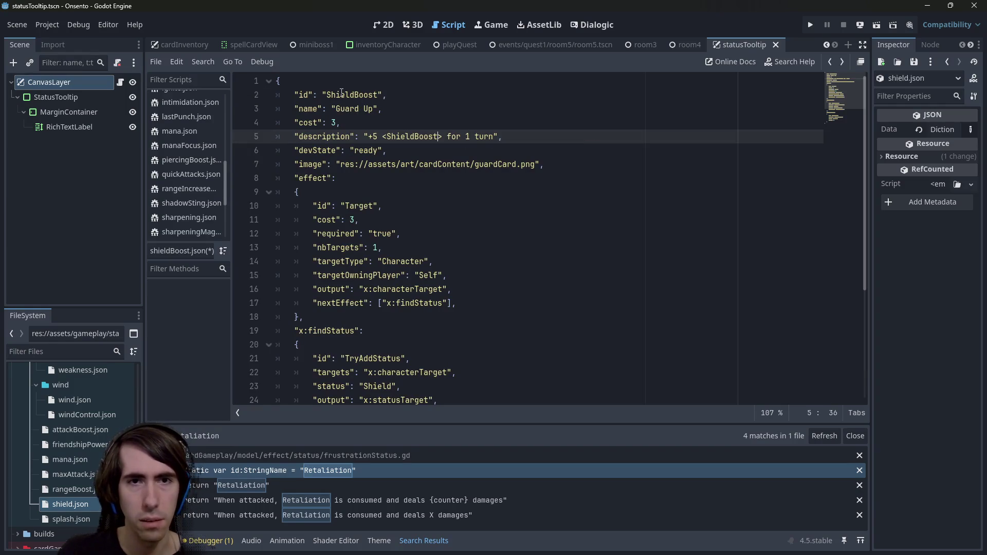
key("ctrl+s")
Step: Browse the shadowSting, sharpening and sharpeningMagic card files
scroll(113, 412, "down", 10)
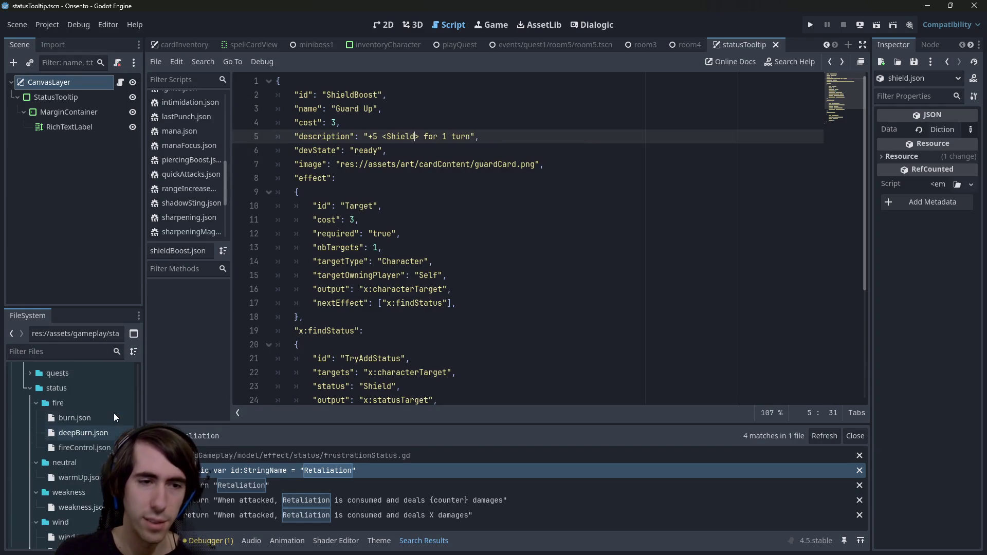
scroll(71, 457, "up", 3)
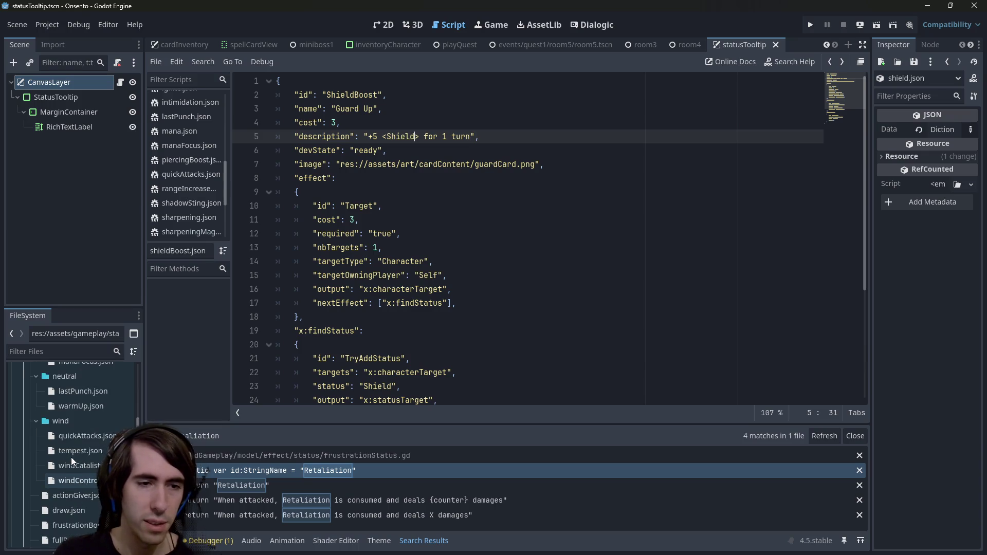
scroll(71, 457, "down", 3)
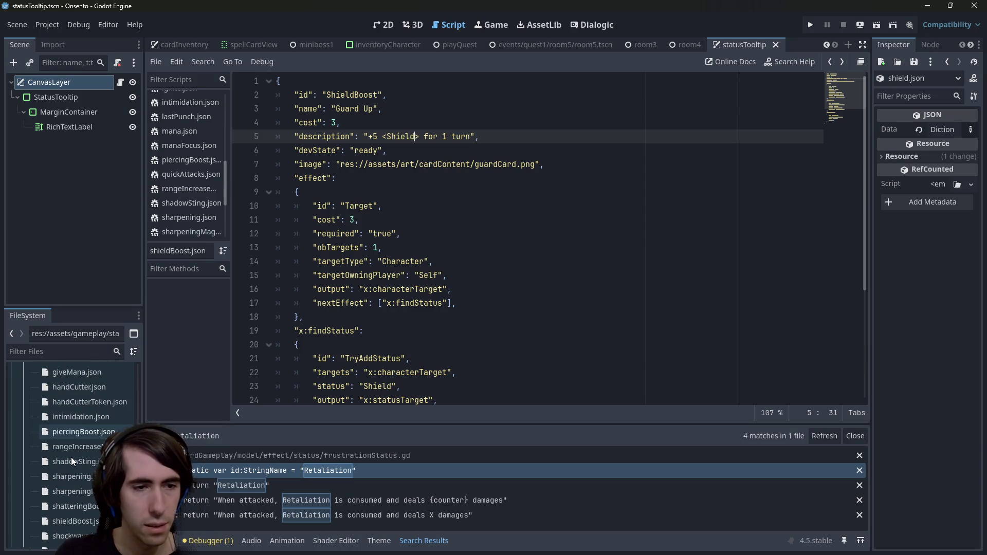
double_click(90, 461)
double_click(89, 476)
double_click(88, 491)
double_click(85, 522)
scroll(85, 514, "down", 2)
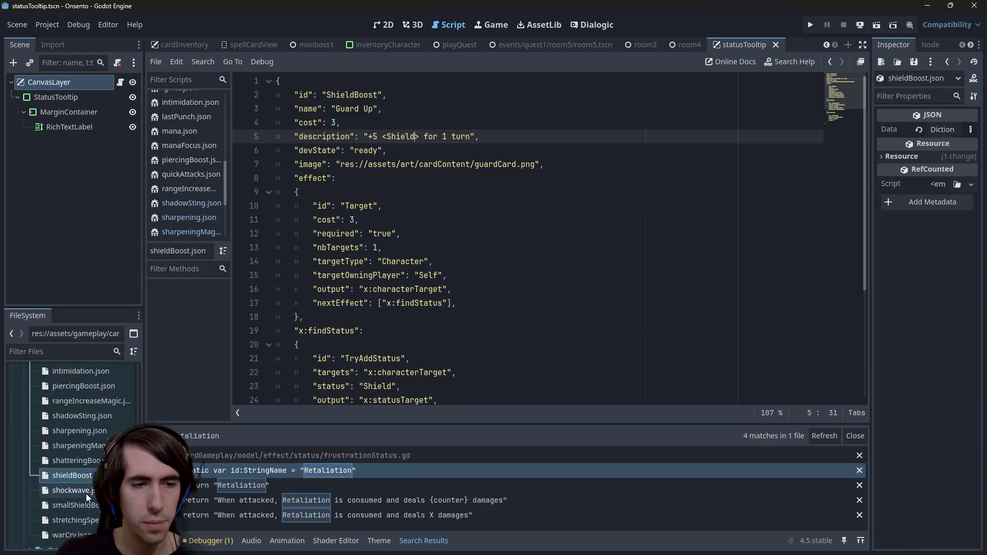
Step: Wrap Splash in the Shockwave description to read '+50 <Splash>' and save shockwave.json
double_click(86, 491)
left_click(388, 136)
type("<")
left_click(419, 136)
type(">")
key("ctrl+s")
Step: Check the splash status file's id, then go to smallShieldBoost.json
scroll(94, 461, "down", 6)
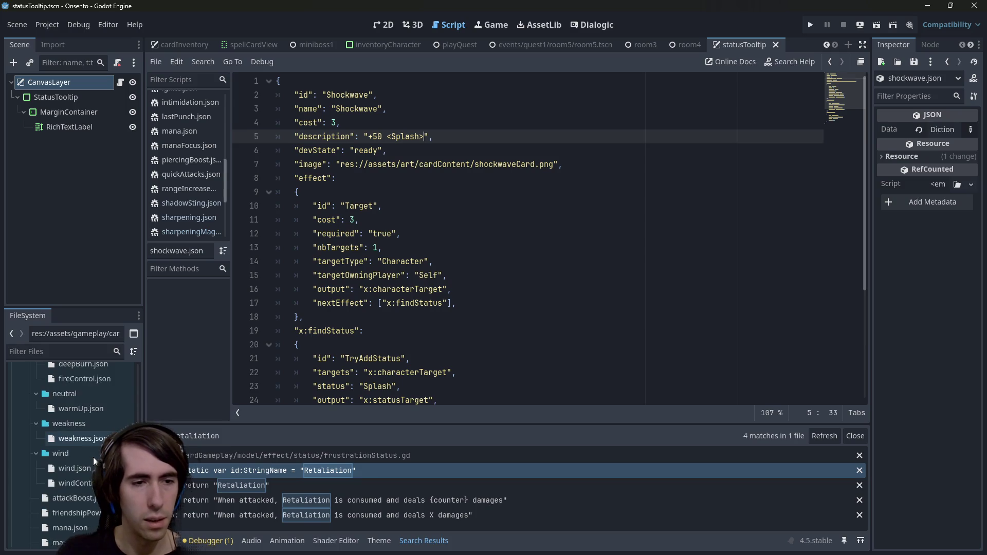
scroll(94, 461, "down", 4)
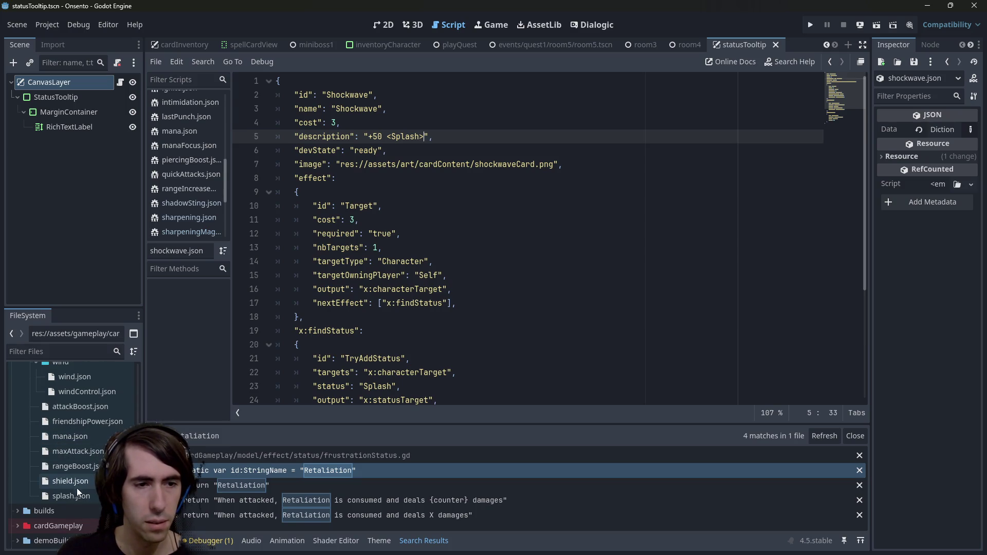
double_click(76, 496)
key("alt+Left")
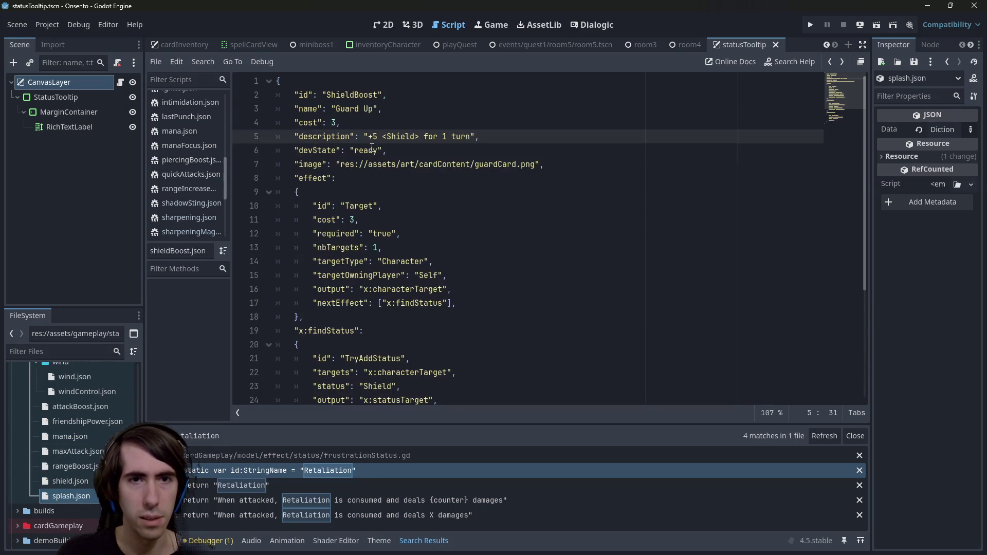
scroll(81, 440, "up", 8)
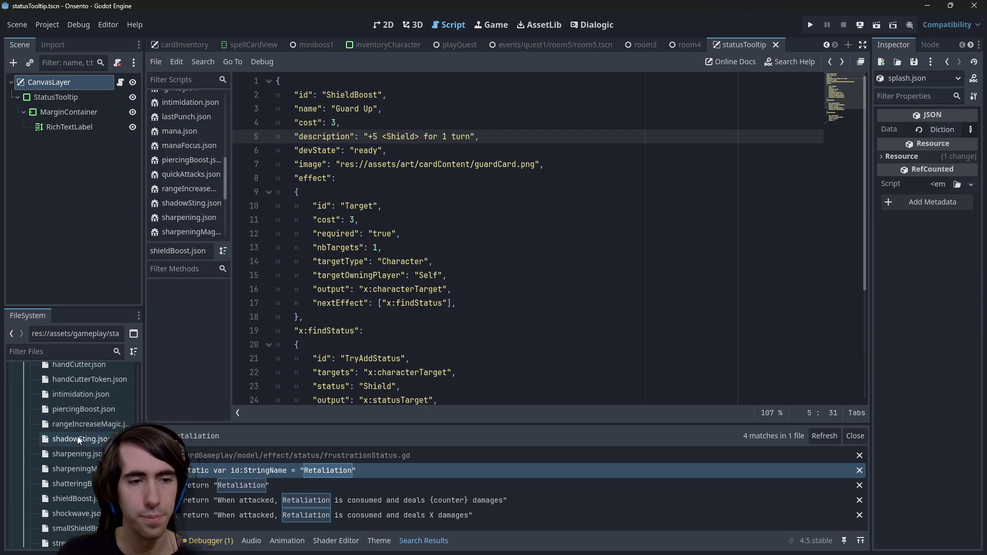
double_click(74, 459)
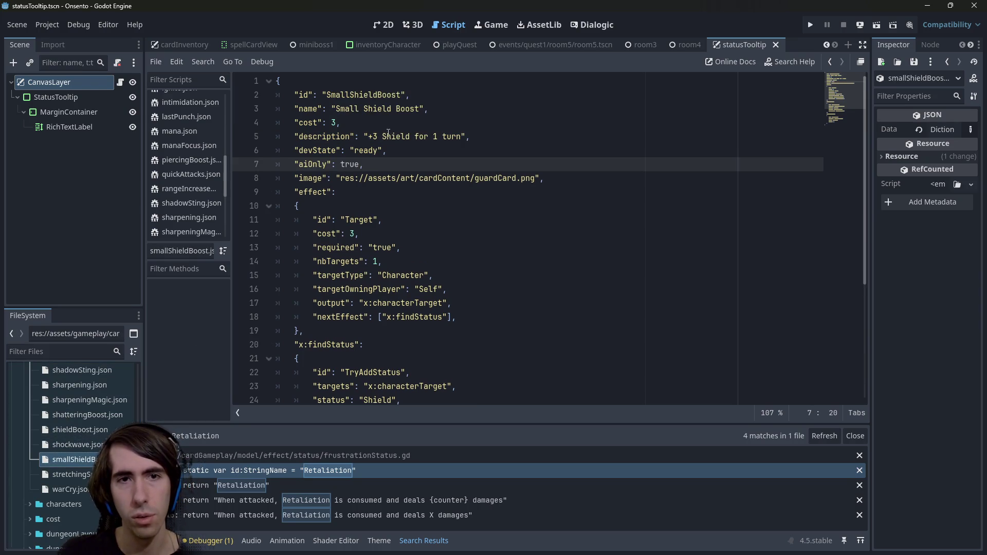
Step: Tag Shield as <Shield> in the smallShieldBoost card description
left_click(382, 136)
type("<")
key("ctrl+Right")
type(">")
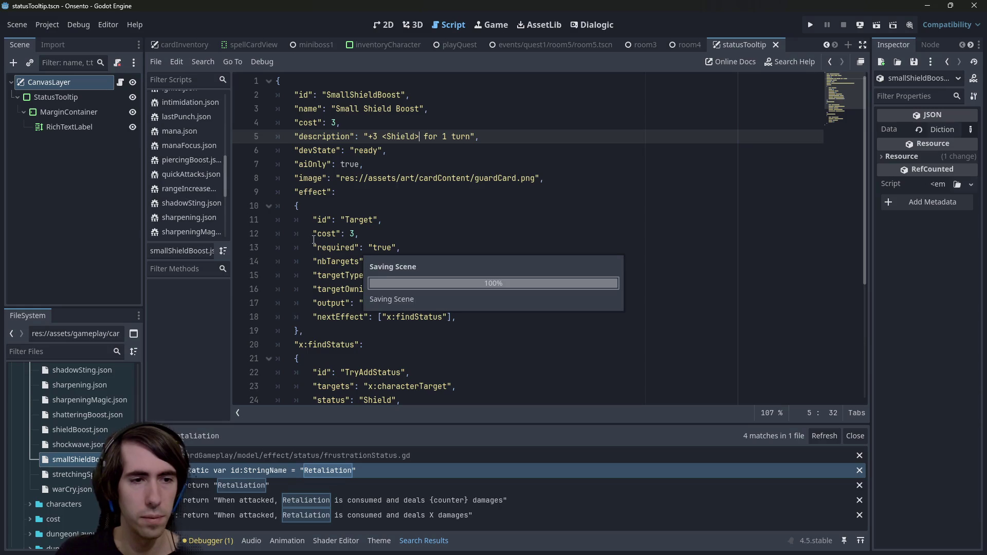
double_click(91, 431)
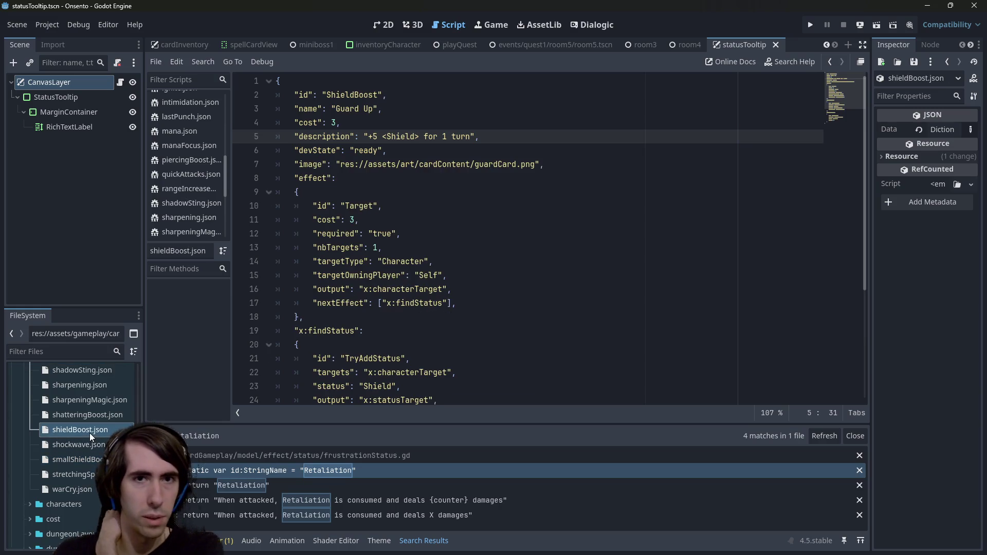
double_click(92, 459)
Step: Change the stretchingSpell description from RANGE to '+1 Range'
double_click(78, 474)
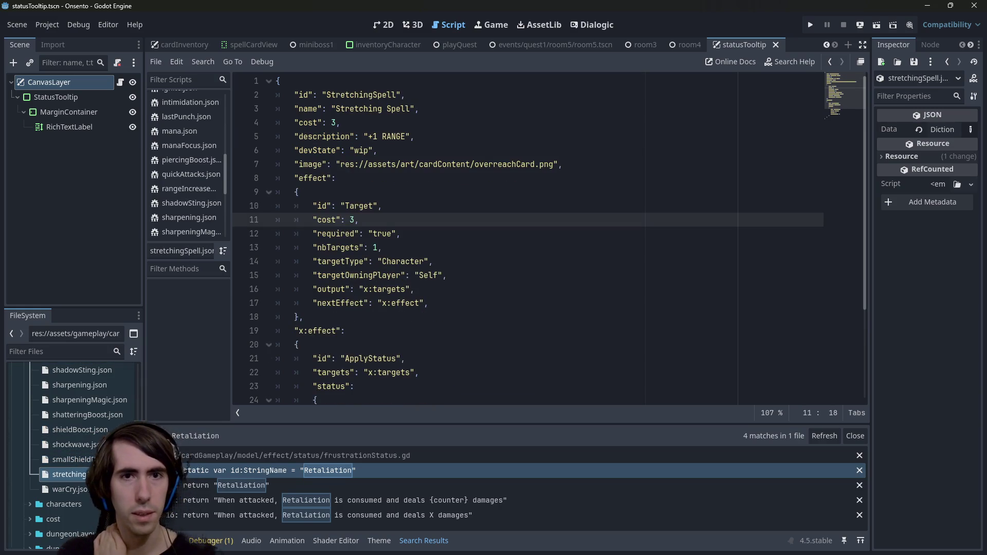
double_click(393, 136)
type("Range")
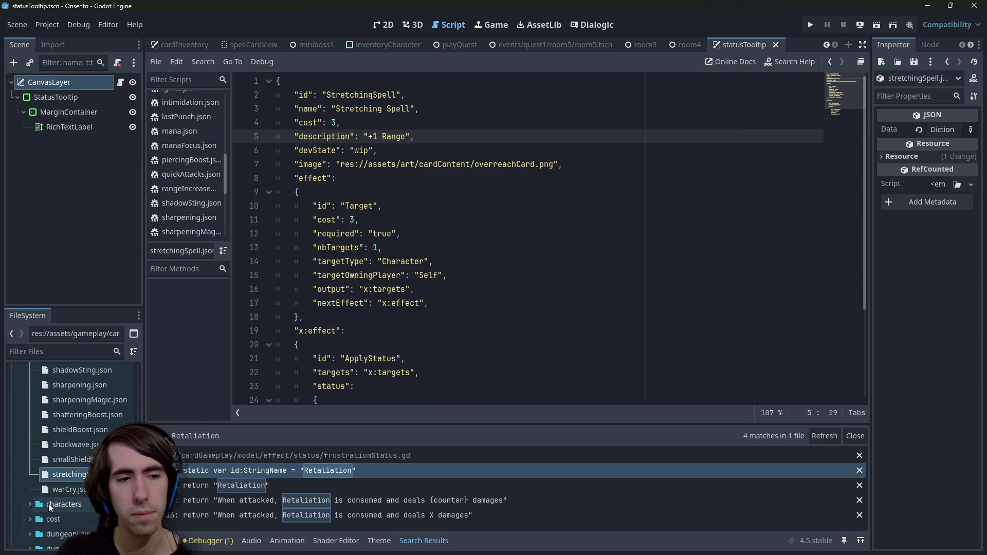
Step: Look over warCry.json, then quick-open the deckEditorPanel scene
double_click(57, 491)
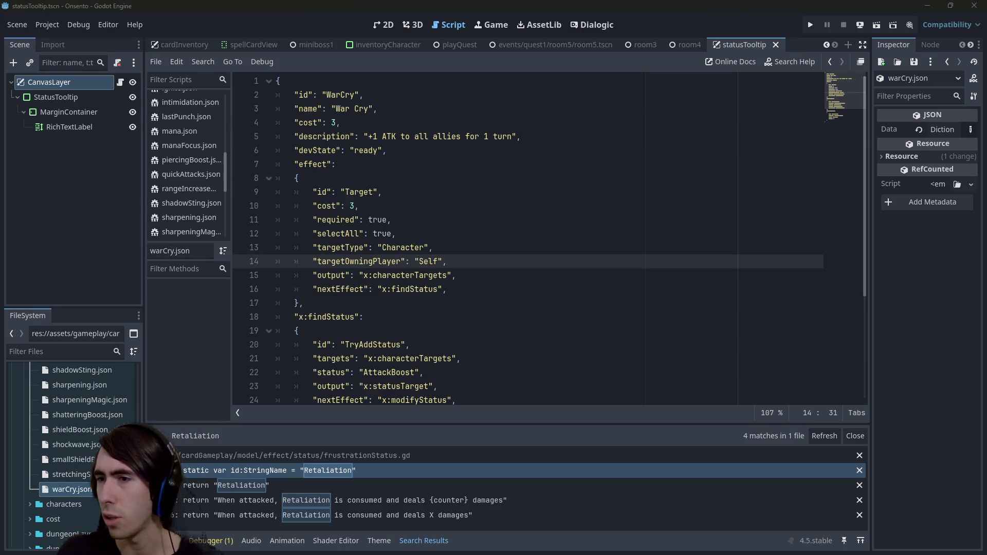
left_click(539, 226)
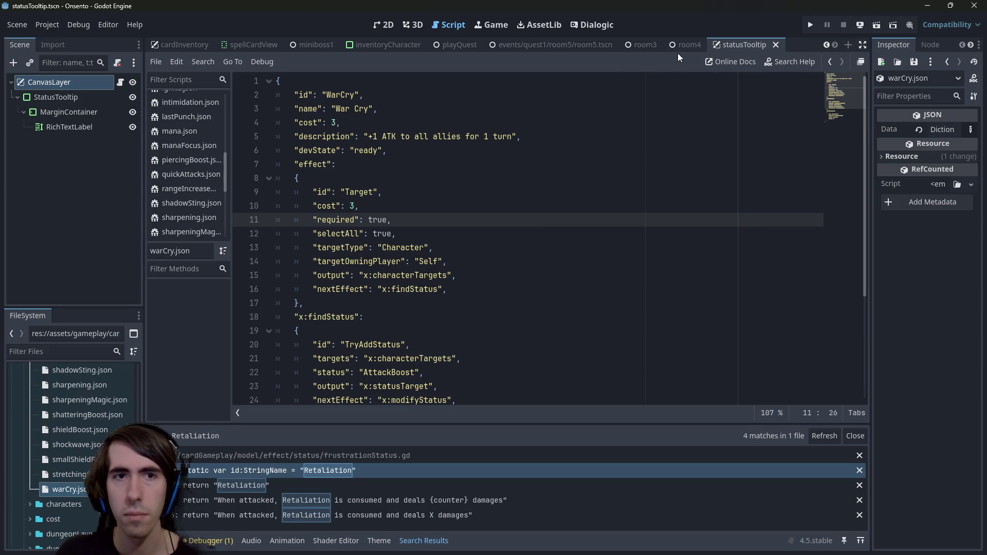
key("ctrl+shift+o")
key("Return")
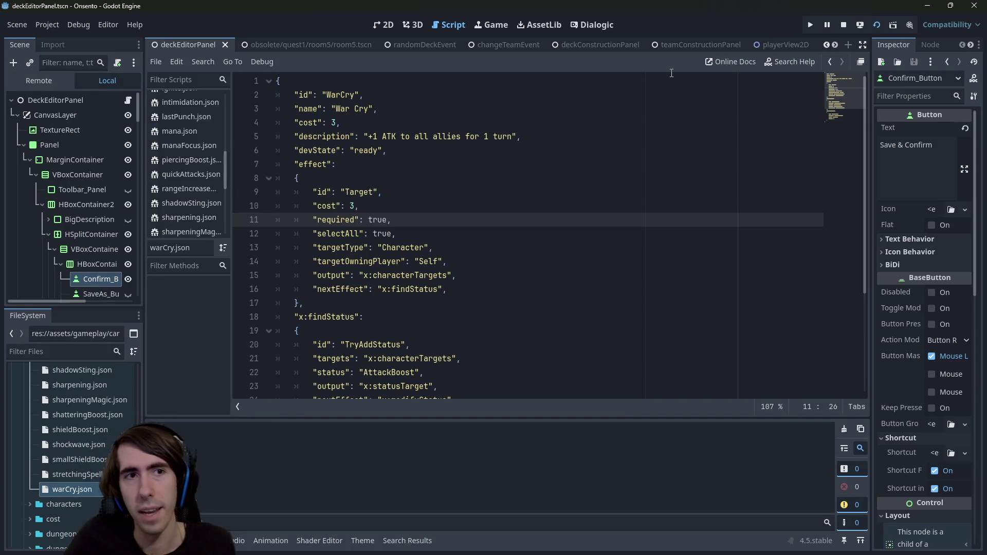
Step: Run the deck editor scene with F6, widen storage to four columns, and check keyword tooltips
key("F6")
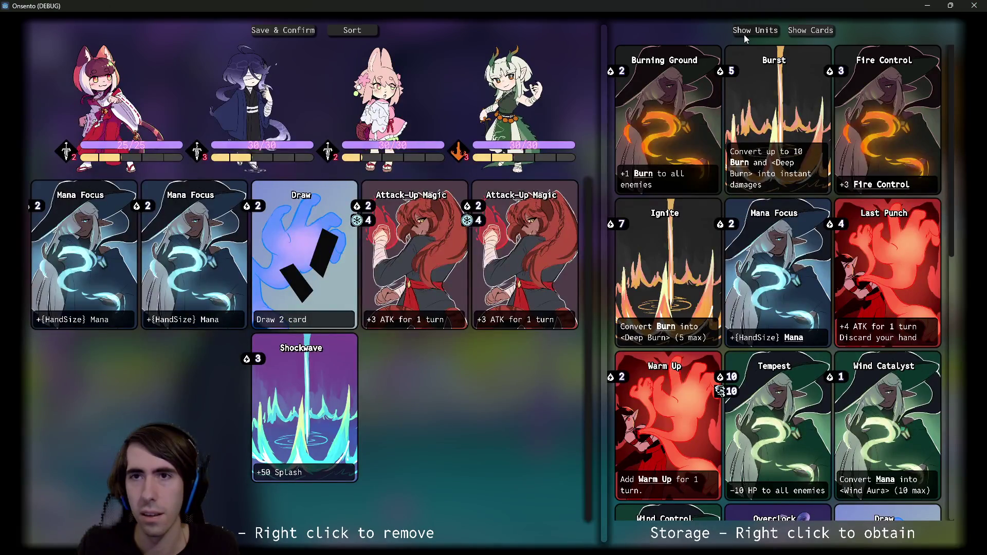
left_click_drag(602, 167, 347, 172)
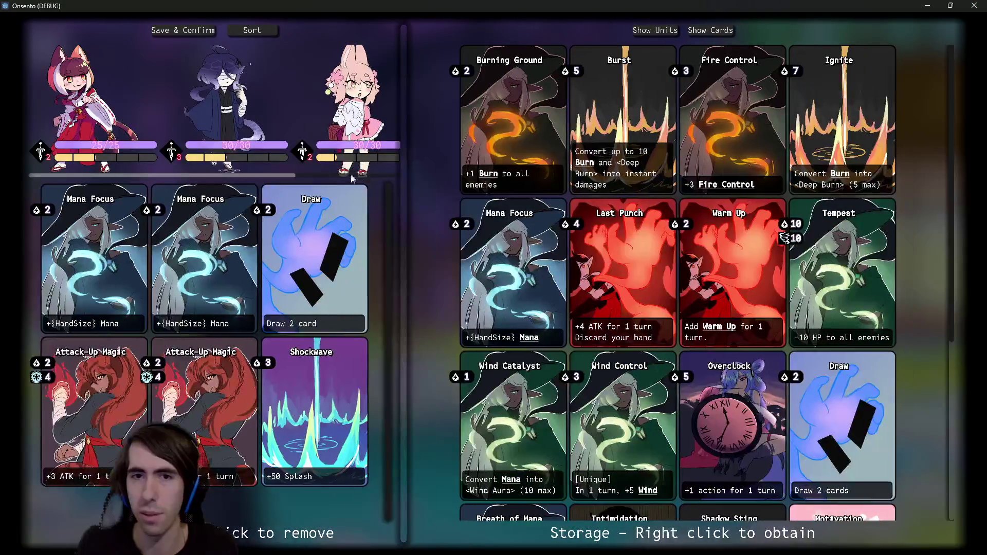
mouse_move(489, 174)
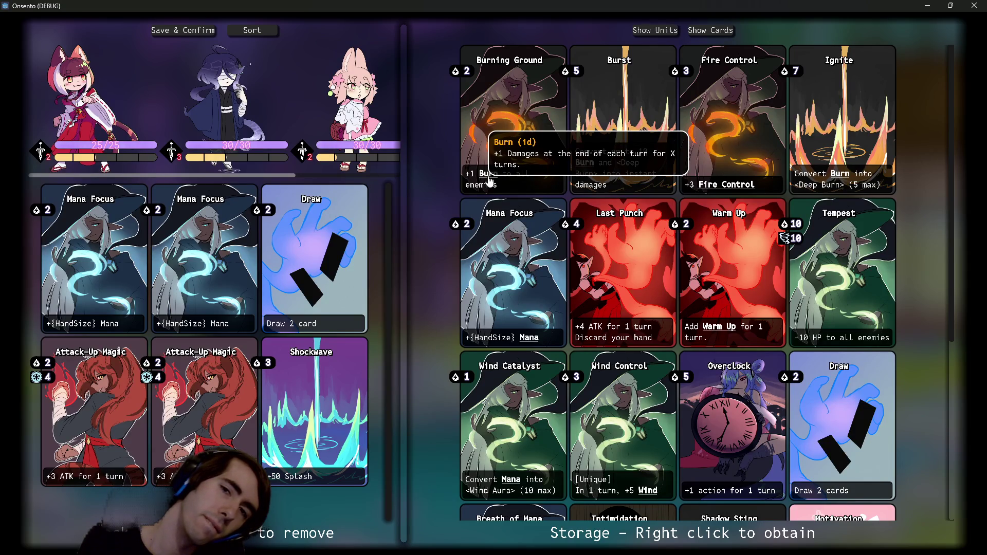
mouse_move(726, 188)
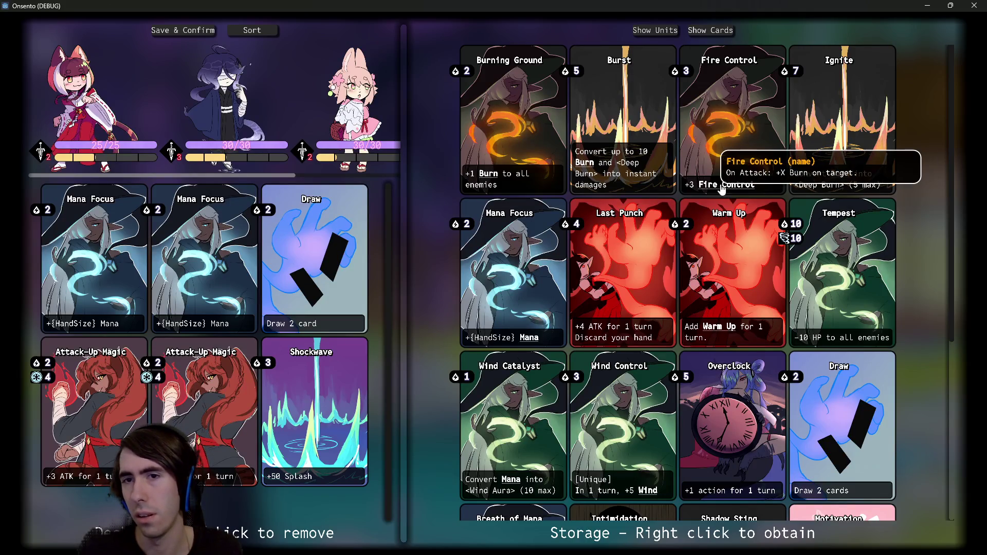
mouse_move(593, 164)
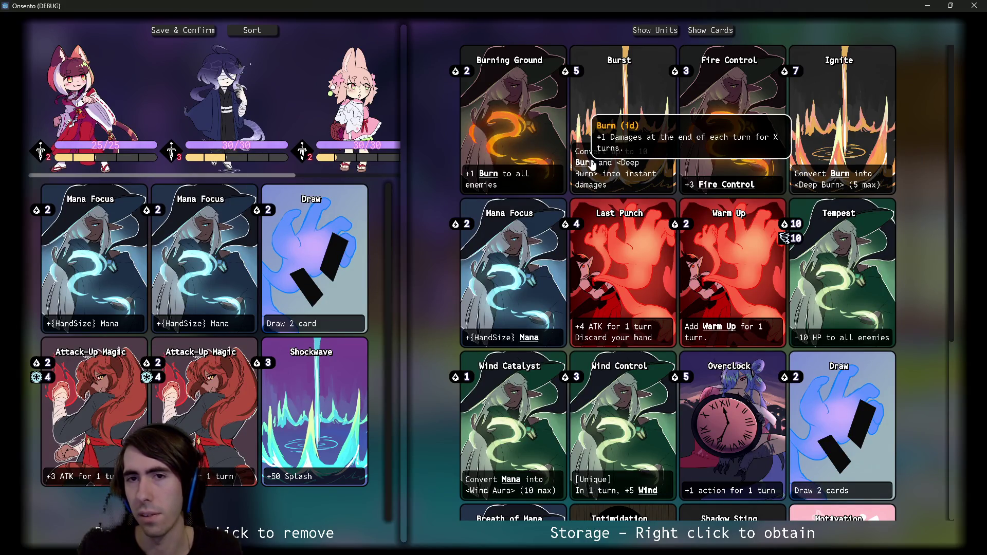
mouse_move(851, 175)
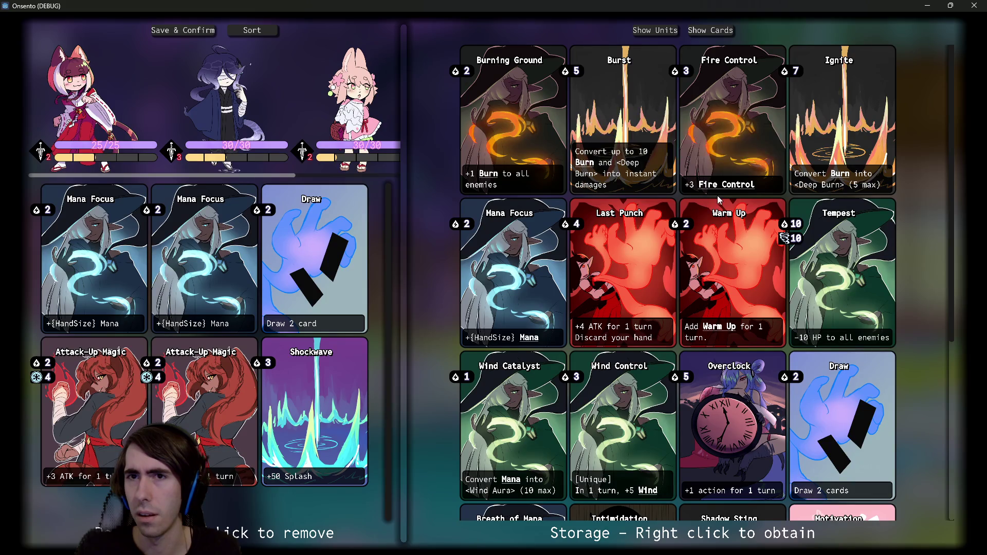
Step: Scroll the storage cards and confirm tooltips on terms like Burn, Warm Up and Wind
scroll(724, 184, "down", 6)
scroll(721, 207, "up", 5)
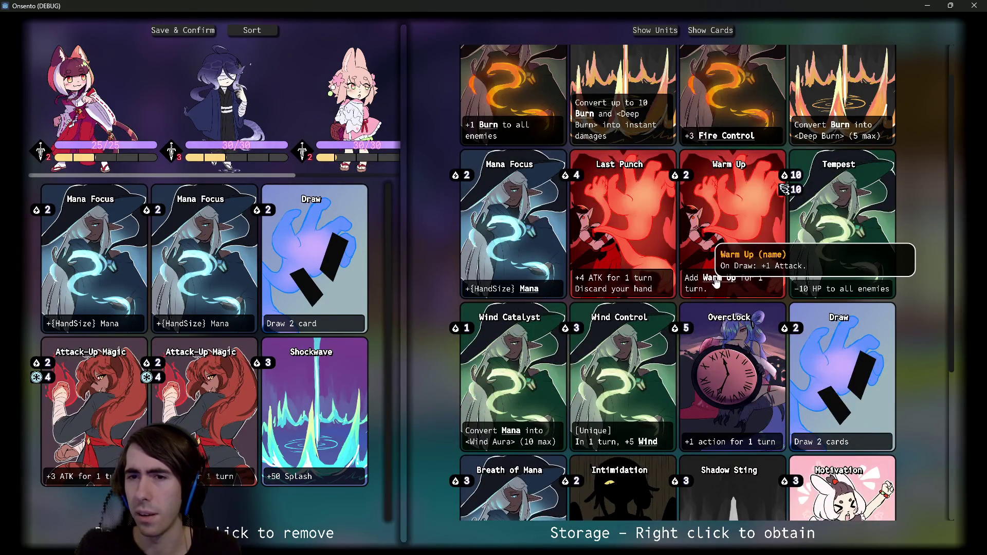
scroll(716, 282, "up", 1)
mouse_move(710, 329)
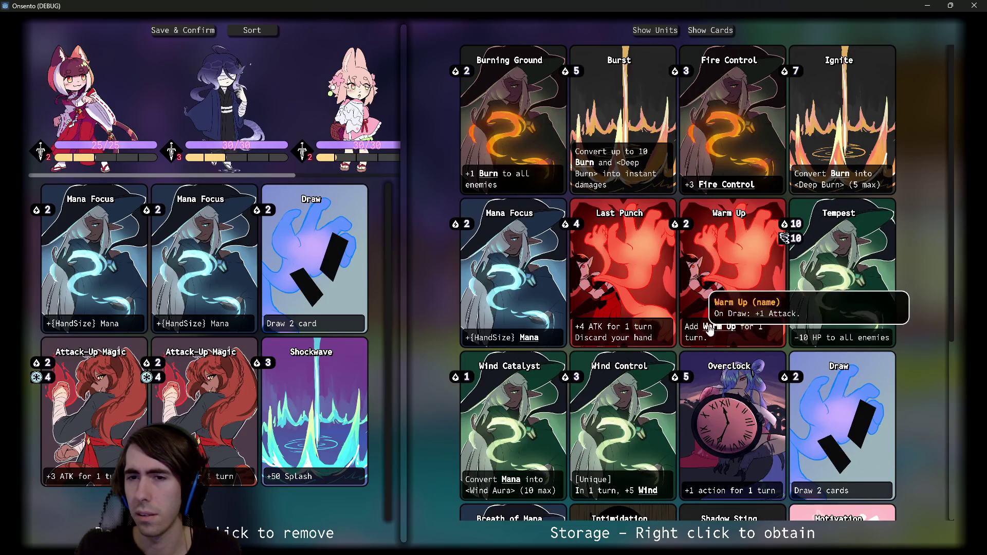
mouse_move(531, 348)
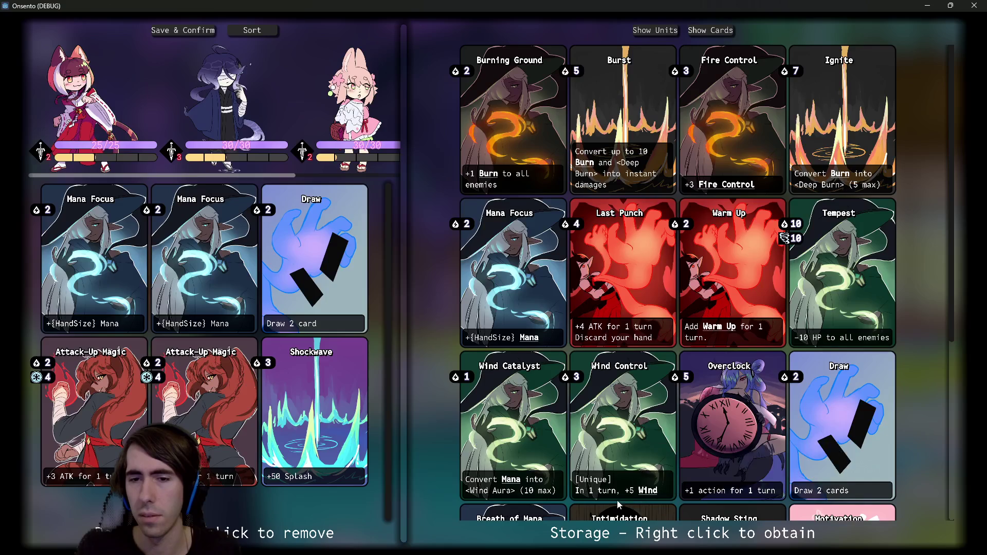
scroll(565, 352, "down", 5)
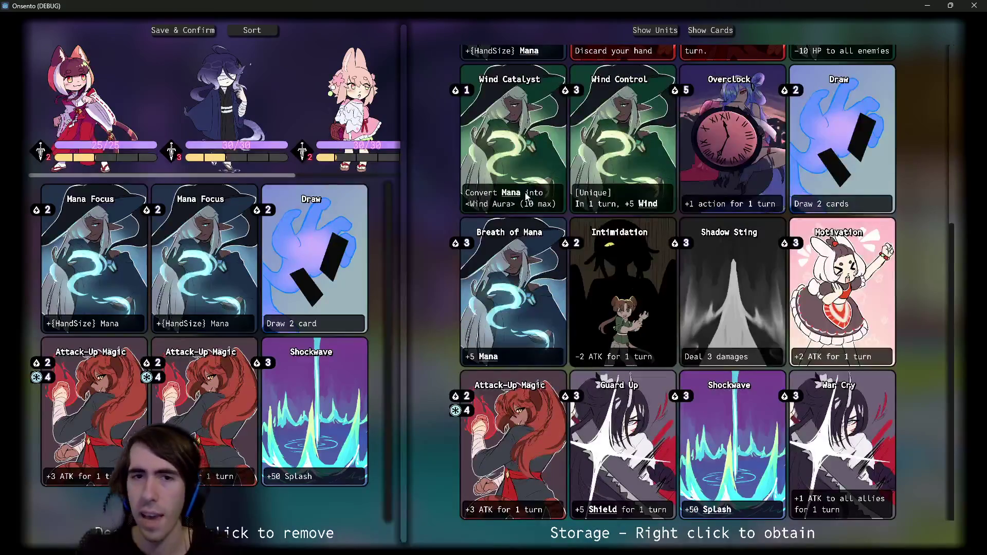
mouse_move(649, 212)
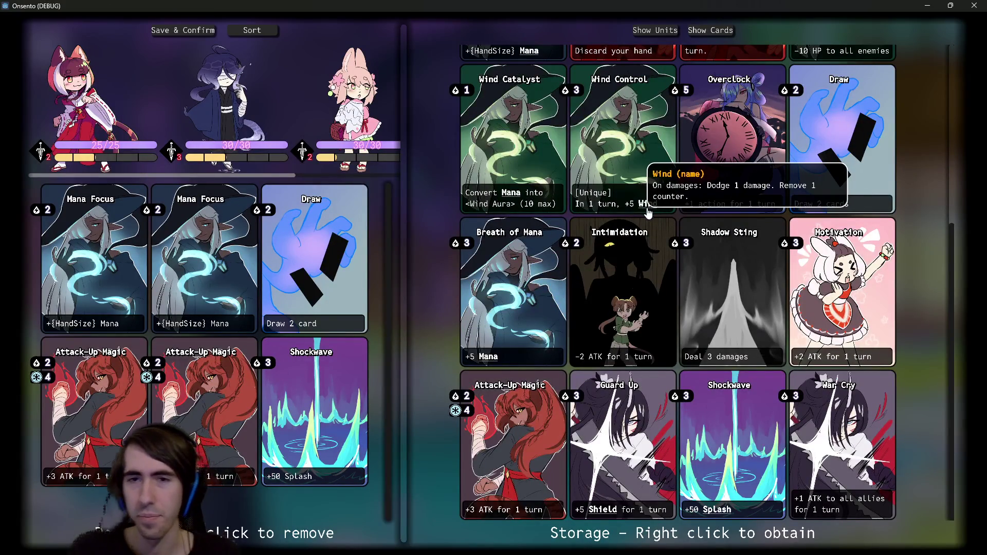
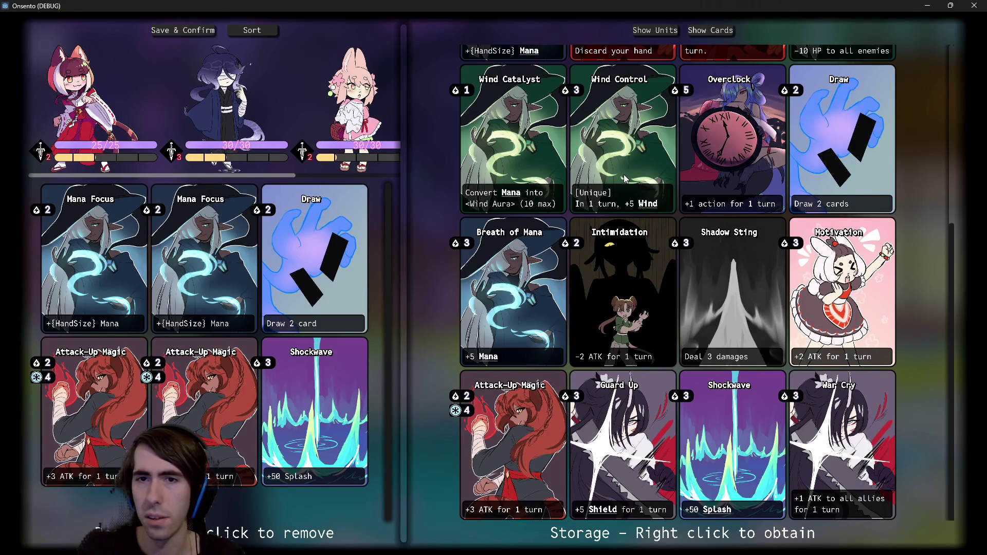
Step: Scroll through the Storage cards in the deck editor, then switch back to the Godot editor
scroll(625, 179, "up", 1)
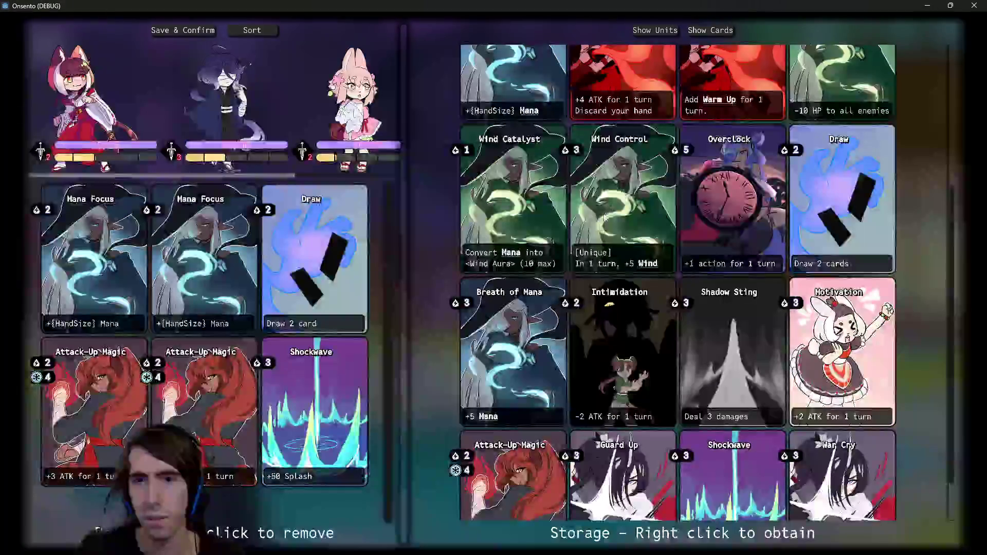
scroll(597, 232, "up", 4)
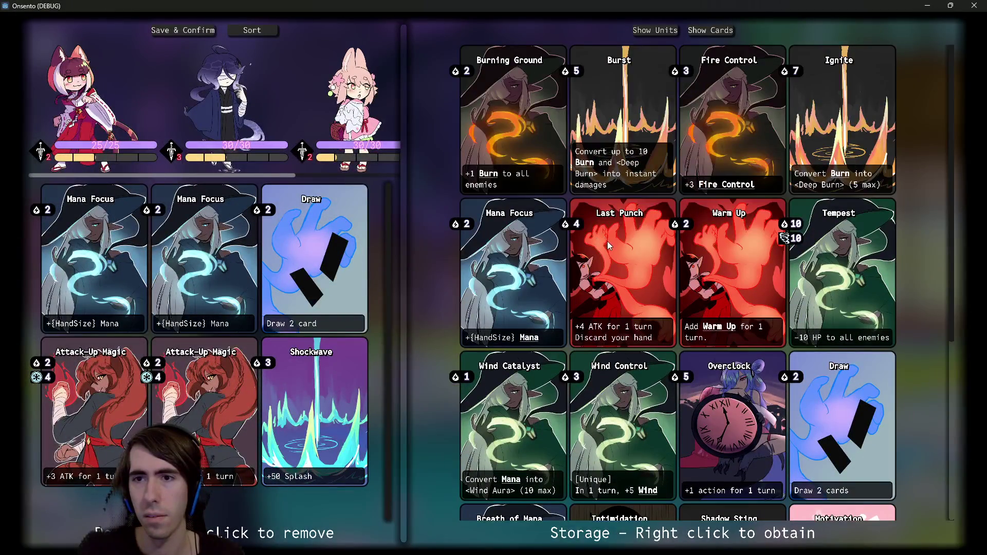
scroll(606, 242, "down", 5)
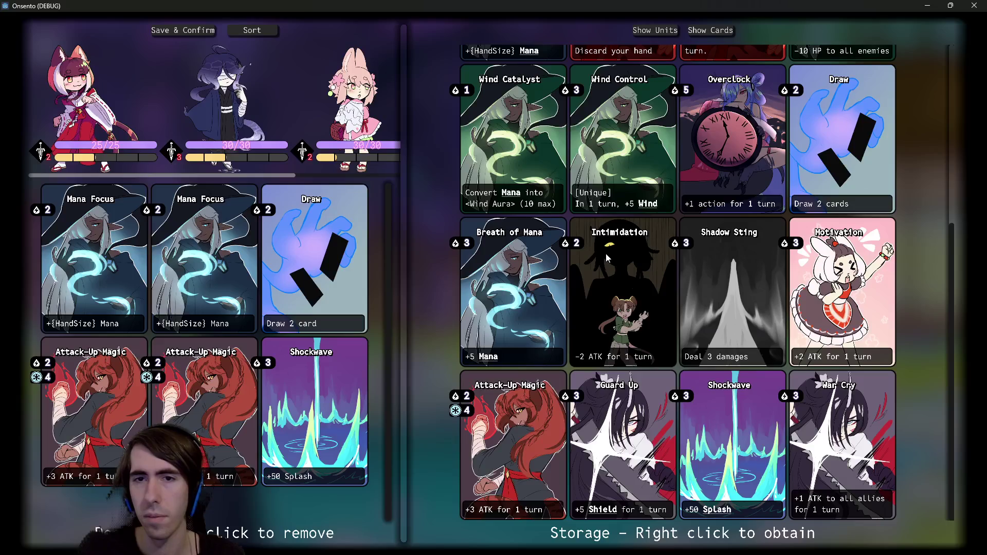
scroll(606, 254, "up", 2)
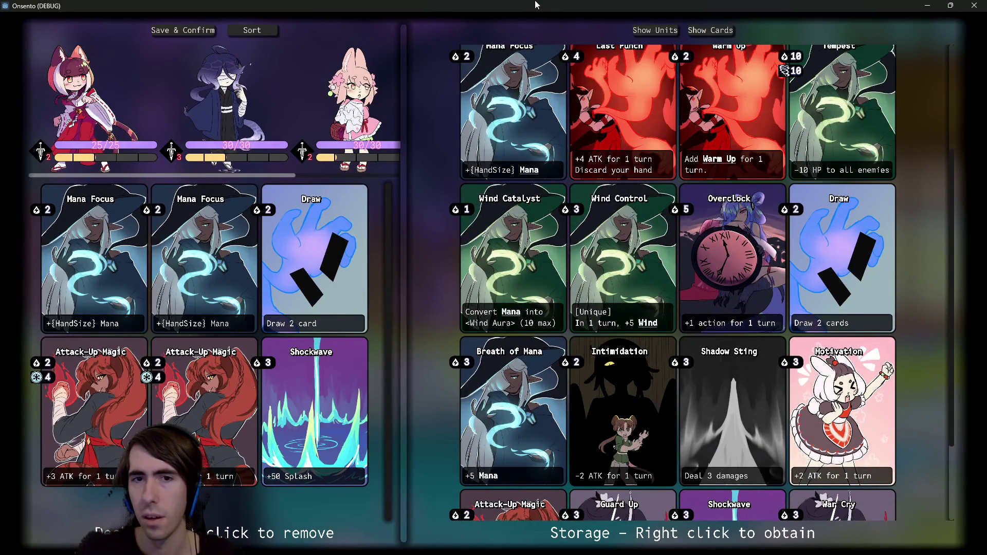
key("alt+Tab")
scroll(96, 457, "up", 10)
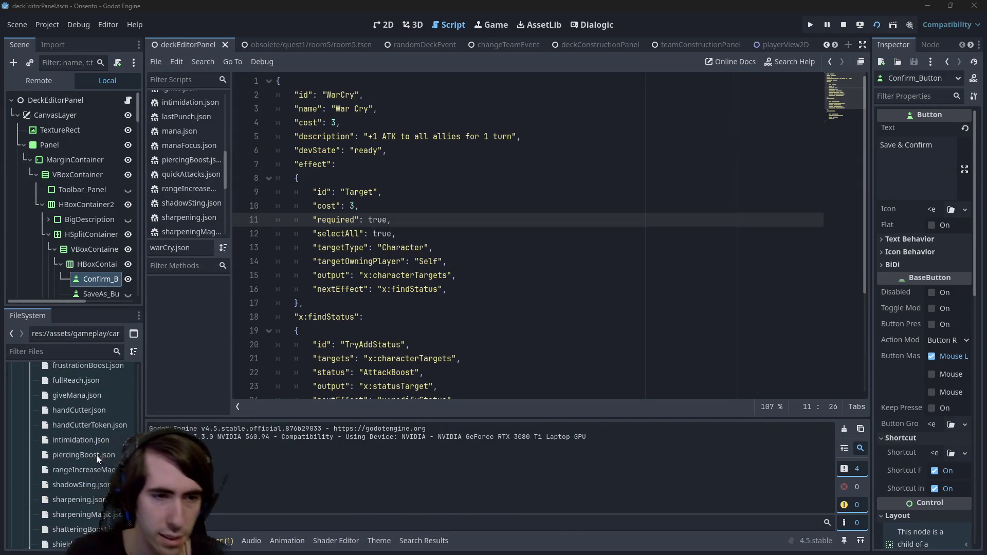
Step: Open windCatalist.json and join the line 8 placeholder into <WindAura>
scroll(96, 455, "up", 5)
scroll(95, 452, "down", 5)
scroll(83, 500, "down", 2)
double_click(88, 490)
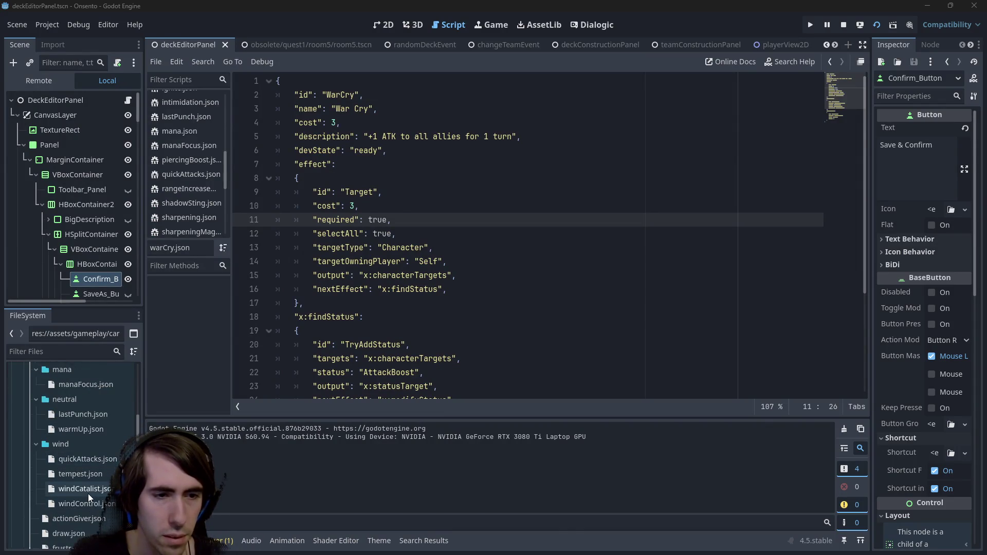
left_click(487, 175)
key("BackSpace")
Step: Run the game to test, stop it, and relaunch it with F5
key("F6")
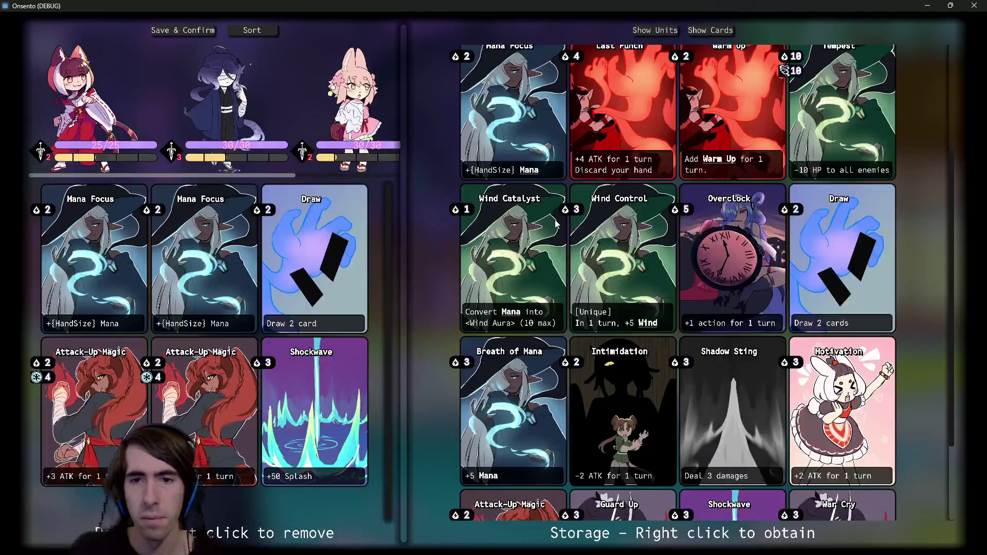
mouse_move(546, 6)
left_mouse_down()
mouse_move(889, 291)
mouse_move(718, 376)
left_mouse_up()
key("F8")
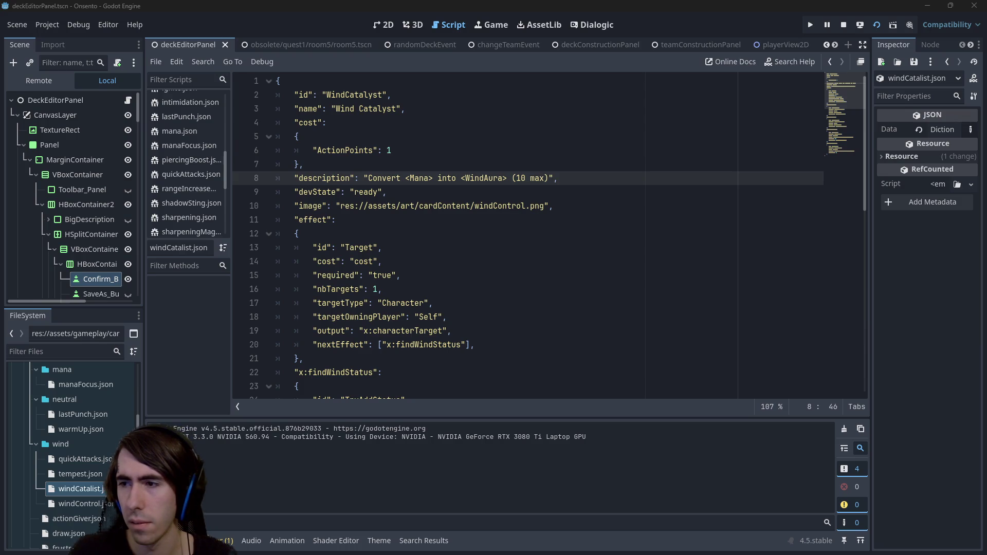
key("F5")
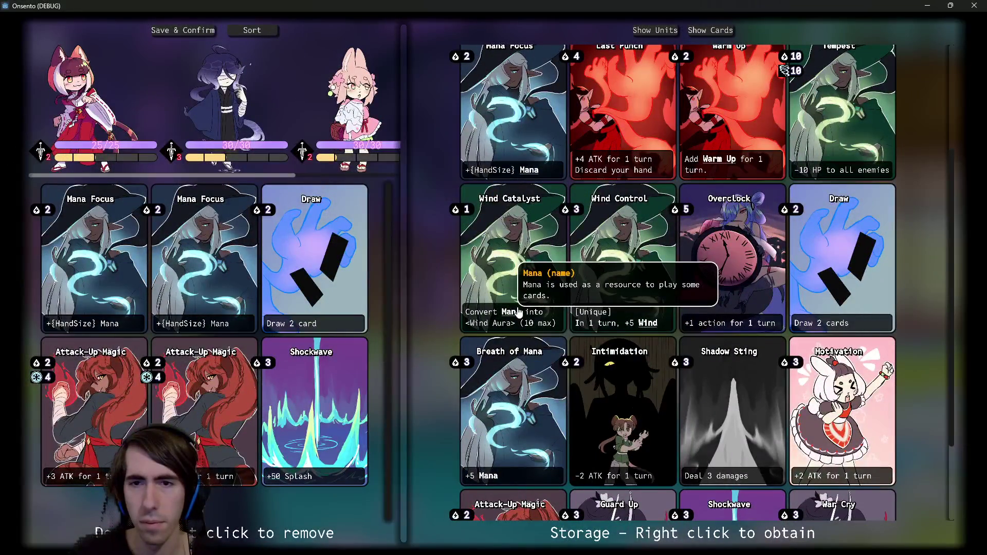
Step: Browse the Storage cards viewing keyword tooltips, then close the game window
scroll(518, 312, "down", 2)
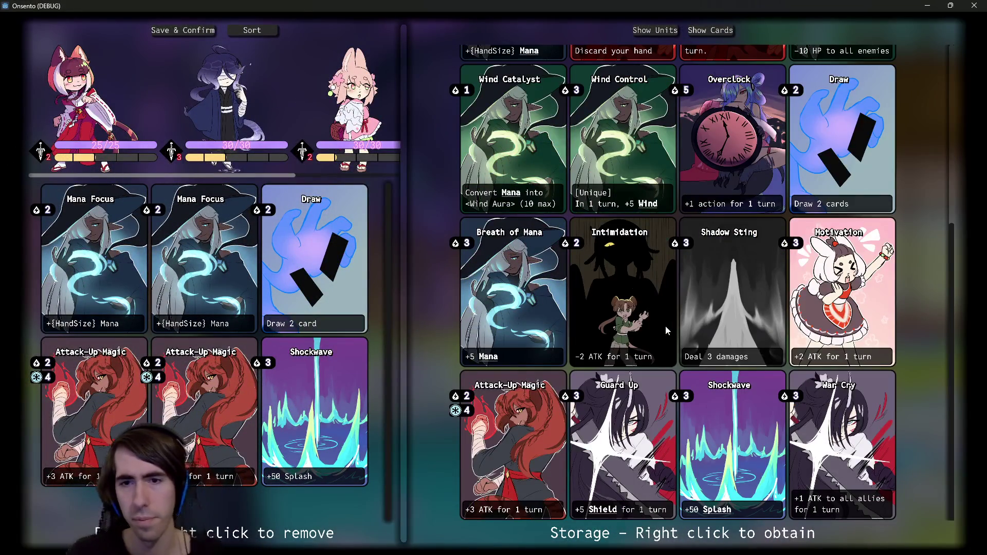
mouse_move(495, 360)
scroll(495, 359, "up", 5)
scroll(506, 358, "down", 5)
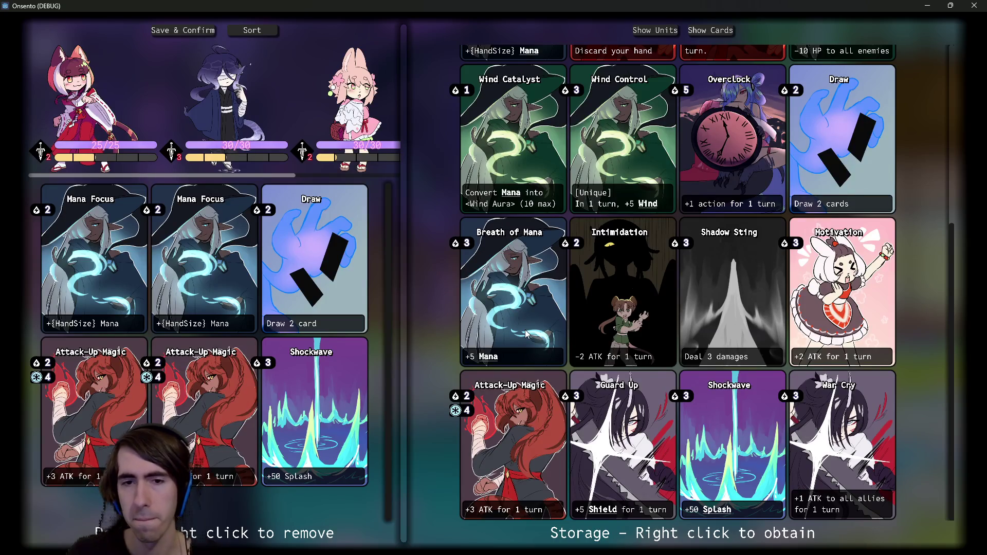
mouse_move(593, 514)
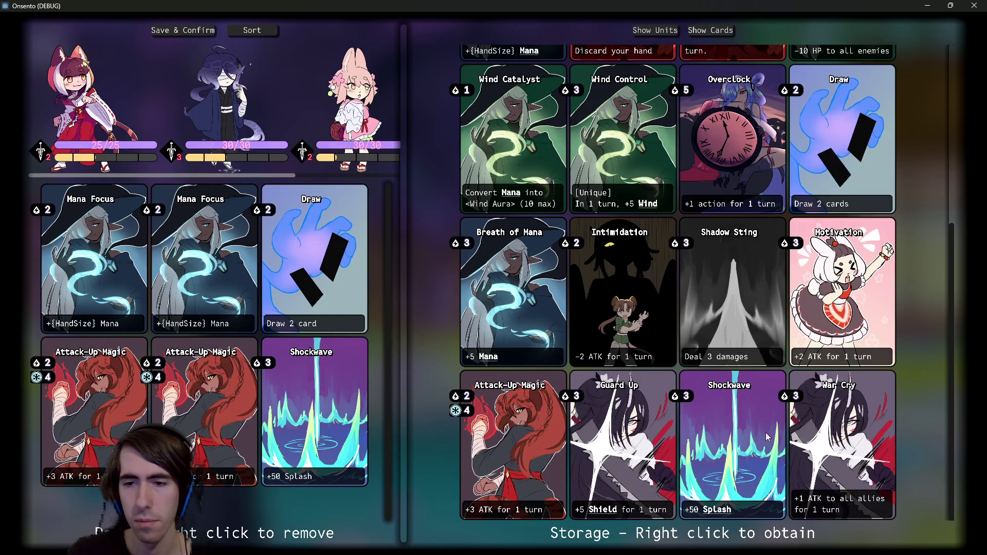
scroll(590, 422, "up", 2)
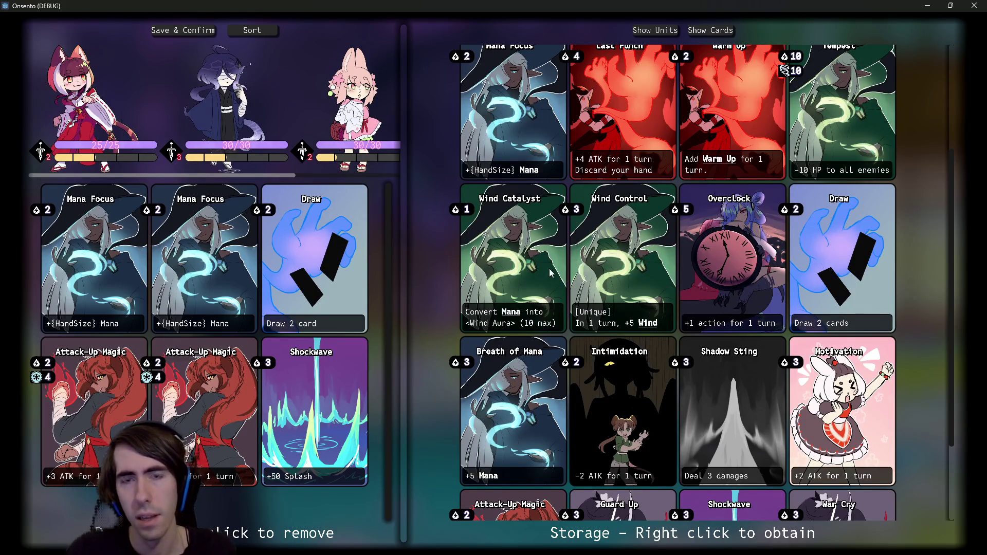
scroll(594, 244, "up", 1)
scroll(595, 244, "up", 2)
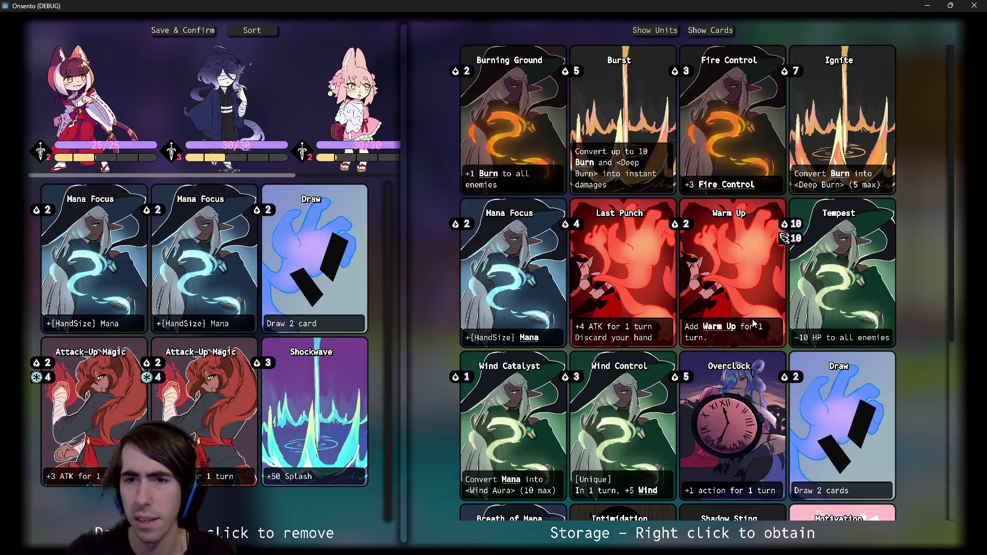
mouse_move(536, 342)
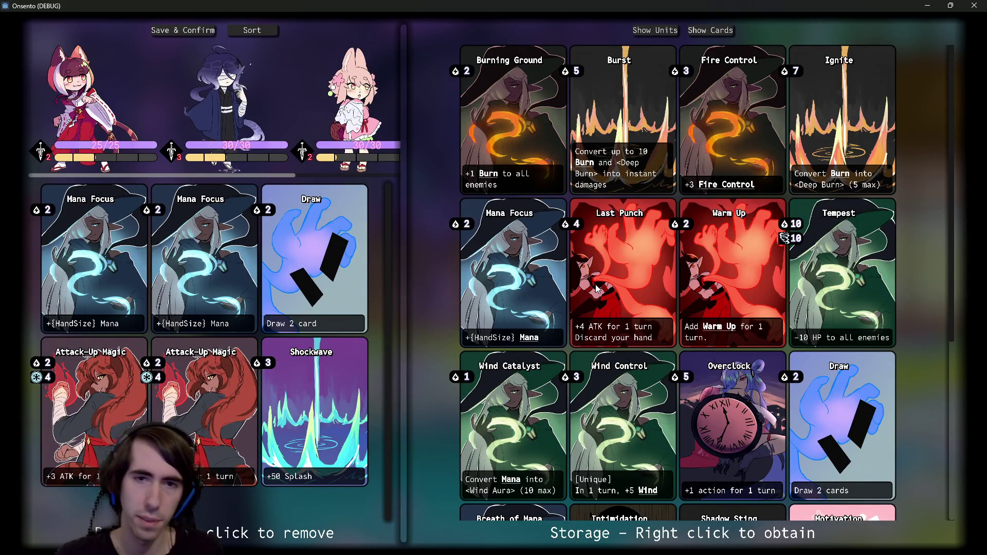
mouse_move(574, 230)
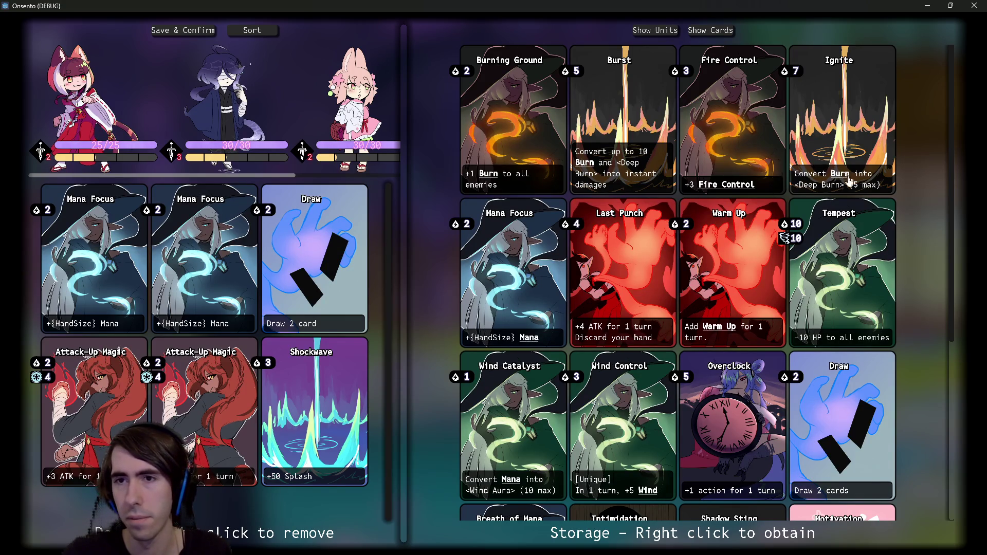
left_click(974, 5)
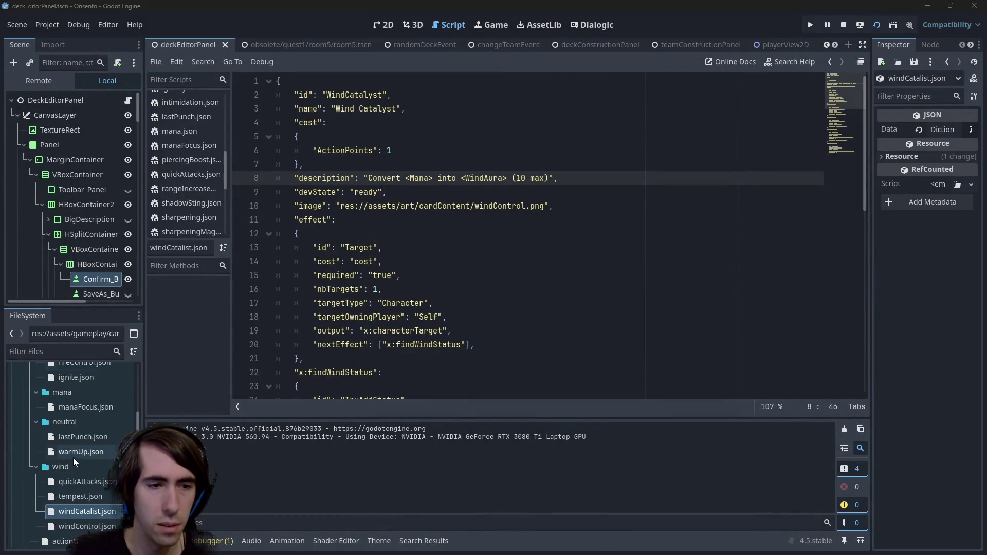
Step: Change <Deep Burn> to <DeepBurn> on line 12 of ignite.json and test-run the game
scroll(82, 454, "down", 3)
scroll(82, 454, "up", 3)
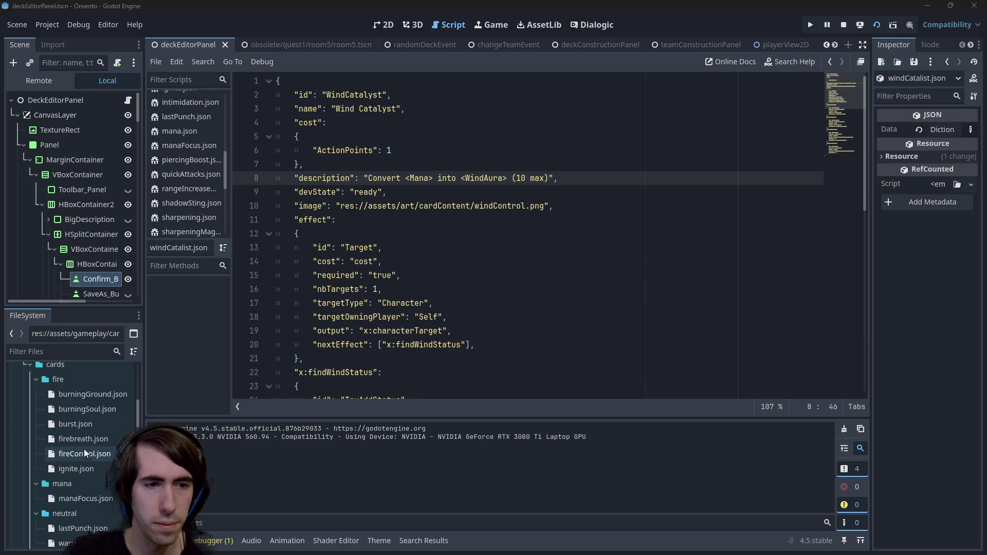
double_click(84, 469)
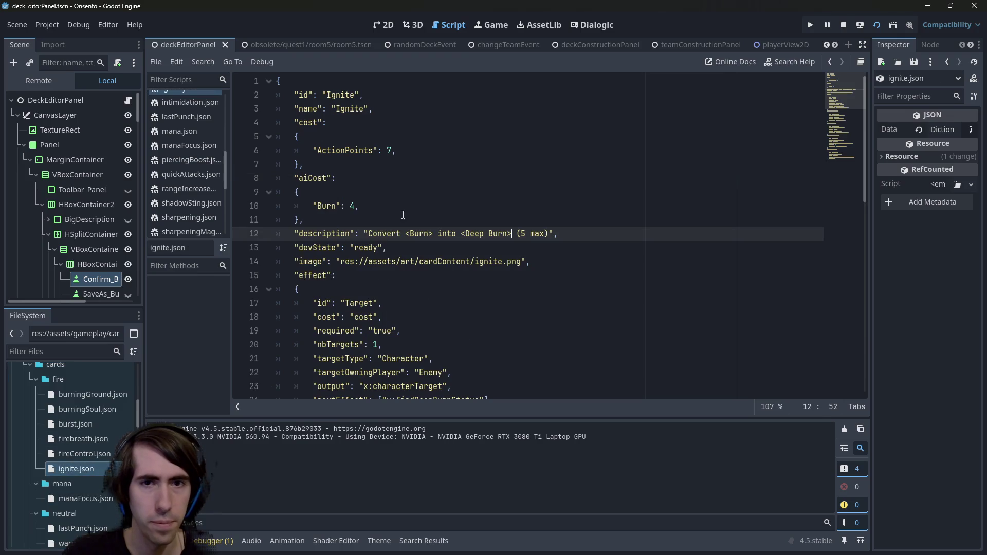
left_click(494, 233)
key("BackSpace")
key("F6")
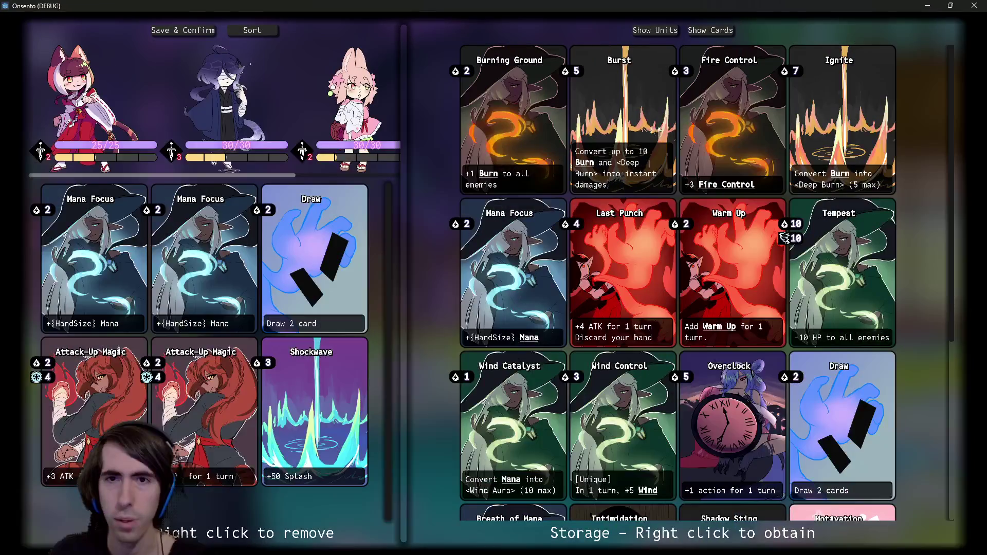
key("alt+F4")
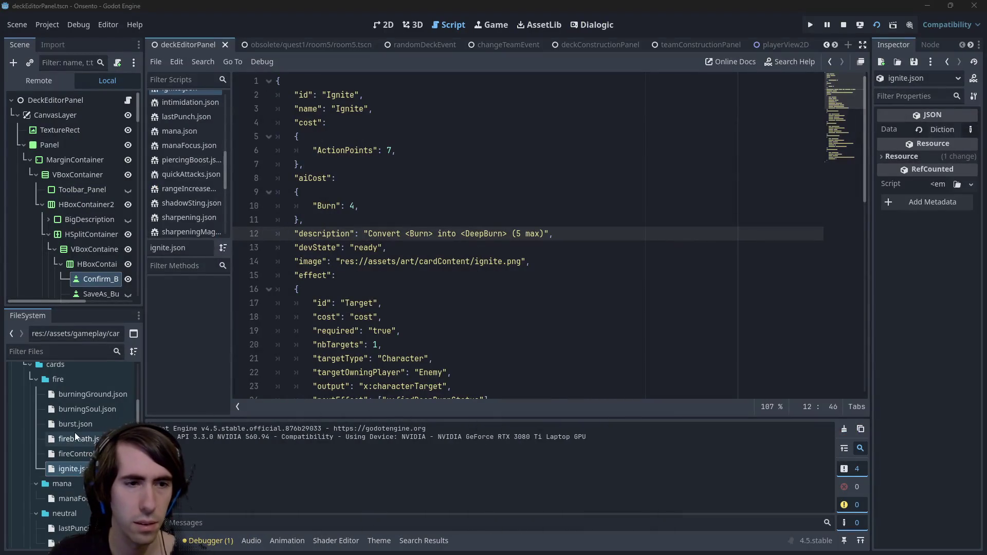
Step: Make the same <DeepBurn> fix in burst.json and launch the game to check it
double_click(75, 423)
left_click(525, 233)
key("BackSpace")
key("F6")
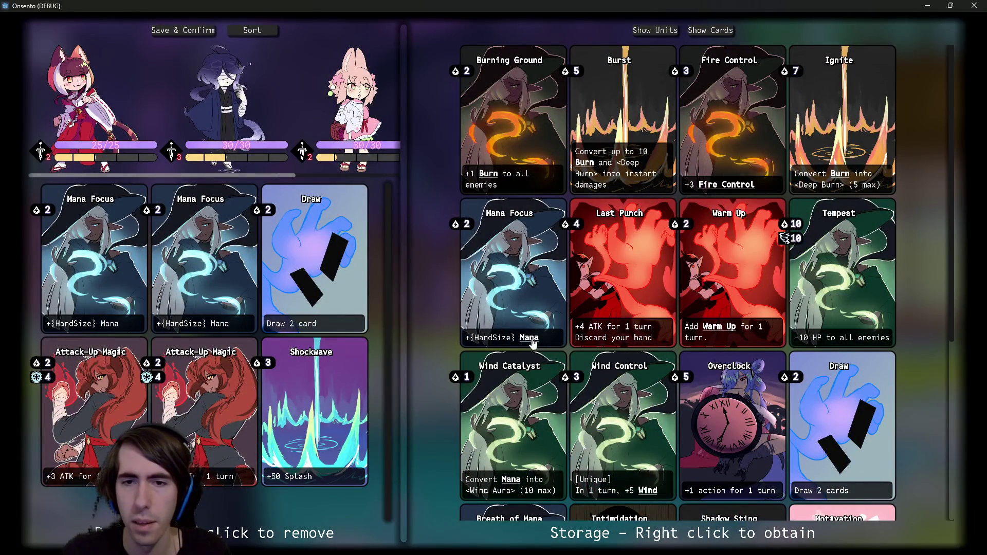
Step: Inspect the Burn and Wind keyword tooltips on the Storage cards, then return to Godot
mouse_move(485, 177)
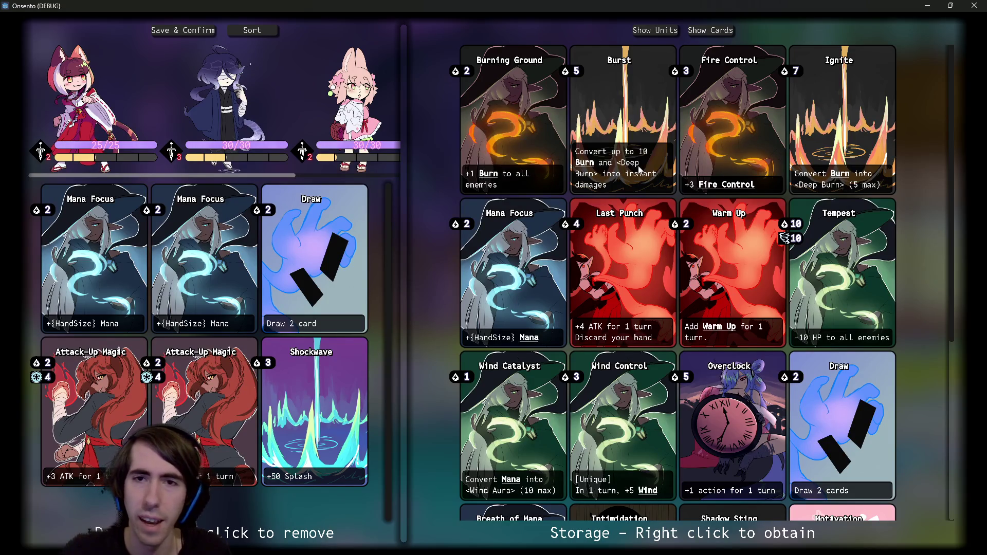
mouse_move(589, 172)
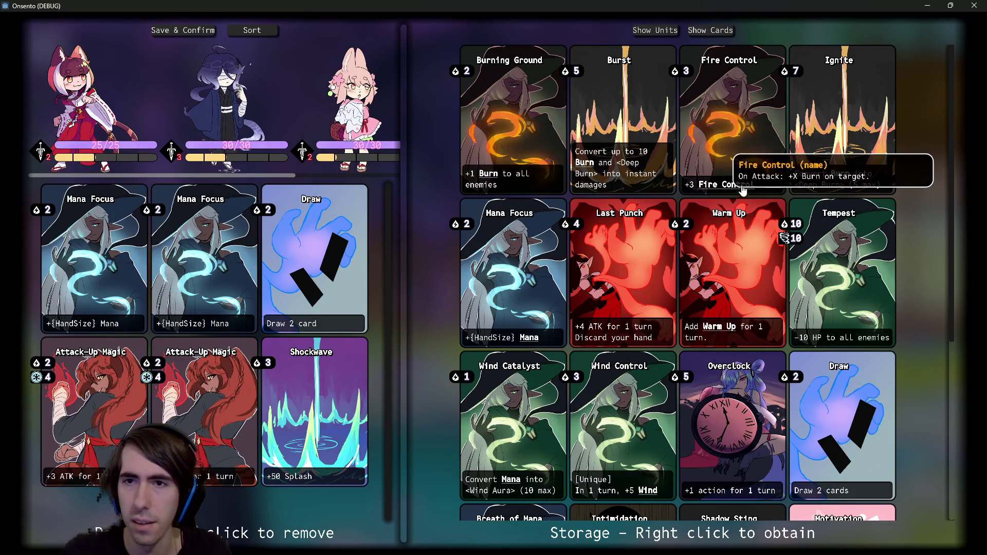
mouse_move(848, 180)
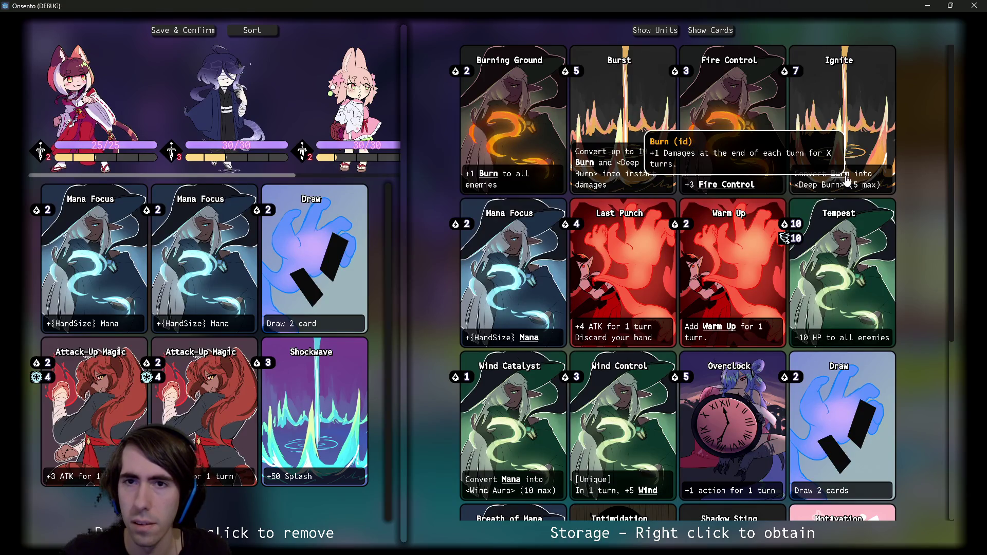
scroll(785, 385, "down", 5)
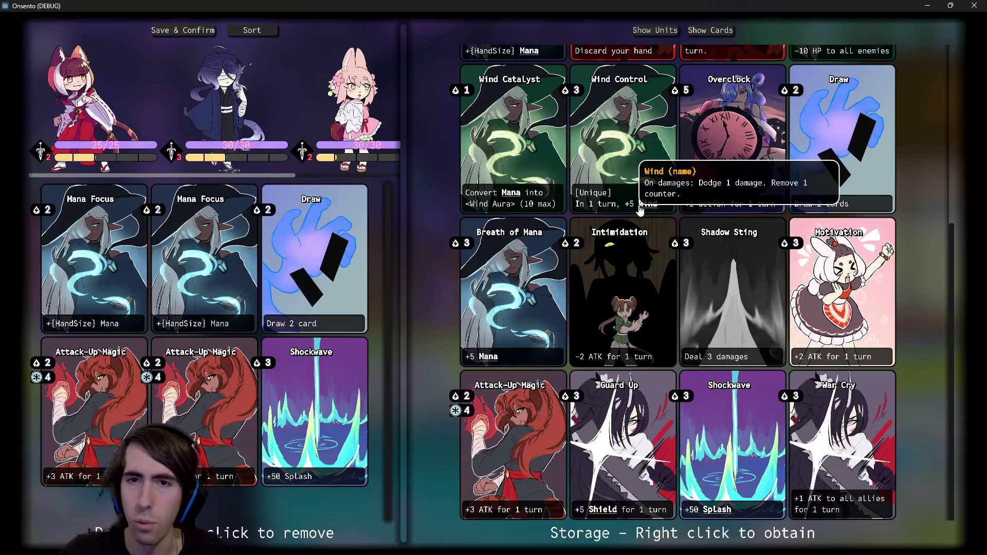
mouse_move(643, 211)
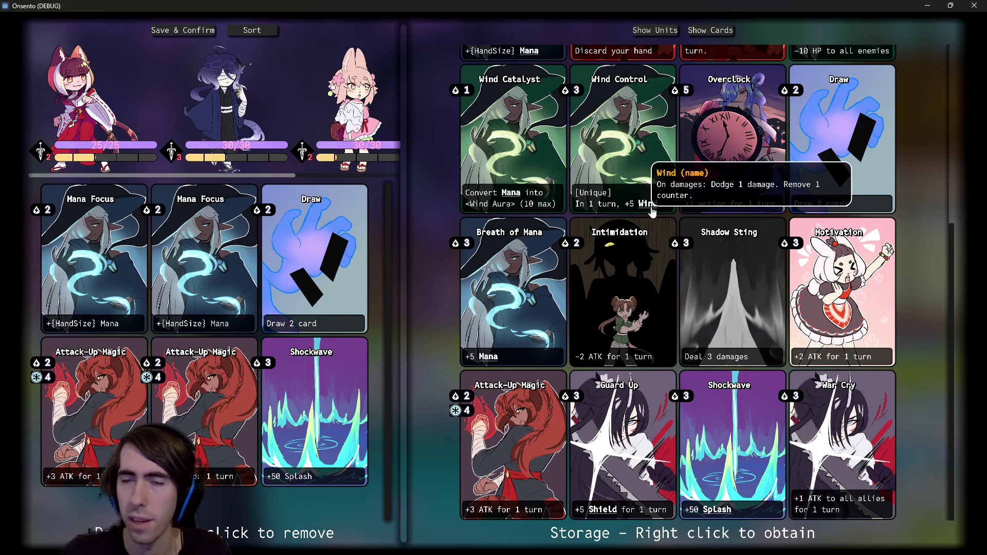
key("alt+Tab")
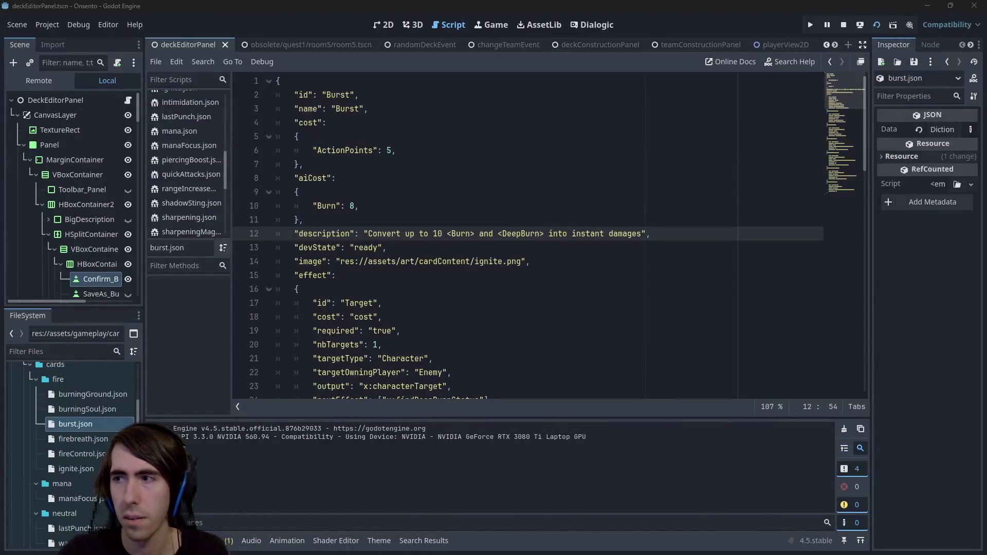
Step: Widen the script list and step back through script history to sharpening.json
left_click(489, 261)
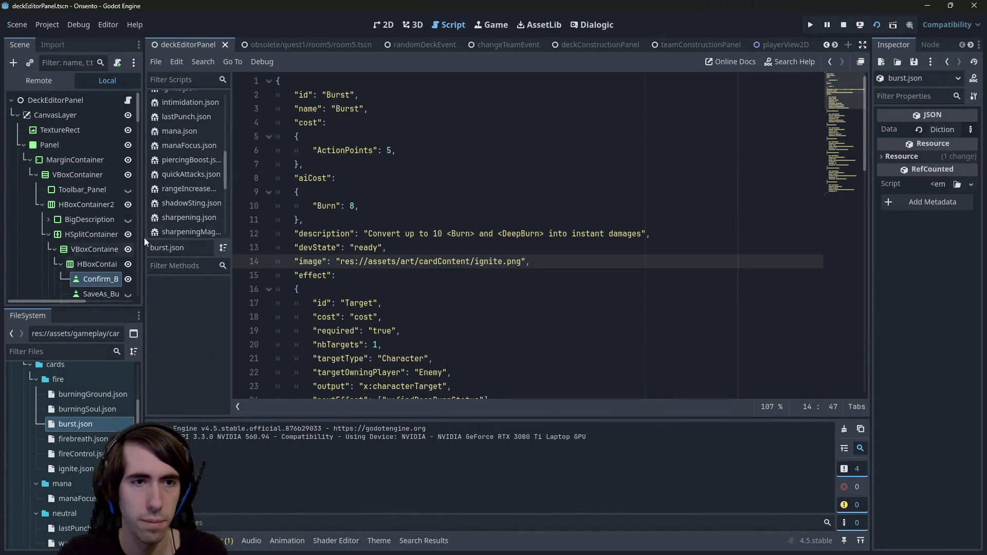
left_click_drag(232, 195, 241, 196)
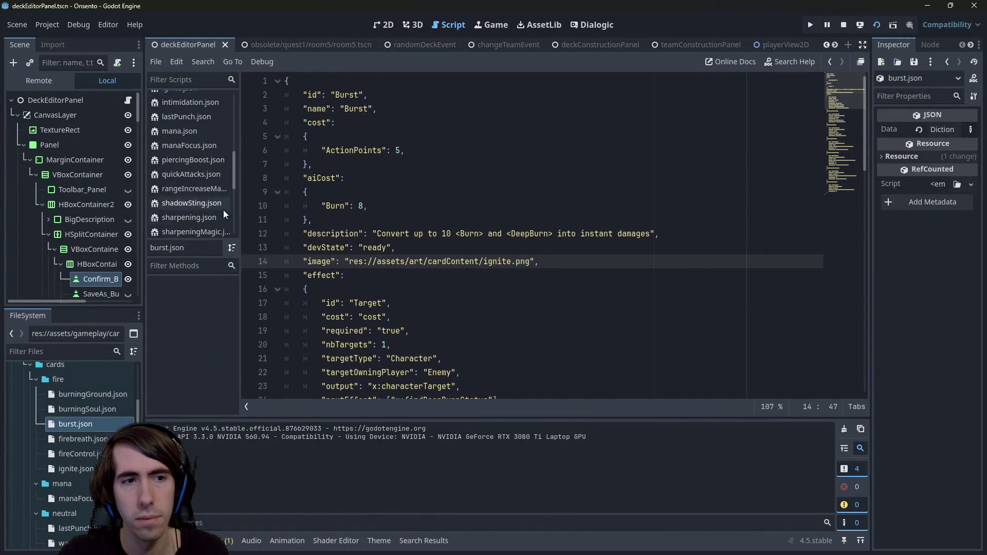
left_click(436, 250)
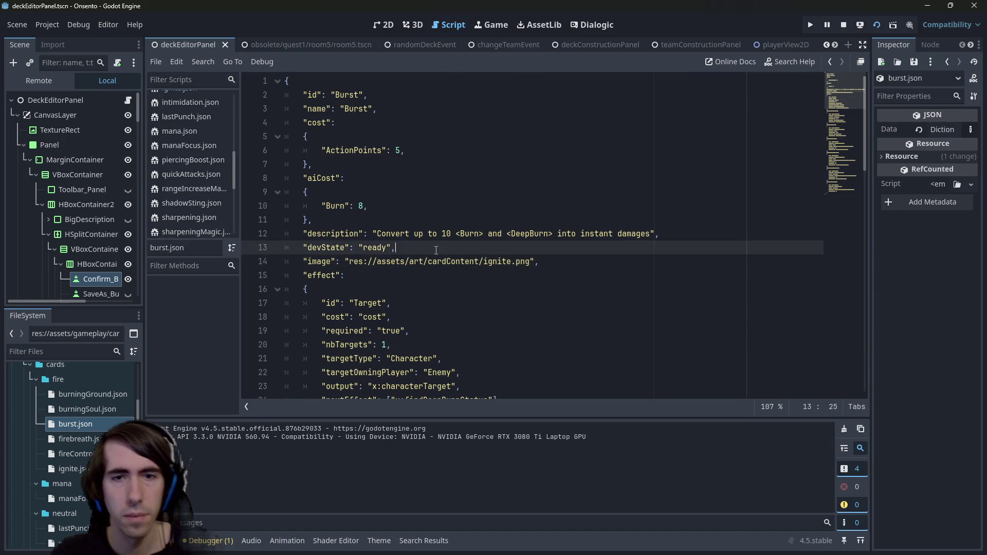
key("alt+Left")
key("alt+Left")
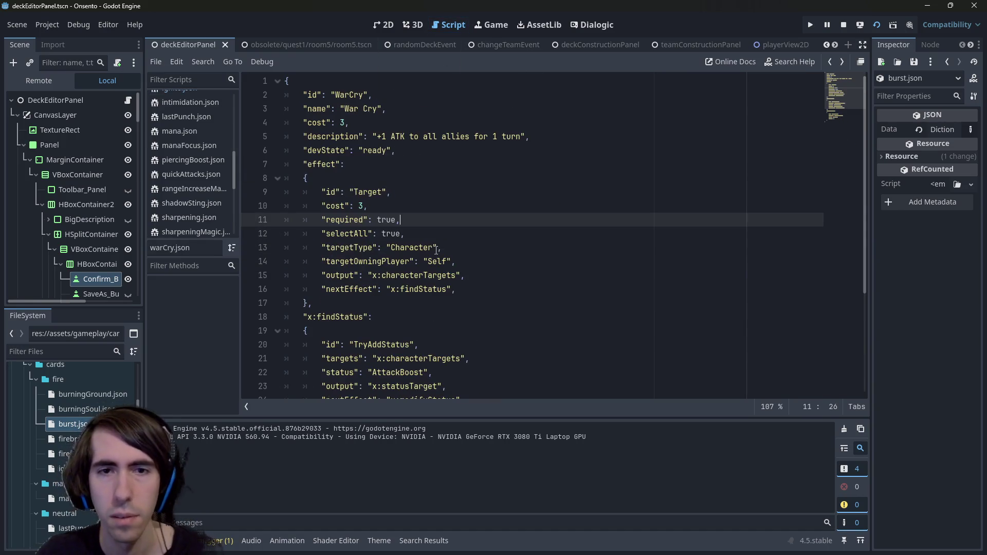
key("alt+Left")
key("alt+Left")
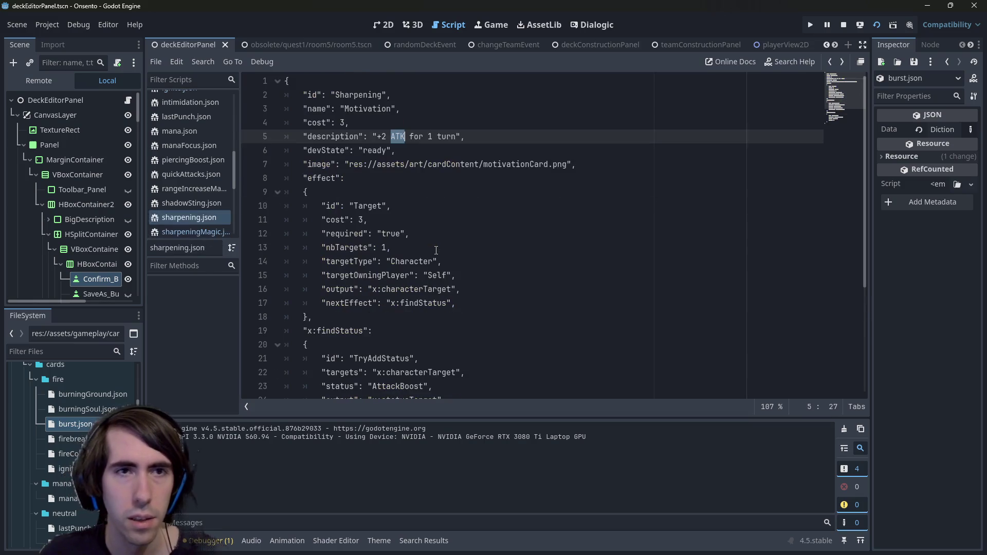
Step: Widen the script list further and scroll through the open scripts
scroll(197, 180, "down", 4)
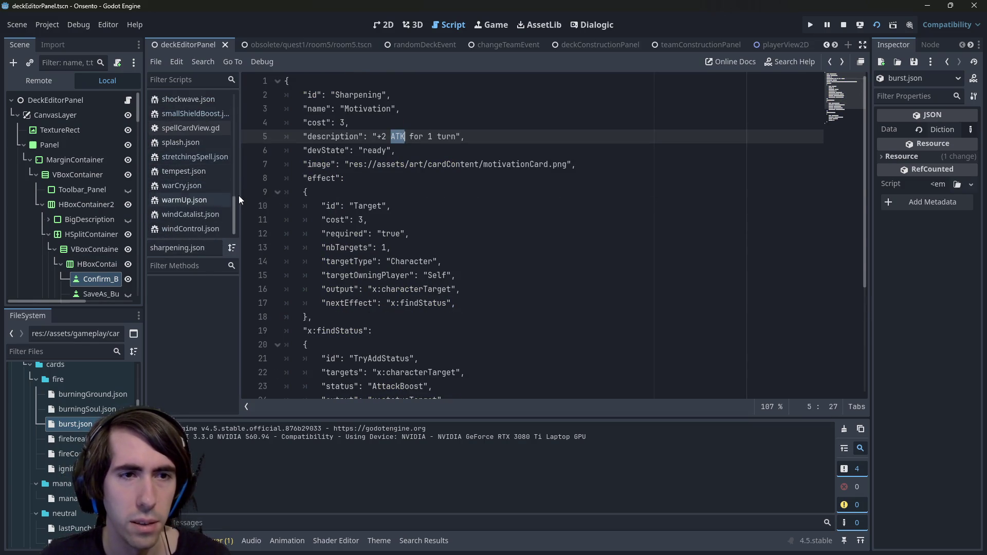
left_click_drag(240, 196, 286, 197)
scroll(221, 195, "up", 10)
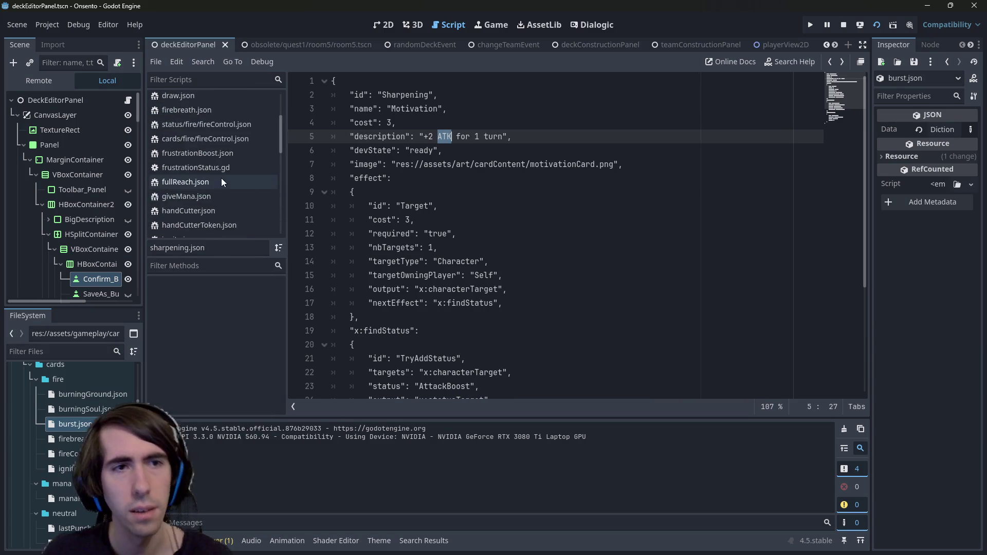
scroll(221, 169, "down", 8)
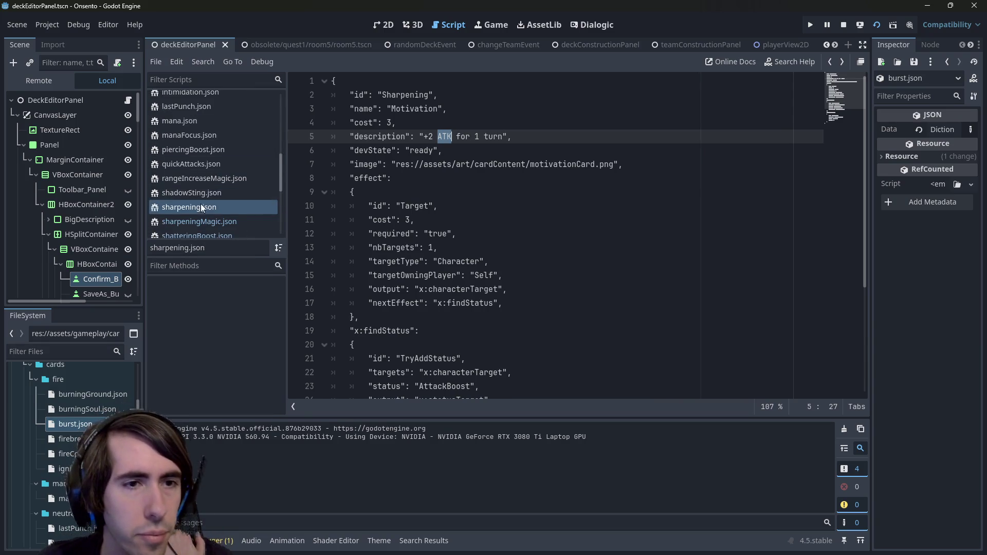
scroll(207, 190, "down", 4)
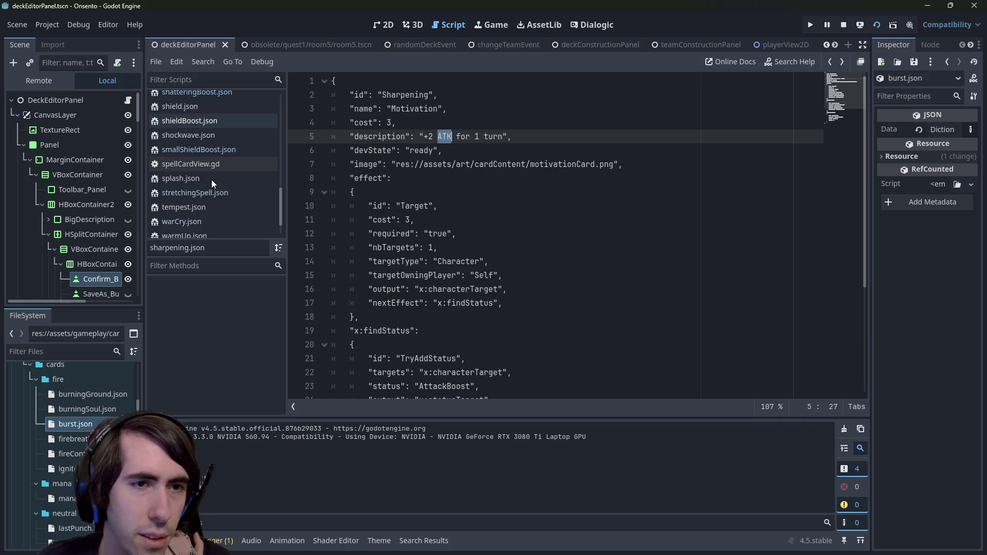
scroll(204, 186, "down", 2)
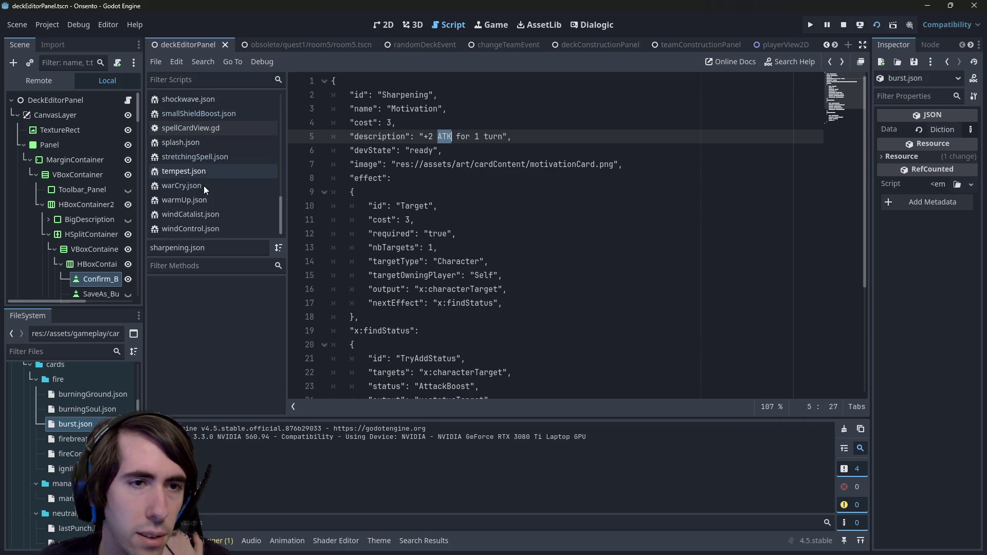
scroll(199, 221, "up", 5)
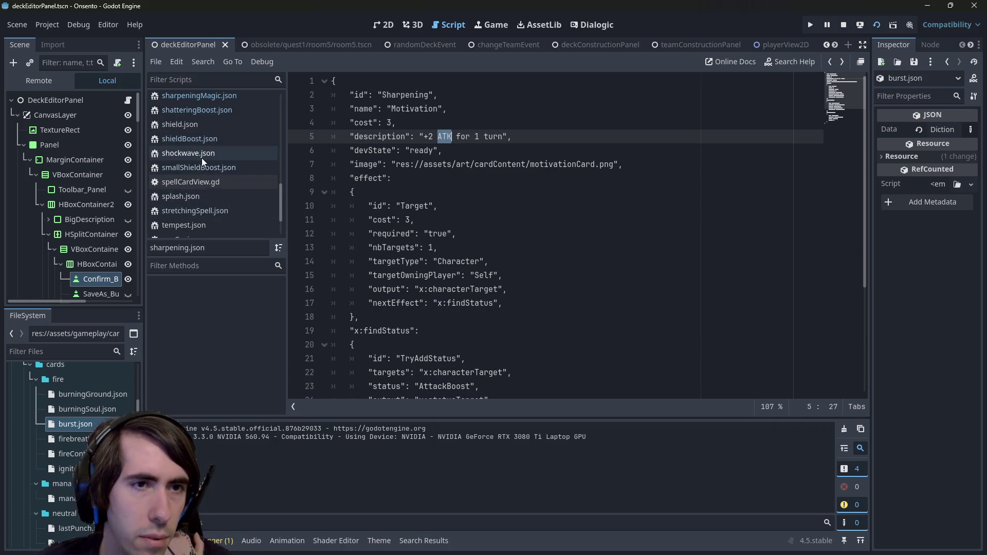
scroll(206, 124, "up", 2)
left_click(218, 79)
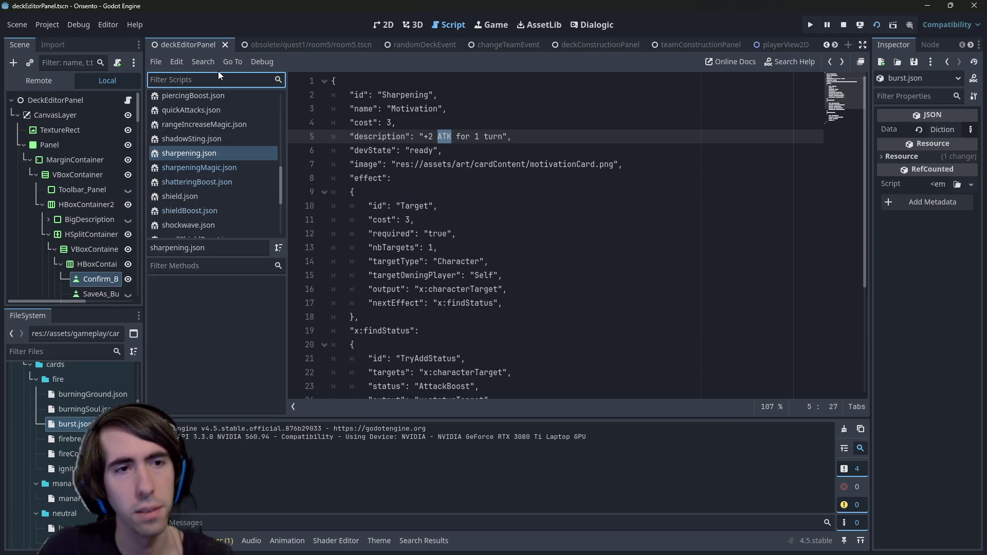
Step: Filter scripts by 'spel' to open spellCardView.gd, then clear the filter
type("spell")
key("Down")
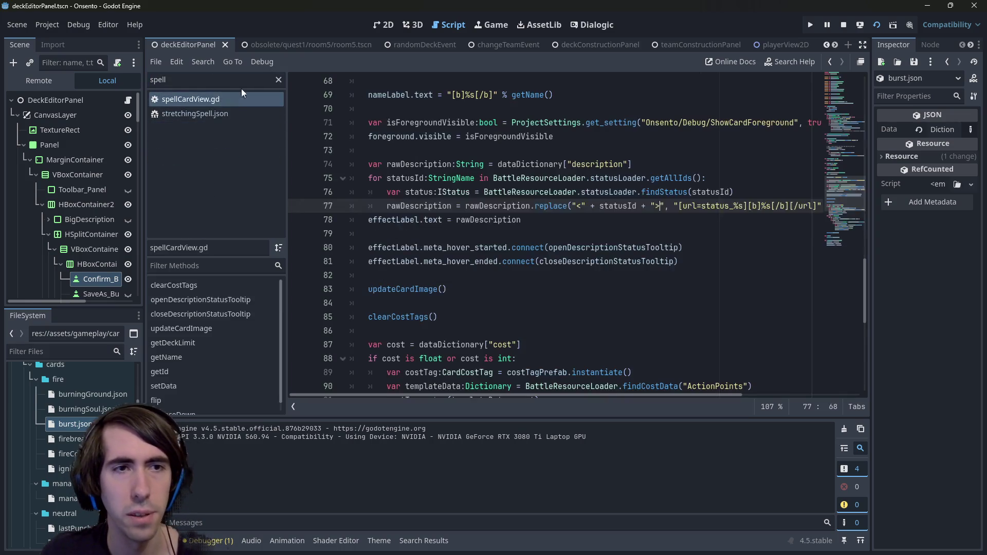
left_click(278, 80)
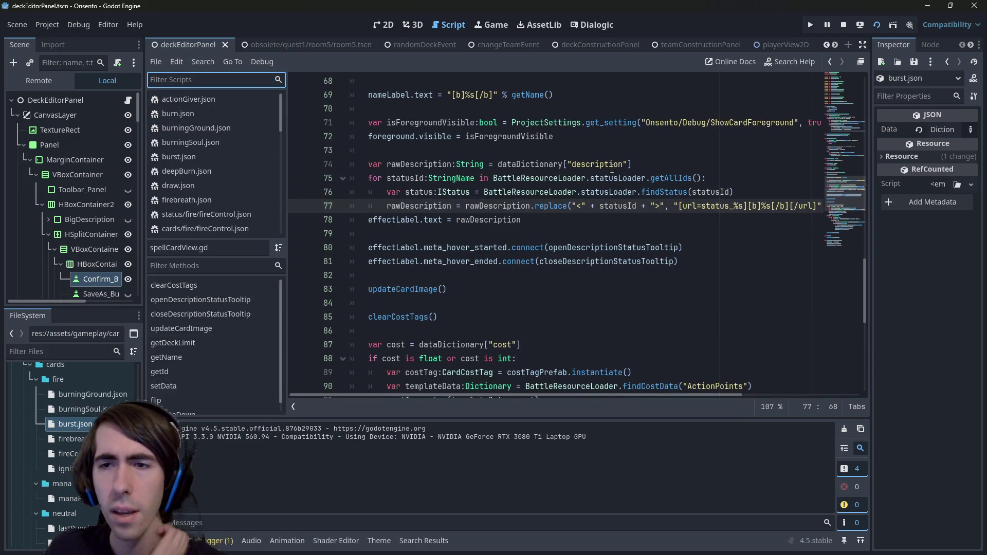
Step: Inspect the status link format on line 77 and the updateCardImage call
left_click_drag(723, 206, 817, 206)
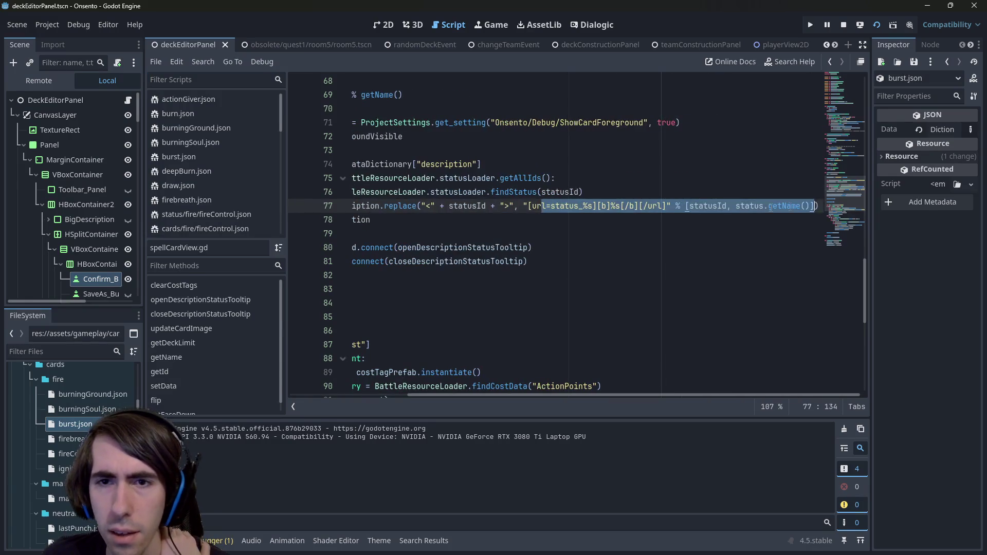
left_click(670, 206)
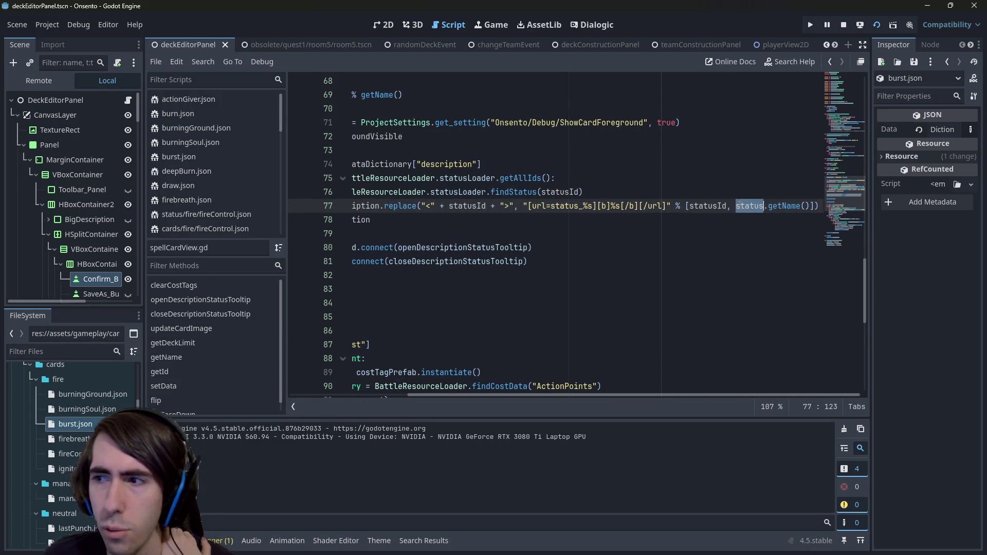
left_click(587, 288)
left_click_drag(587, 274, 368, 247)
left_click(540, 225)
scroll(540, 225, "down", 1)
double_click(402, 248)
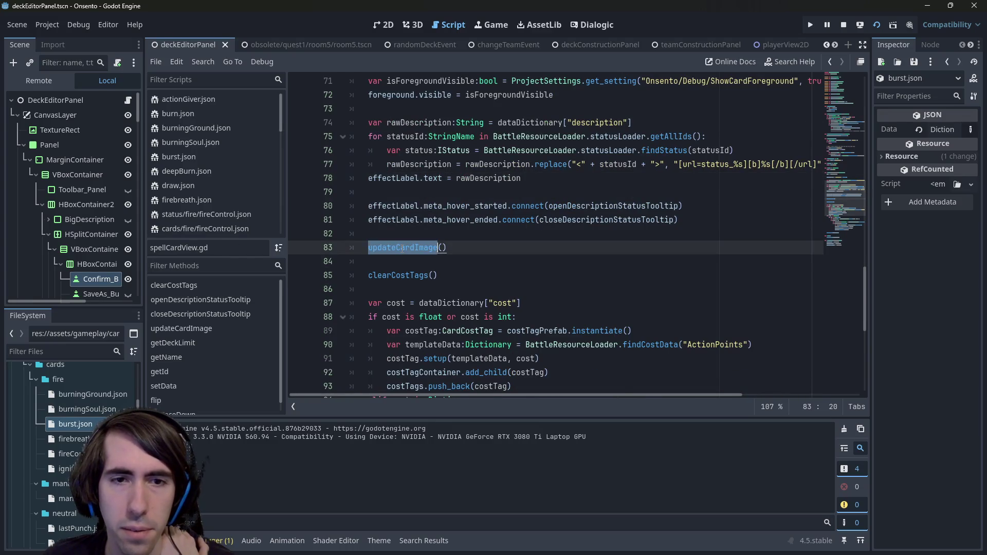
Step: Review setData, highlighting rawDescription and effectLabel to check their use
scroll(500, 154, "down", 2)
scroll(499, 154, "down", 1)
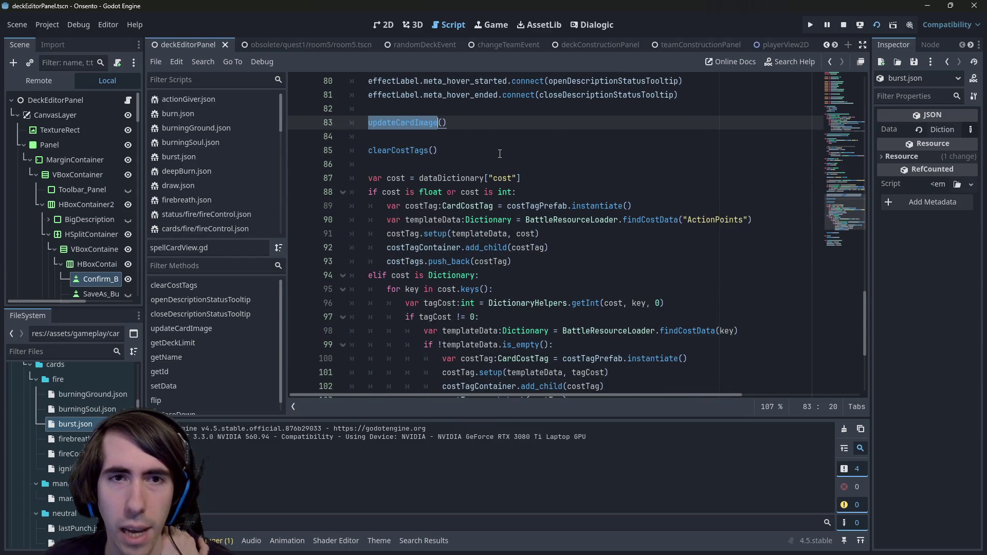
scroll(500, 154, "up", 4)
scroll(500, 153, "down", 5)
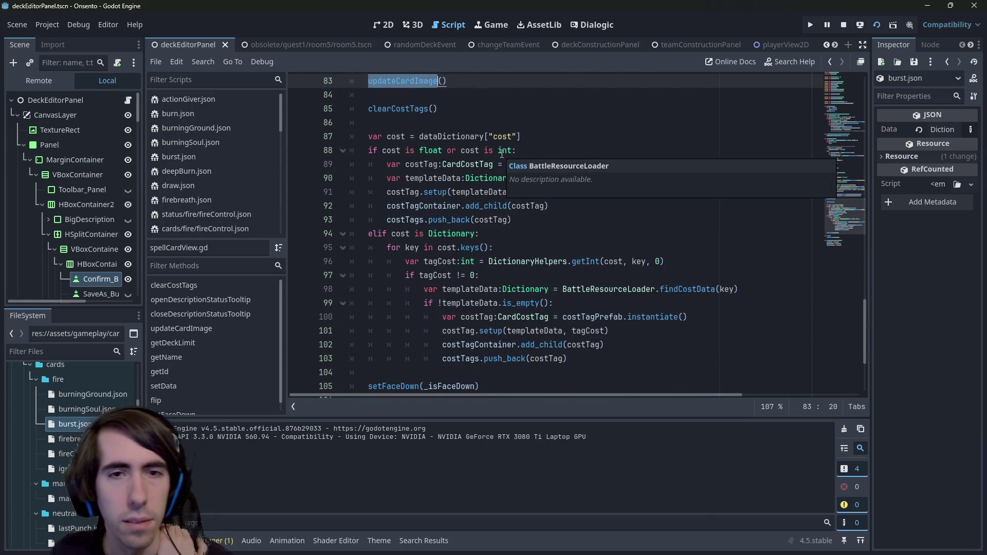
scroll(502, 154, "up", 11)
scroll(504, 127, "down", 6)
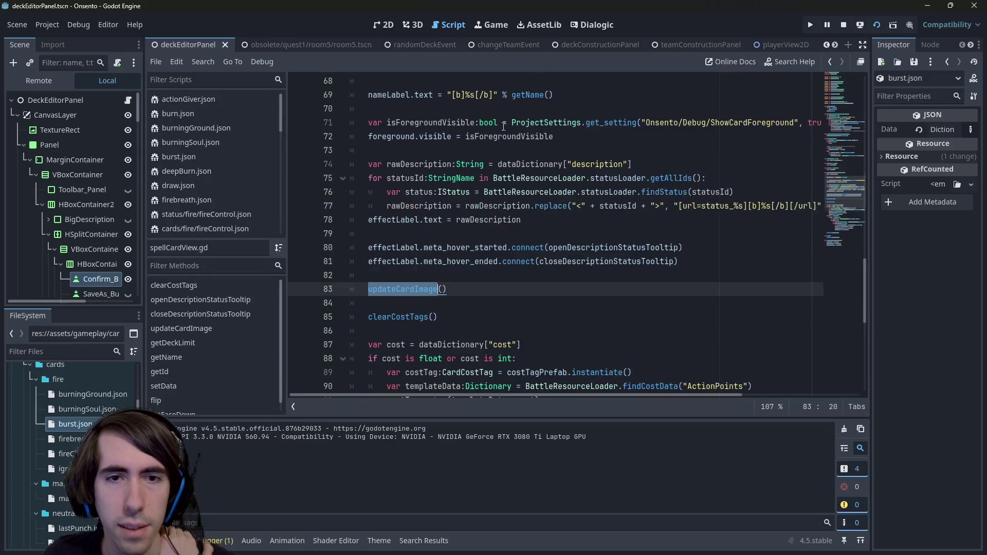
scroll(504, 127, "down", 2)
scroll(463, 123, "up", 1)
double_click(431, 123)
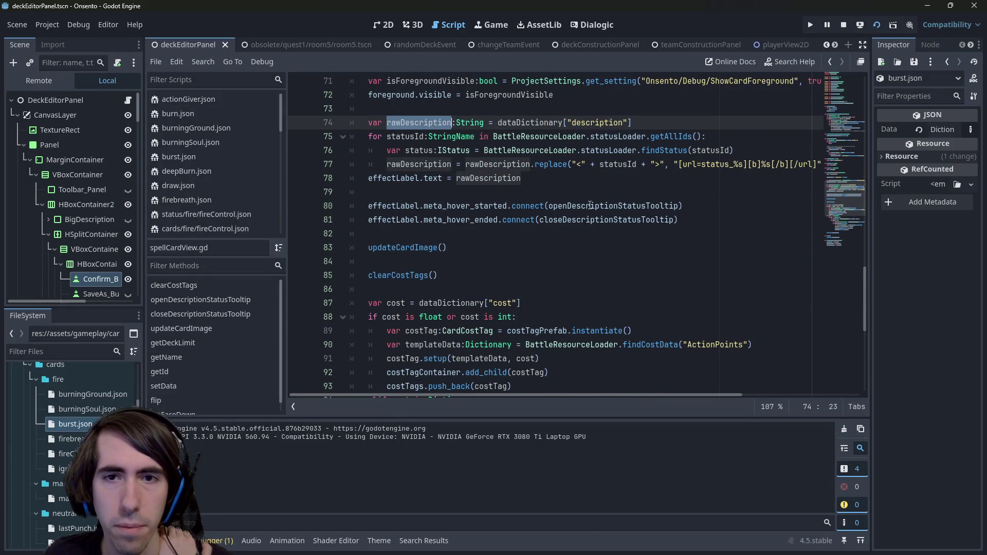
scroll(591, 205, "up", 1)
double_click(394, 219)
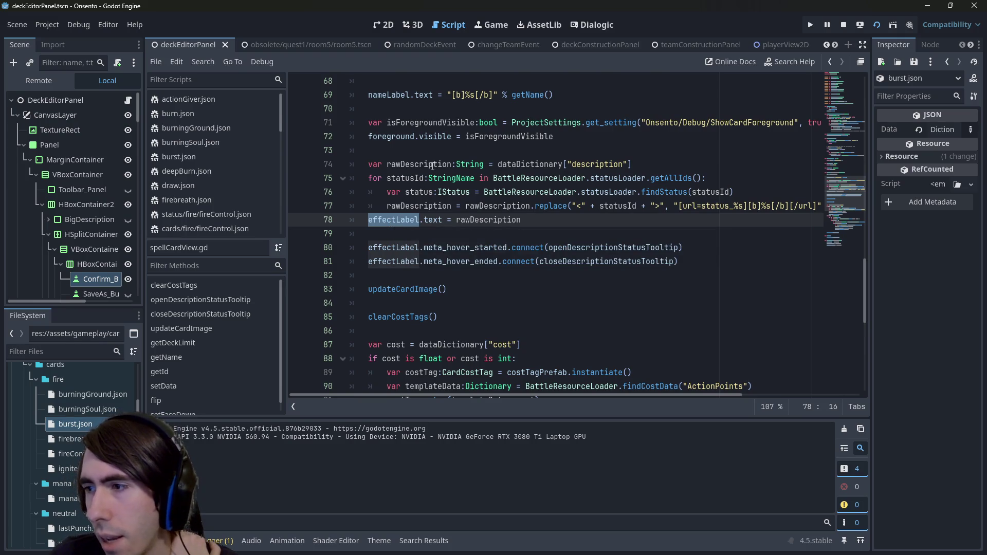
Step: Scroll through the code that shows status tooltips on hover
scroll(432, 165, "down", 4)
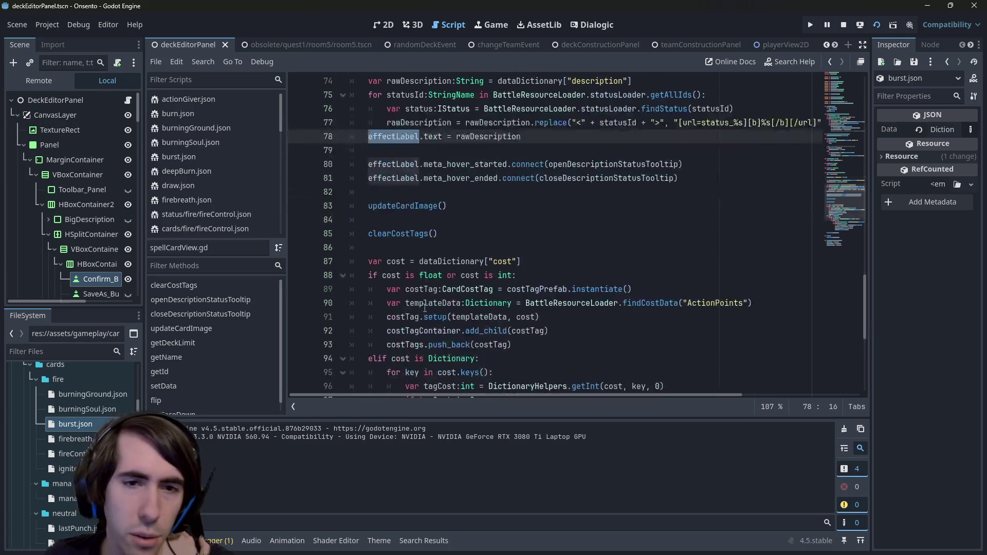
scroll(425, 209, "down", 4)
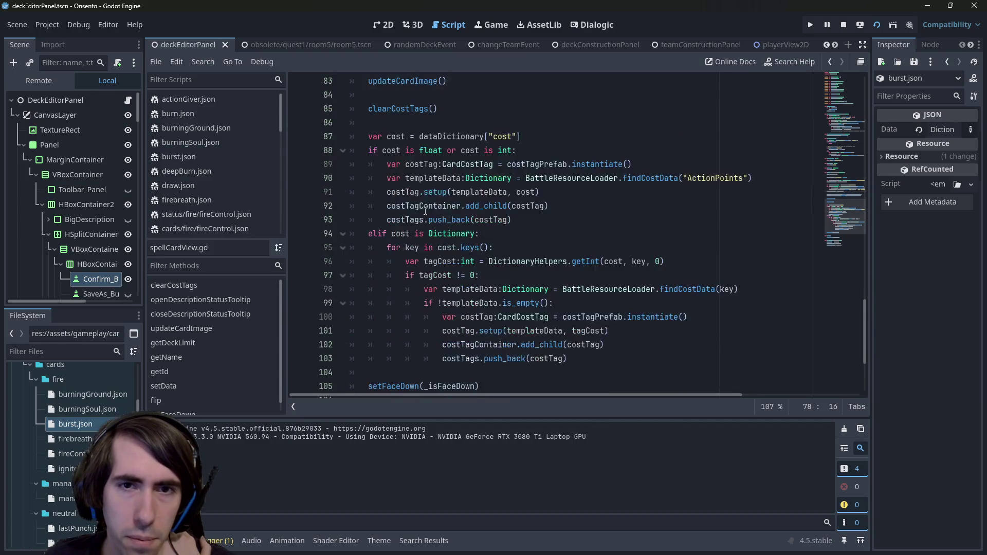
scroll(425, 212, "up", 2)
scroll(514, 206, "up", 10)
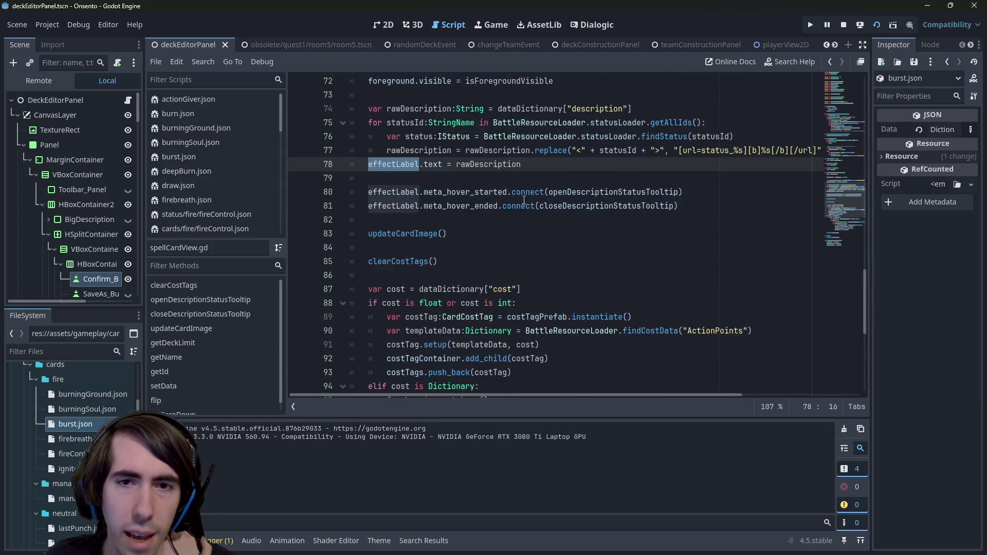
scroll(579, 195, "up", 10)
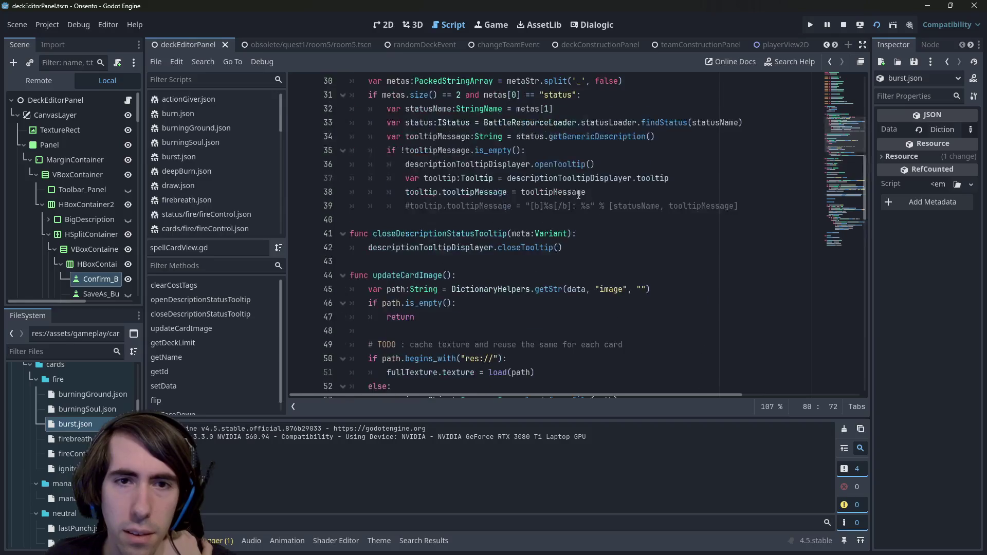
scroll(578, 195, "down", 4)
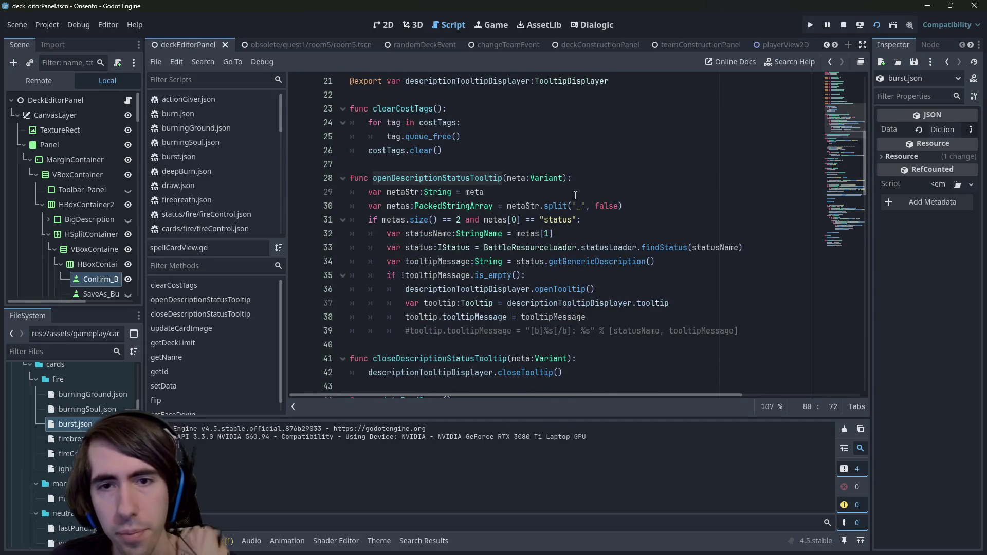
Step: Delete the commented-out tooltip message line 39 and trace the tooltipMessage variable
left_click_drag(746, 328, 292, 333)
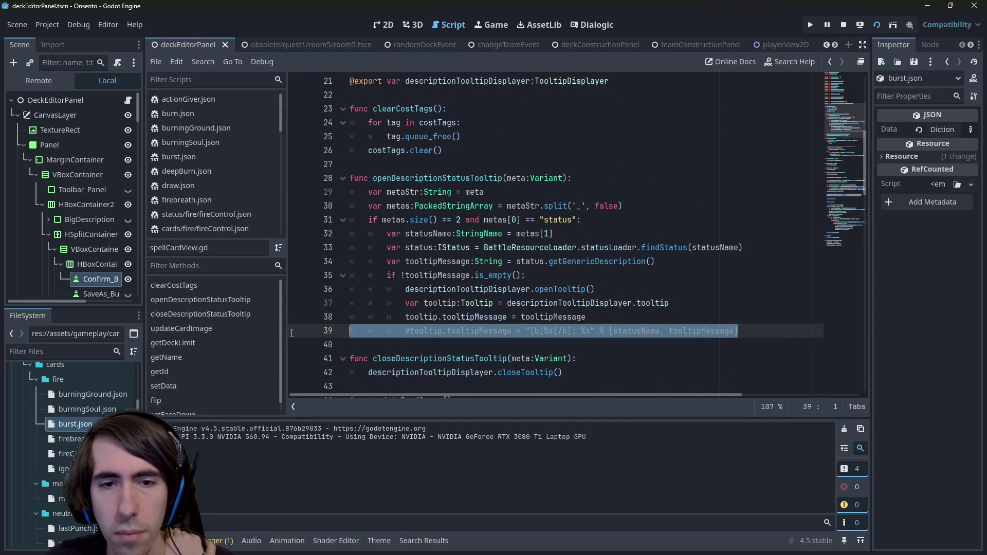
key("BackSpace")
key("BackSpace")
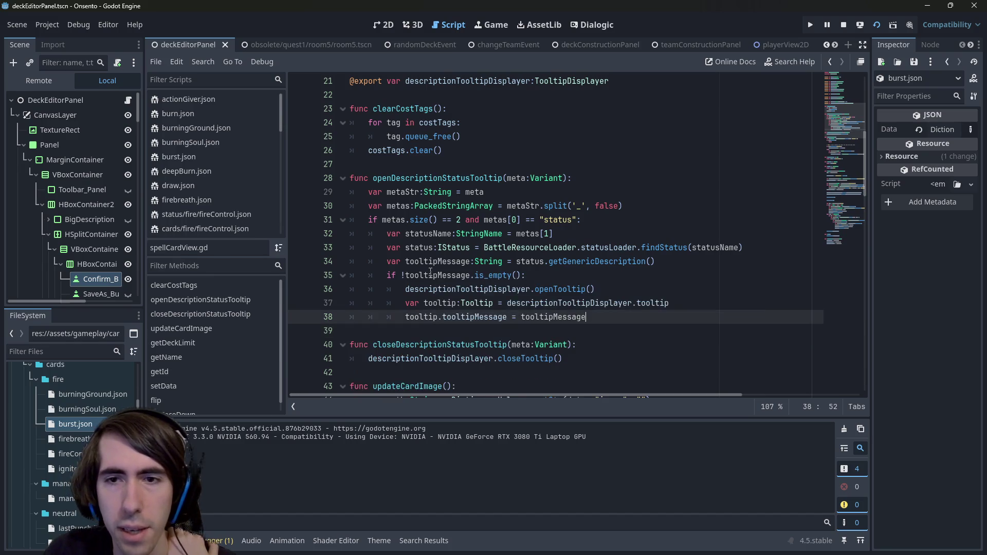
double_click(463, 260)
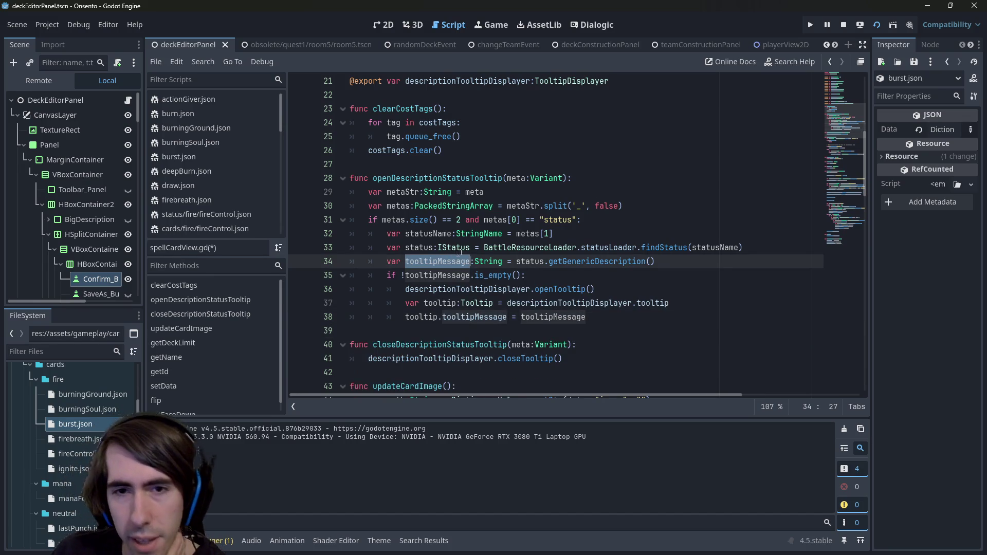
left_click(545, 290)
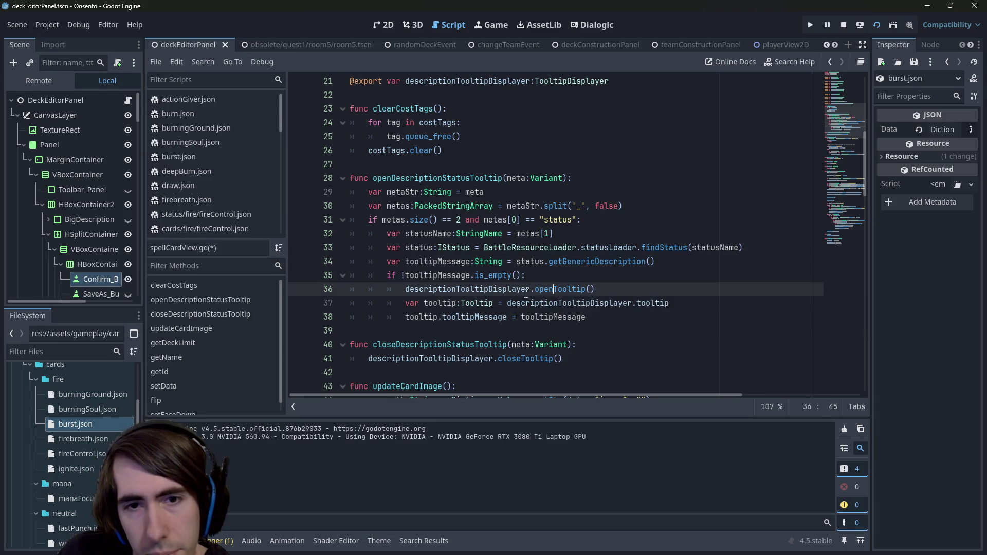
left_click(450, 262)
double_click(449, 262)
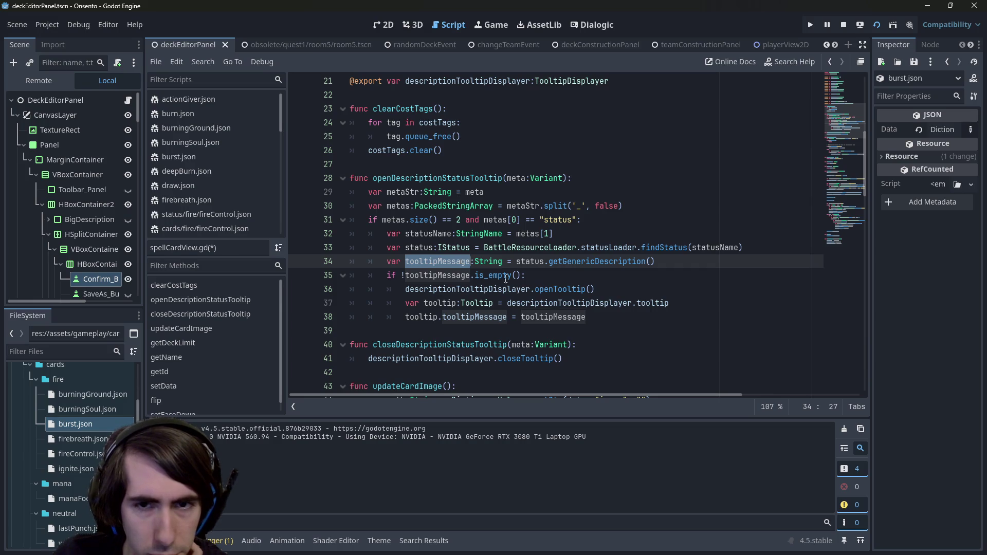
left_click(578, 271)
Step: Go to the Tooltip type near line 38 and open the tooltip.gd class script
double_click(476, 318)
key("Home")
key("ctrl+shift+Right")
left_click(477, 301, "ctrl")
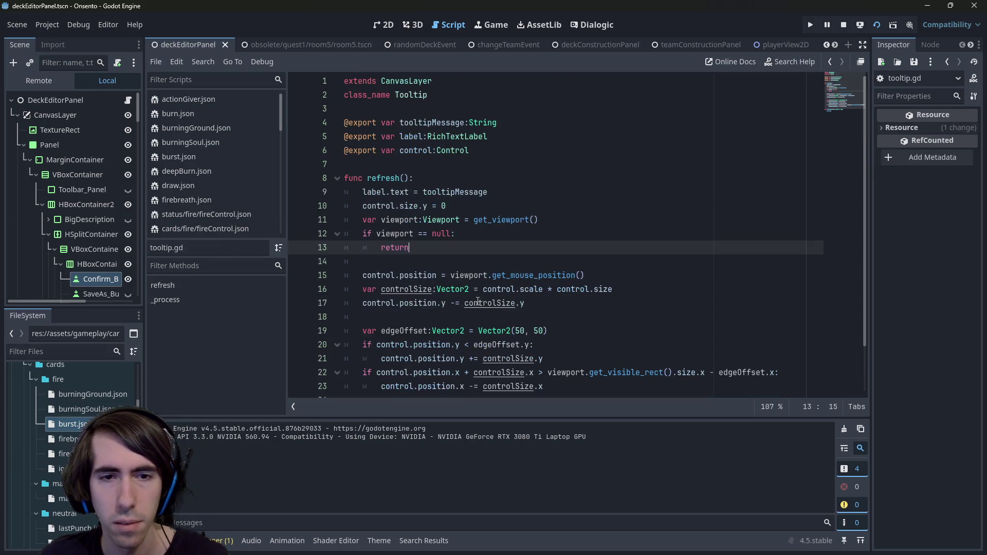
Step: Step back and forth through script history between tooltip.gd and sharpening.json
scroll(481, 267, "down", 2)
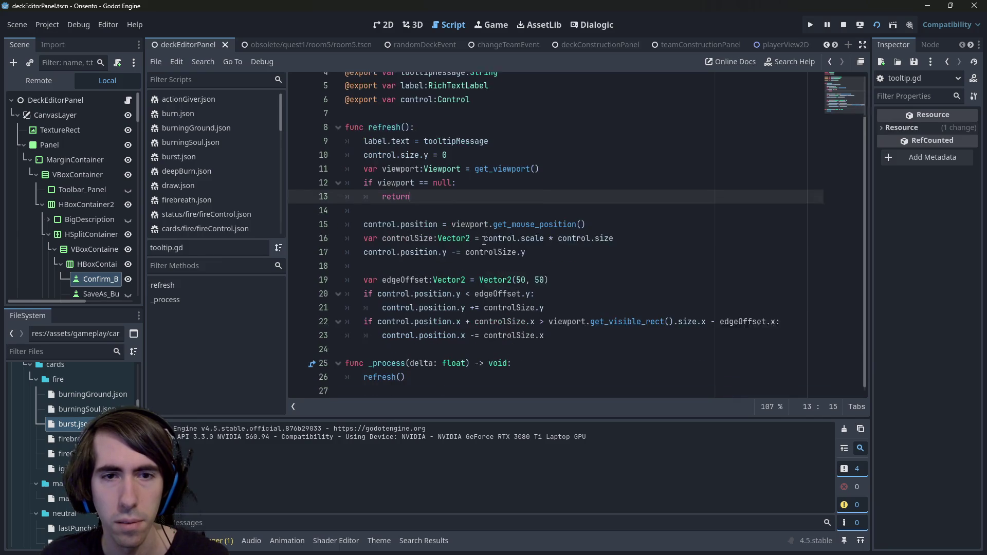
key("alt+Left")
key("alt+Left")
key("alt+Left")
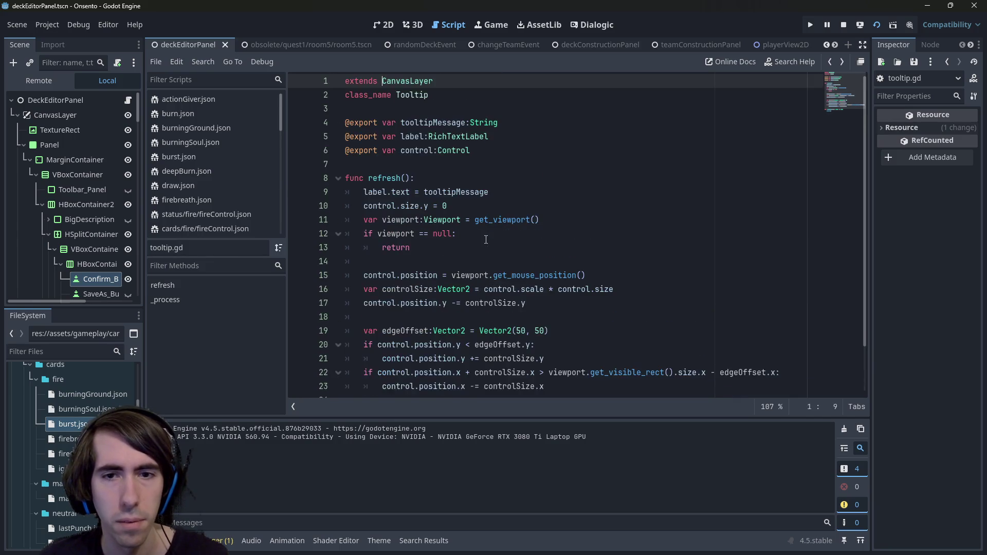
key("alt+Right")
key("alt+Right")
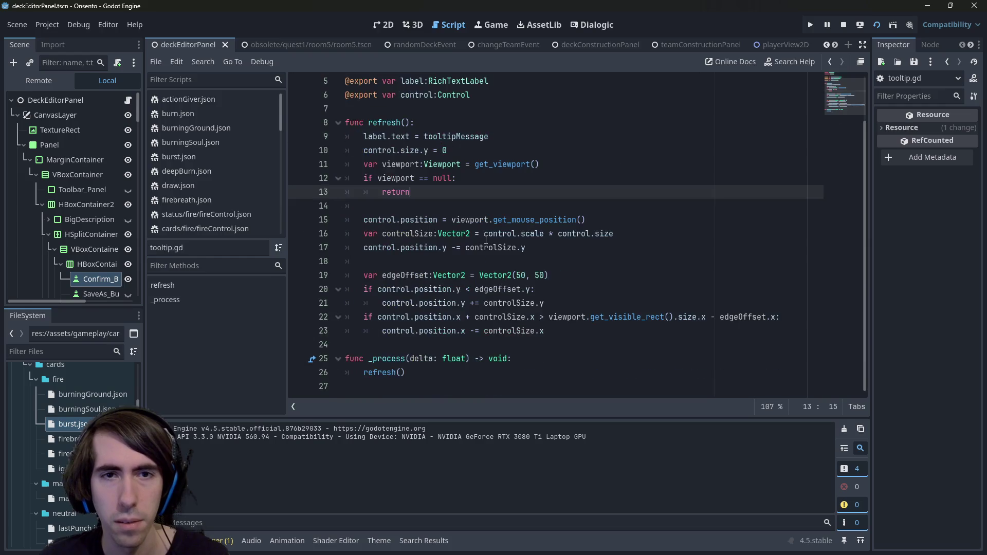
key("alt+Left")
key("alt+Left")
key("alt+Left")
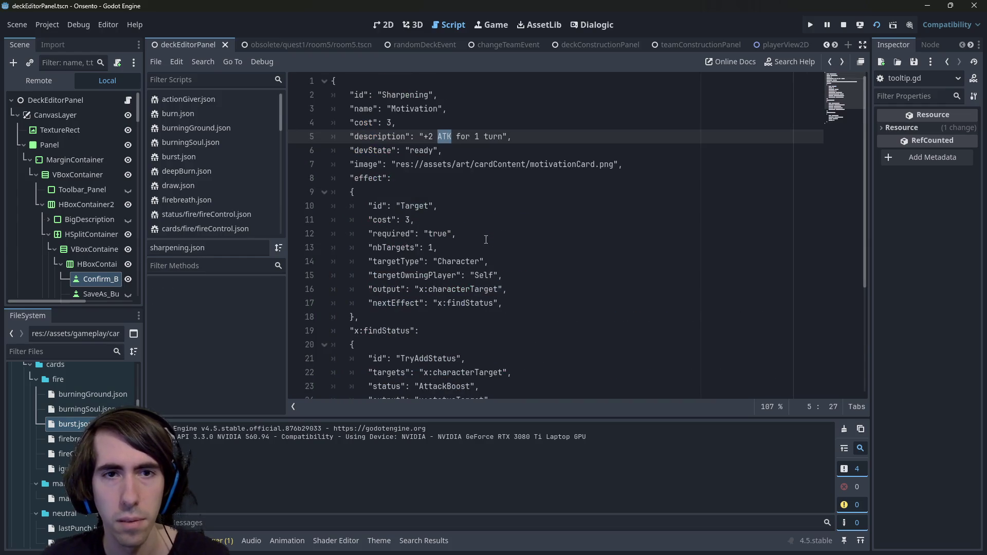
key("alt+Right")
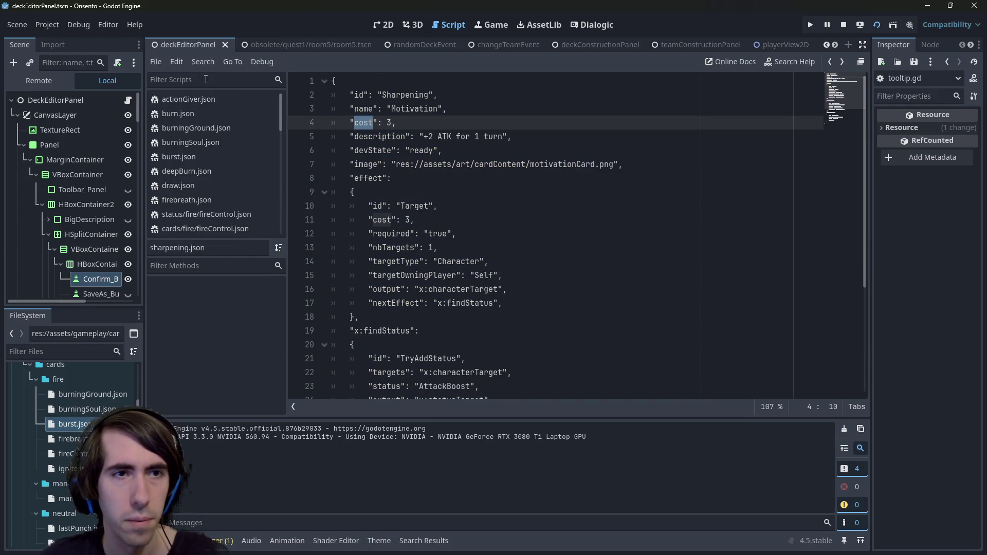
Step: Reopen spellCardView.gd via the 'spell' filter, remove the commented line 39, and save
left_click(206, 79)
type("spell")
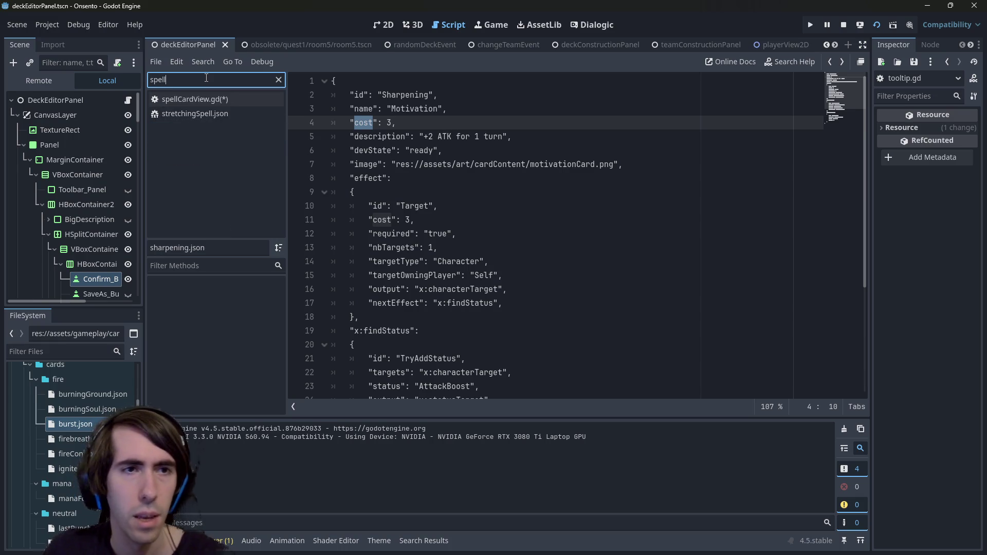
left_click(230, 102)
left_click(520, 234)
left_click(586, 317)
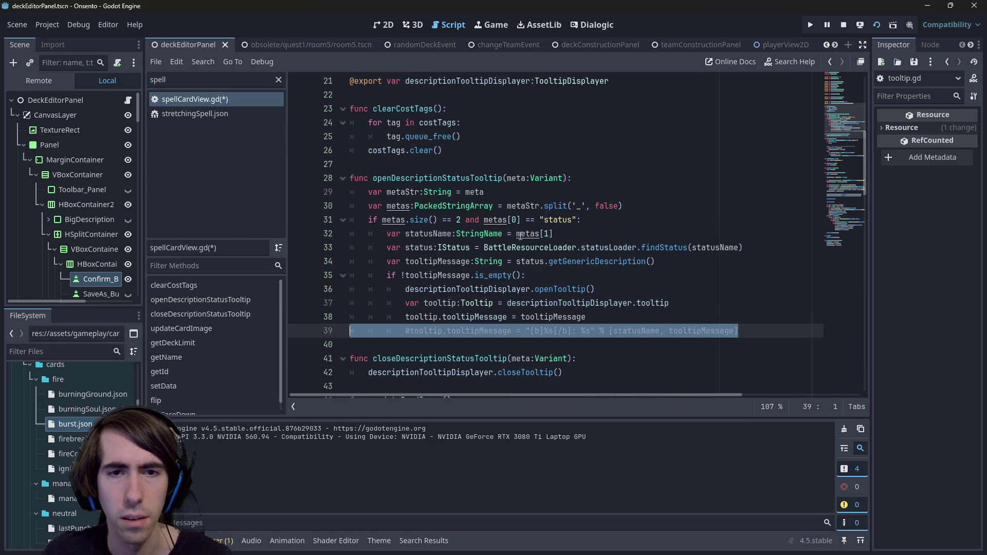
key("ctrl+s")
left_click(279, 80)
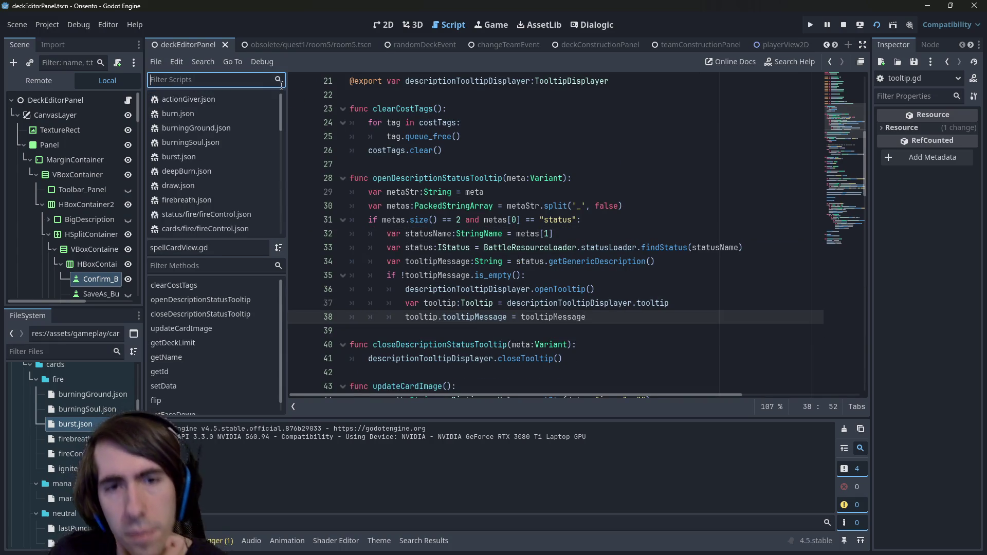
Step: Check getGenericDescription in status.gd, then return to spellCardView.gd's costTags declaration
left_click(572, 261)
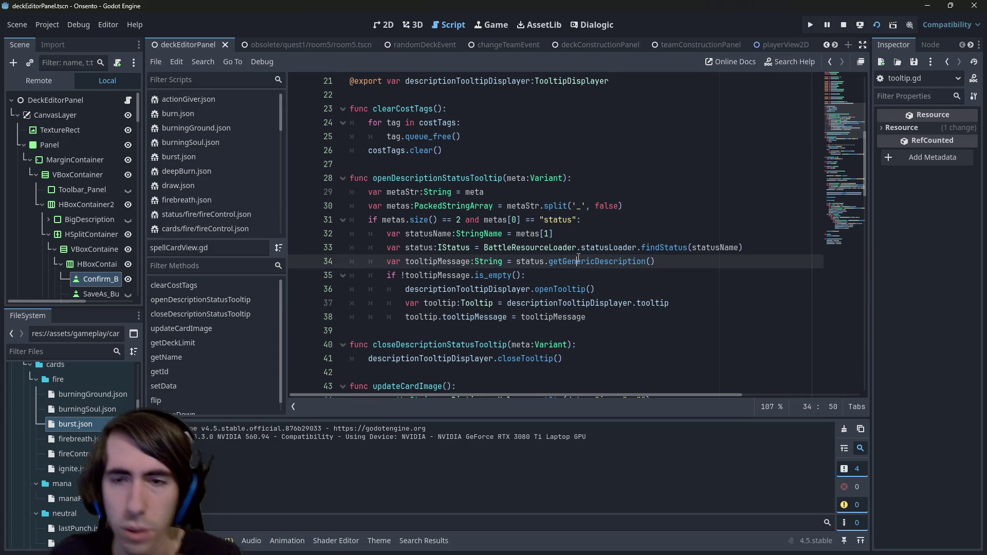
left_click(578, 260, "ctrl")
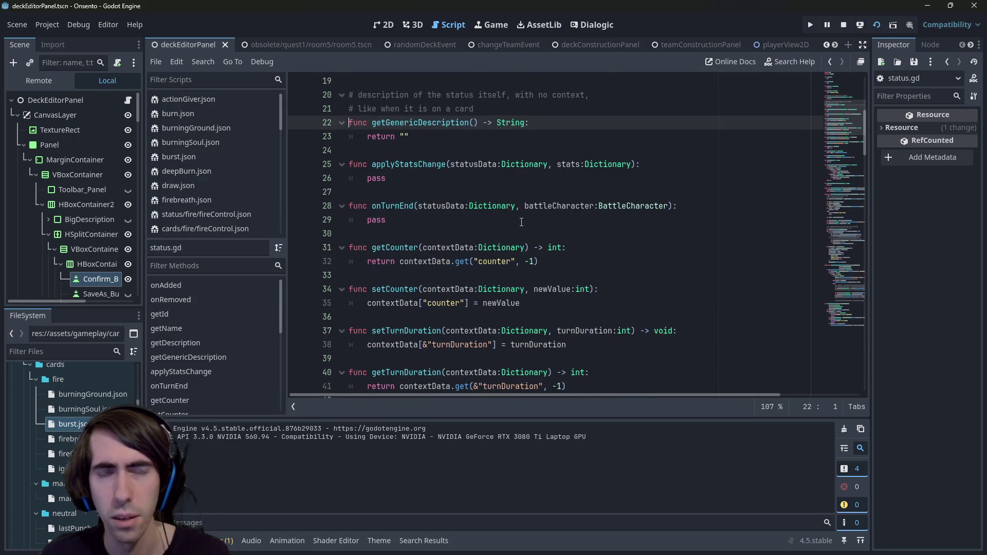
key("alt+Left")
key("alt+Left")
key("alt+Left")
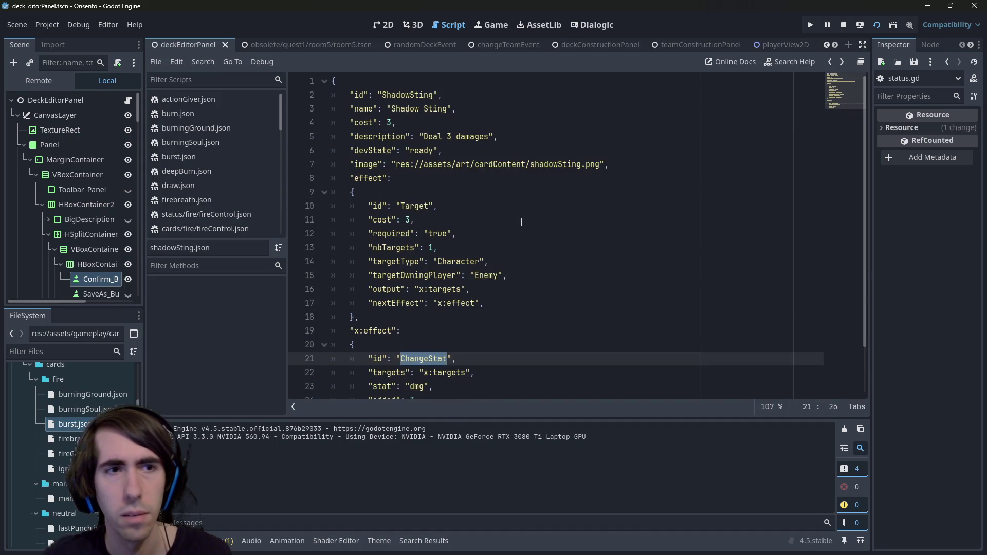
left_click(206, 79)
type("spel")
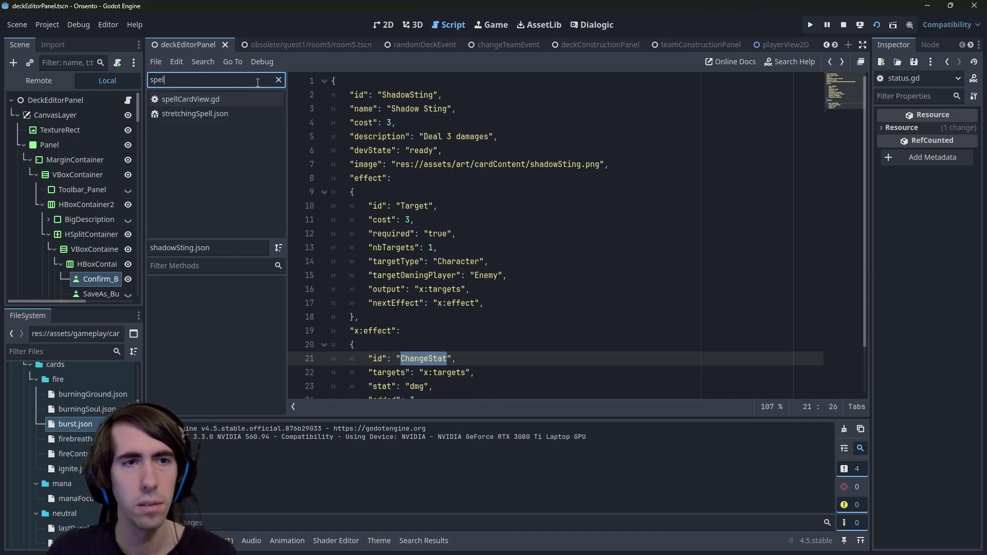
left_click(197, 99)
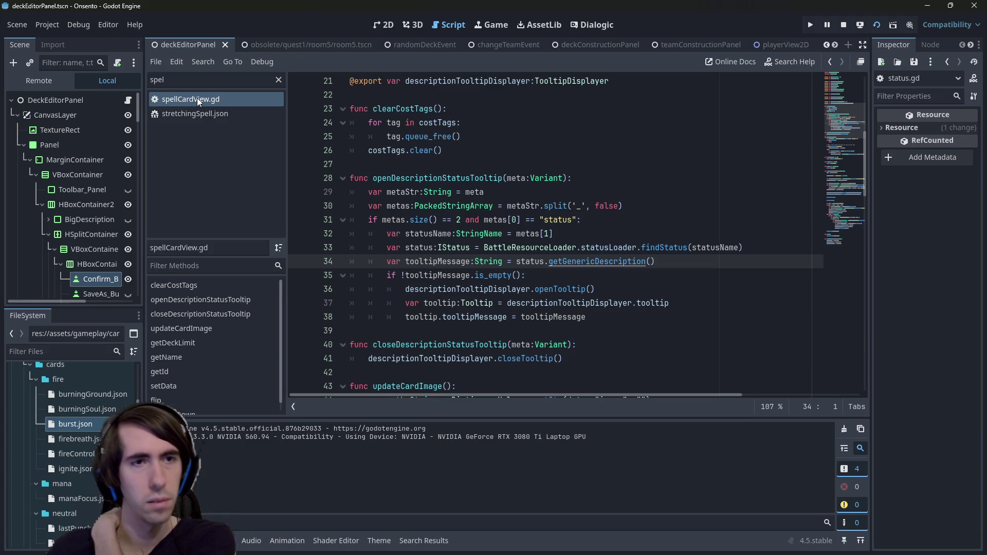
left_click(472, 313)
scroll(472, 298, "up", 7)
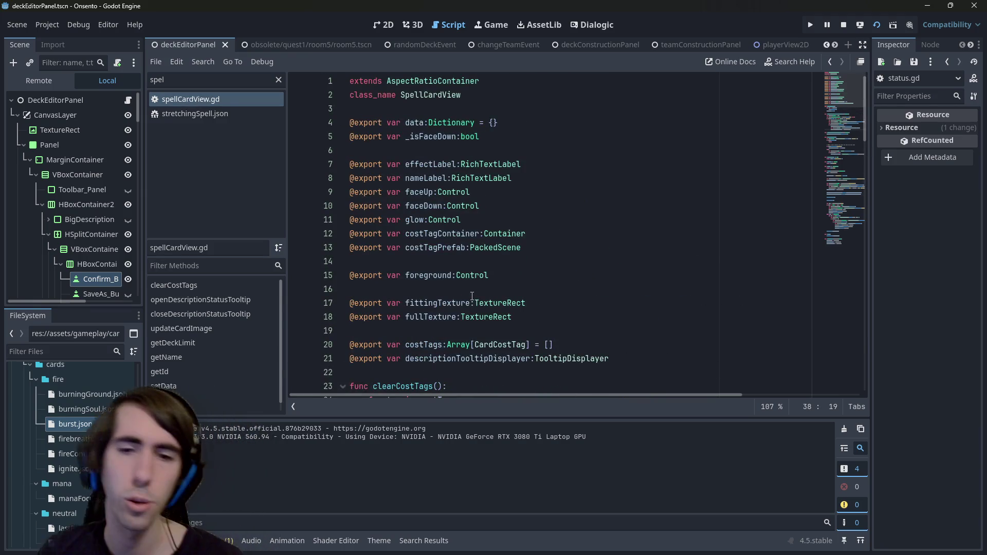
scroll(470, 287, "down", 2)
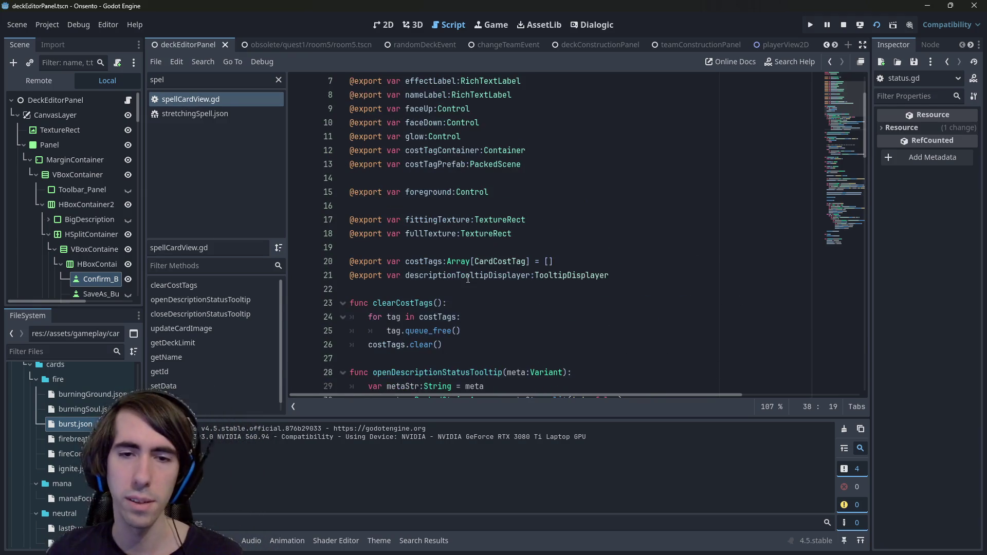
left_click(502, 262)
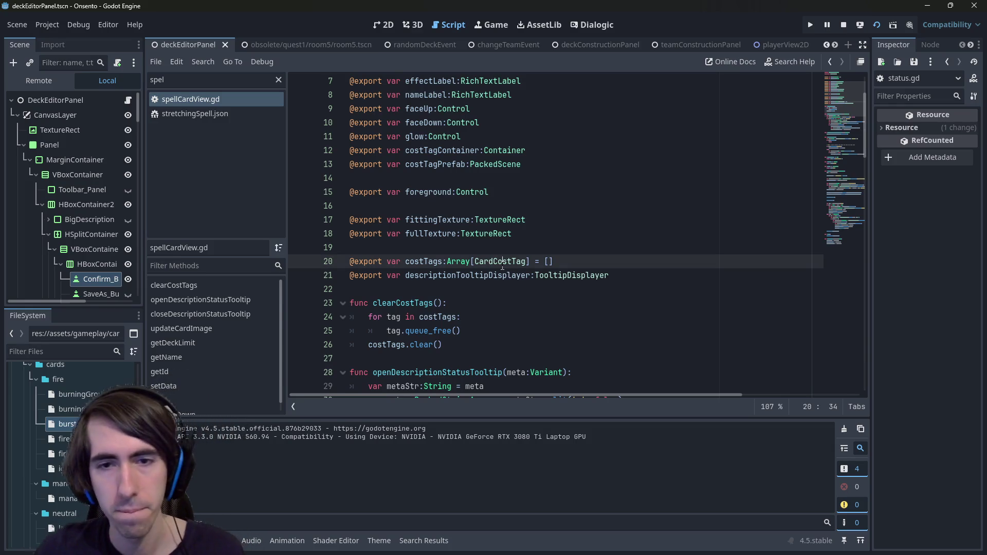
Step: Search Quick Open for 'tooltip' to list the tooltip files
key("shift+alt+o")
type("tooltip")
key("Down")
key("Down")
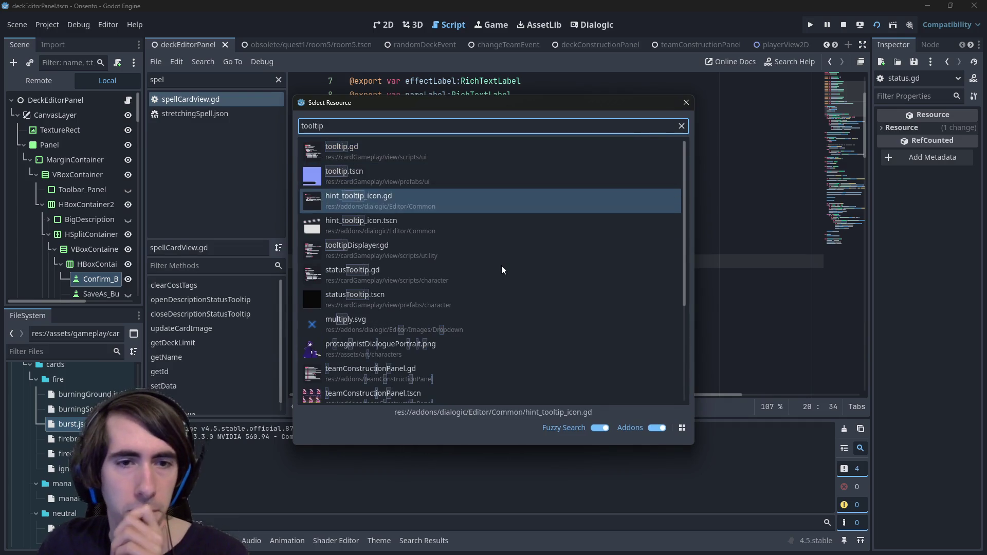
Step: Open statusTooltip.gd from the search results and inspect its label export on line 5
key("Down")
key("Down")
key("Down")
key("Down")
key("Up")
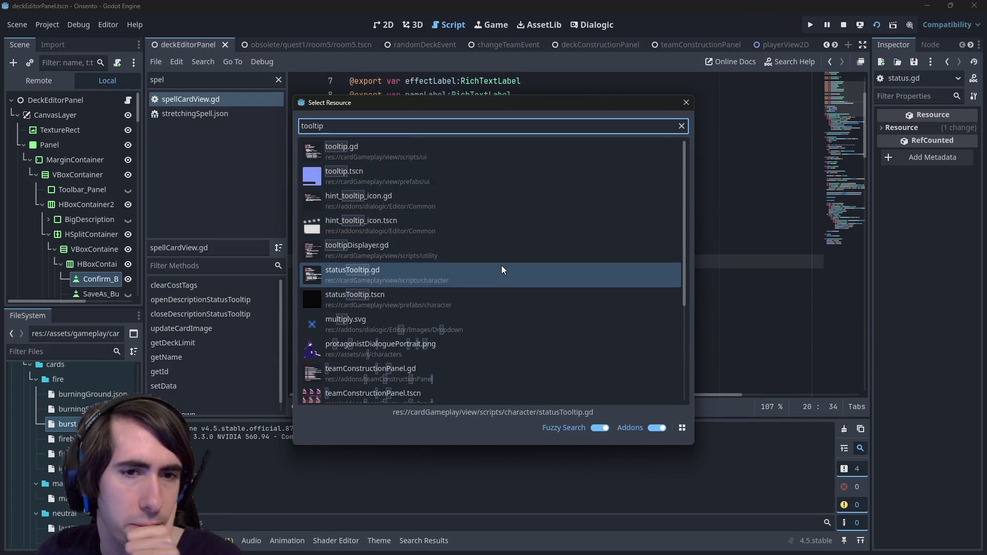
key("Return")
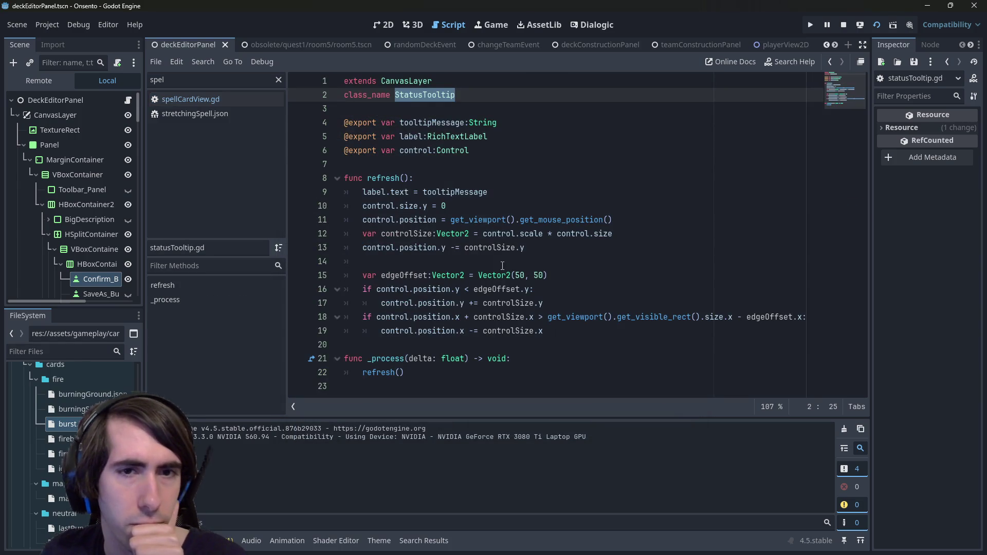
left_click(479, 136)
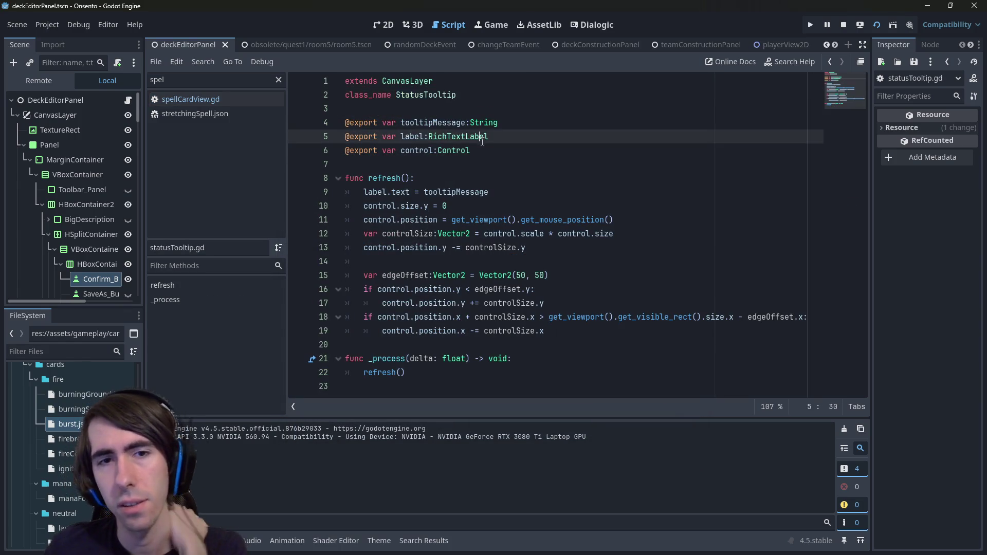
key("alt+Left")
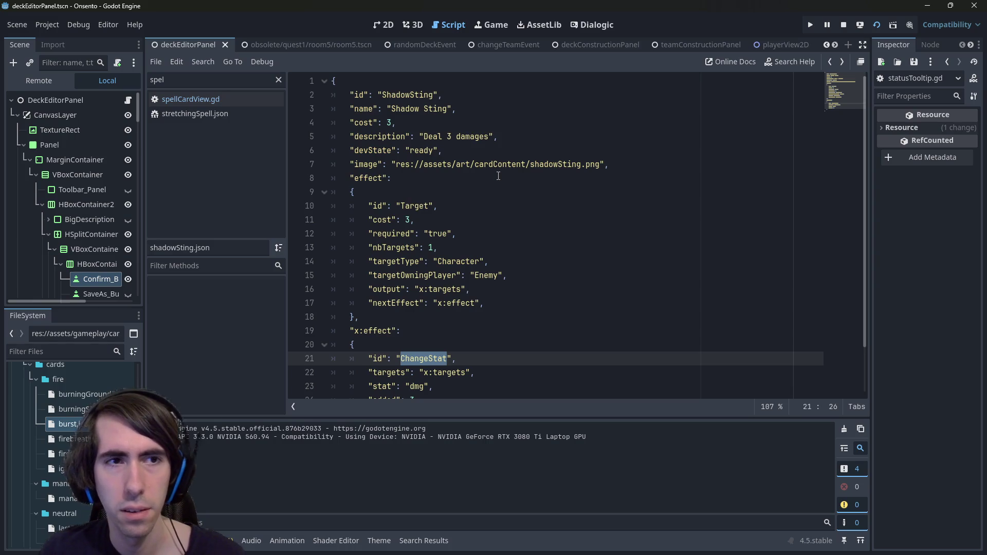
key("alt+Right")
Step: In spellCardView.gd, trace status, getGenericDescription and tooltipMessage through the status tooltip code
left_click(205, 104)
left_click(494, 267)
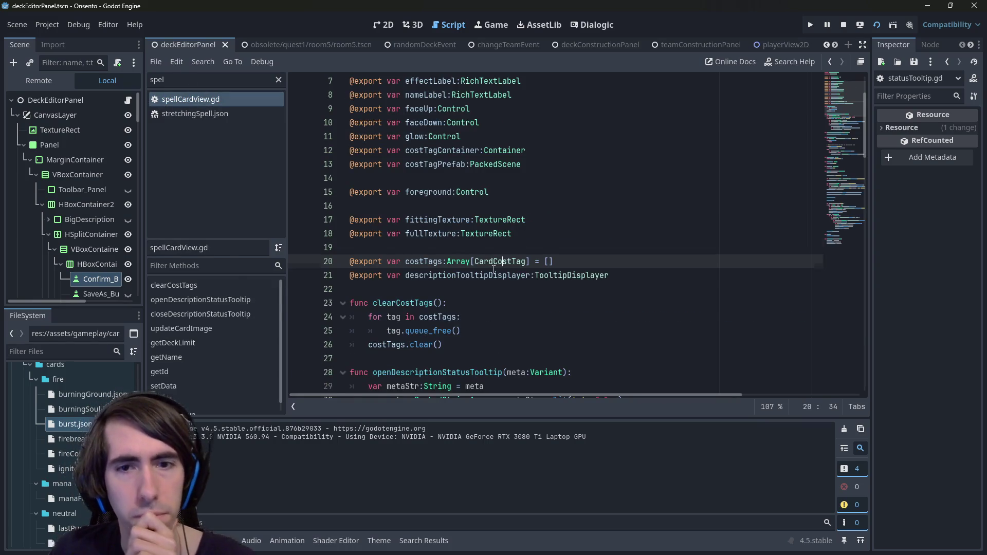
scroll(492, 269, "down", 3)
scroll(491, 268, "down", 2)
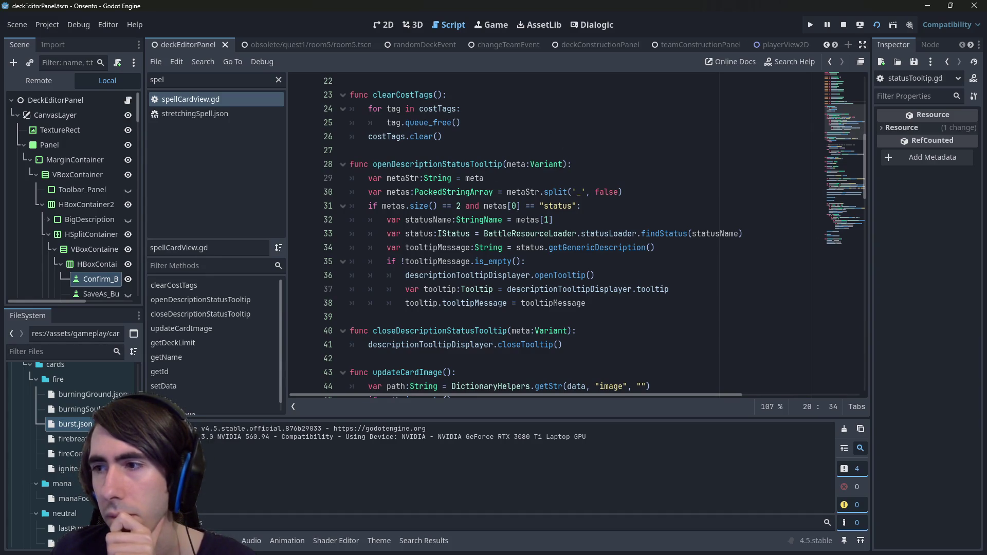
left_click(201, 102)
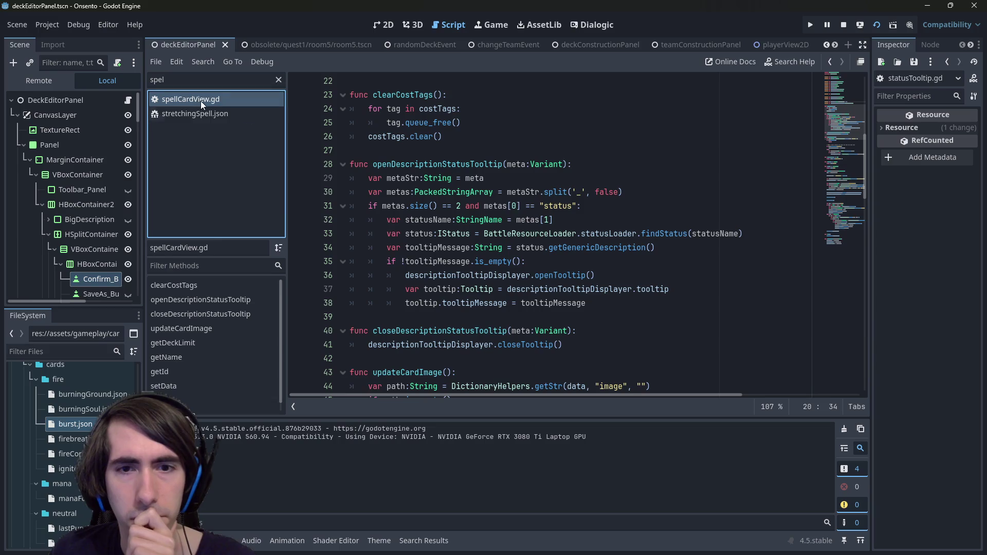
double_click(566, 206)
scroll(566, 206, "down", 1)
scroll(601, 227, "up", 1)
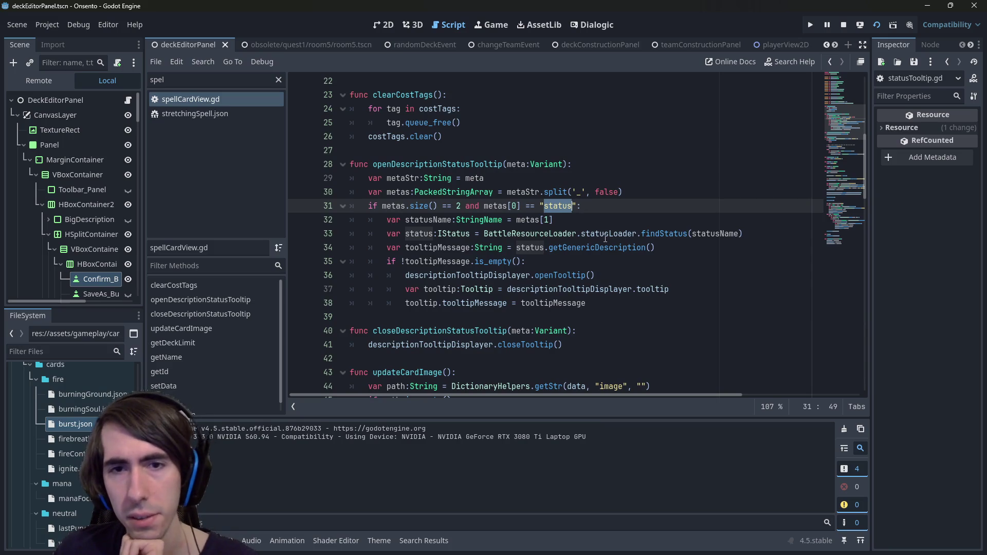
mouse_move(606, 238)
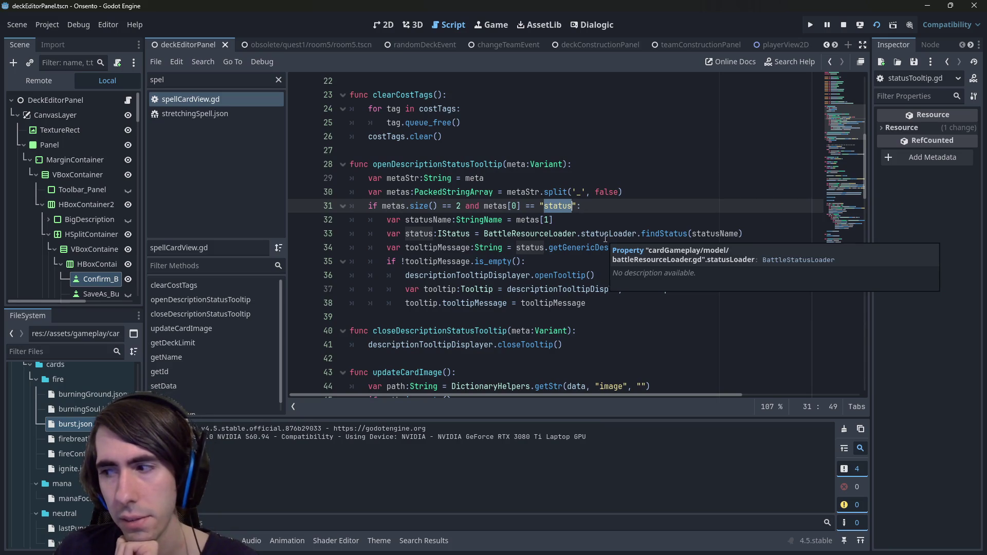
double_click(574, 249)
double_click(454, 249)
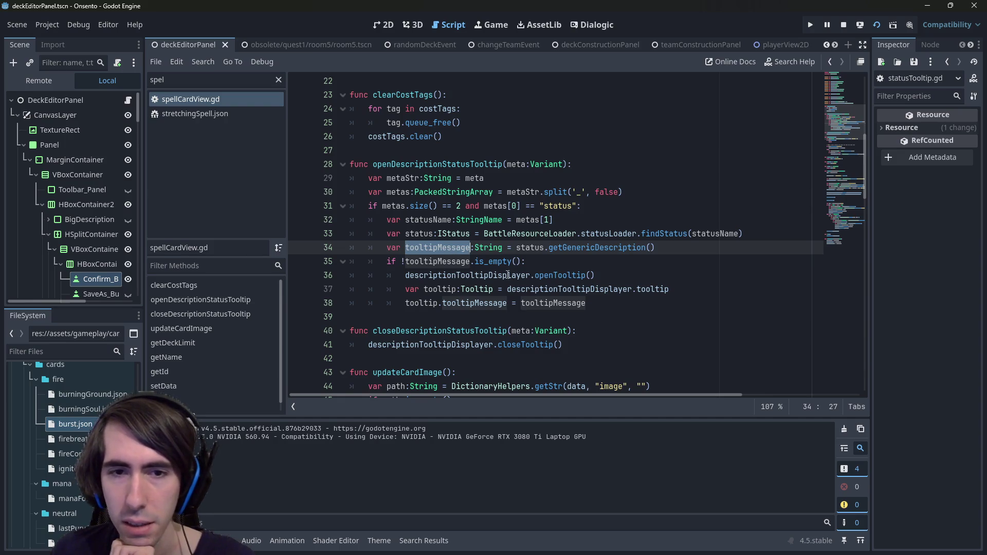
double_click(476, 303)
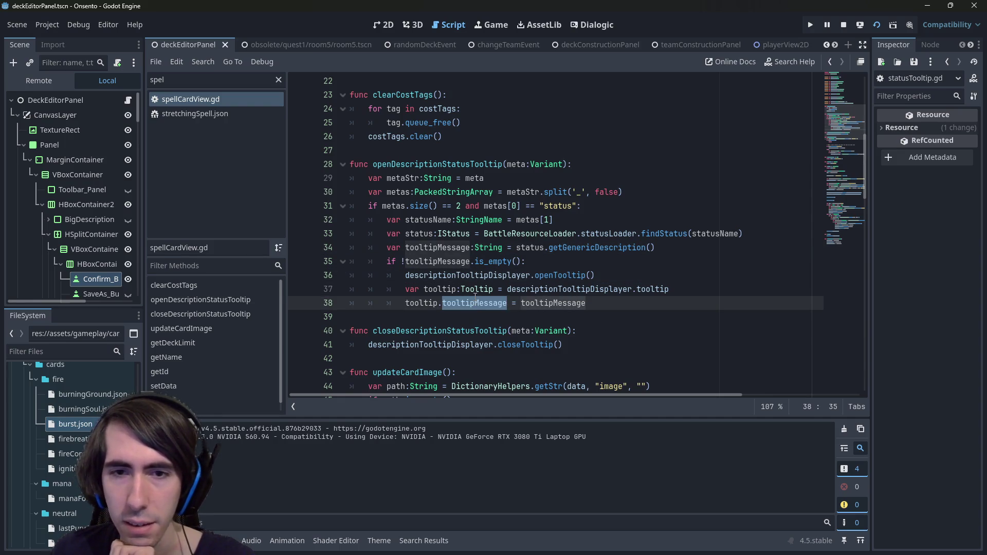
Step: Follow openTooltip into tooltipDisplayer.gd to check the onRefreshRequest emit, then return to spellCardView.gd
left_click(567, 276, "ctrl")
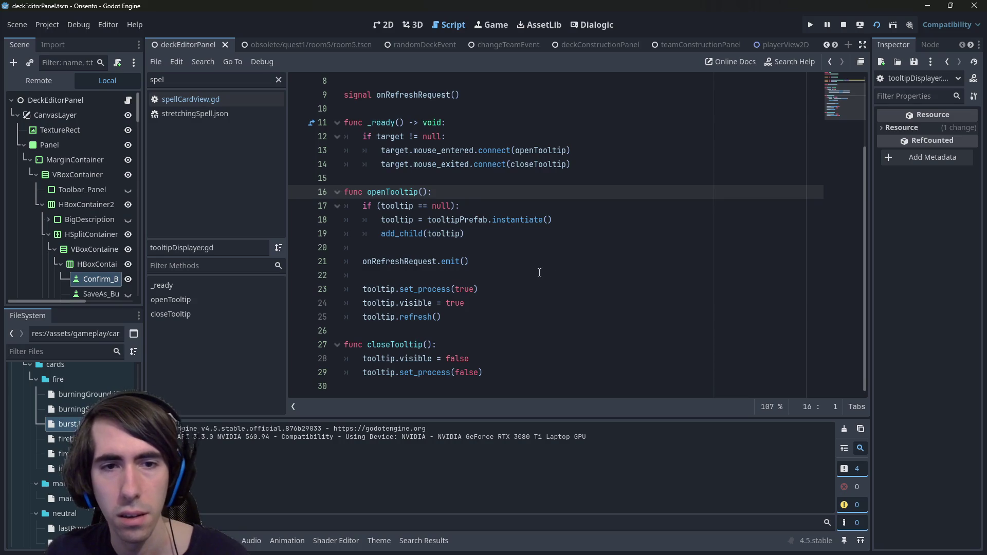
left_click(540, 272)
double_click(411, 261)
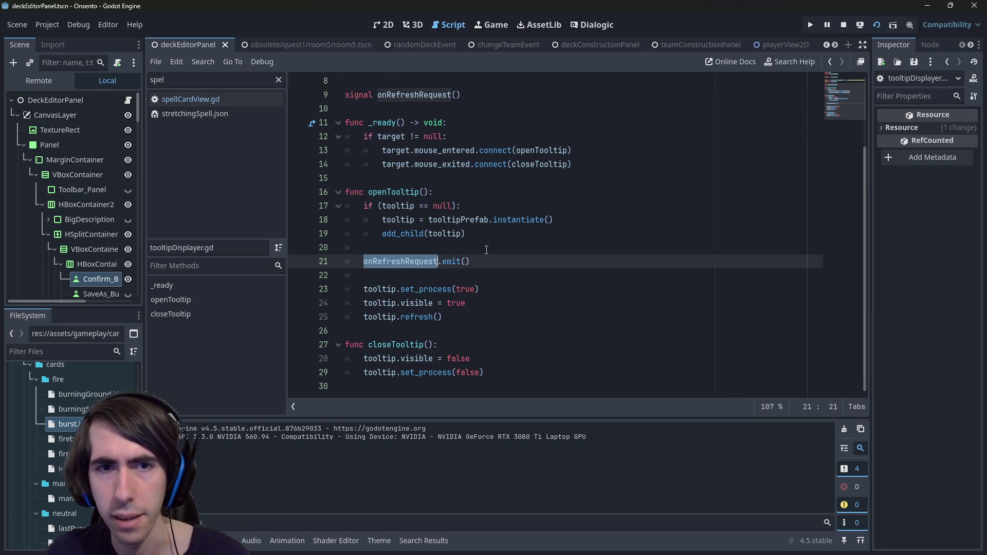
scroll(486, 250, "up", 3)
left_click(237, 103)
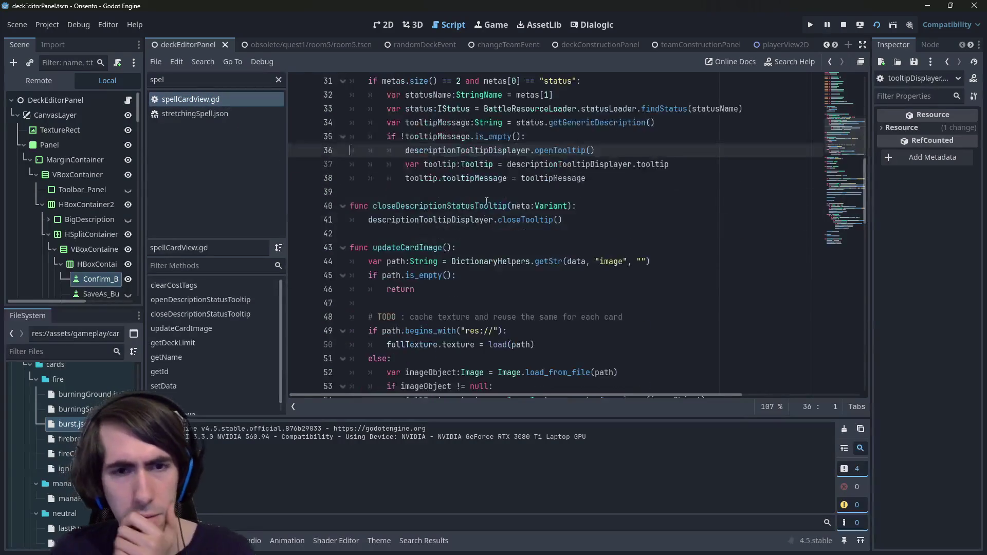
Step: Look through spellCardView.gd, highlighting updateCardImage and every use of dataDictionary
scroll(487, 200, "down", 2)
double_click(411, 164)
scroll(493, 231, "down", 2)
scroll(498, 257, "up", 2)
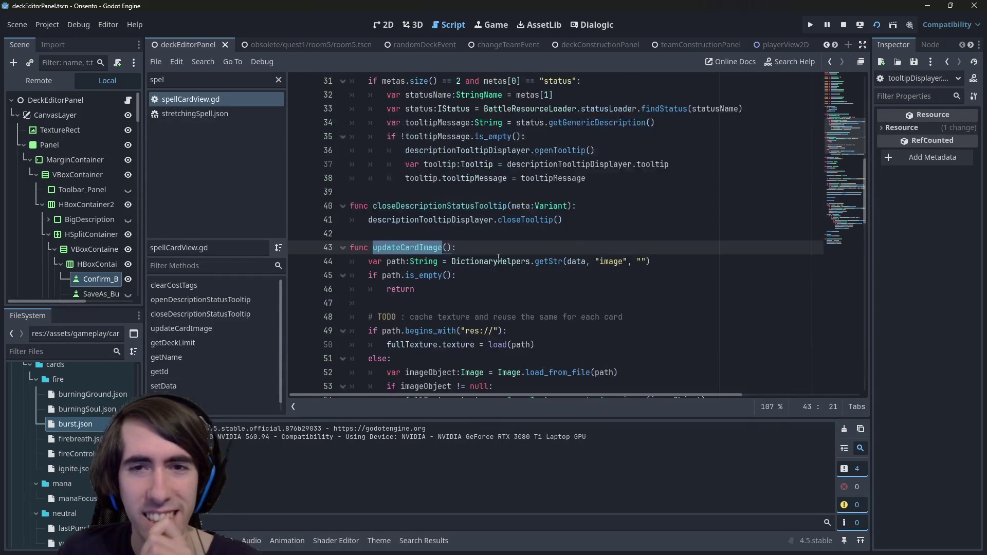
scroll(497, 255, "down", 10)
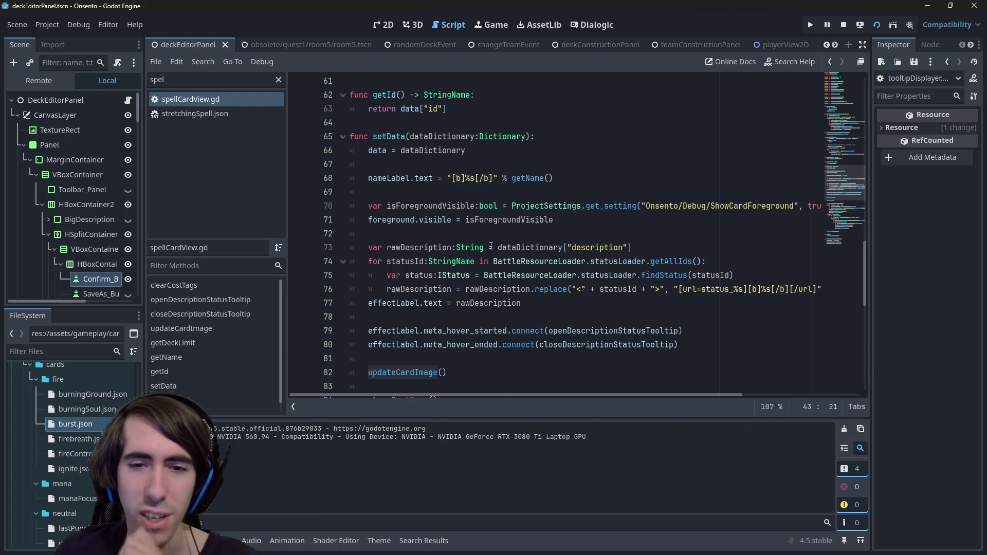
scroll(491, 246, "down", 1)
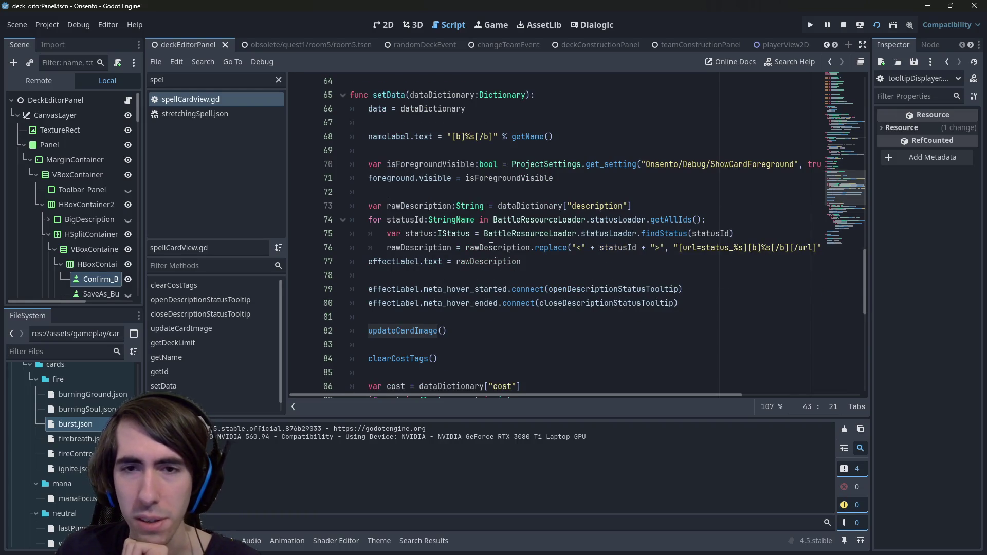
double_click(509, 206)
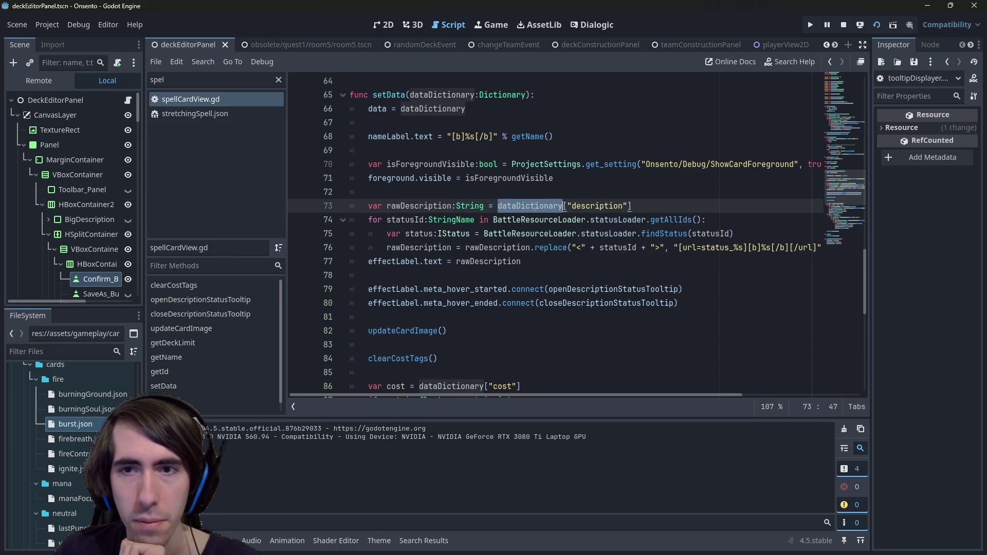
scroll(535, 207, "down", 3)
scroll(535, 207, "down", 3)
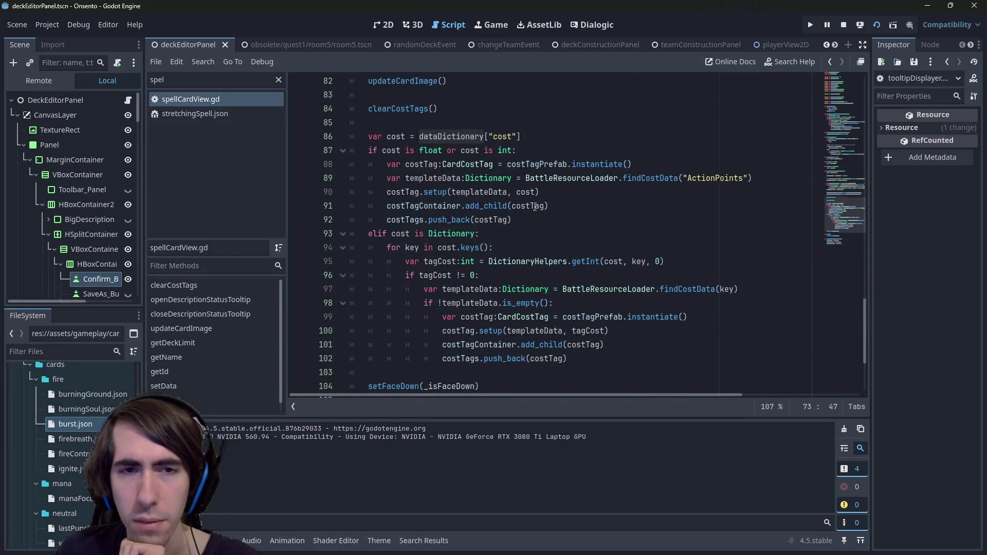
Step: Add a breakpoint on line 38, where the tooltip's tooltipMessage is assigned
mouse_move(532, 193)
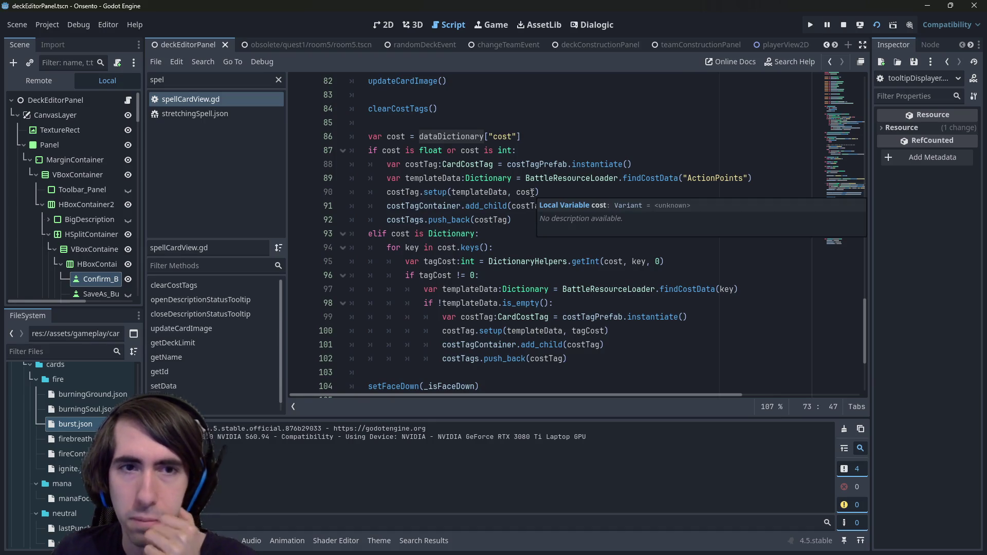
scroll(532, 193, "down", 2)
scroll(566, 247, "up", 2)
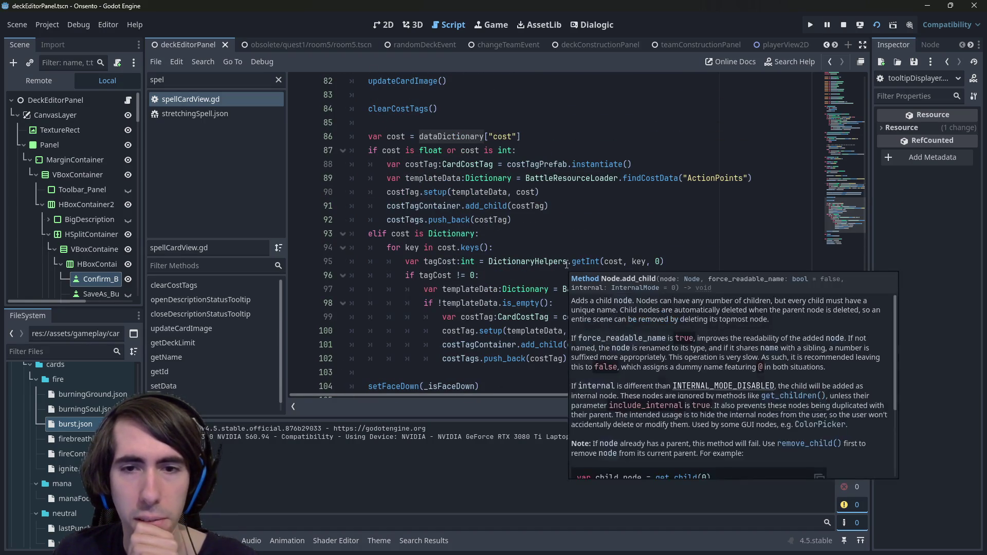
scroll(573, 256, "down", 3)
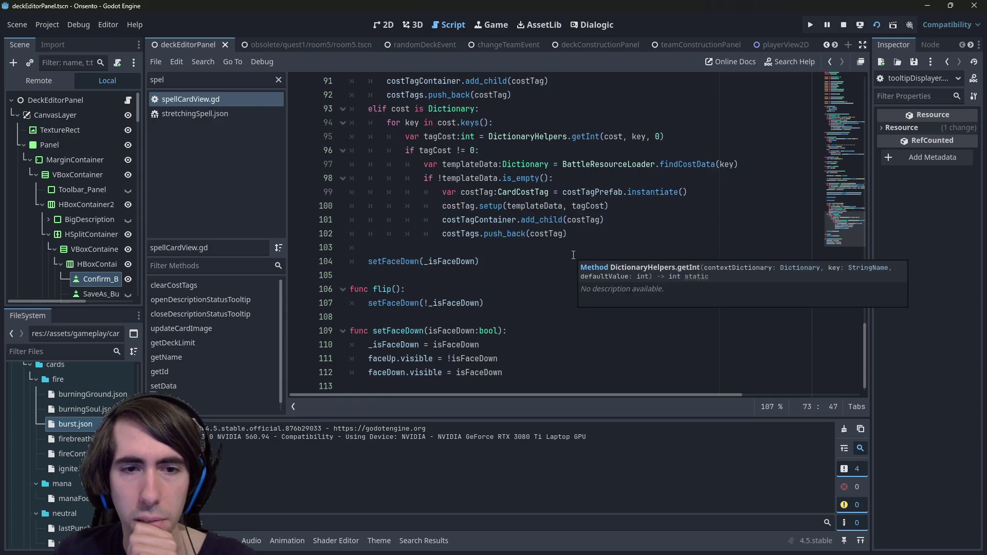
scroll(548, 278, "up", 5)
scroll(548, 278, "up", 12)
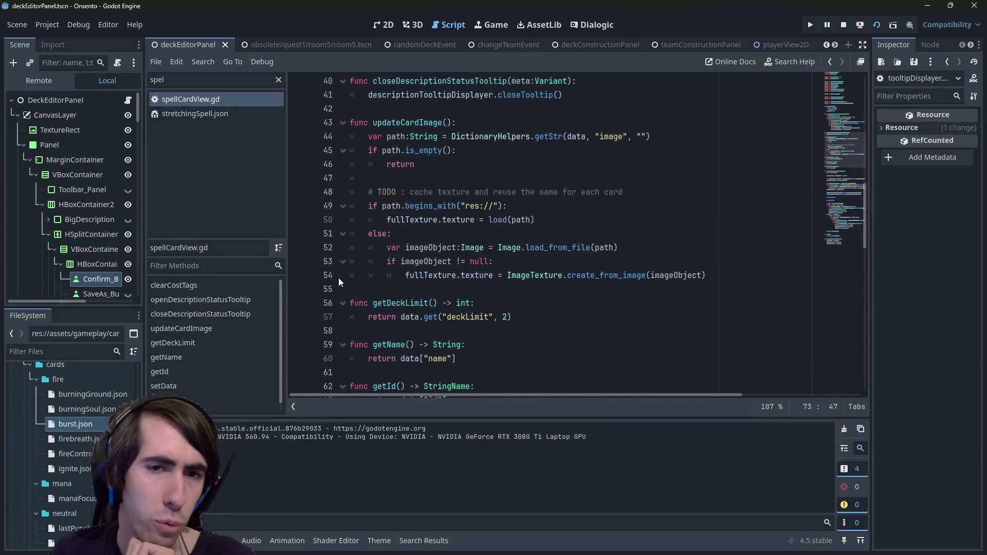
scroll(338, 278, "up", 5)
left_click(303, 261)
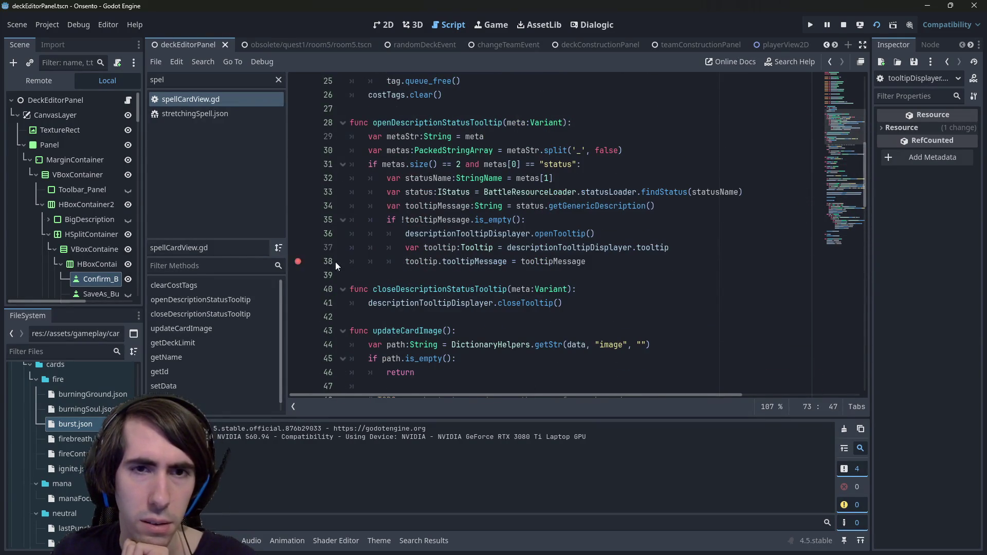
Step: Trigger the line 38 breakpoint via the game's Wind keyword, inspect tooltipMessage, then open burst.json
scroll(437, 273, "up", 2)
scroll(539, 285, "down", 1)
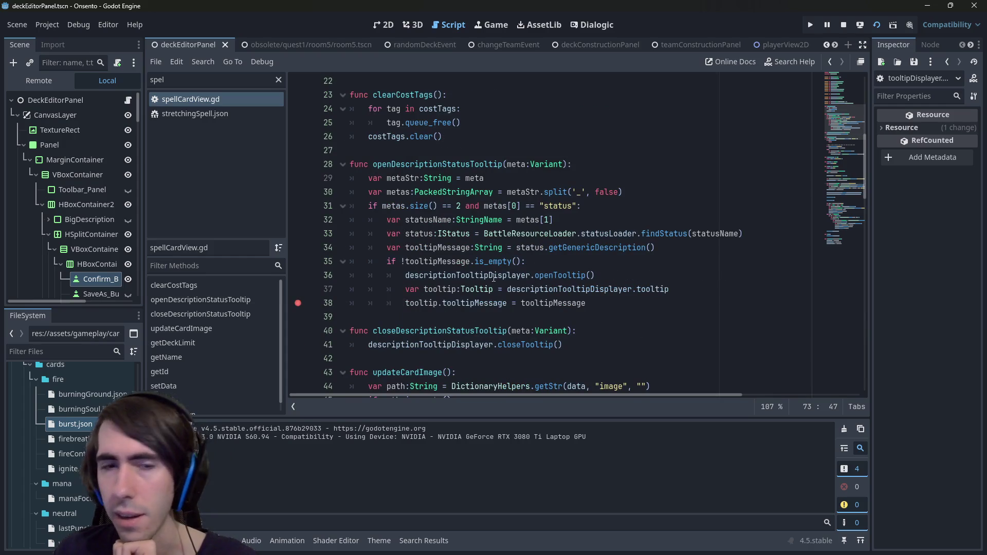
mouse_move(501, 278)
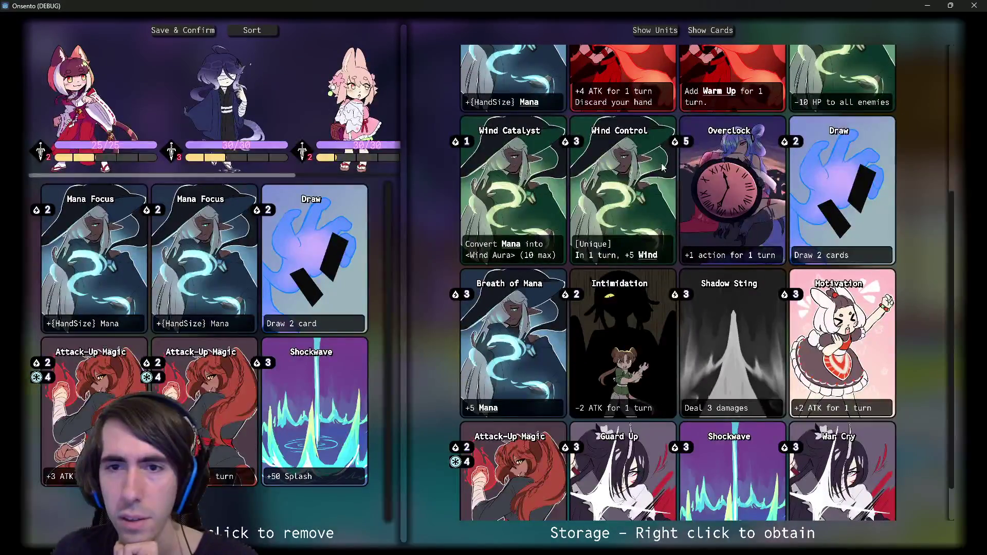
mouse_move(649, 253)
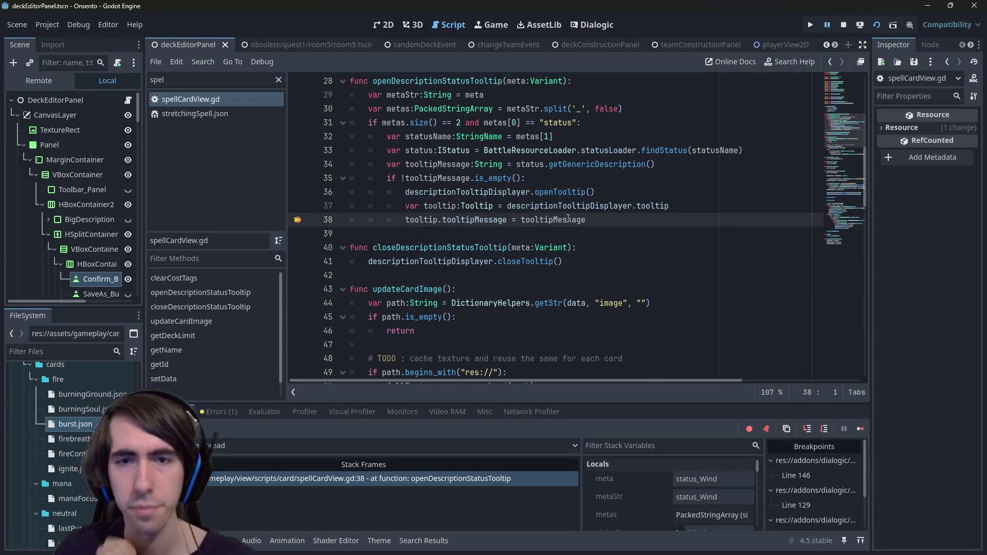
mouse_move(568, 218)
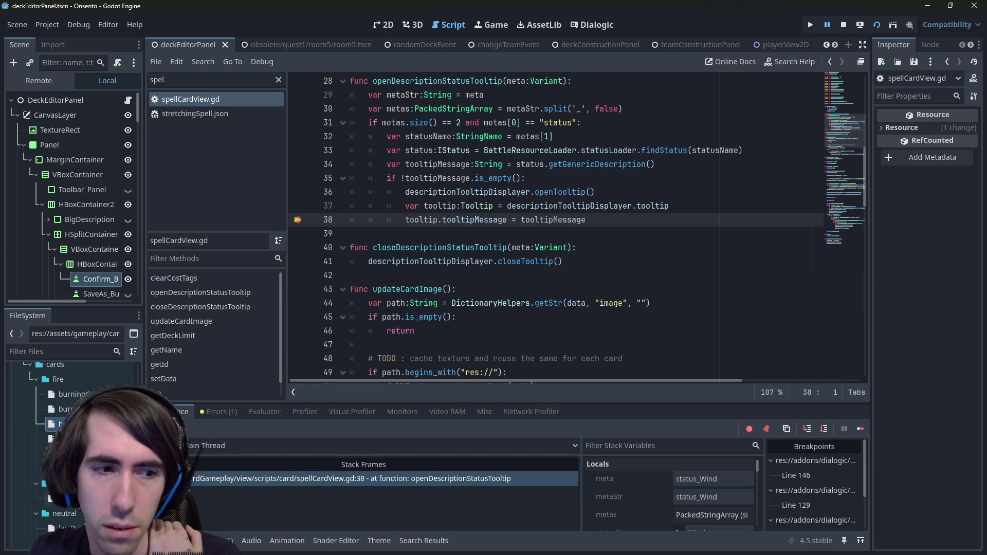
key("Return")
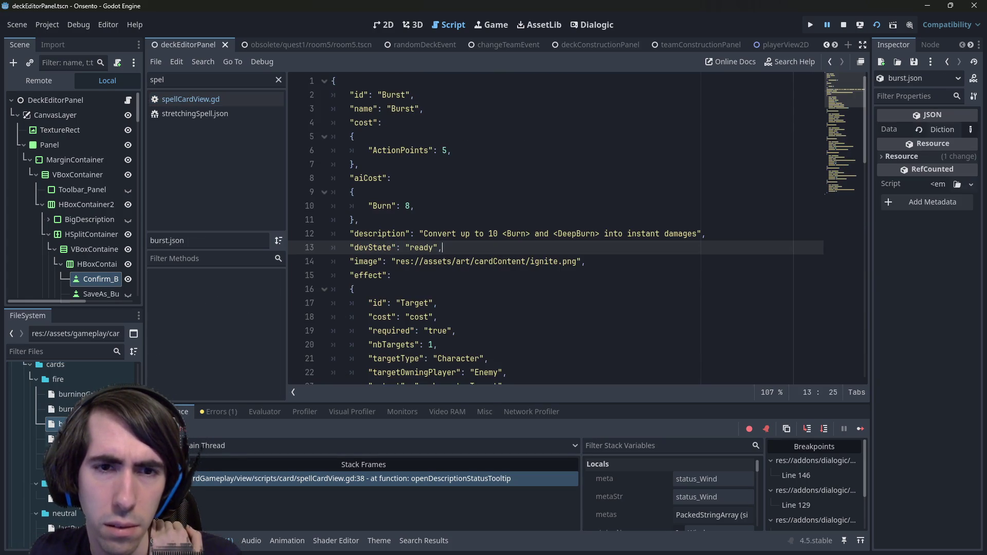
Step: Open deepBurn.json, examine its [b]{id}[/b] description placeholder, and preview the neighbouring fireControl.json
scroll(72, 437, "down", 5)
scroll(72, 437, "down", 5)
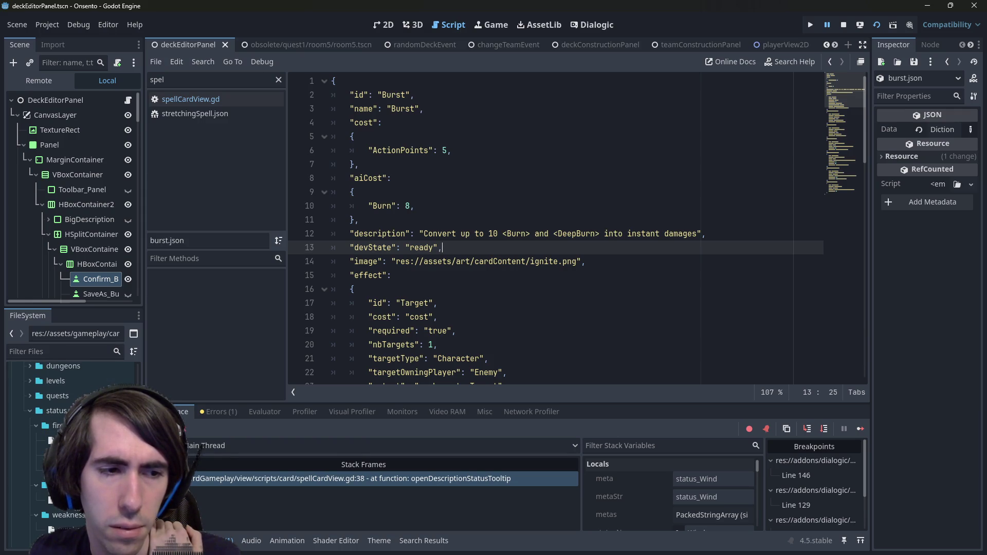
double_click(67, 441)
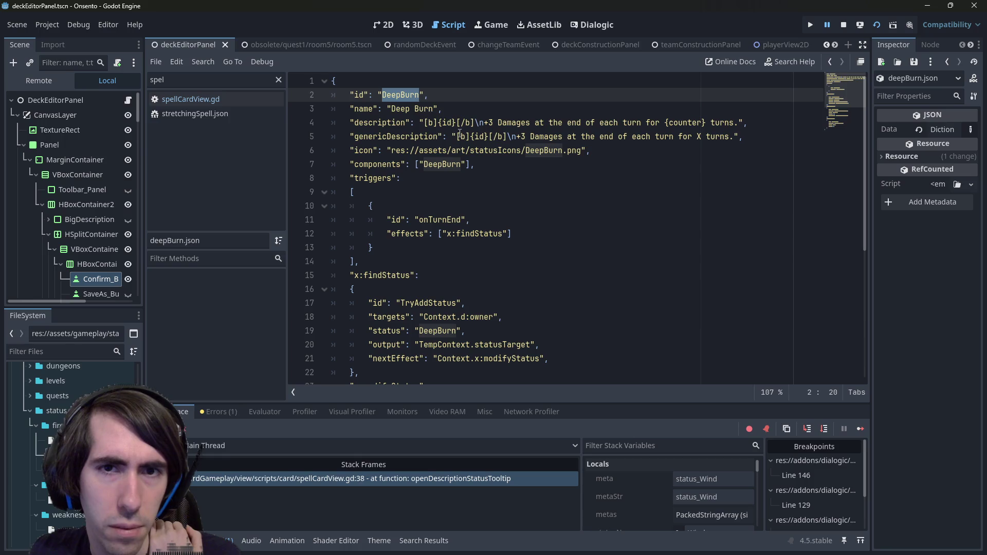
left_click_drag(425, 122, 477, 123)
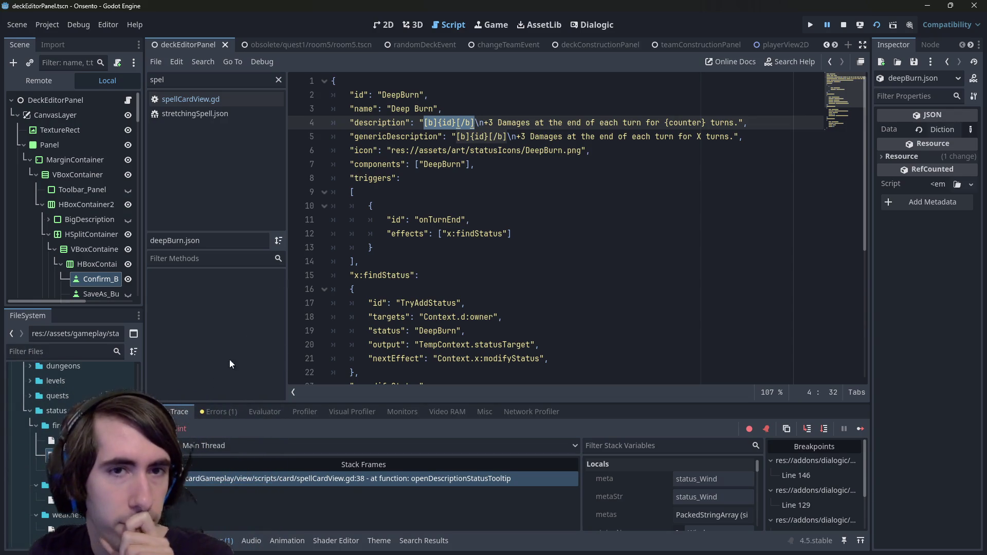
left_click(51, 441)
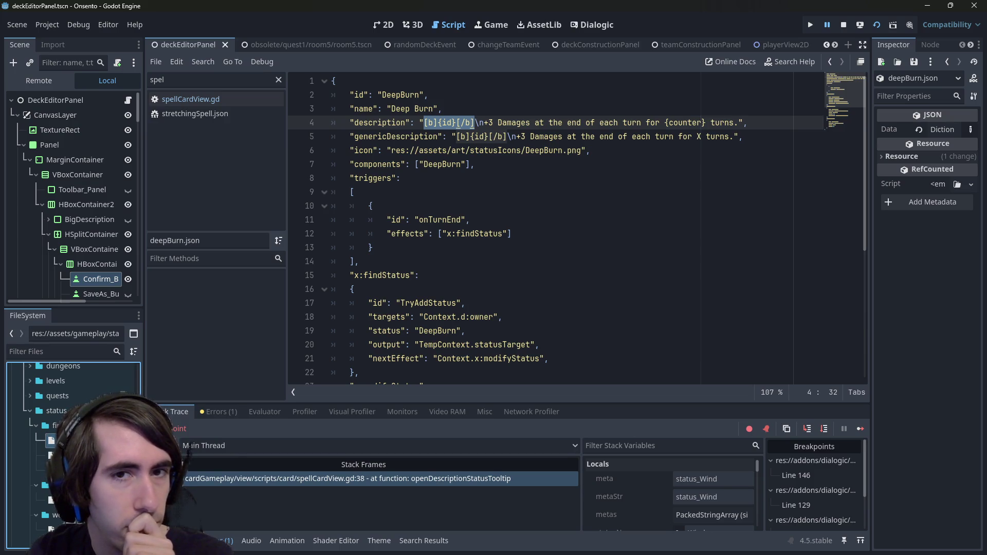
key("Down")
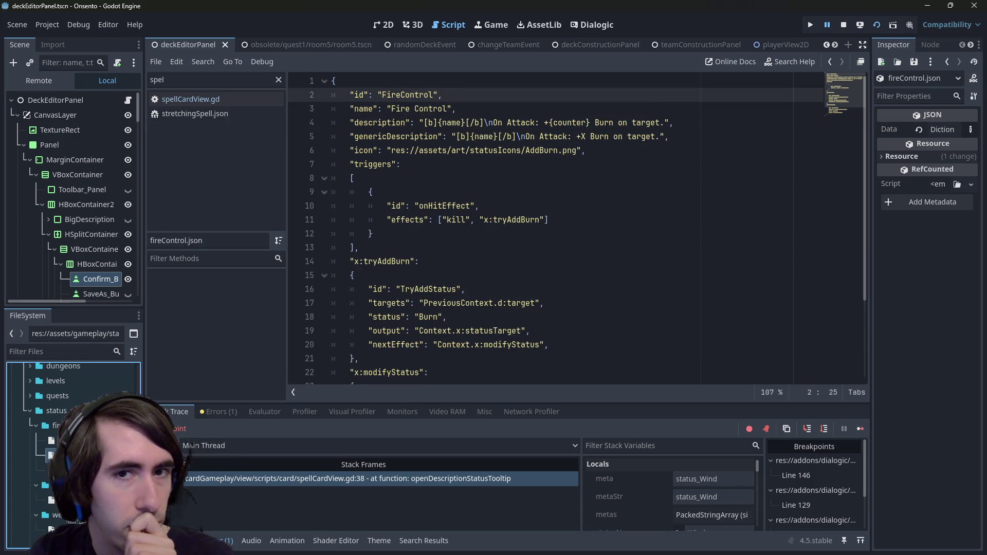
key("Up")
key("Down")
key("Down")
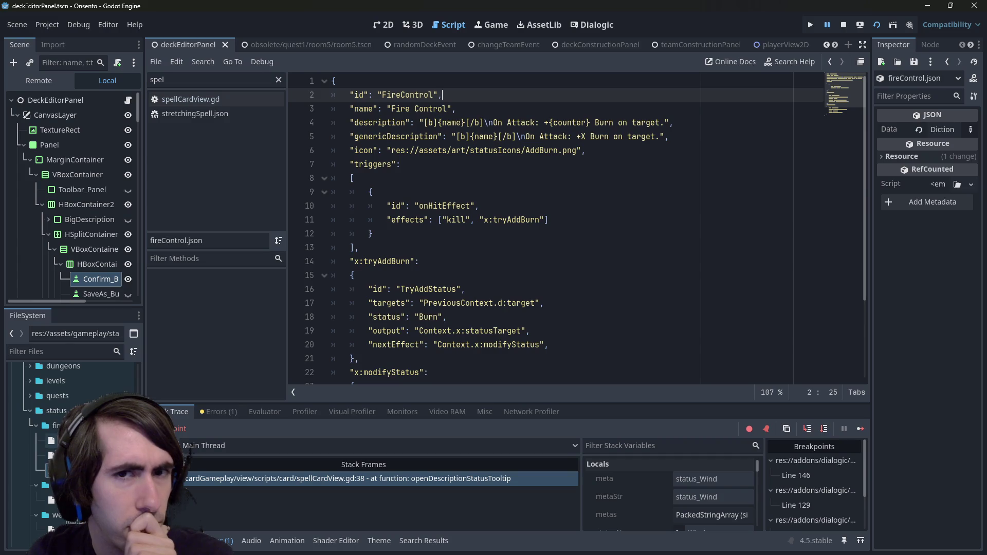
key("Up")
key("Up")
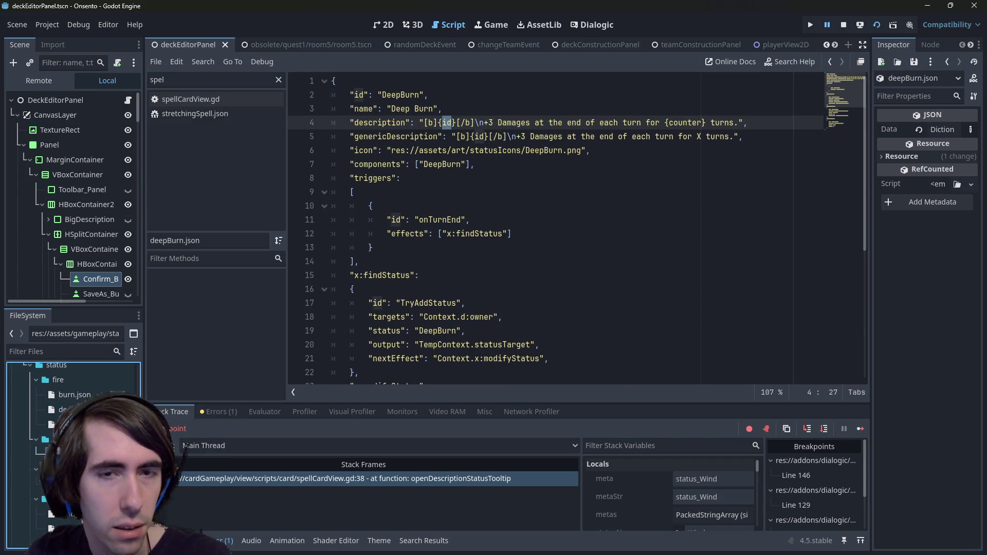
Step: Compare the warmUp.json and weakness.json descriptions, then open burn.json for editing
double_click(62, 515)
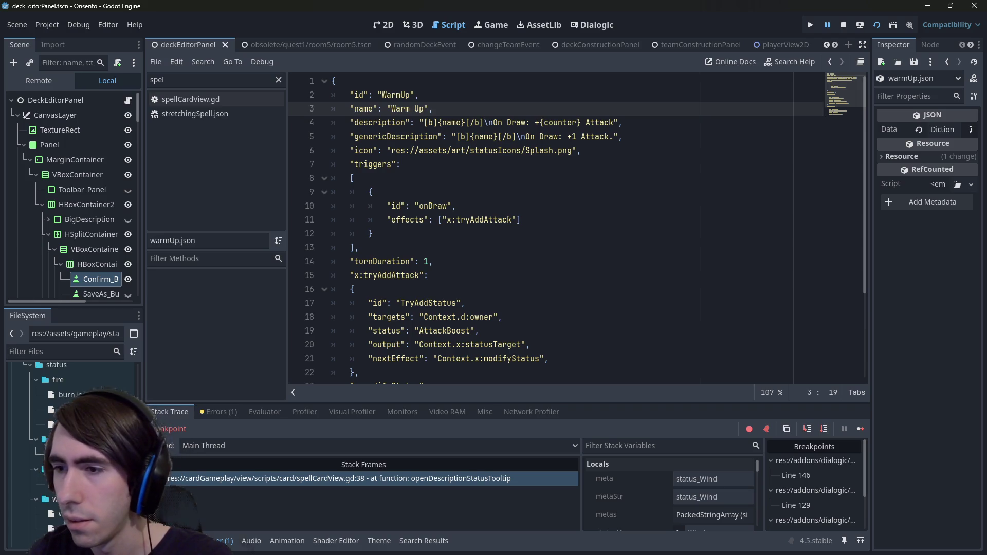
scroll(72, 442, "down", 1)
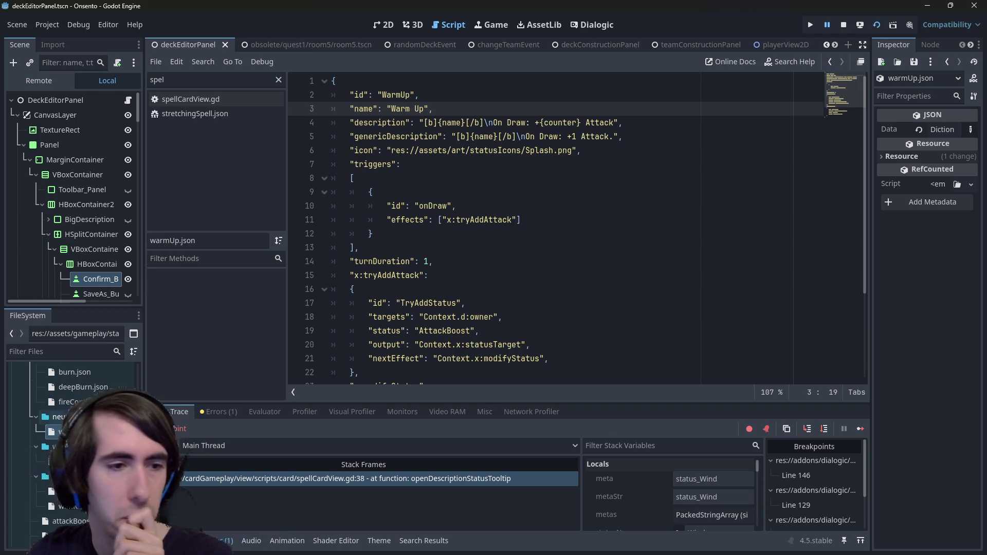
scroll(72, 390, "down", 1)
double_click(62, 438)
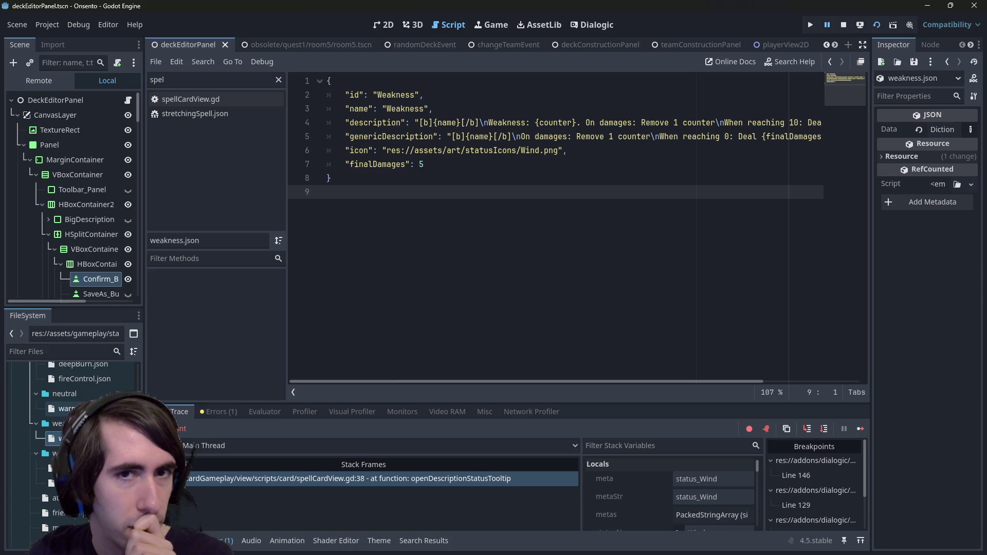
left_click(62, 438)
key("Return")
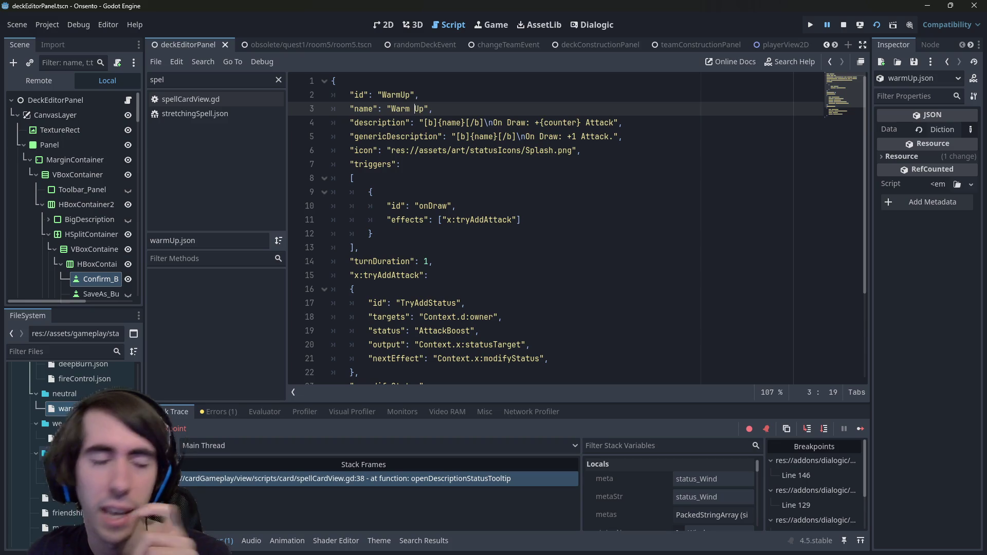
scroll(72, 447, "up", 2)
double_click(74, 394)
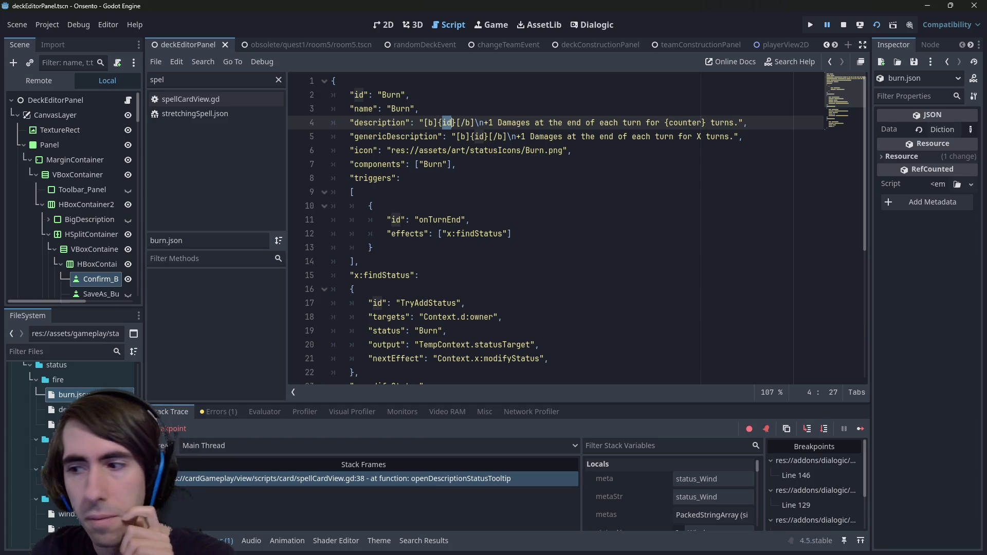
key("F12")
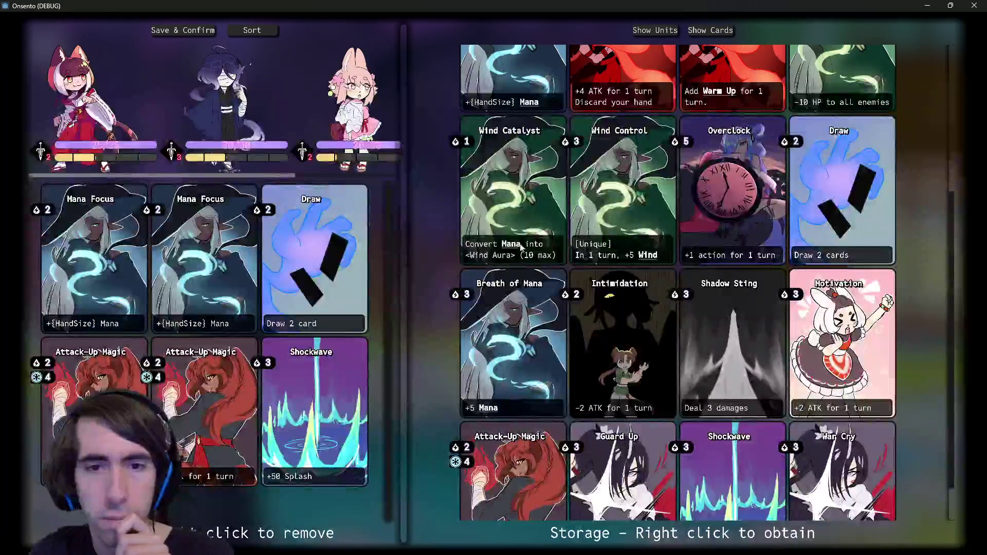
left_click(925, 5)
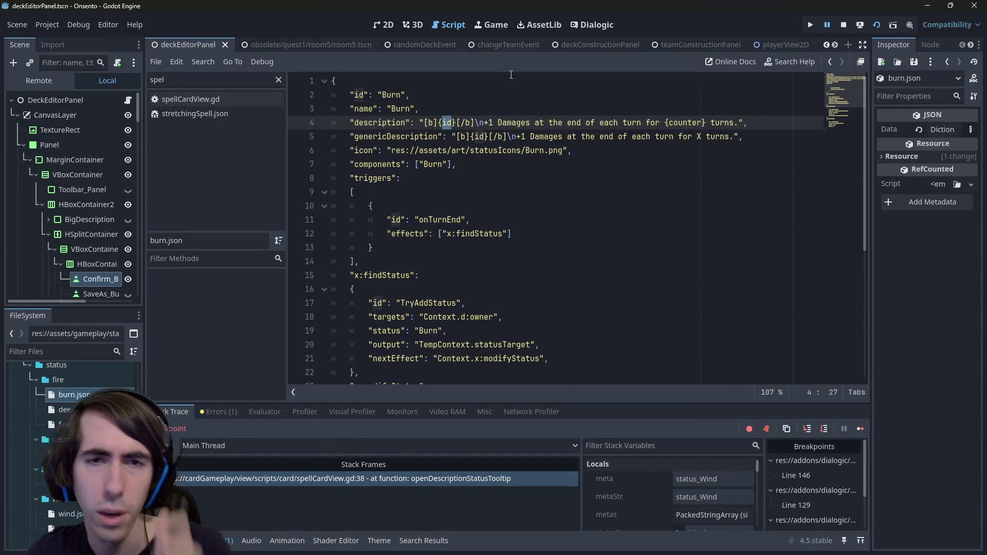
Step: Change burn.json's description placeholder to name and save, then save deepBurn.json too
type("name")
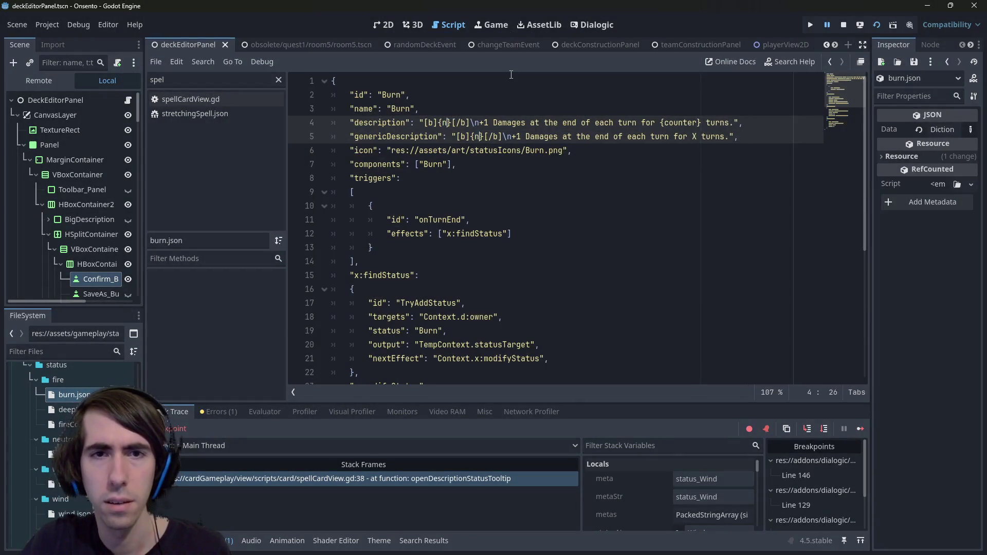
key("ctrl+s")
double_click(65, 410)
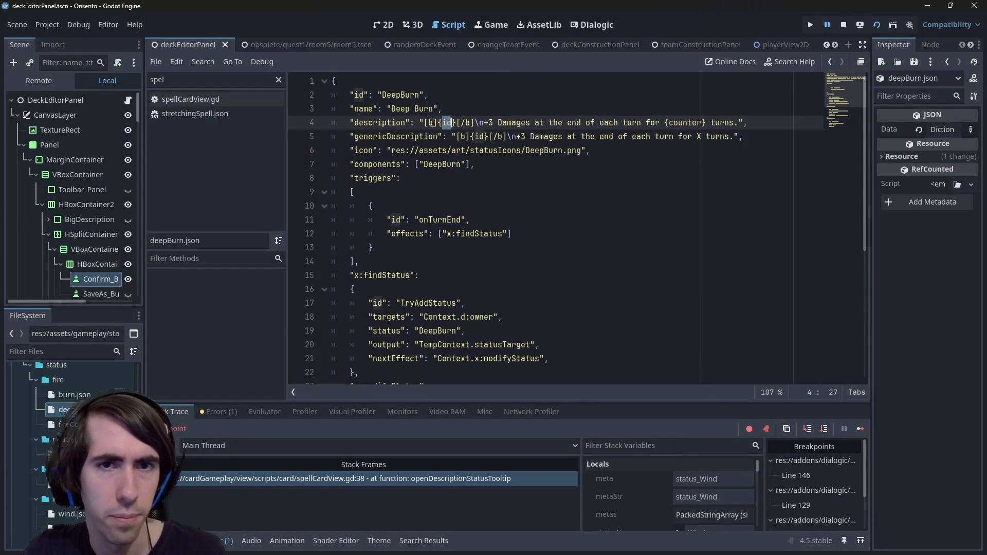
type("name")
key("ctrl+s")
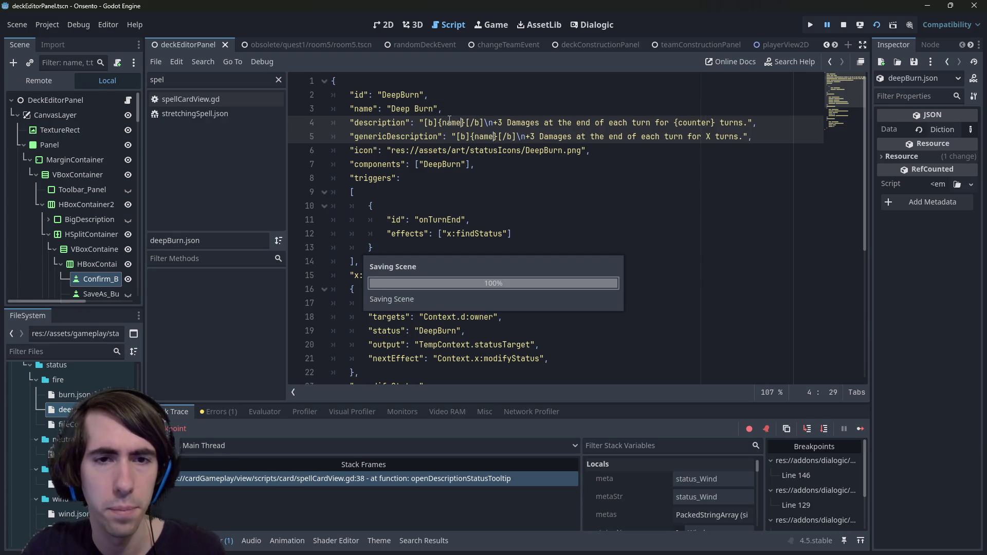
Step: Inspect the fireControl, wind, weakness, windControl and attackBoost status descriptions
double_click(65, 424)
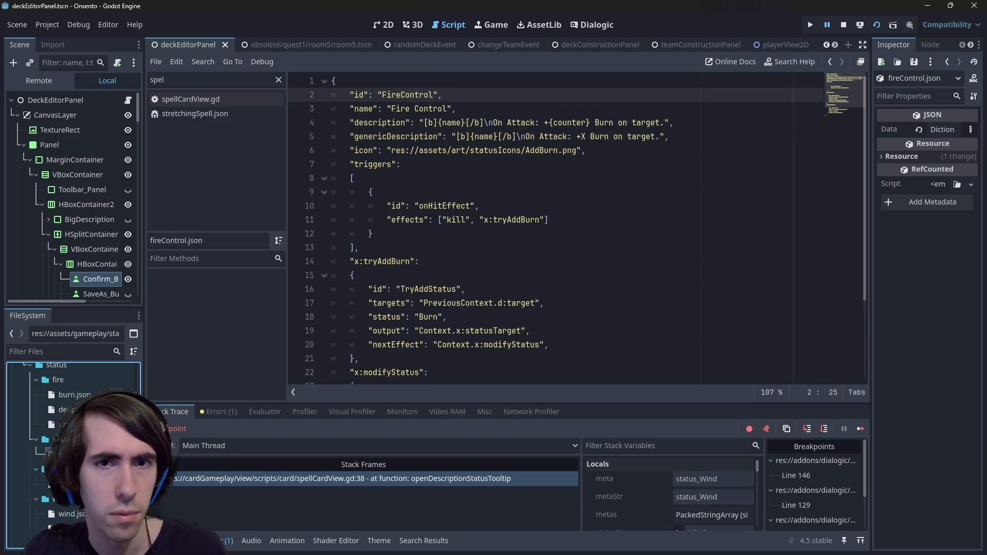
double_click(72, 514)
scroll(72, 463, "down", 3)
double_click(72, 416)
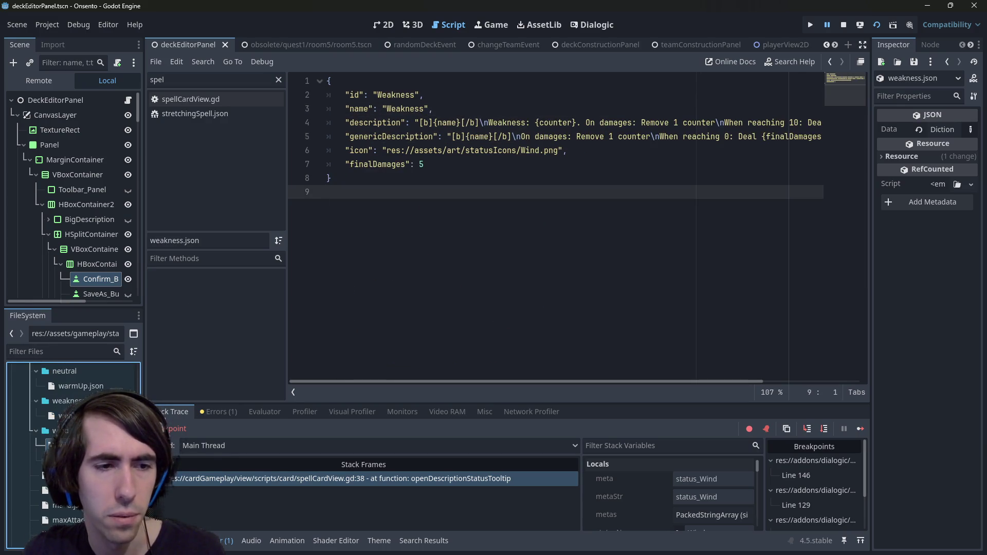
double_click(72, 446)
double_click(72, 460)
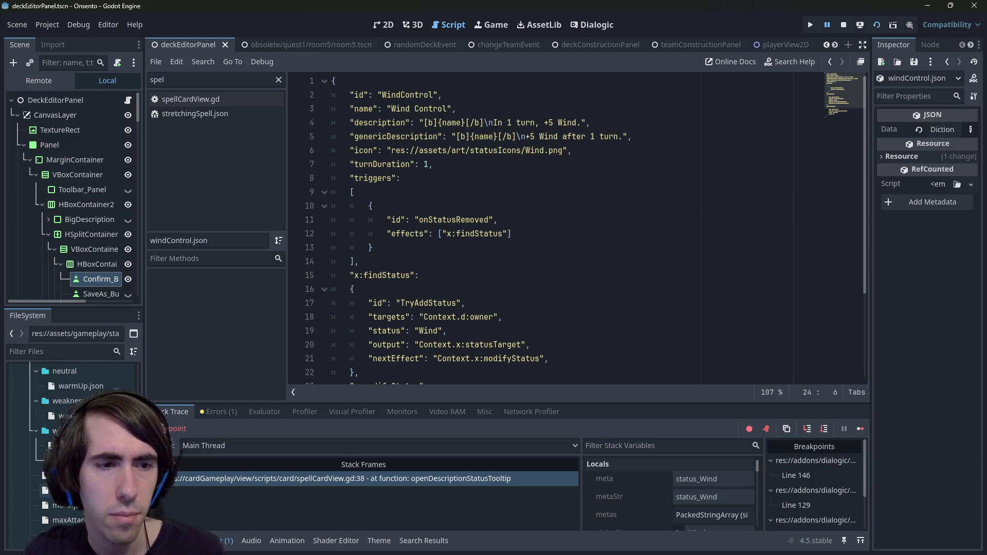
scroll(71, 407, "down", 2)
double_click(59, 430)
Step: Check friendshipPower, maxAttack, rangeBoost, shield and splash, ending on fireControl.json with the script filter cleared
double_click(59, 445)
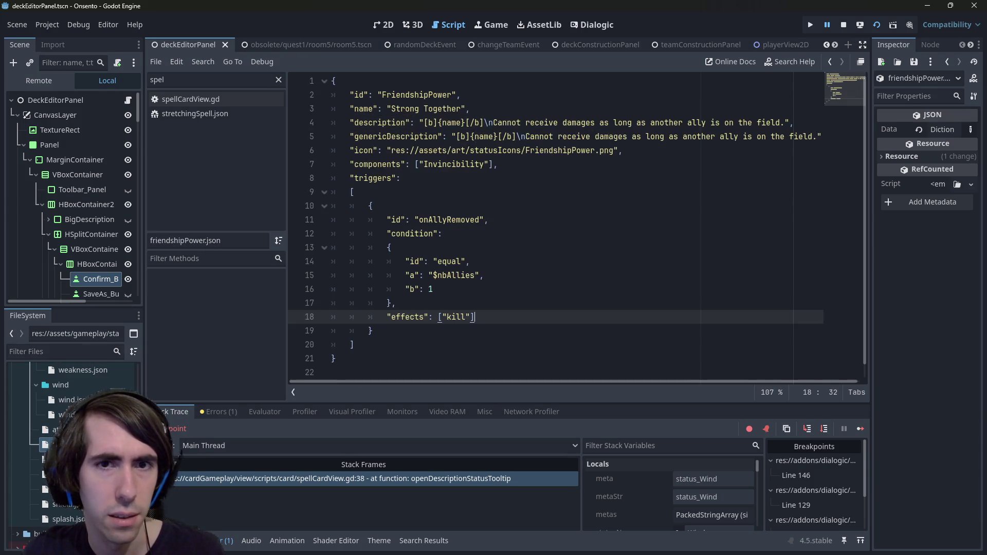
double_click(59, 460)
double_click(60, 474)
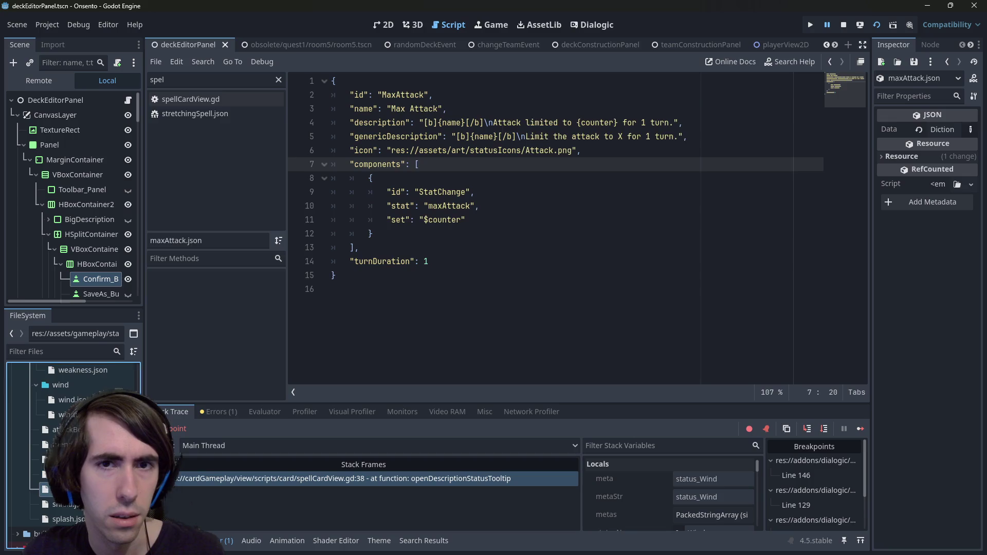
double_click(72, 489)
double_click(72, 505)
double_click(74, 519)
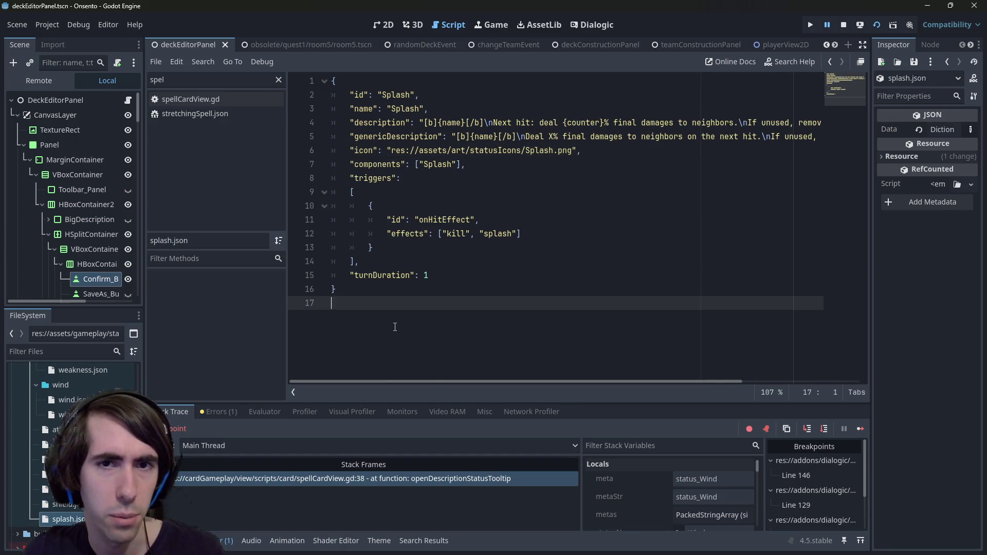
key("ctrl+End")
scroll(72, 463, "up", 5)
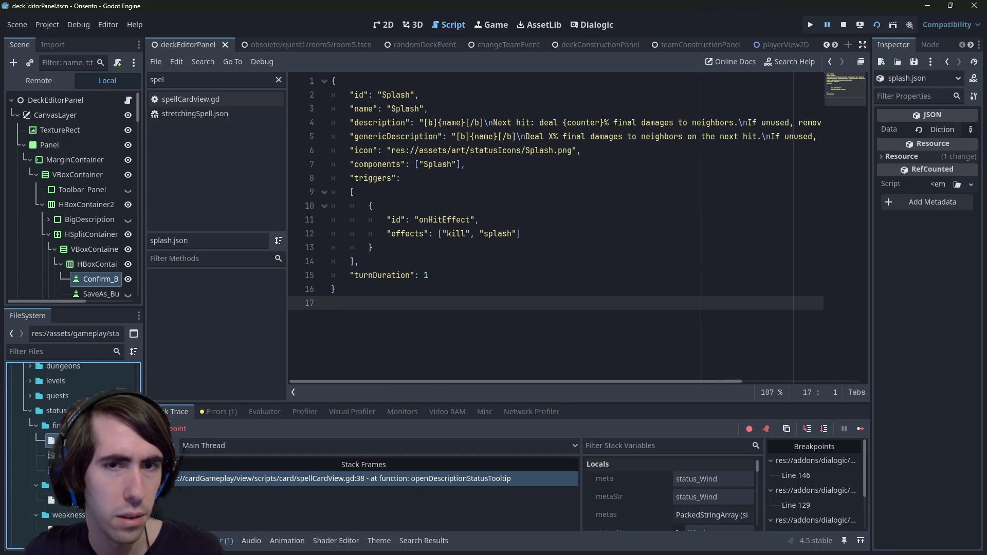
double_click(59, 455)
double_click(59, 470)
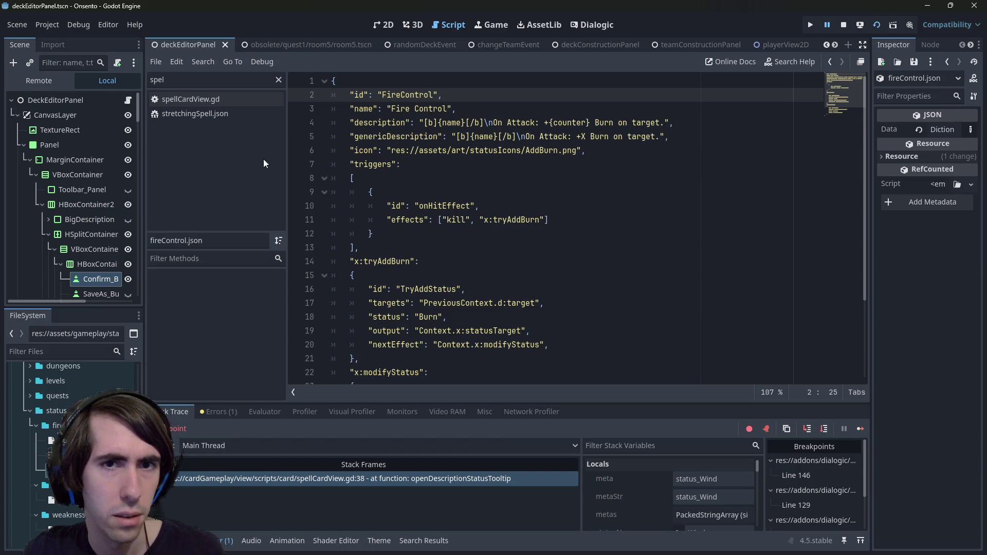
left_click(278, 80)
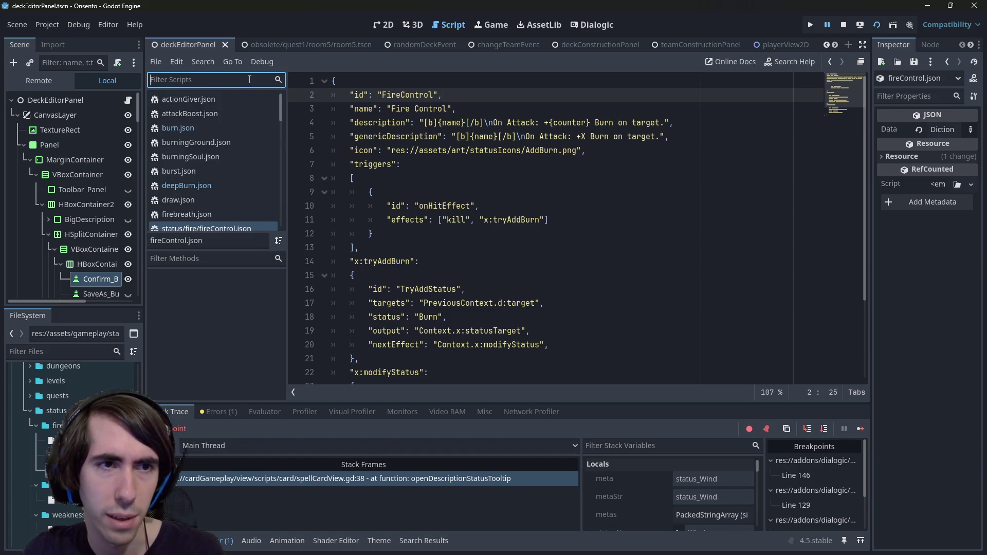
Step: Quick-open battleStatusLoader.gd via 'statusload' and follow loadFromDictionary to see the returned status
scroll(221, 189, "down", 2)
scroll(221, 189, "up", 1)
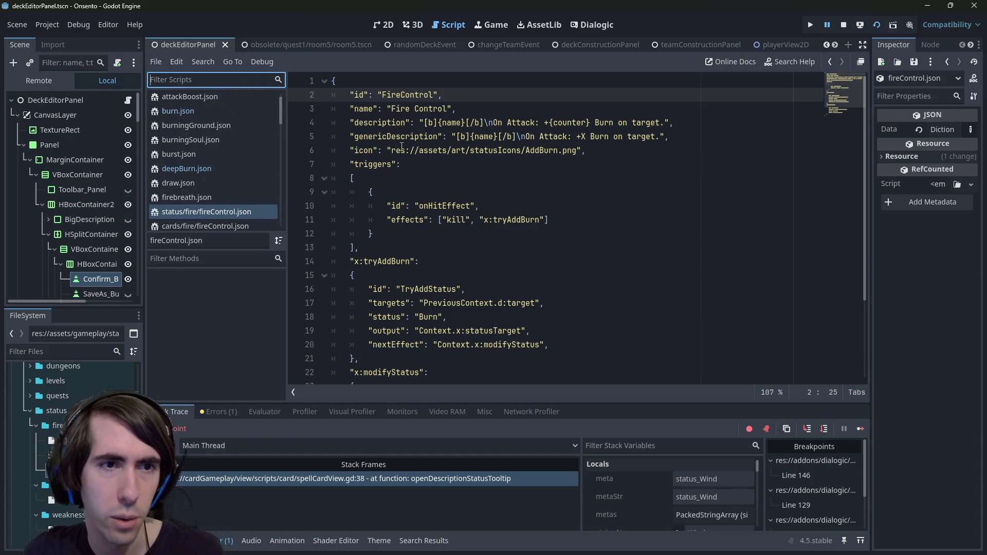
key("shift+alt+o")
type("statusload")
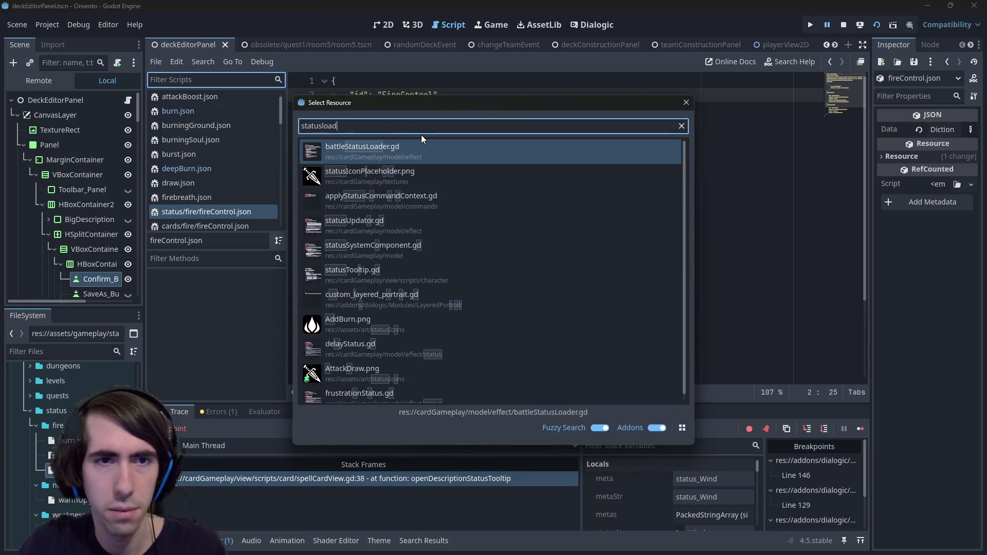
key("Return")
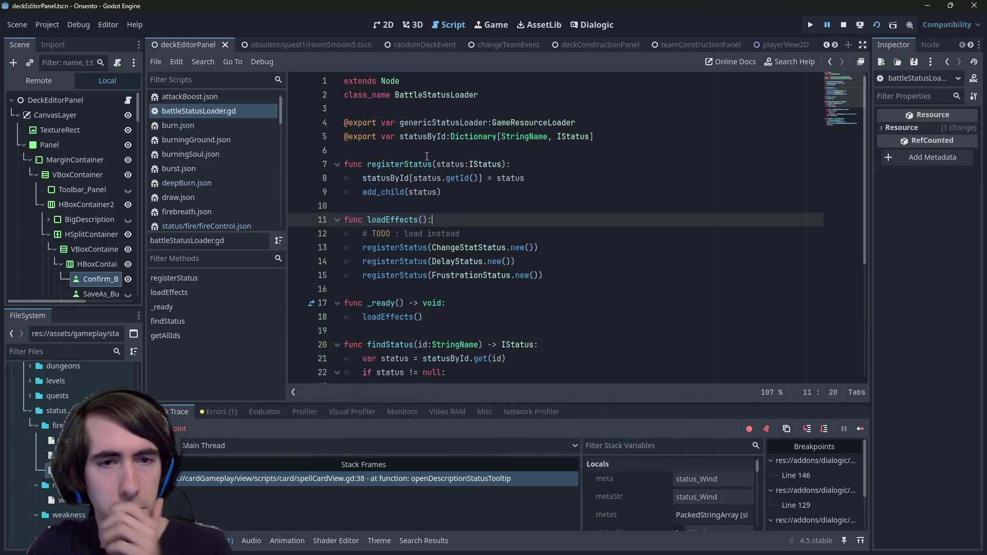
scroll(426, 148, "down", 4)
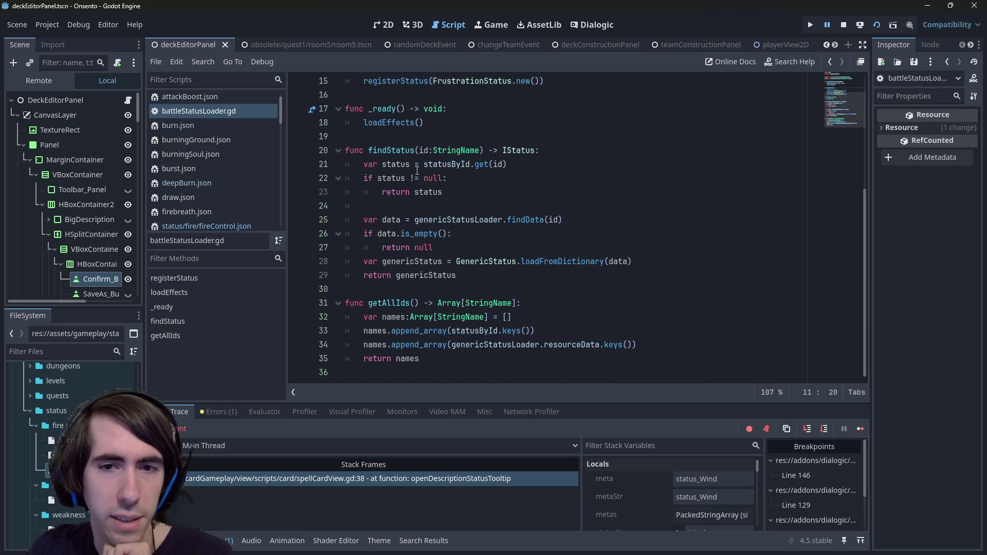
left_click(557, 261)
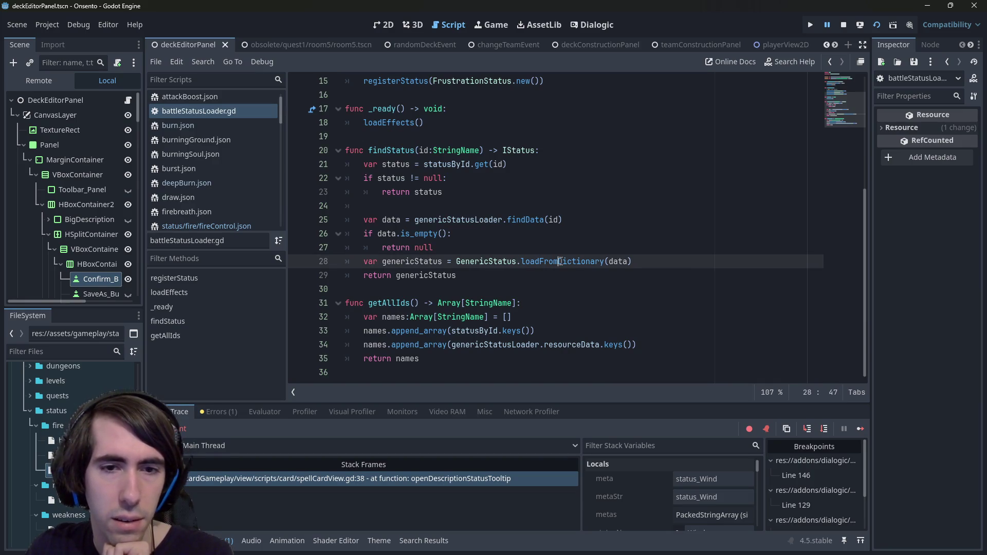
left_click(560, 261, "ctrl")
left_click_drag(426, 178, 305, 137)
scroll(452, 202, "up", 1)
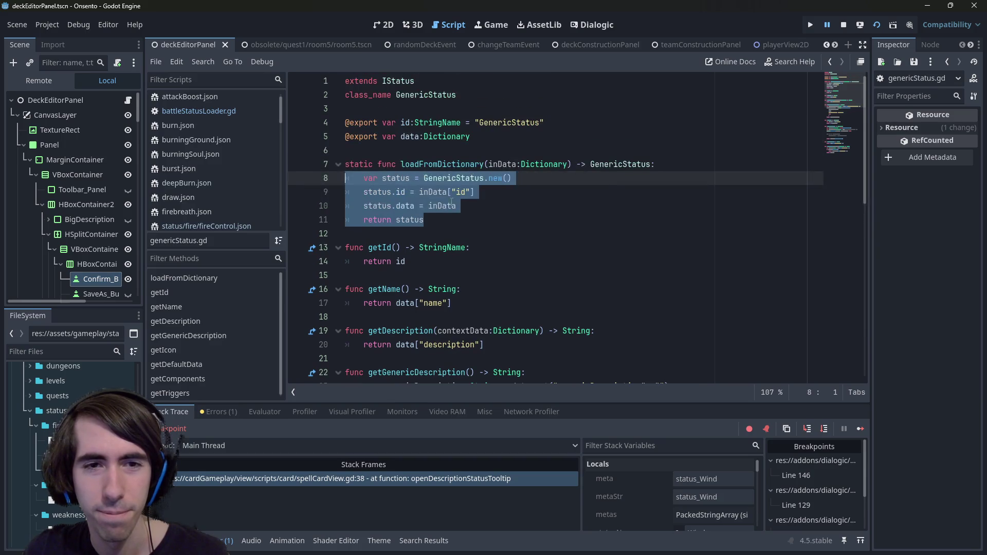
left_click(452, 204)
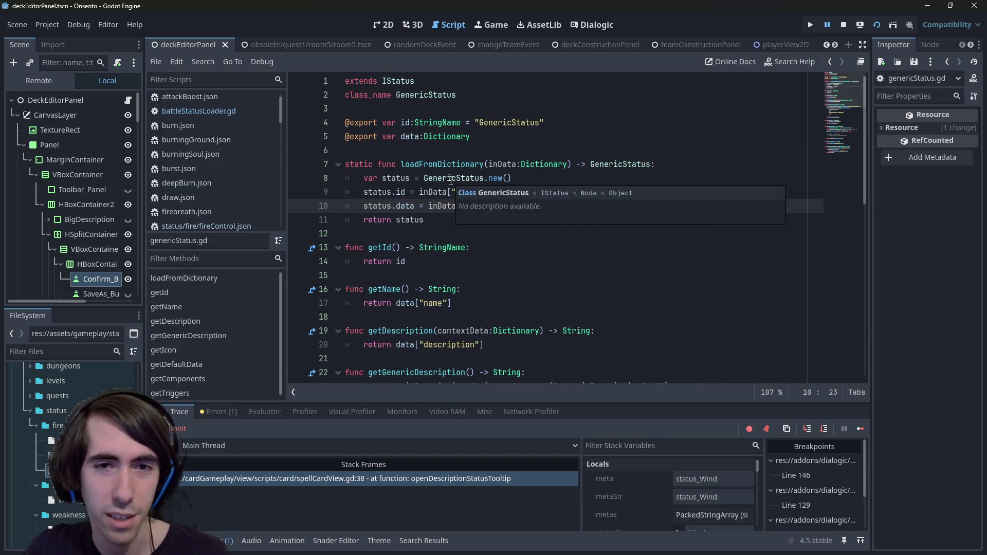
left_click(442, 218)
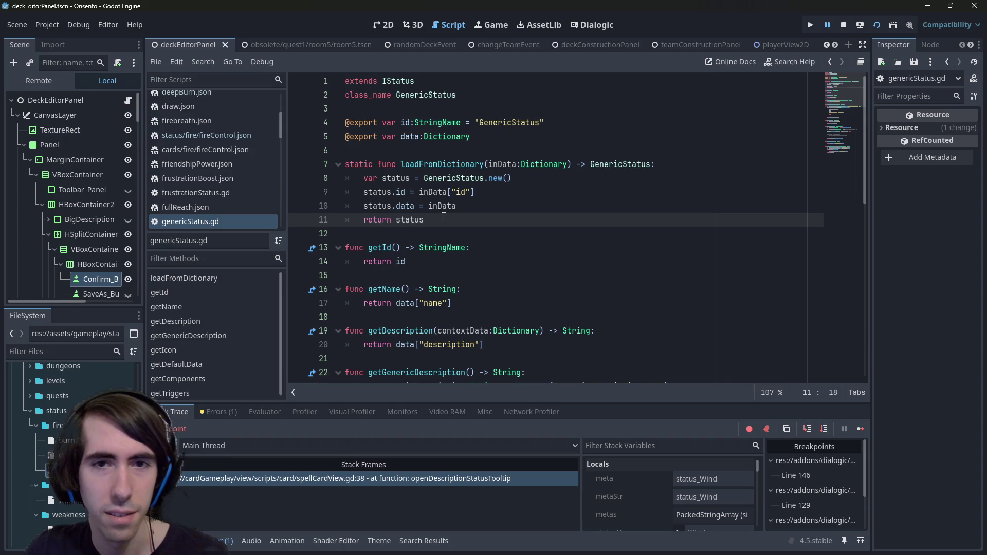
key("alt+Left")
key("alt+Left")
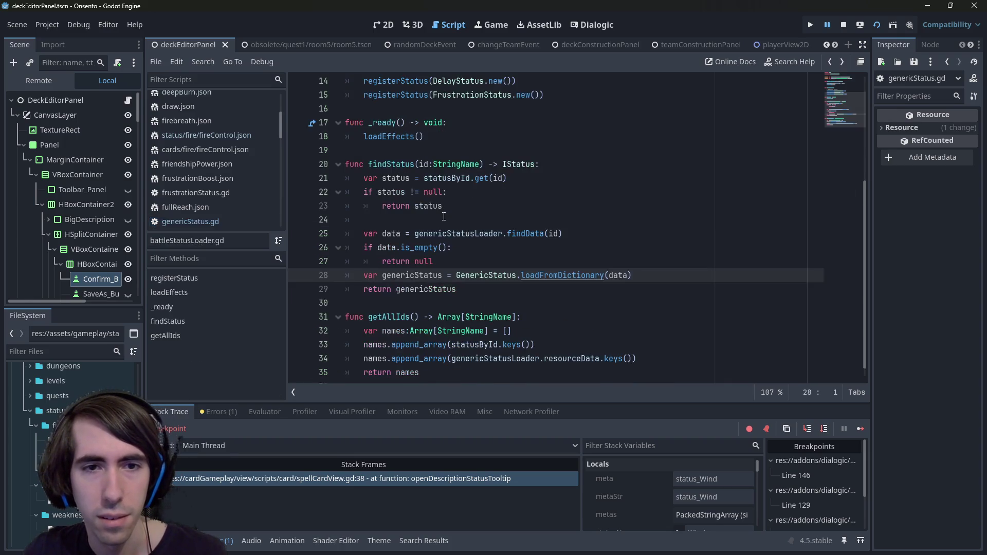
Step: Examine statusById and genericStatusLoader in battleStatusLoader.gd
scroll(432, 210, "up", 2)
scroll(406, 200, "down", 2)
scroll(404, 204, "up", 4)
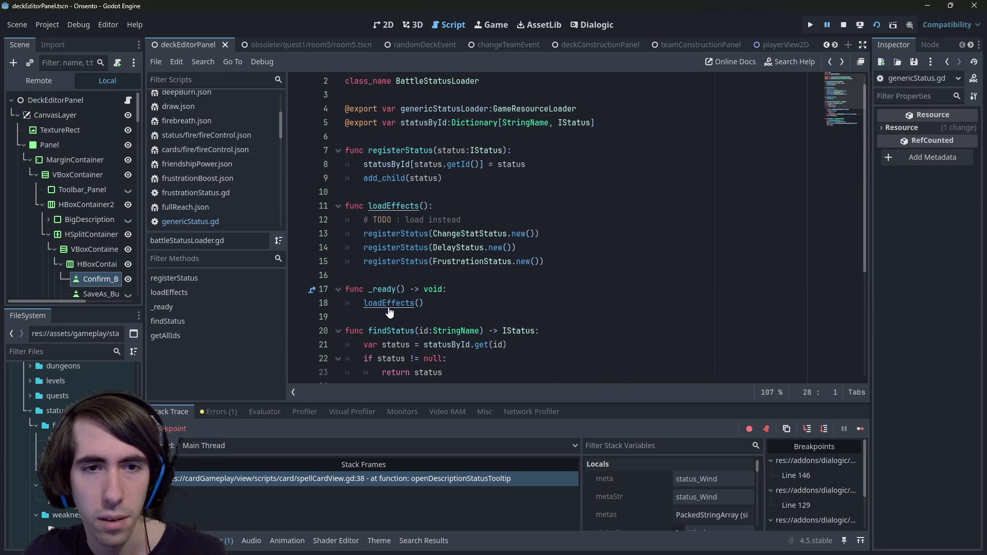
scroll(389, 308, "down", 4)
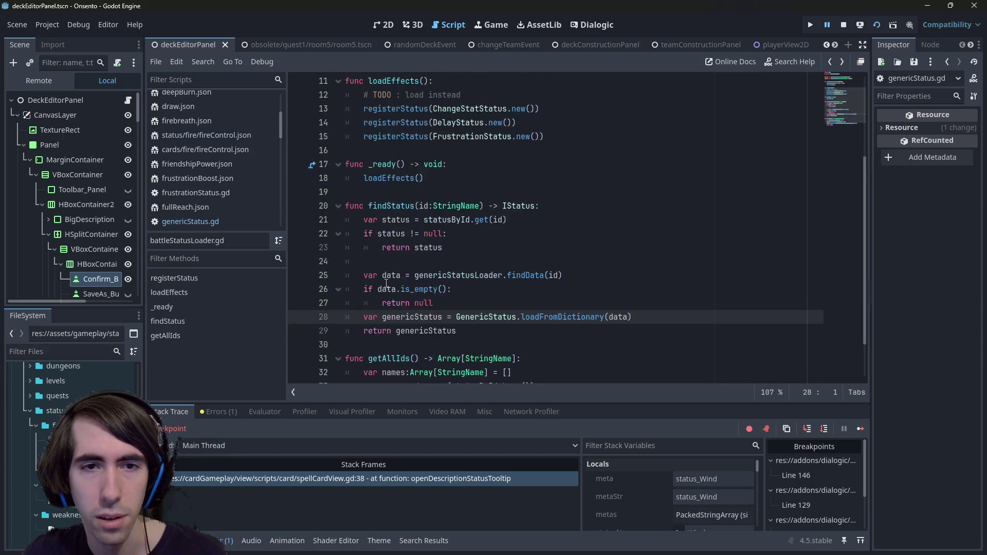
left_click(436, 344)
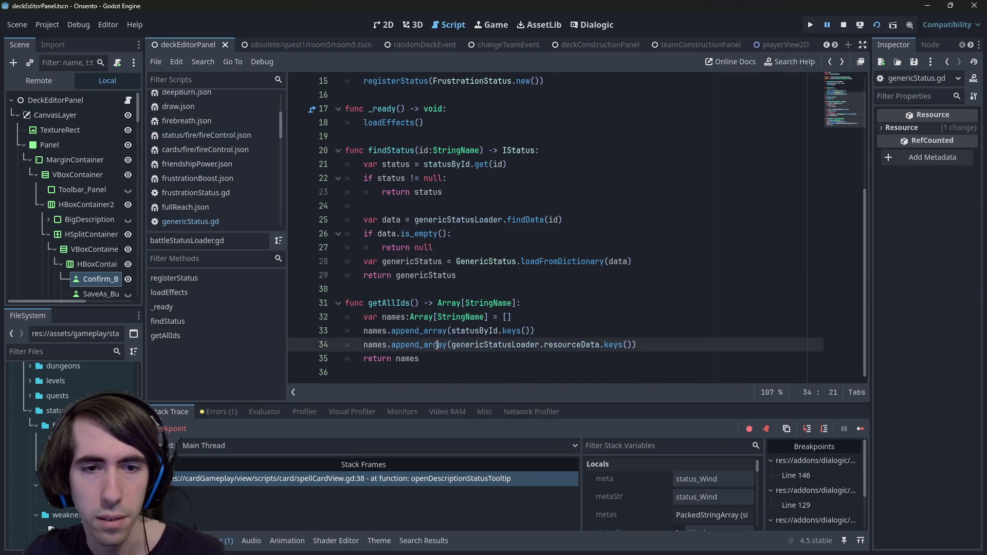
scroll(412, 307, "up", 5)
left_click(432, 275)
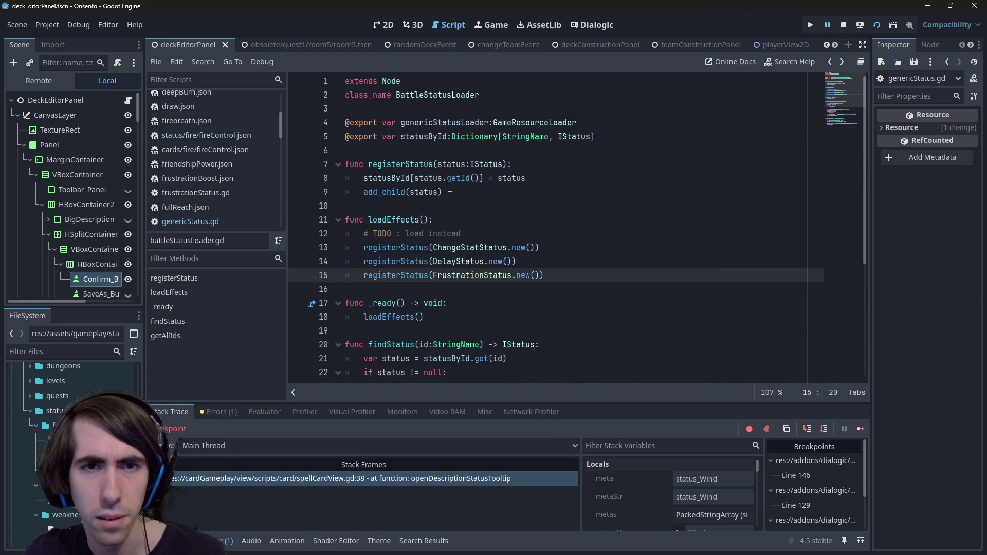
double_click(435, 136)
double_click(437, 122)
Step: Inspect the GameResourceLoader script, then go back to battleStatusLoader.gd
scroll(436, 298, "down", 5)
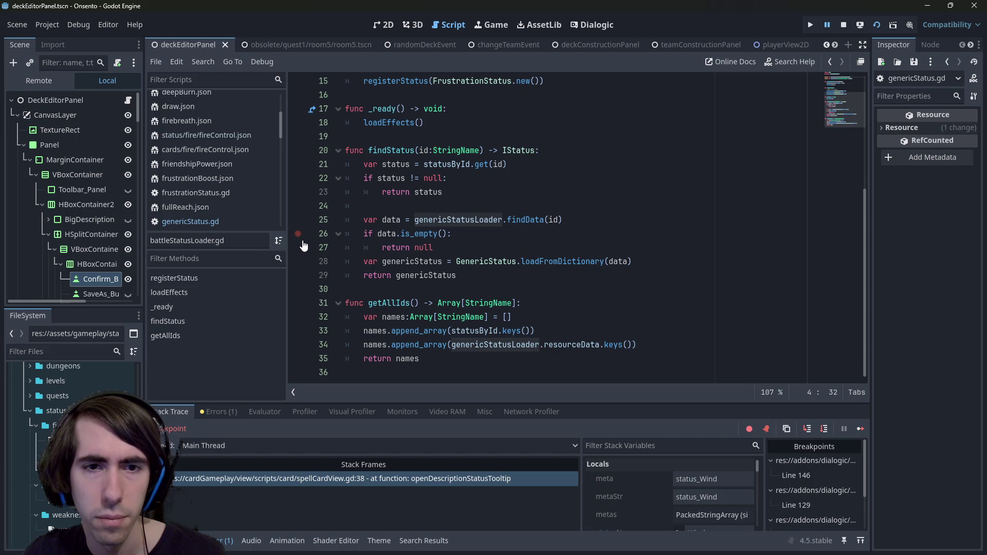
scroll(303, 246, "up", 5)
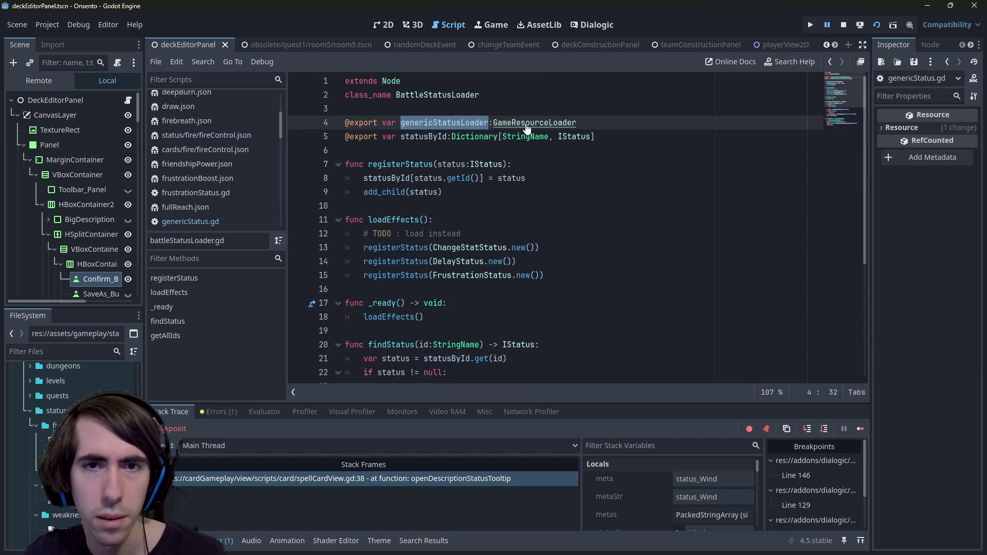
left_click(527, 123, "ctrl")
scroll(427, 294, "down", 4)
scroll(425, 291, "up", 4)
scroll(425, 291, "down", 4)
scroll(424, 288, "down", 5)
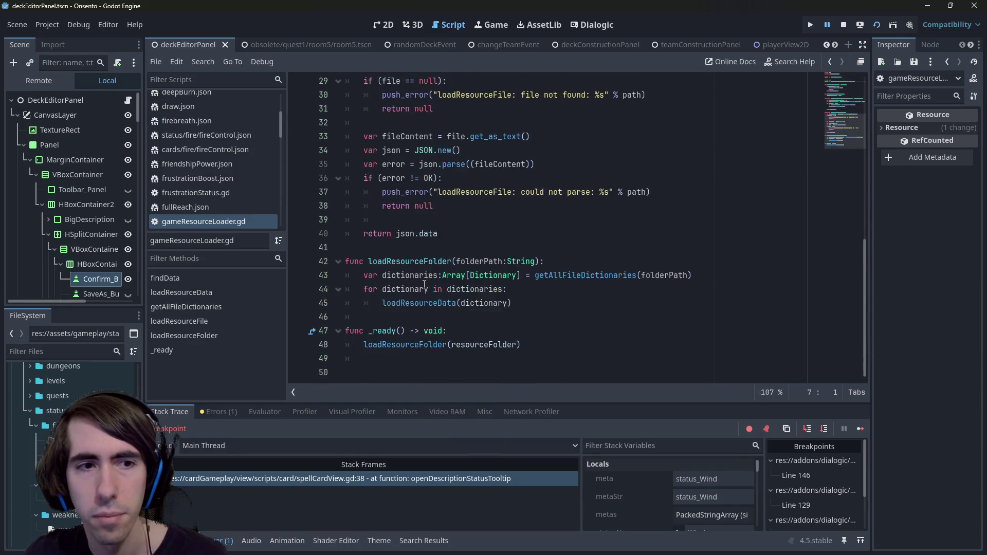
scroll(427, 282, "up", 4)
key("alt+Left")
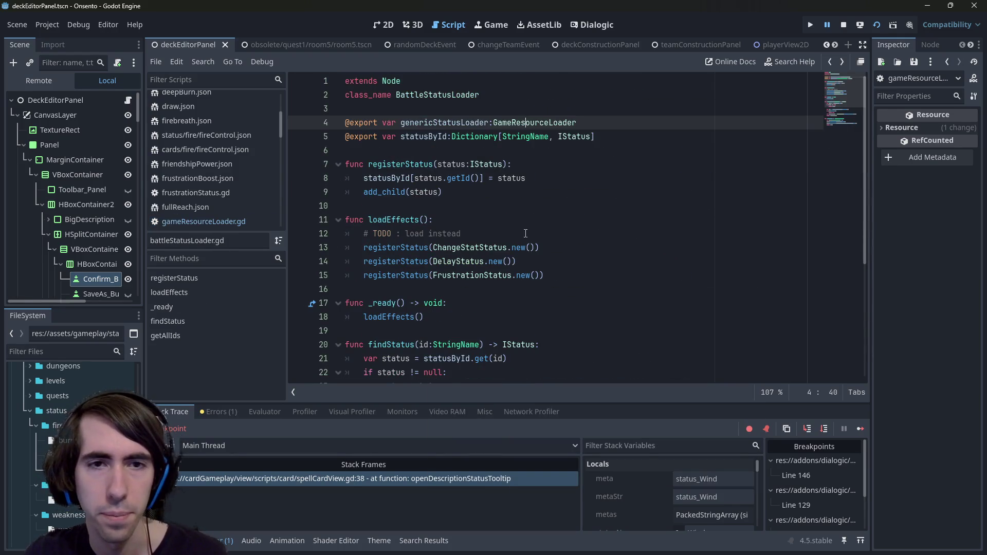
Step: Add a breakpoint on line 35, getAllIds' return names line, and bring the game's deck editor forward
key("ctrl+Left")
key("ctrl+Left")
scroll(457, 230, "down", 2)
scroll(457, 230, "down", 3)
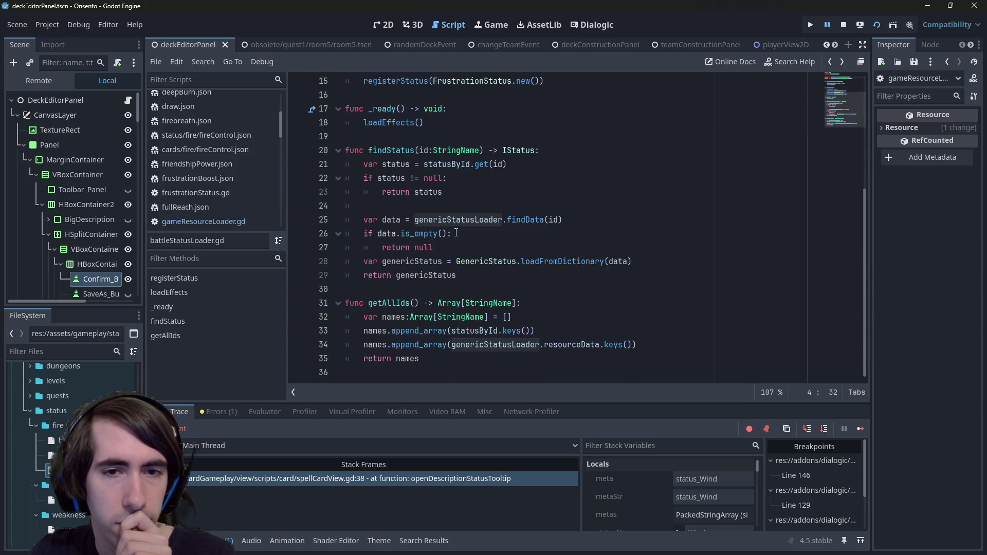
scroll(444, 235, "up", 3)
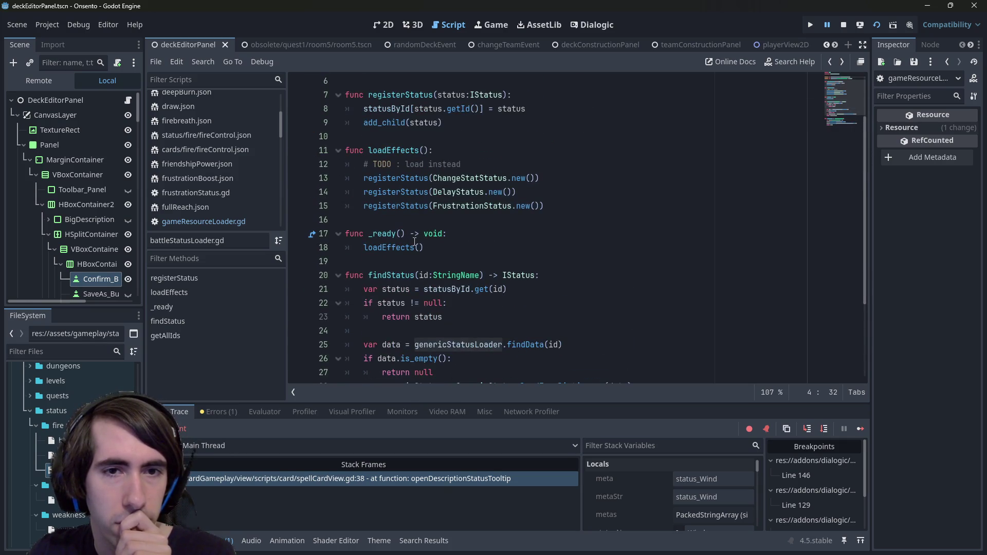
scroll(414, 241, "down", 3)
left_click(298, 358)
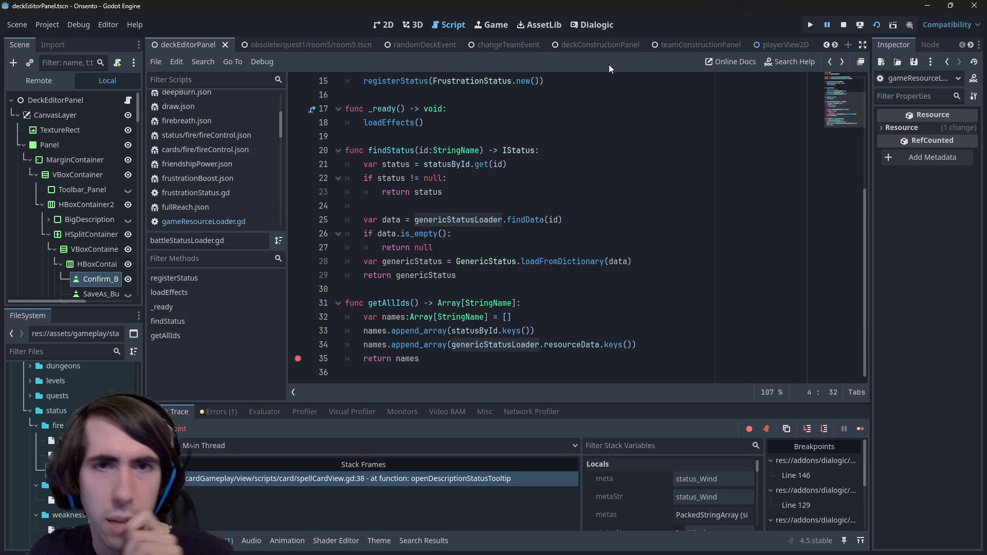
key("F12")
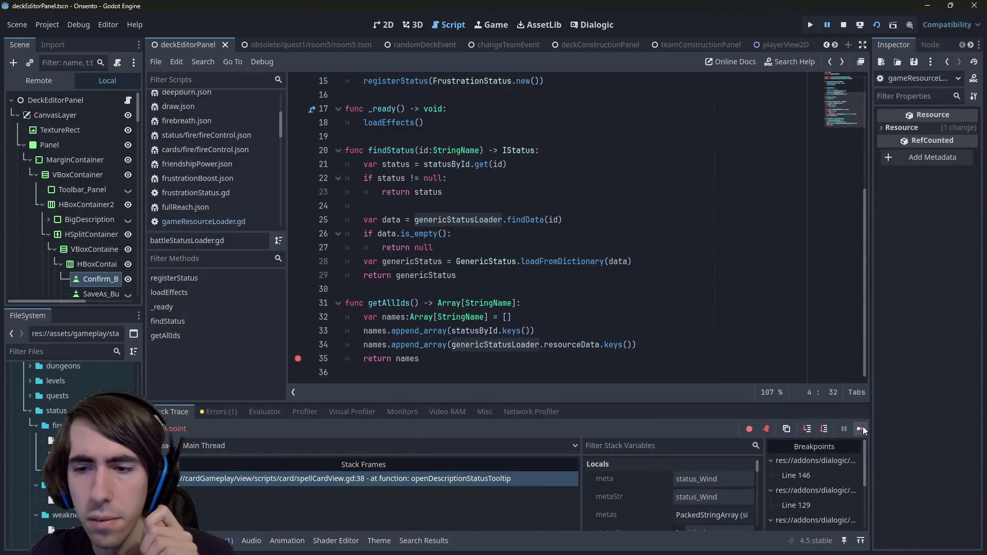
Step: Resume the paused game, then switch the Scene dock to the Remote live scene tree
left_click(862, 428)
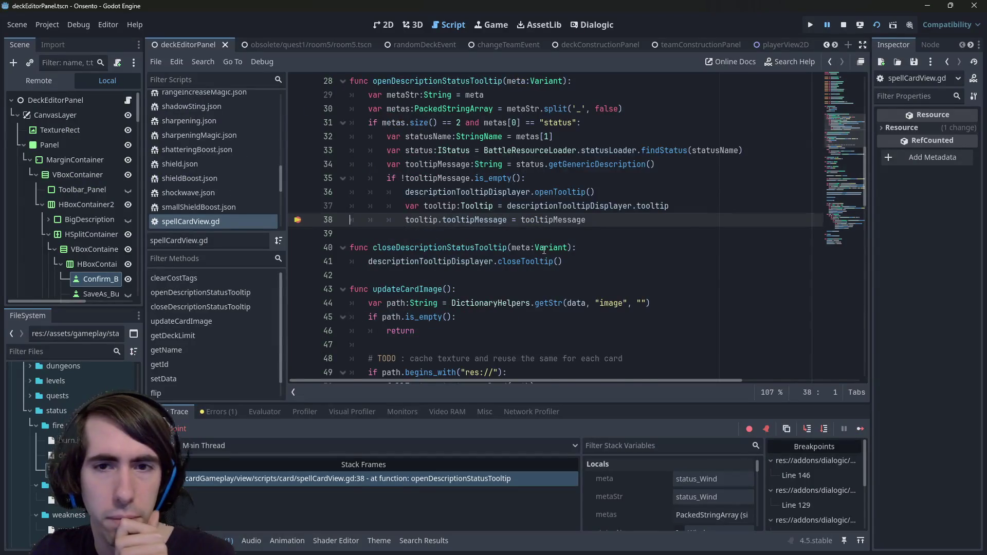
scroll(543, 250, "up", 2)
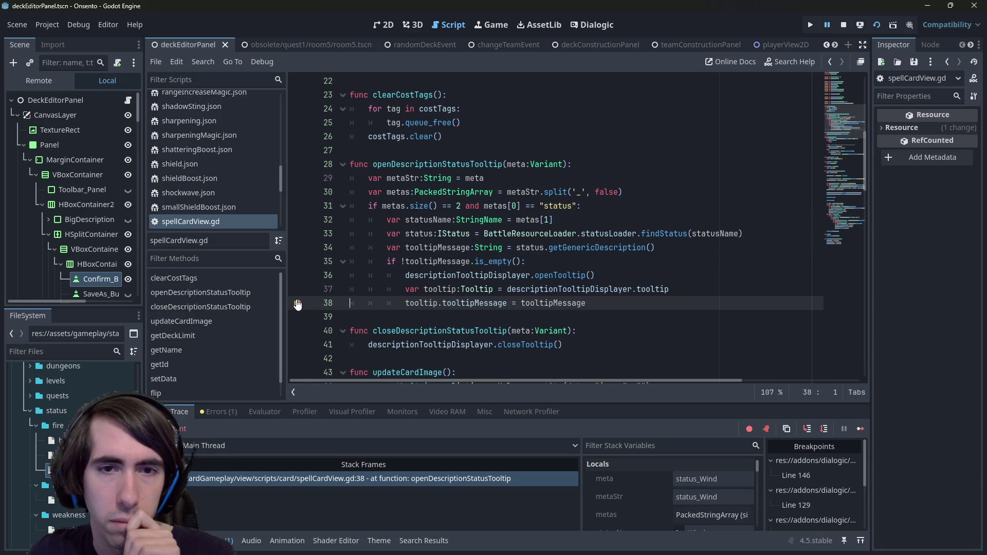
left_click(46, 84)
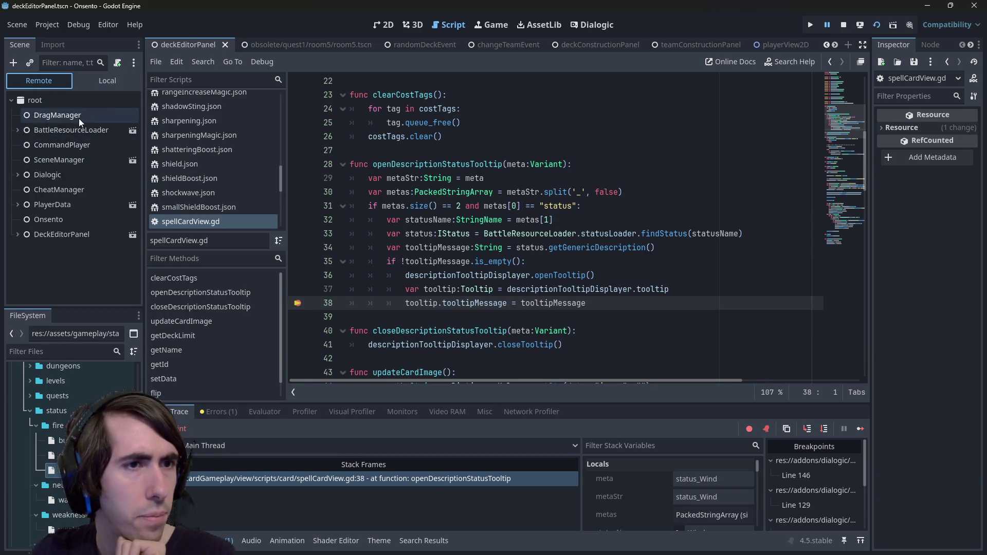
Step: Inspect the live PlayerData node's children, widening the scene tree panel, then collapse it
left_click(27, 205)
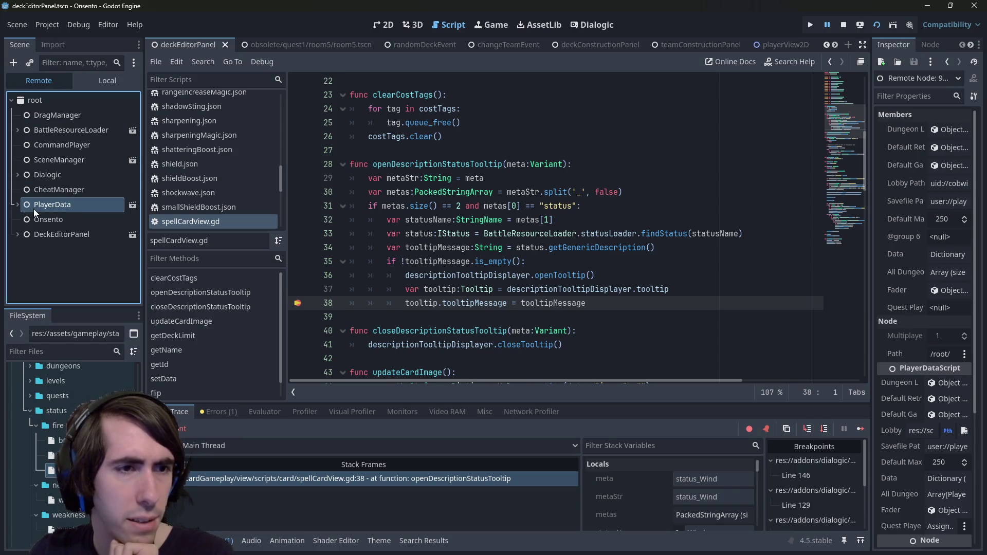
left_click(18, 205)
scroll(30, 205, "down", 2)
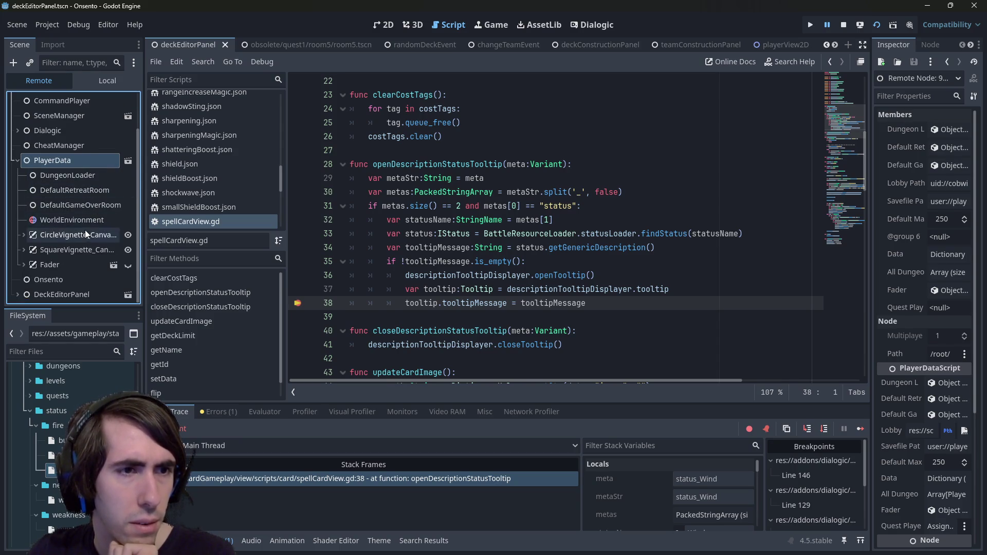
left_click_drag(144, 203, 221, 210)
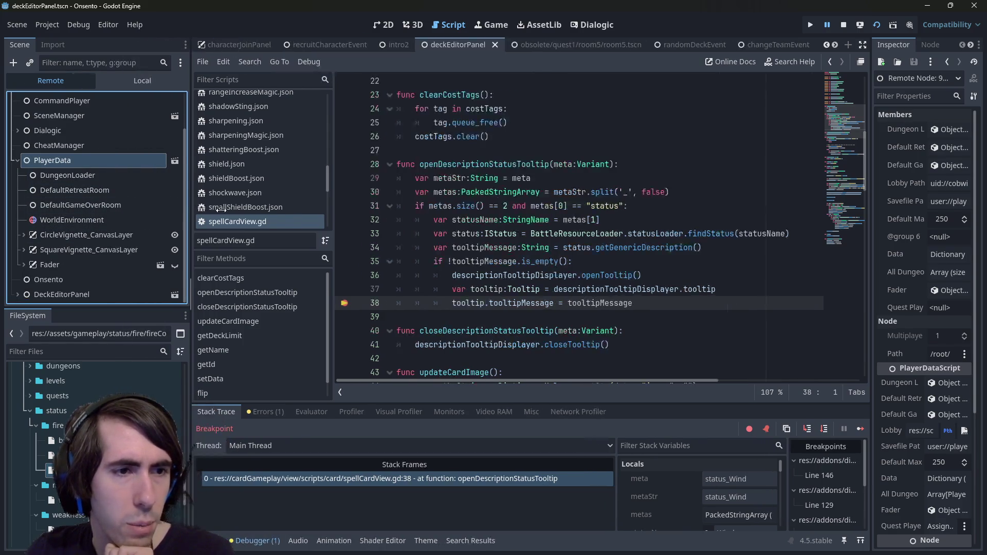
left_click(17, 161)
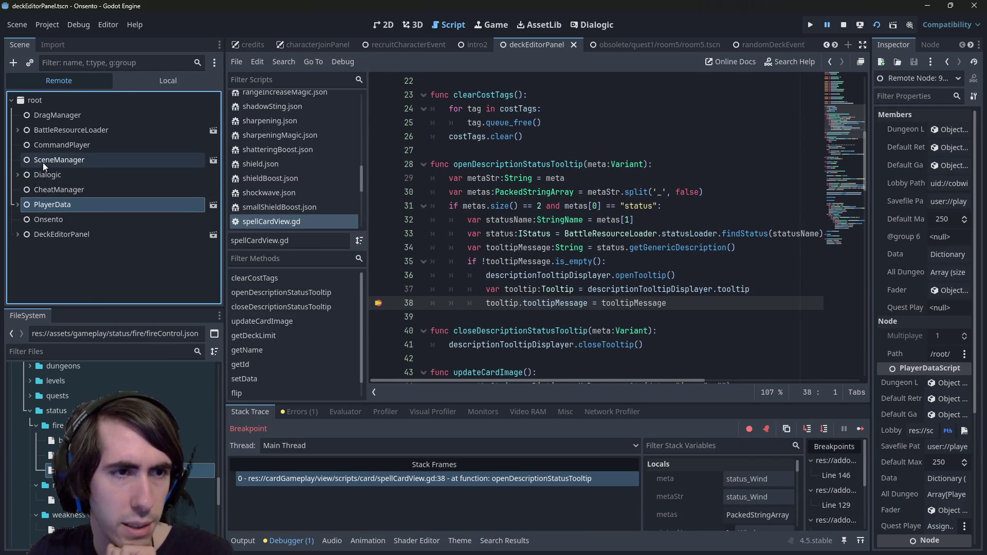
Step: Select GenericStatusLoader under BattleResourceLoader > BattleStatusLoader and expand its Resource Data
left_click(18, 130)
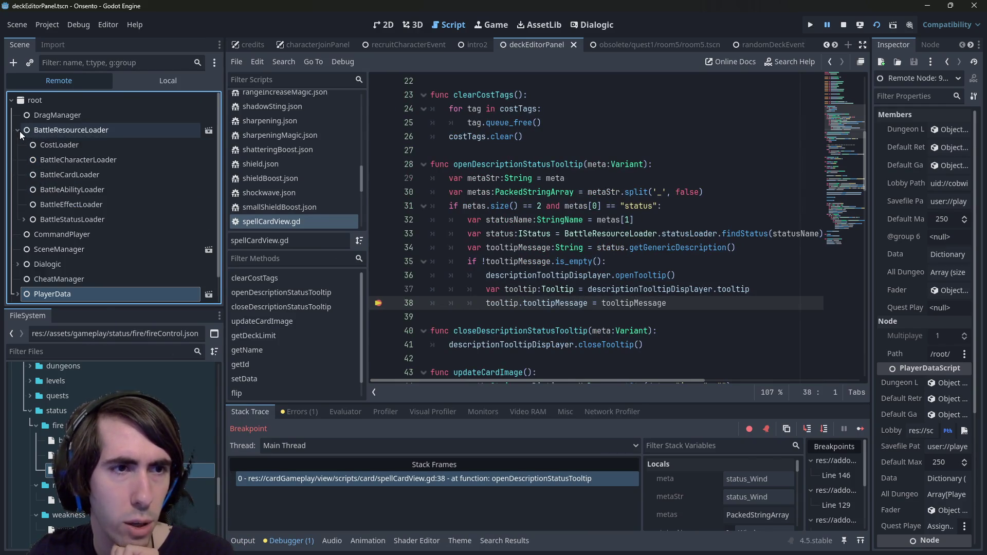
left_click(85, 221)
left_click(24, 219)
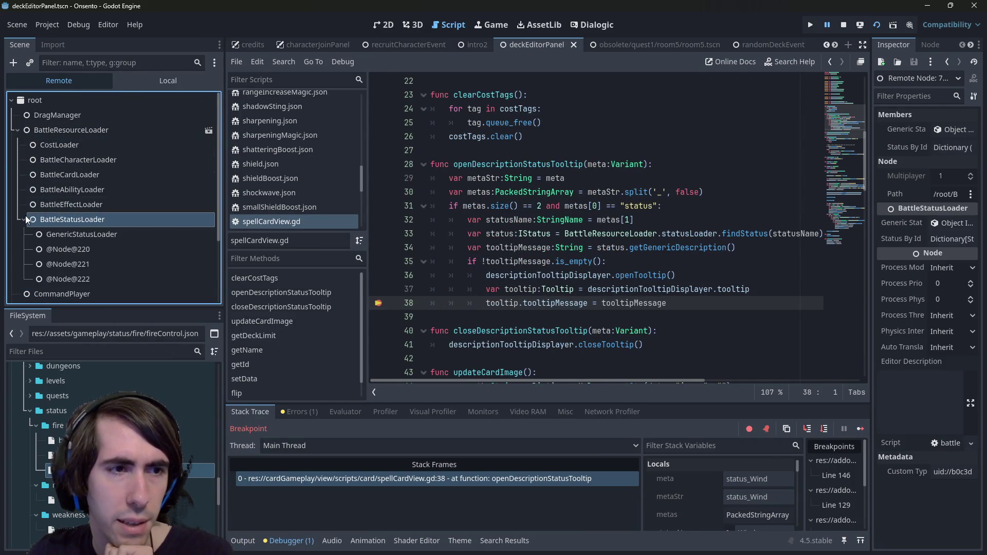
left_click(85, 234)
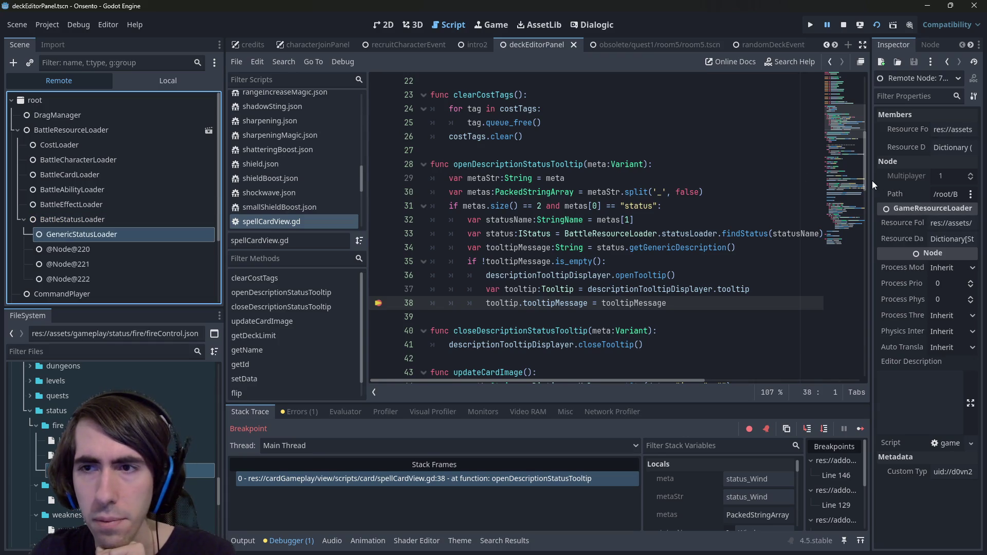
left_click_drag(872, 180, 552, 165)
left_click(854, 149)
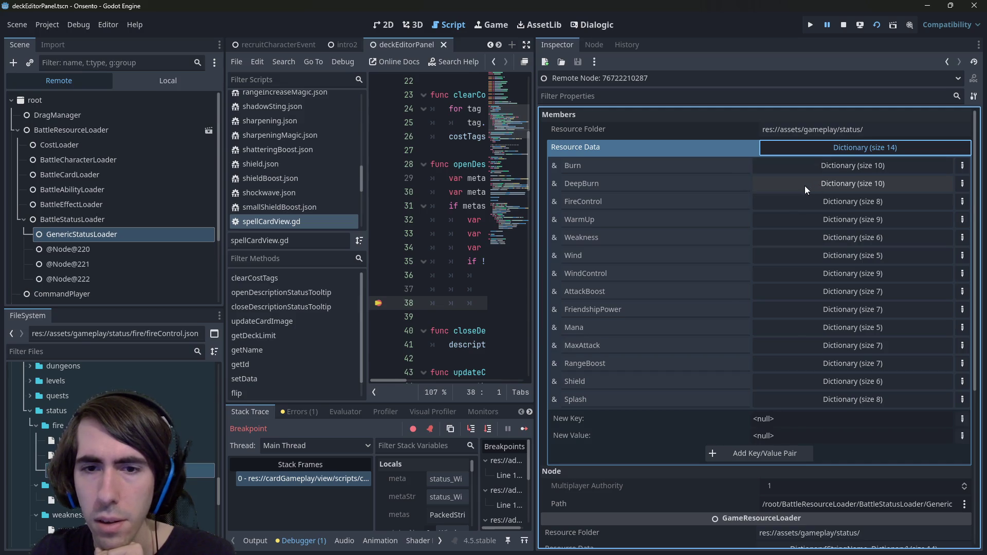
Step: Read the Burn entry's description, peek at WarmUp, then restore the script editor width
left_click(816, 171)
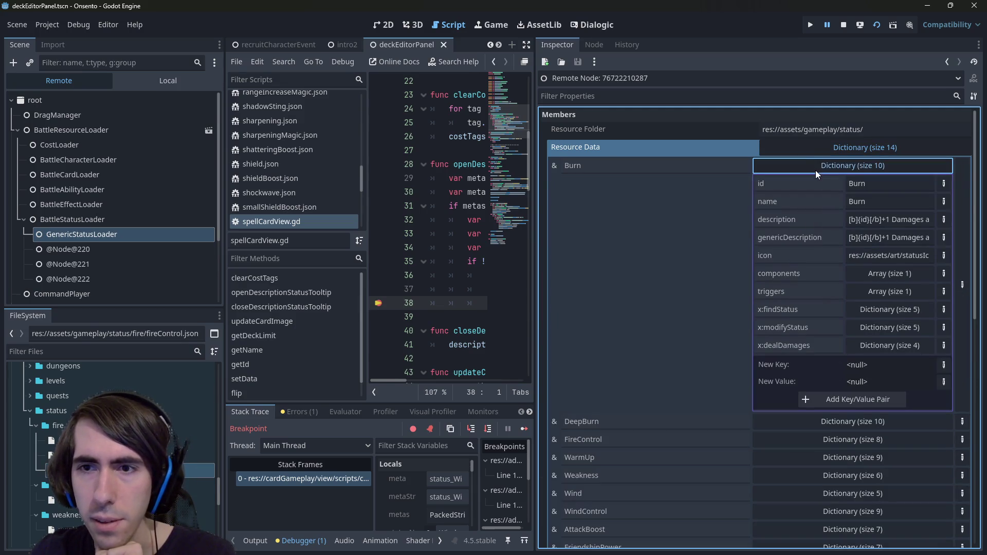
left_click(857, 221)
key("Home")
left_click(813, 165)
left_click(813, 165)
left_click(805, 220)
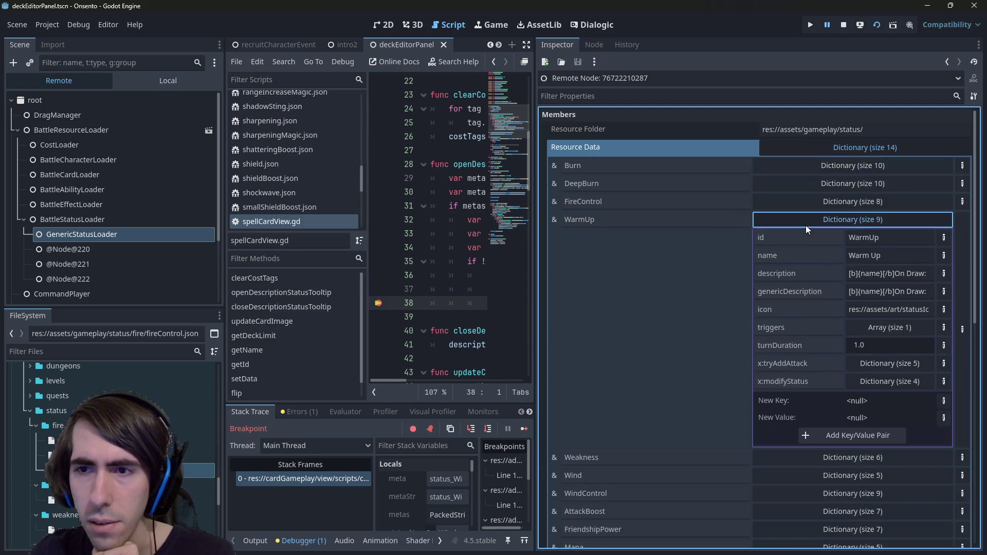
left_click(806, 225)
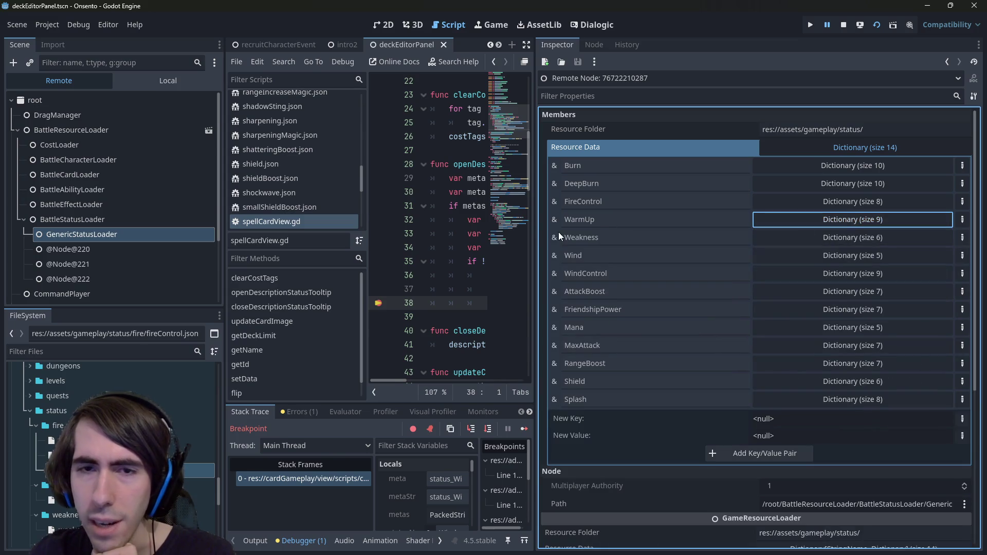
left_click_drag(535, 222, 828, 221)
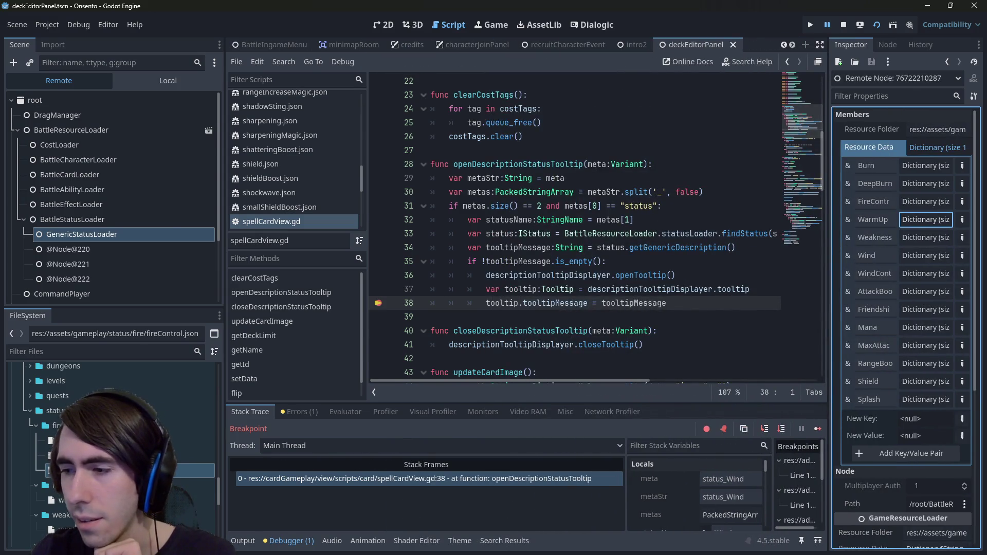
Step: Resume the game and jump from openDescriptionStatusTooltip to getGenericDescription's definition in status.gd
key("F12")
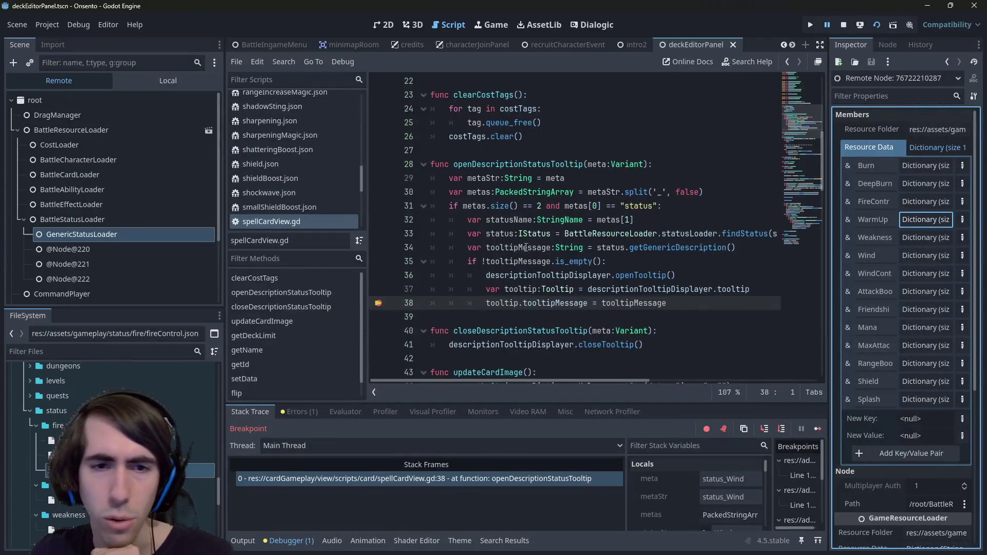
left_click(560, 163)
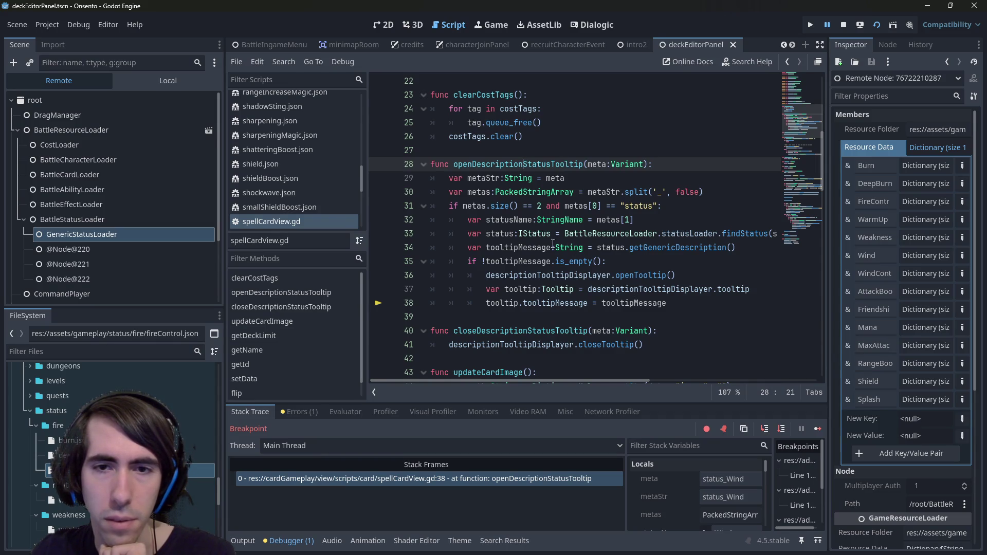
mouse_move(533, 248)
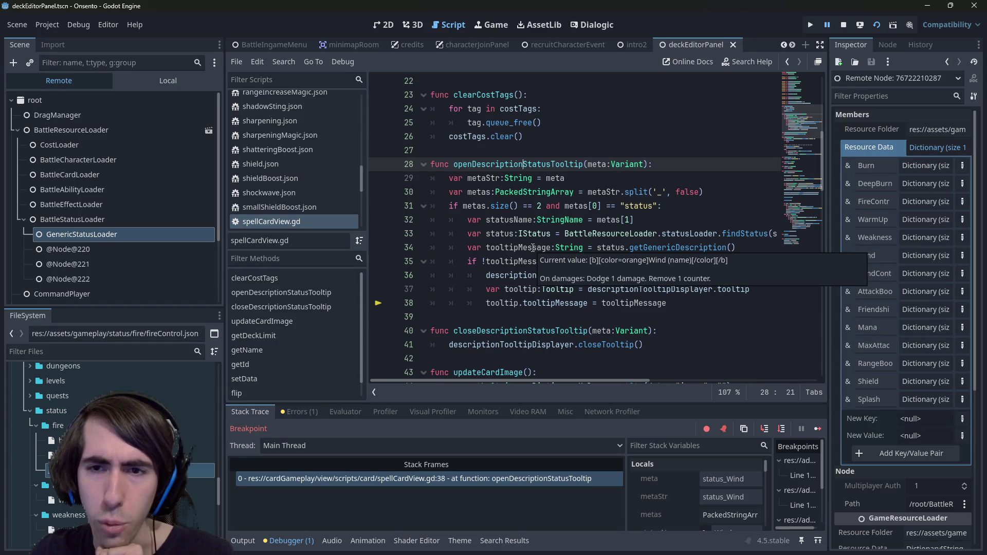
double_click(657, 248)
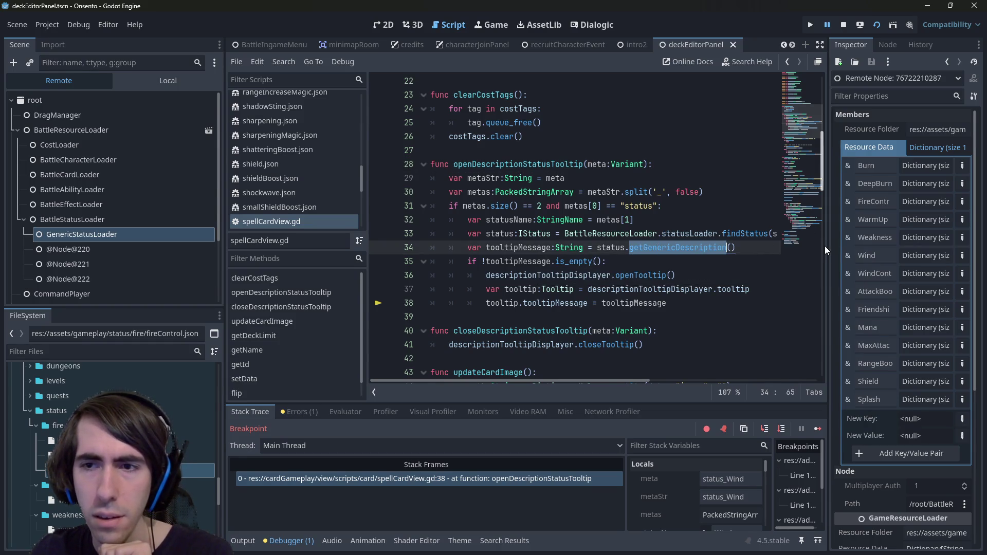
left_click(677, 248, "ctrl")
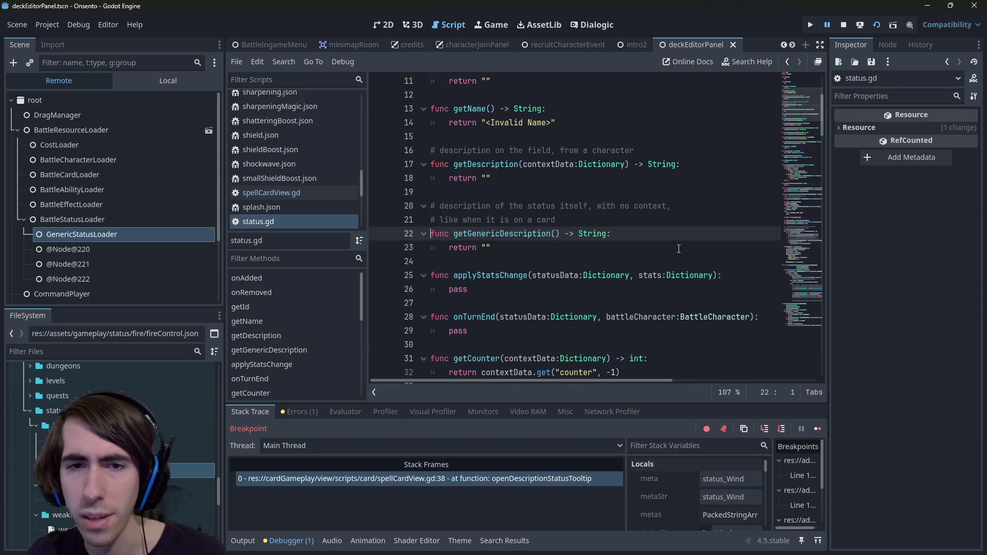
Step: Scroll through status.gd below the empty getGenericDescription function
left_click(550, 256)
left_click(547, 249)
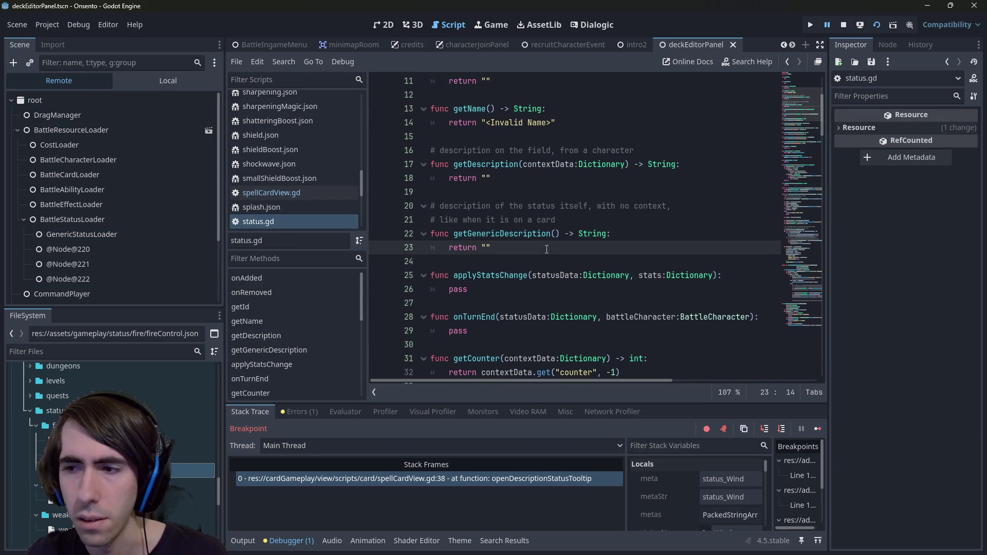
scroll(546, 250, "down", 5)
scroll(547, 250, "up", 3)
scroll(546, 249, "down", 7)
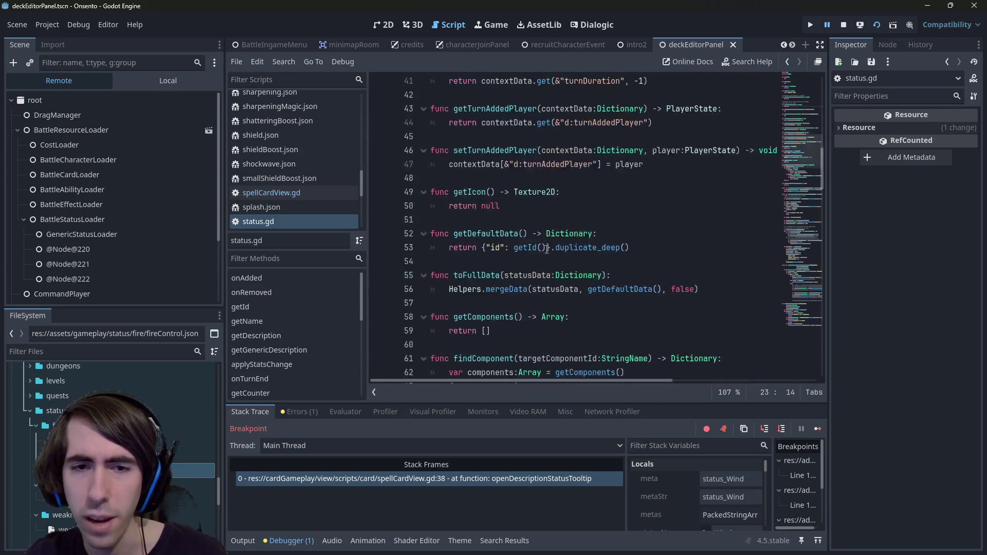
scroll(547, 249, "down", 8)
scroll(550, 238, "down", 2)
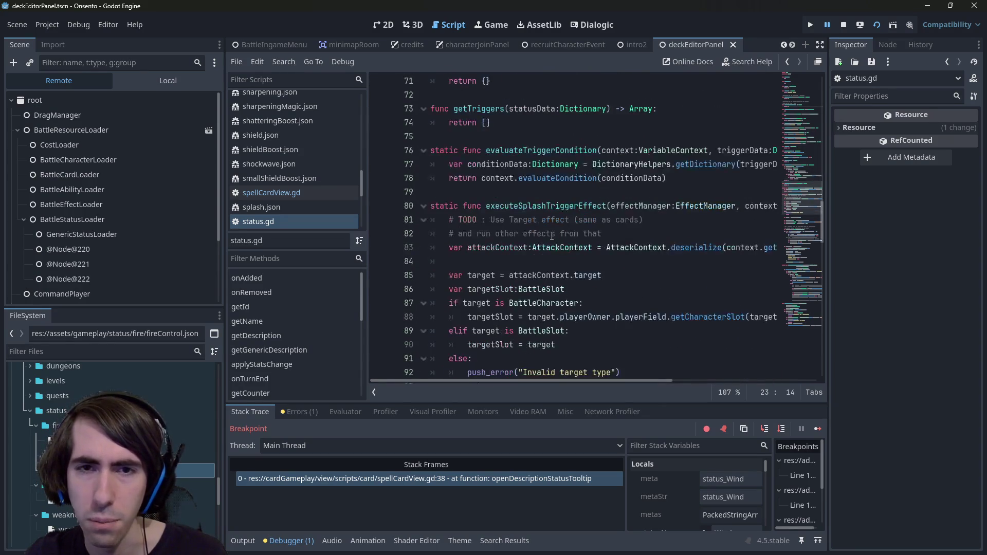
scroll(551, 236, "down", 1)
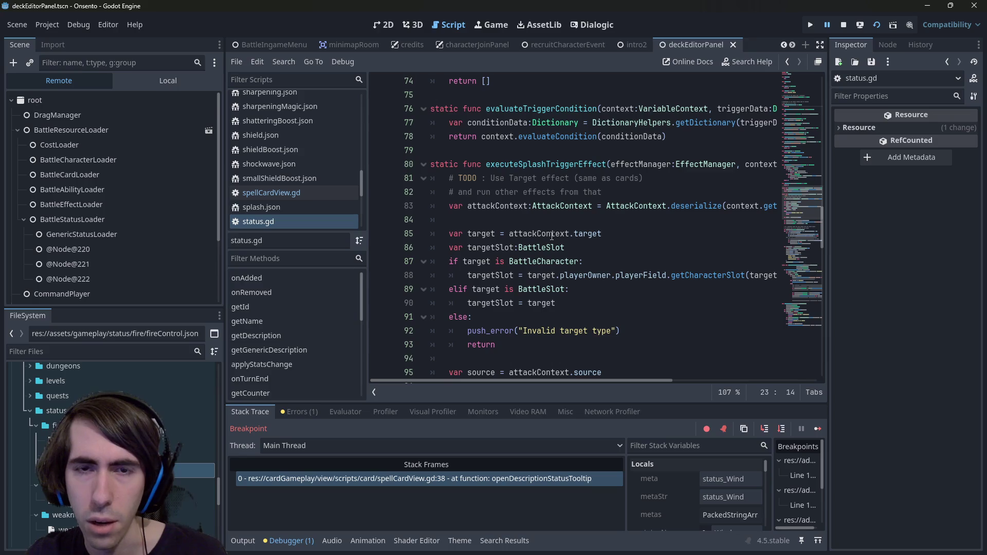
scroll(551, 236, "down", 14)
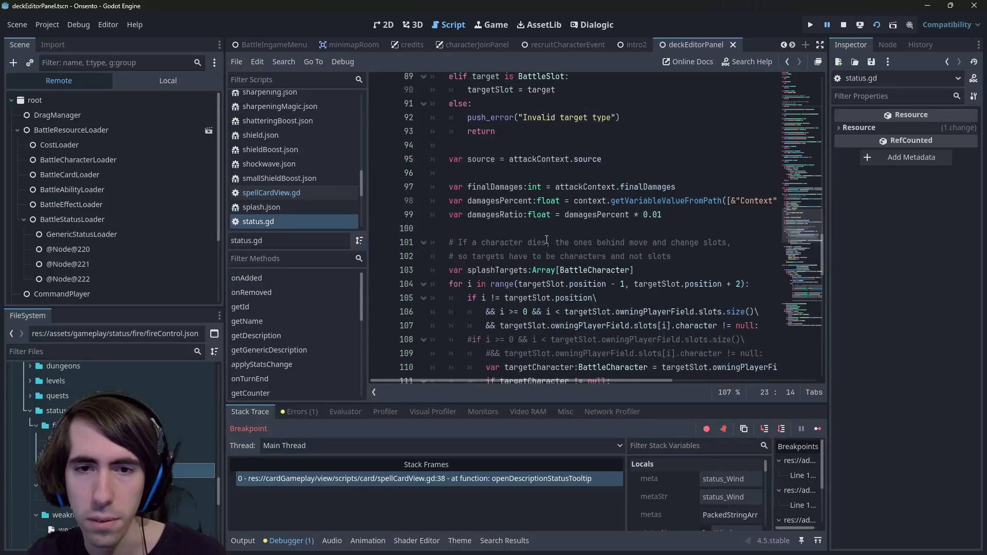
scroll(546, 239, "down", 8)
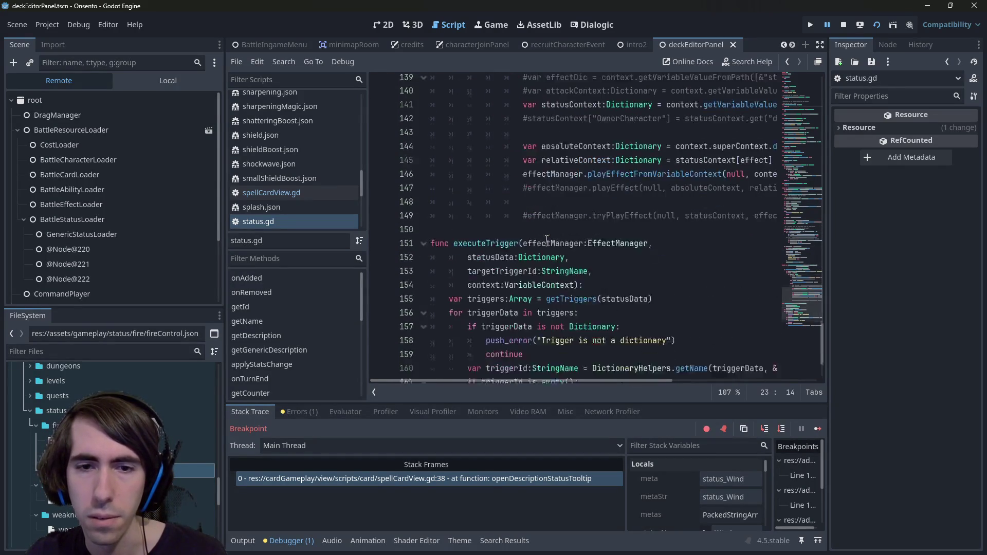
Step: Open helpers.gd via the quick file finder by searching 'helpers'
key("shift+alt+o")
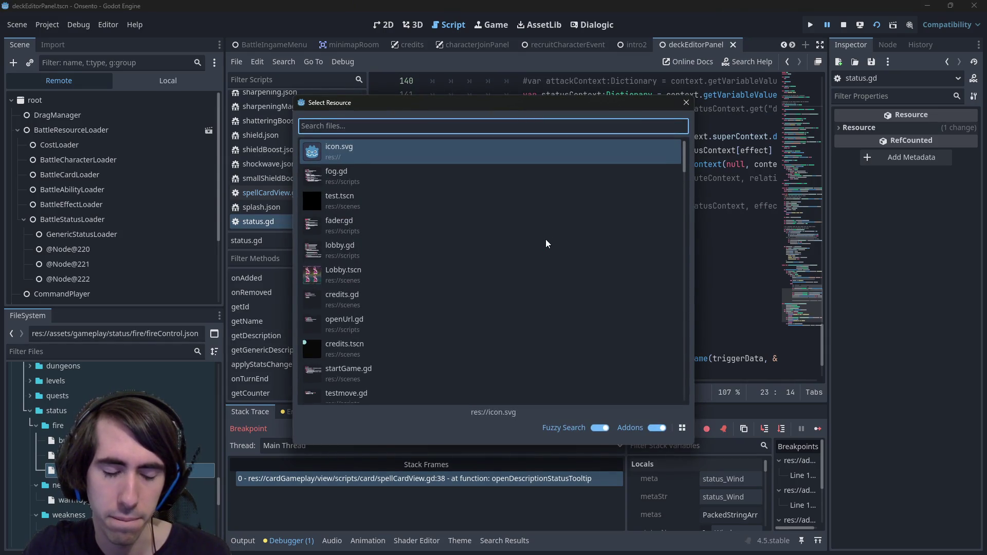
key("Escape")
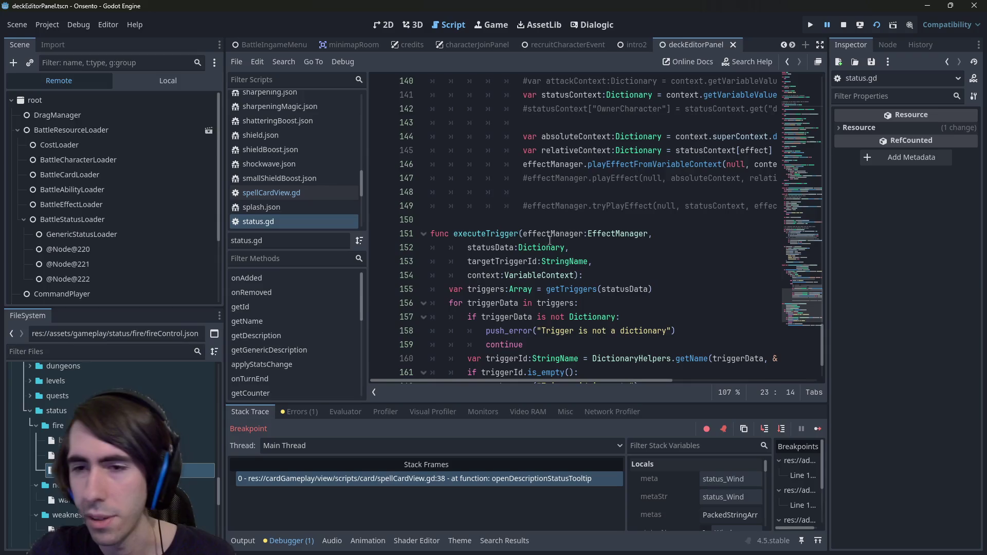
scroll(668, 277, "down", 2)
left_click_drag(812, 317, 826, 140)
left_click(602, 220)
key("ctrl+alt+o")
type("helpers")
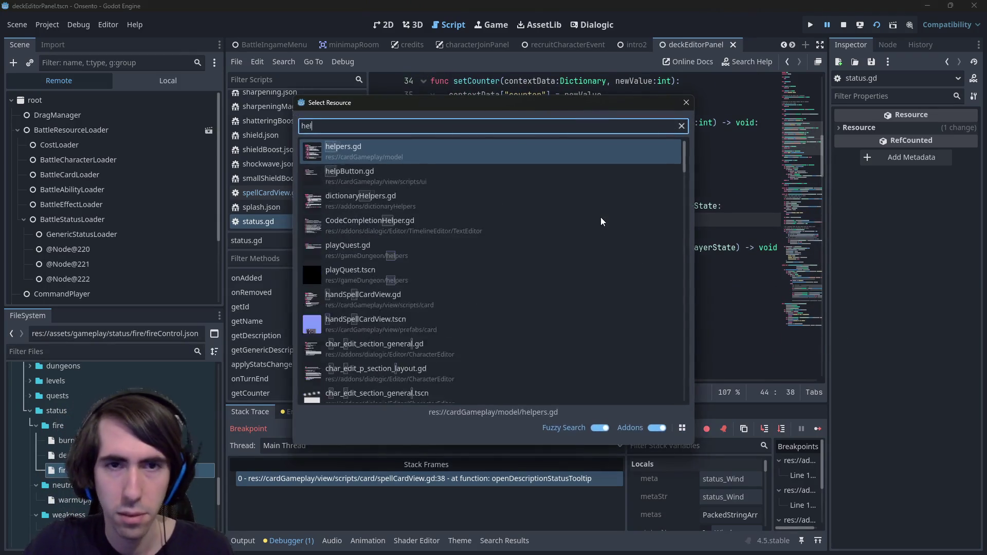
key("Return")
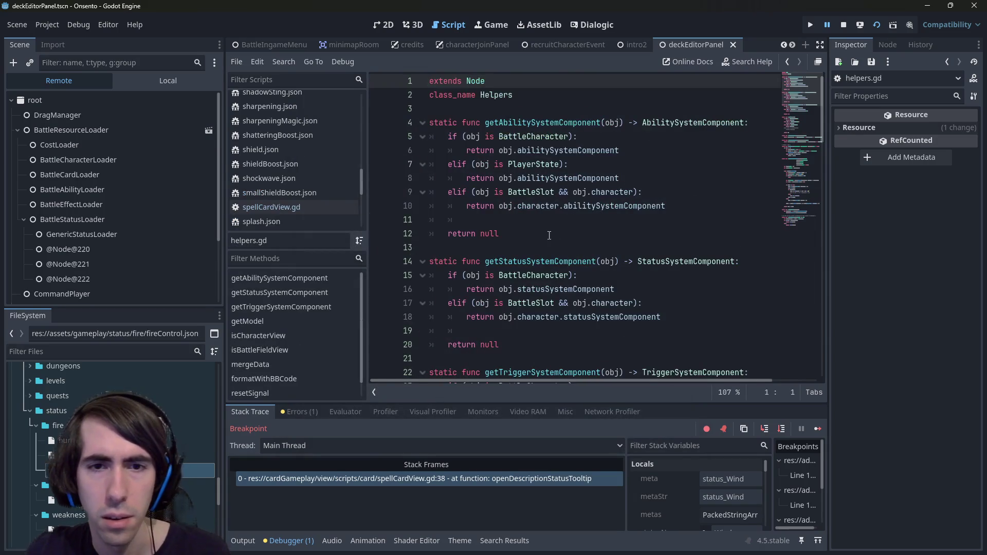
Step: Review getStatusSystemComponent and the formatWithBBCode function in helpers.gd
scroll(551, 229, "down", 1)
double_click(552, 222)
scroll(552, 222, "up", 1)
scroll(553, 221, "down", 14)
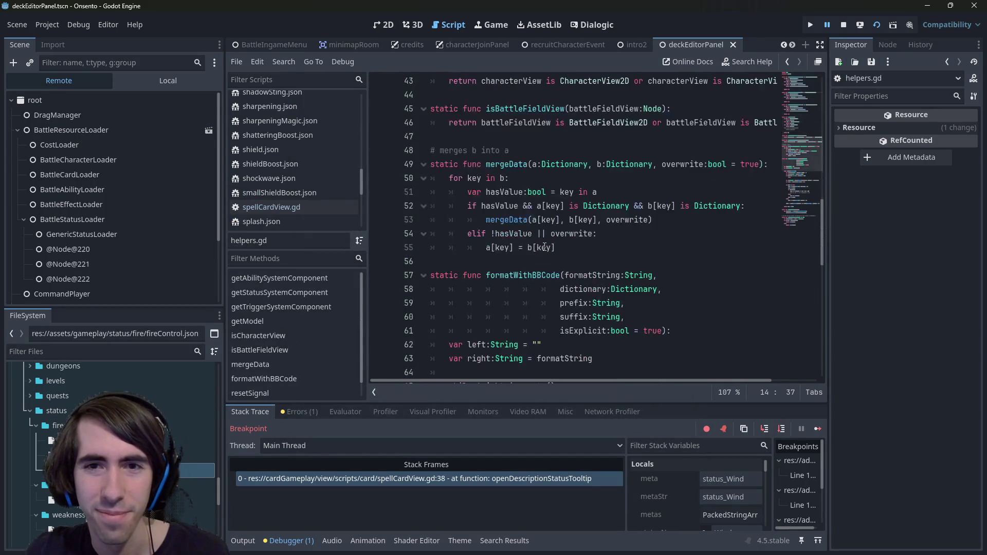
scroll(544, 247, "down", 3)
double_click(537, 152)
scroll(539, 180, "up", 4)
scroll(555, 242, "down", 6)
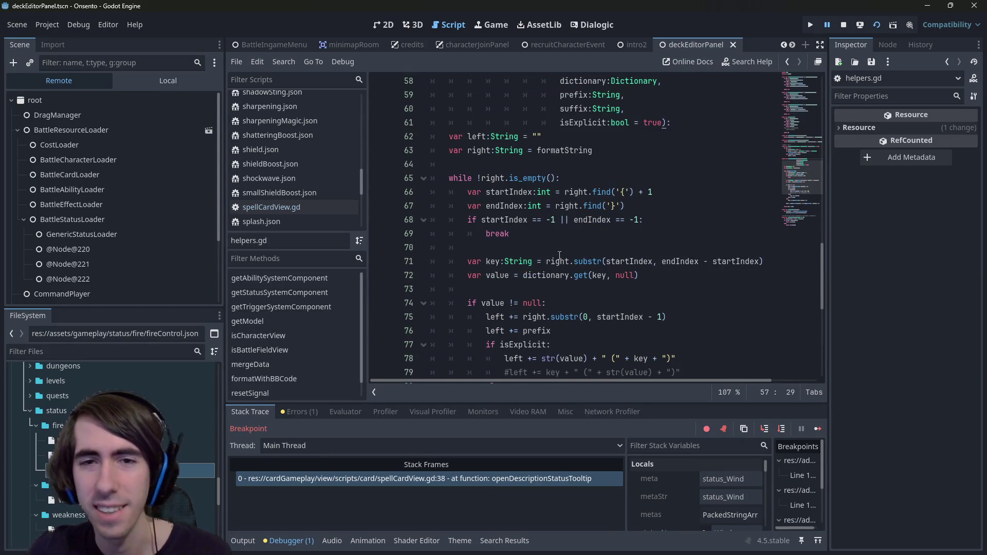
scroll(567, 248, "down", 3)
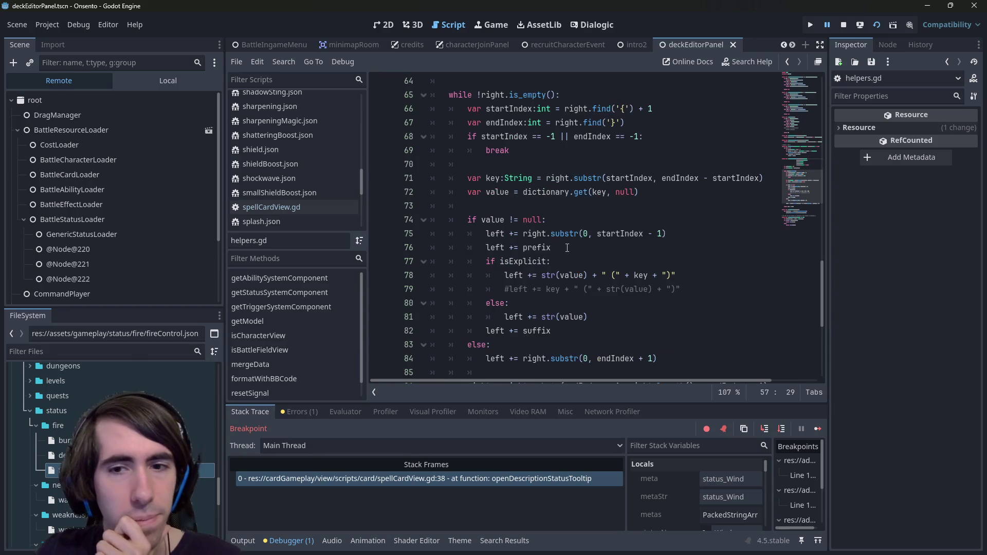
Step: Examine how formatWithBBCode's isExplicit parameter is used, then open fireControl.json
left_click_drag(642, 240, 676, 248)
left_click(694, 238)
scroll(694, 239, "up", 7)
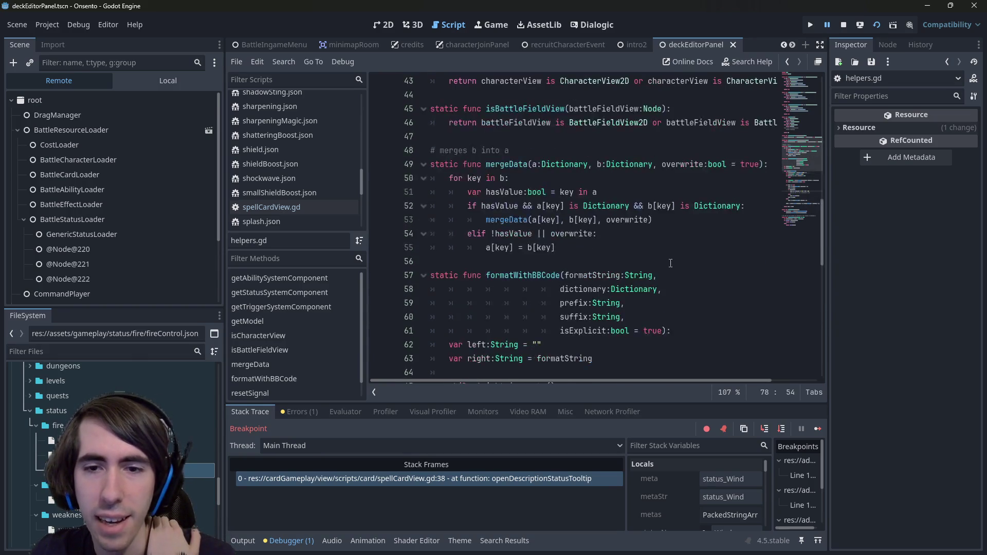
left_click(599, 299)
double_click(600, 289)
scroll(600, 289, "down", 7)
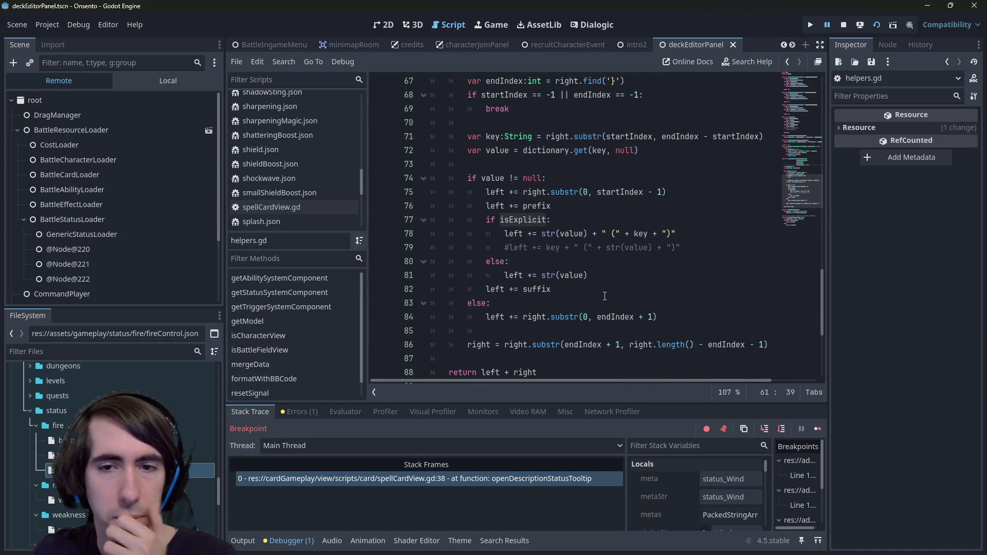
scroll(604, 296, "up", 4)
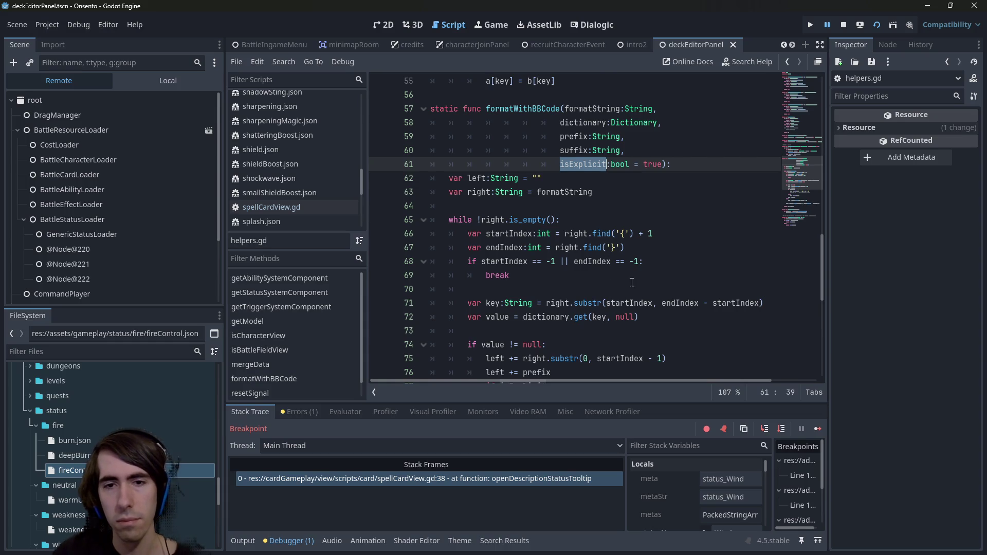
scroll(631, 282, "down", 4)
left_click(594, 275)
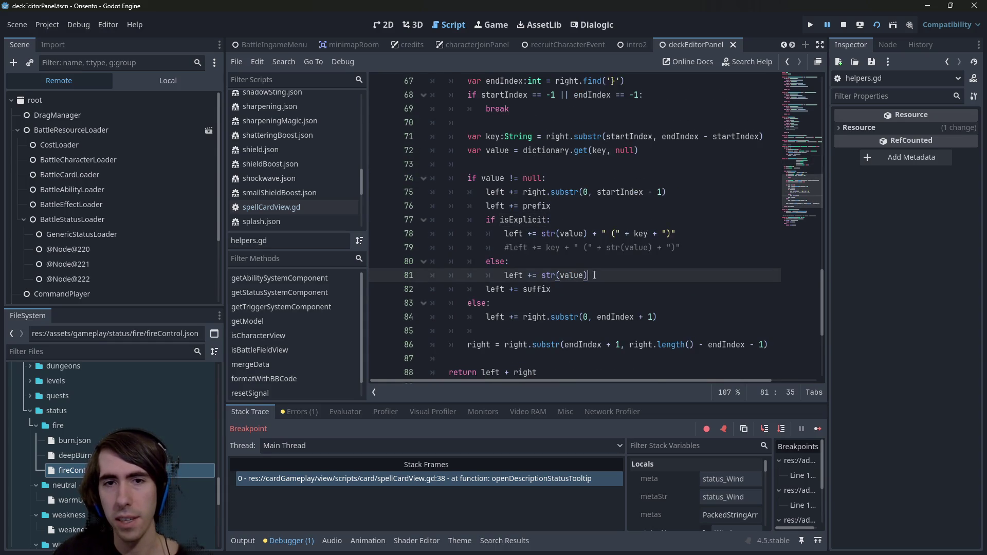
double_click(523, 220)
scroll(523, 246, "up", 1)
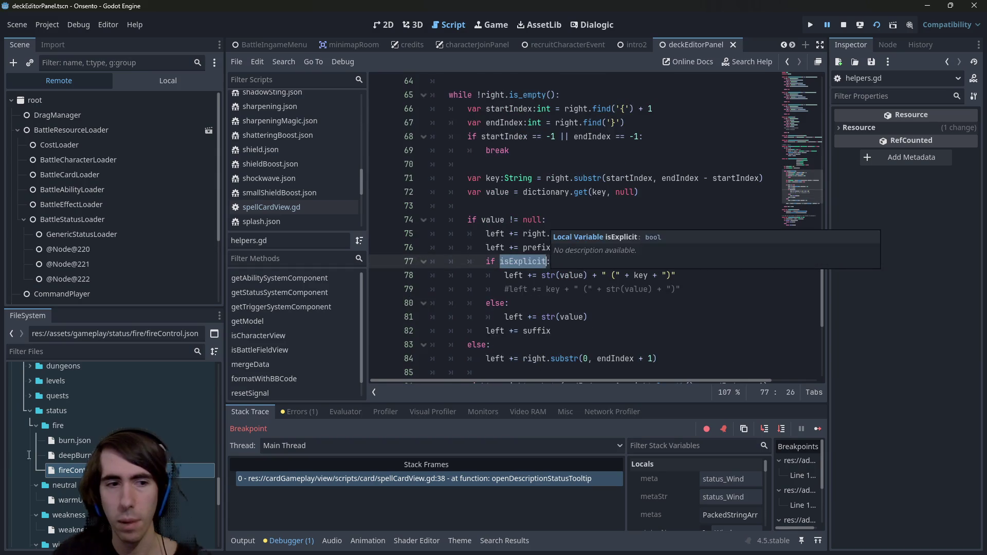
double_click(72, 470)
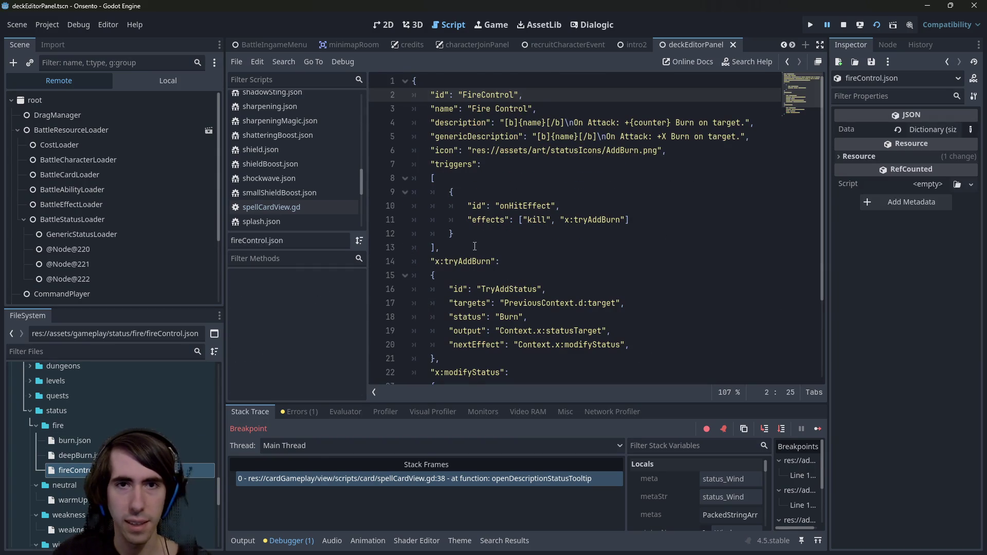
Step: Try a '!' in fireControl.json's {name} placeholder, remove it, and return to helpers.gd
key("Down")
key("Down")
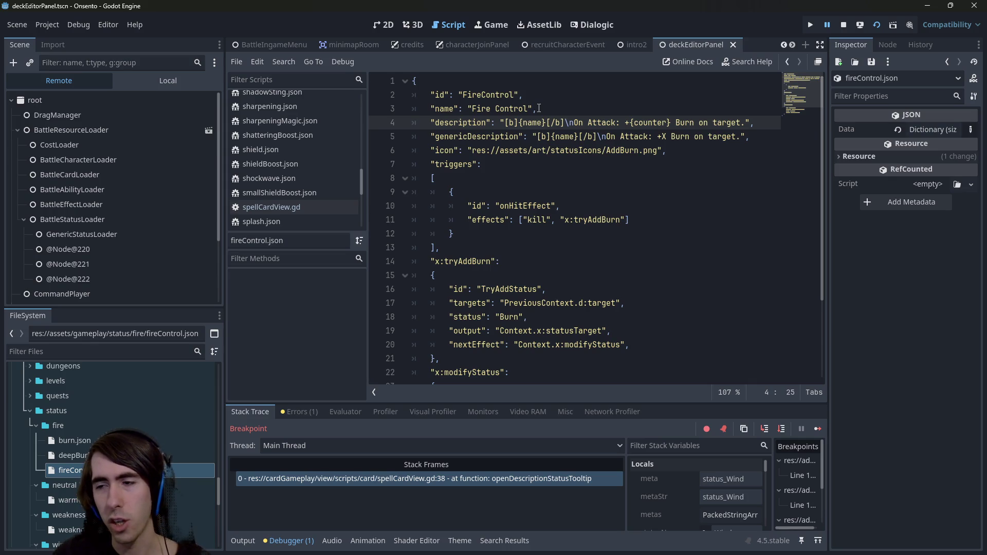
type("!")
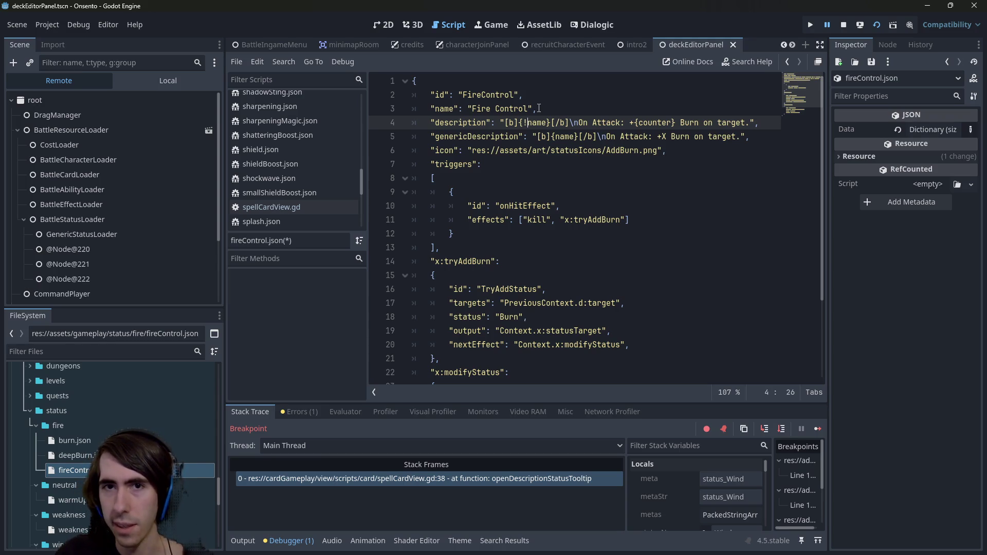
key("BackSpace")
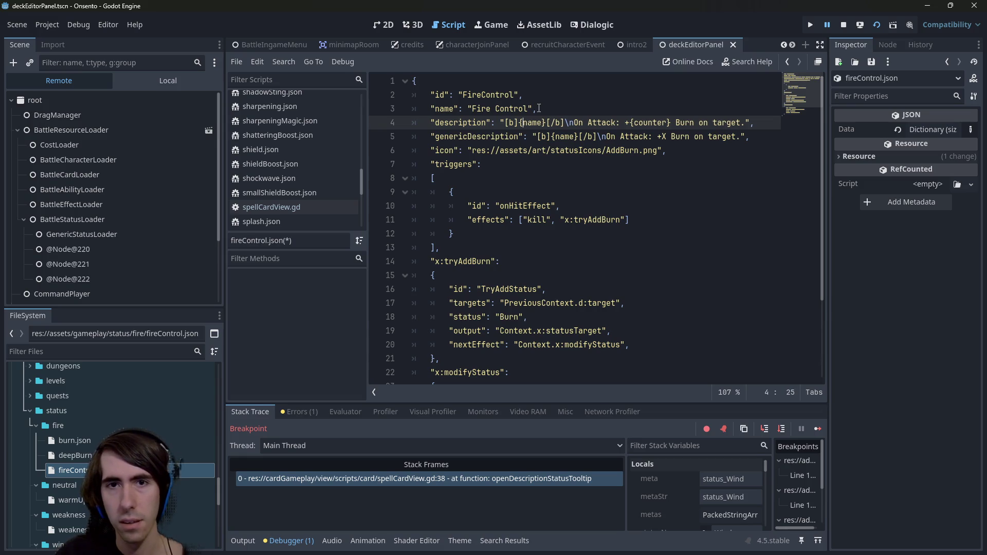
left_click(602, 150)
key("alt+Left")
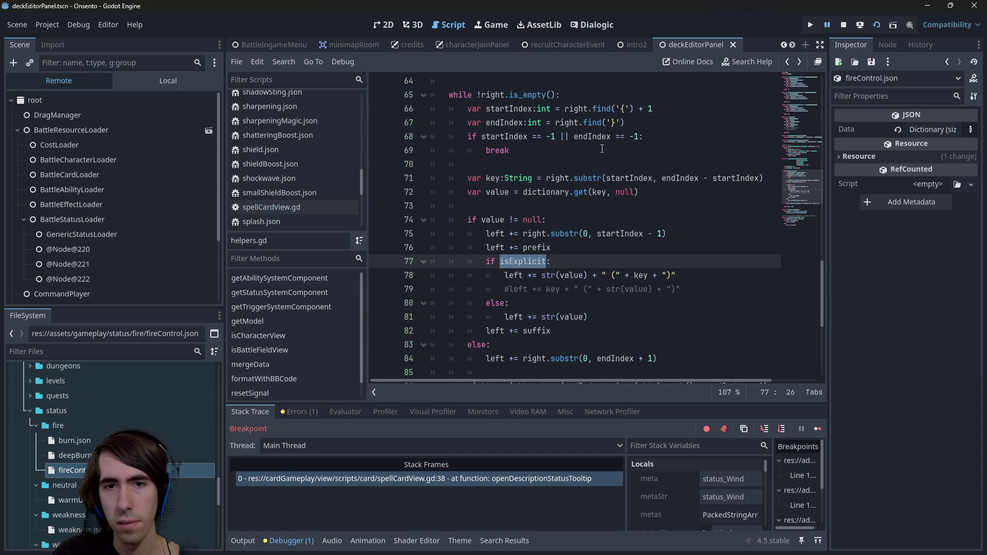
left_click(573, 329)
Step: Check the isExplicit condition around lines 74-77, then stop the running game
double_click(529, 261)
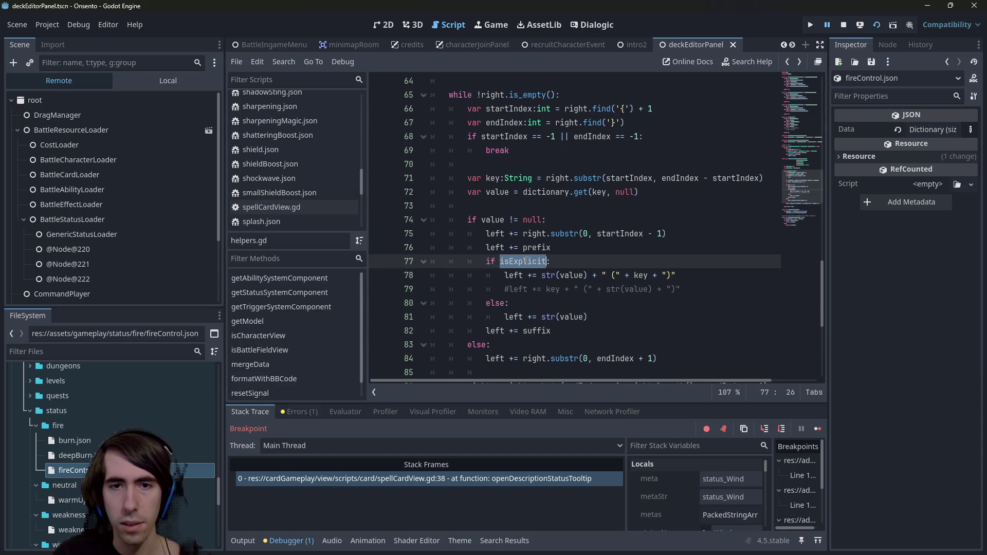
left_click(574, 245)
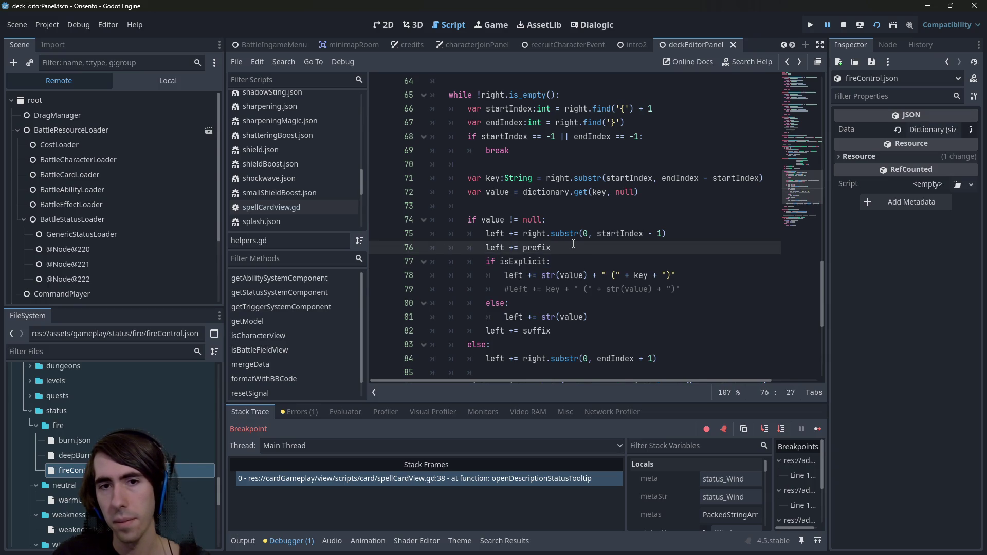
key("Up")
key("Up")
key("Down")
key("Down")
key("Up")
key("Up")
key("Down")
key("Down")
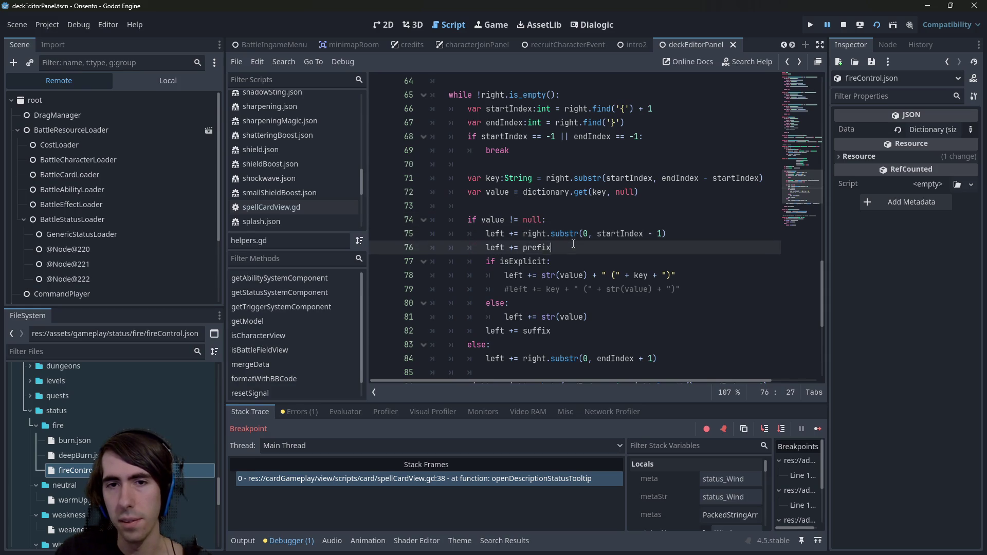
key("Up")
key("Up")
key("Down")
key("Up")
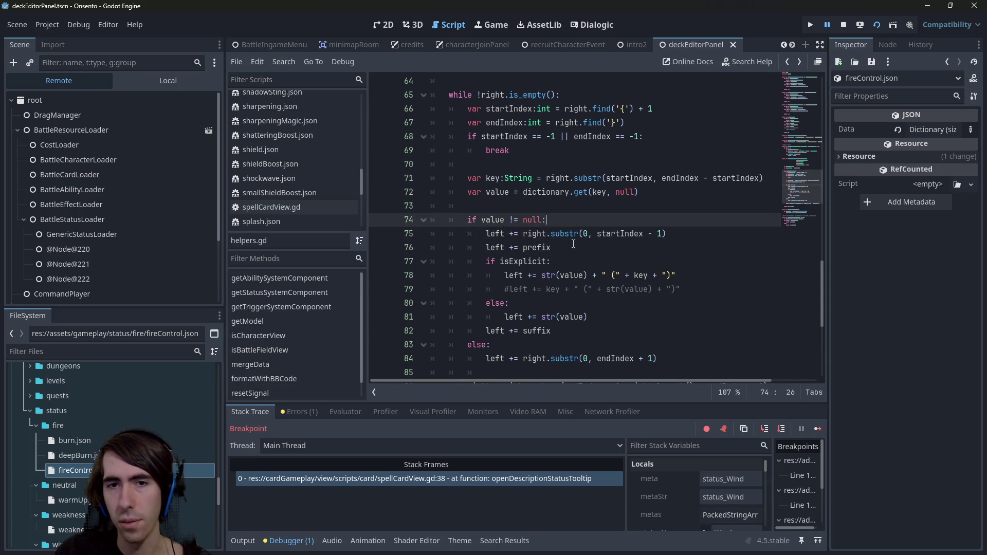
key("Down")
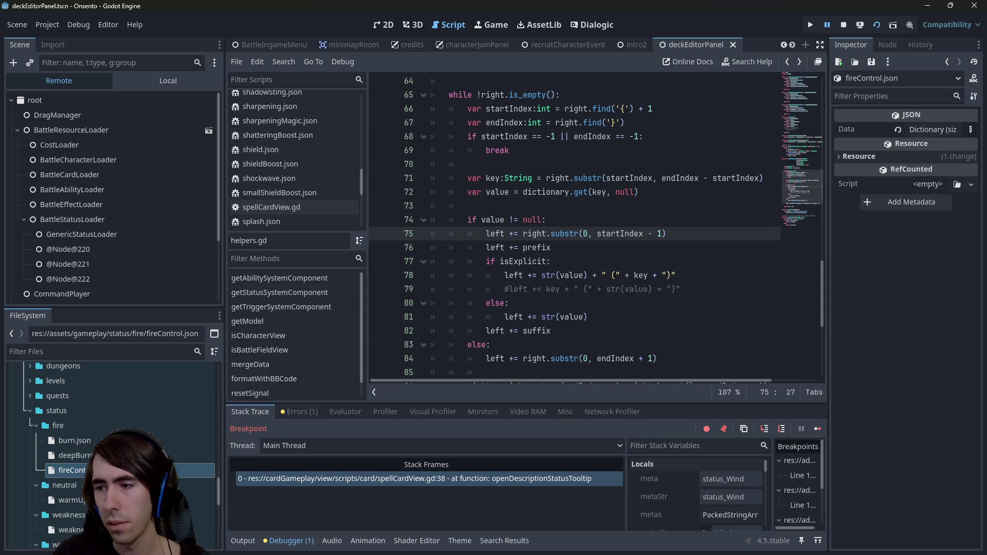
key("alt+Tab")
key("alt+Tab")
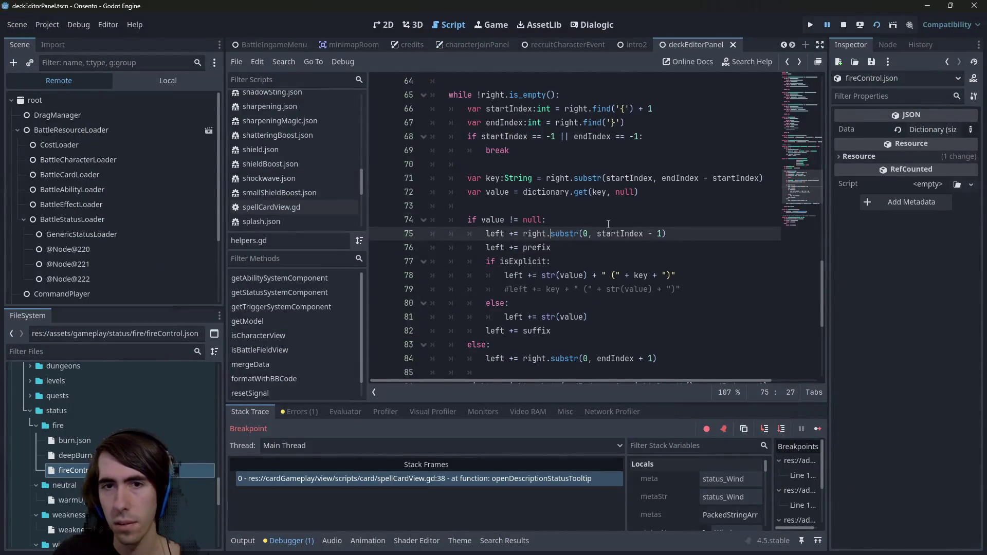
left_click(609, 224)
Step: Add a blank line after 'if value != null:', drafting and discarding an isExplicit condition
left_click(843, 26)
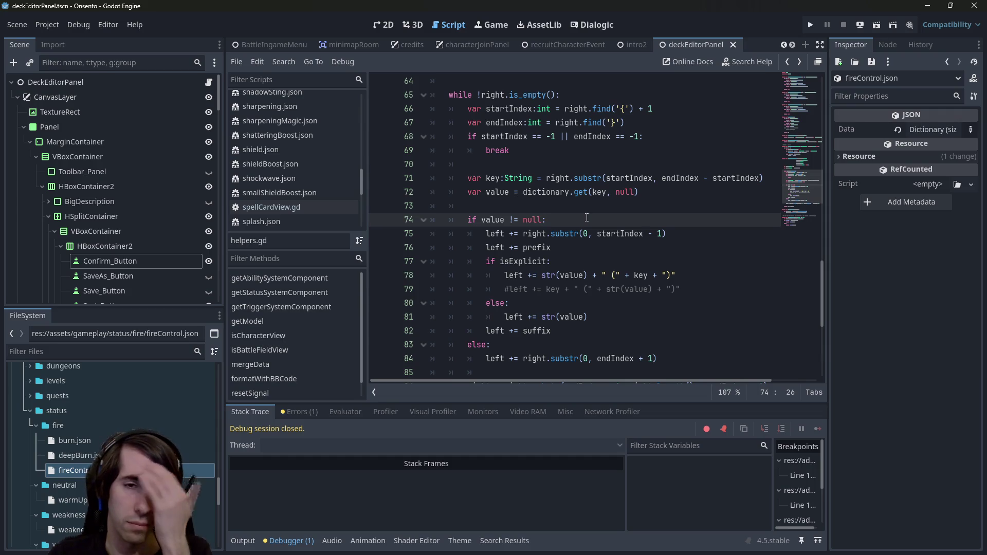
key("Return")
key("Return")
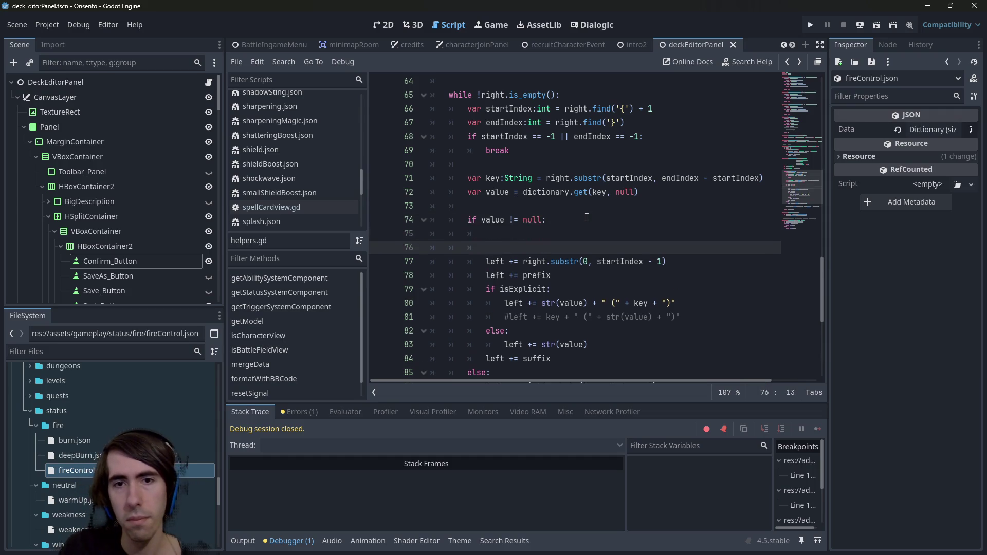
key("Up")
type("if isExplicit")
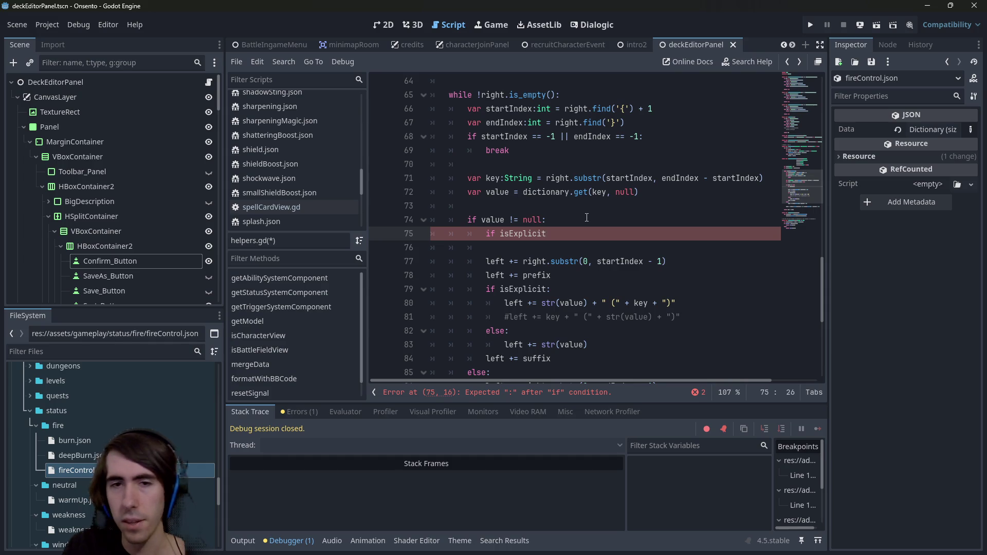
key("BackSpace")
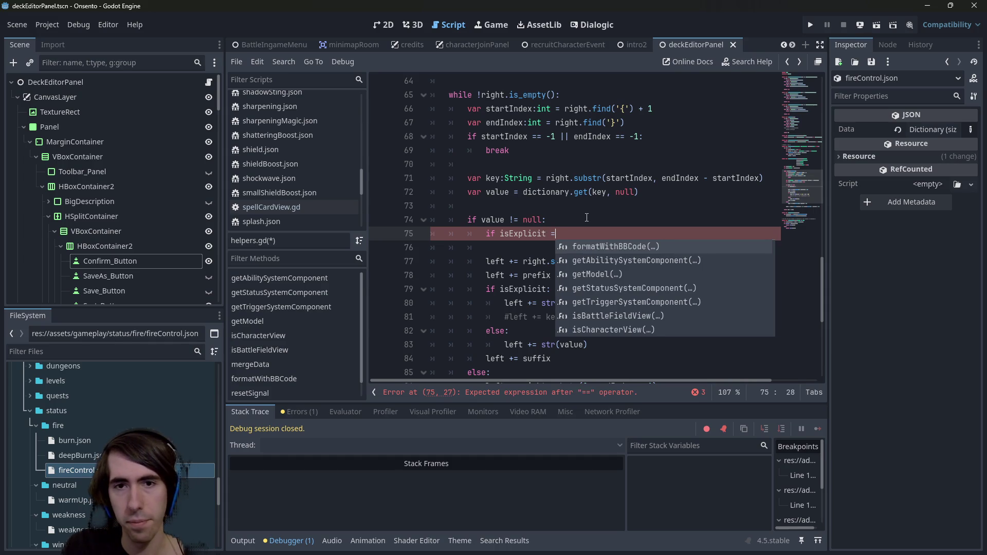
type(":")
key("ctrl+BackSpace")
key("ctrl+BackSpace")
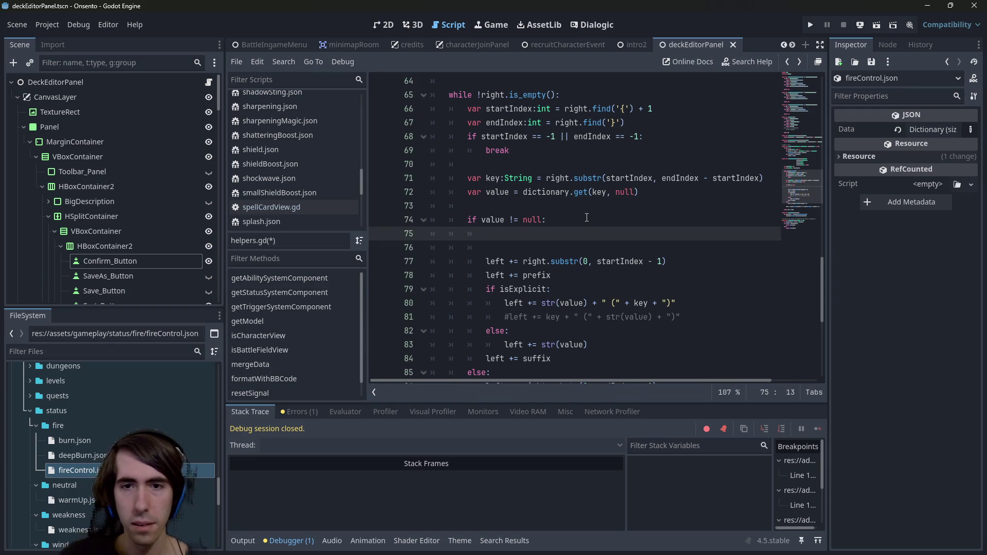
key("Down")
key("Down")
key("ctrl+Right")
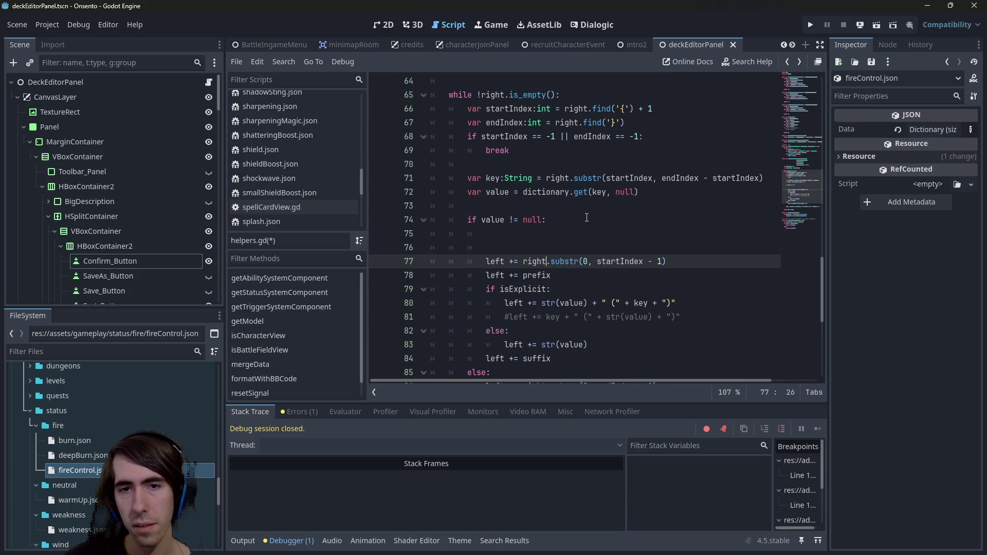
key("Up")
key("Up")
Step: Write "if right[0] == '!':" on line 75 and start its body line
type("right")
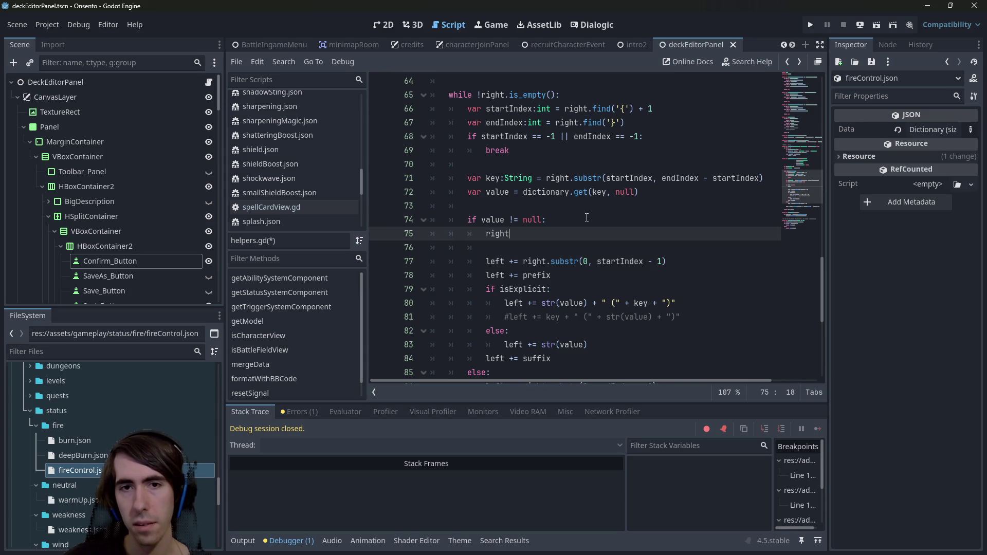
type("[")
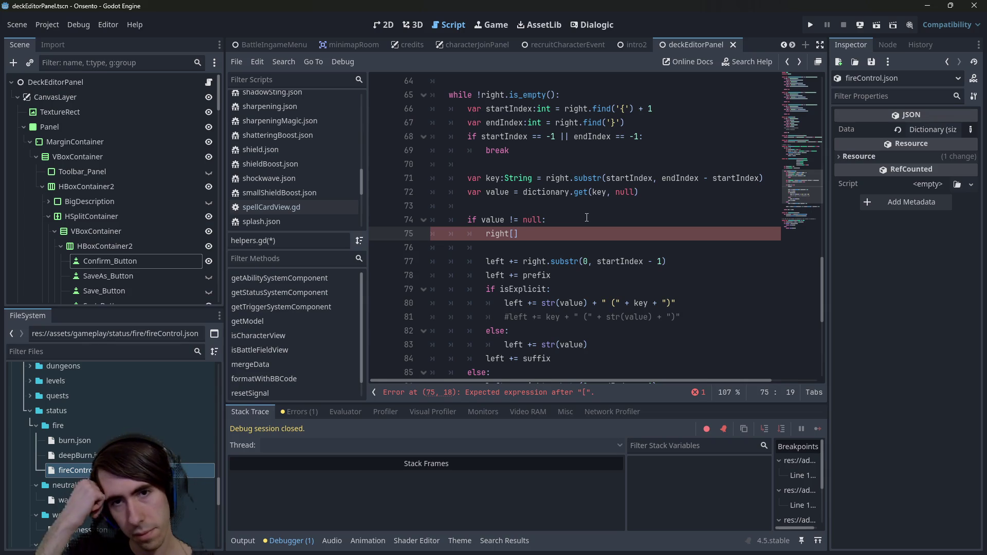
type("0")
key("Home")
type("if")
key("ctrl+Right")
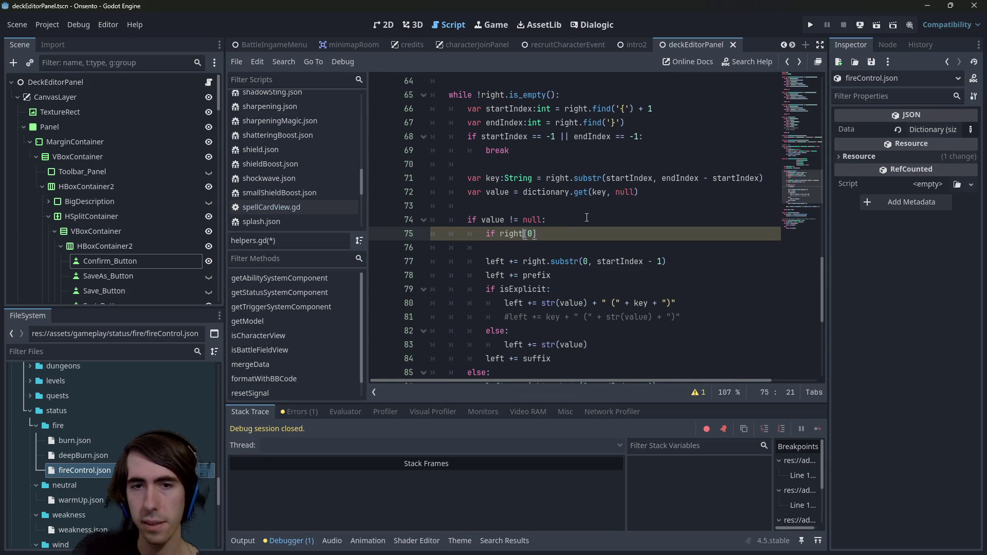
type("] == ")
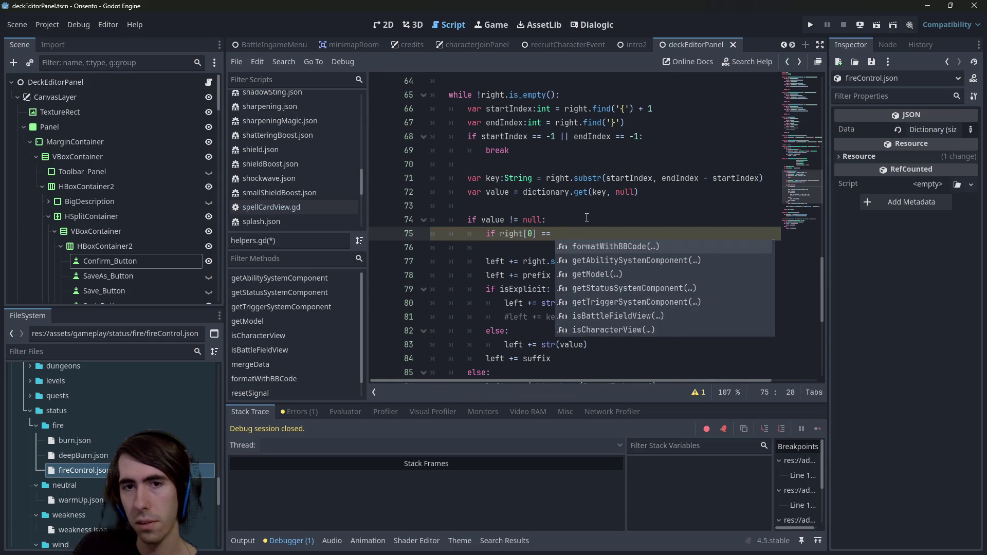
type("'!")
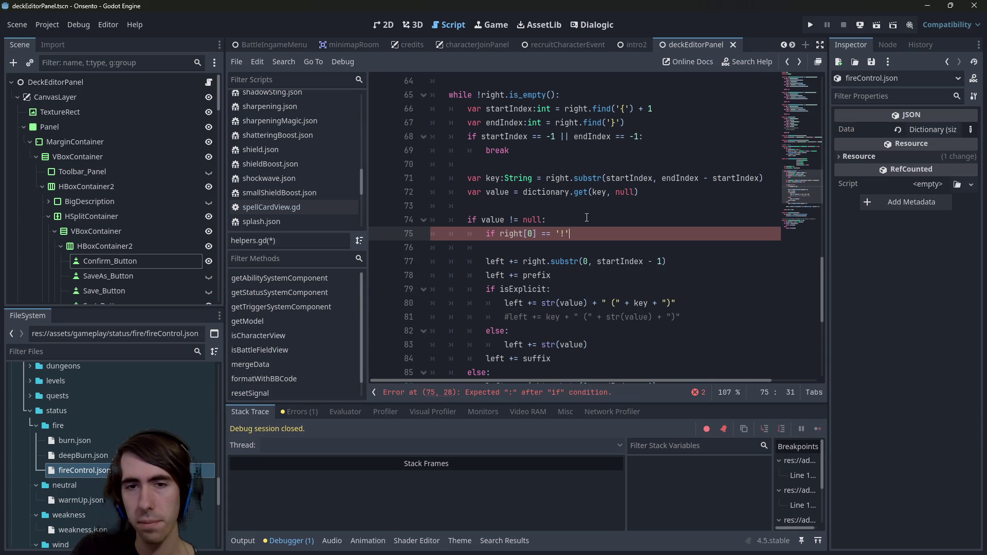
type(":")
key("Return")
scroll(587, 217, "up", 4)
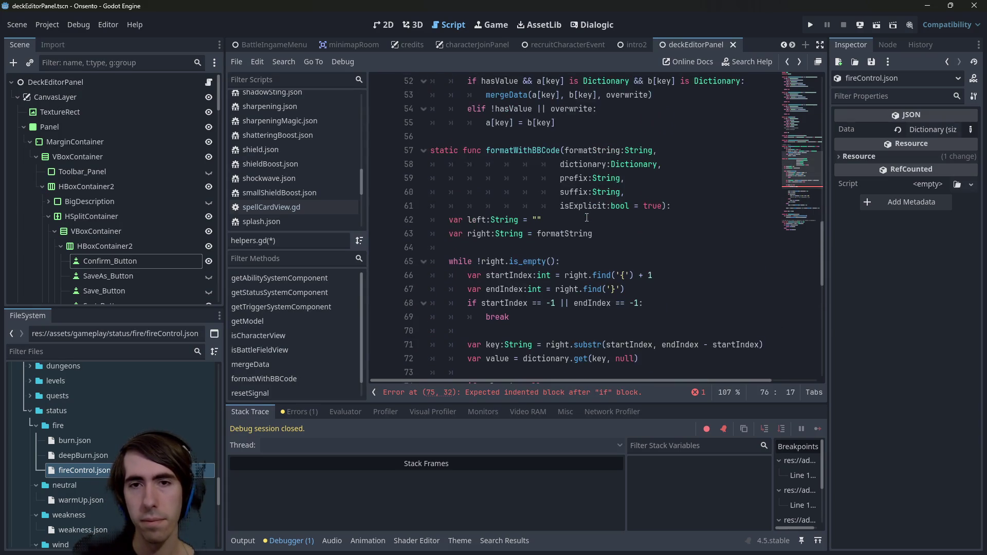
Step: Copy the isExplicit parameter name and paste it on a new line below the value lookup
scroll(602, 200, "down", 1)
double_click(581, 163)
left_click(560, 163)
double_click(571, 164)
key("ctrl+c")
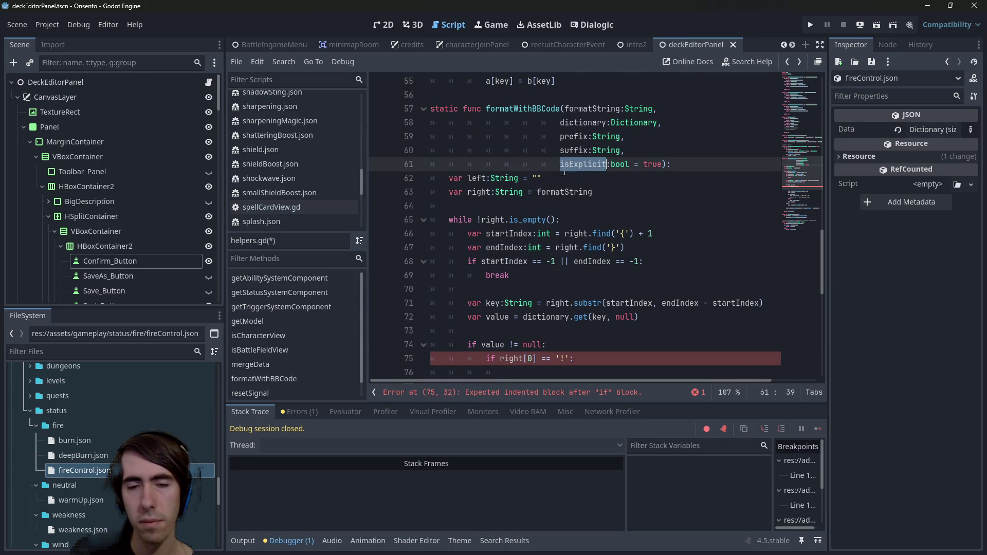
scroll(565, 172, "down", 1)
left_click(522, 288)
scroll(533, 261, "down", 1)
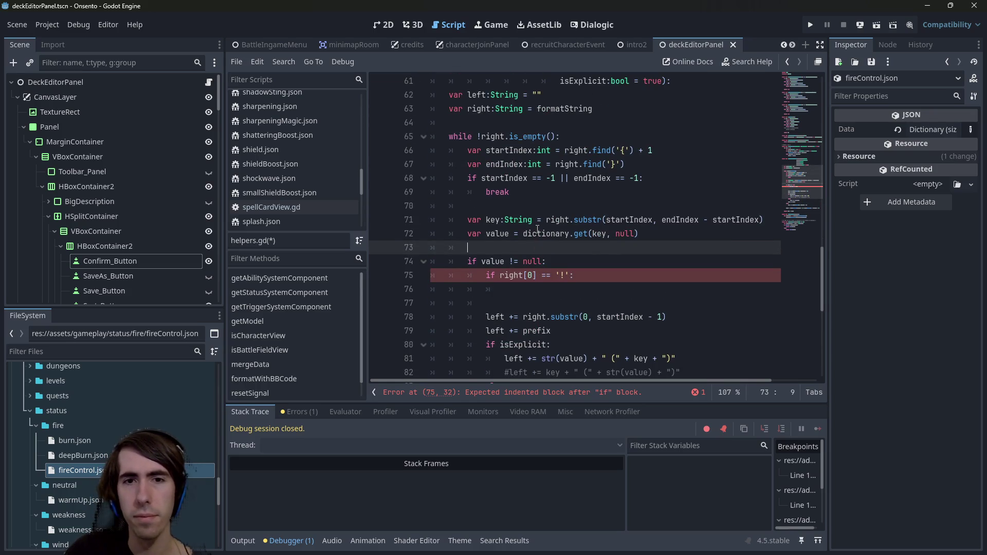
key("Return")
key("Up")
key("ctrl+v")
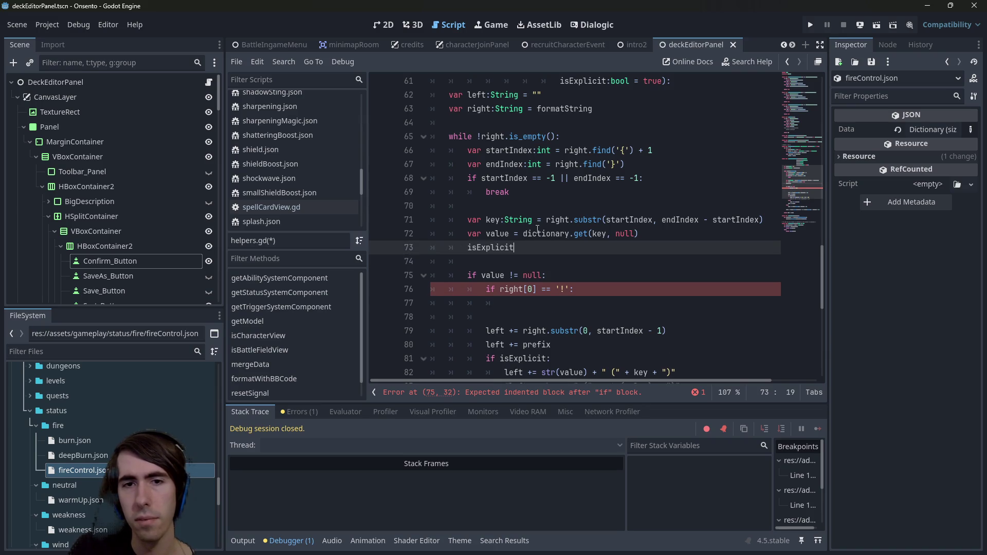
key("Home")
Step: Turn the new line into 'var isVariableExplicit:bool = isExplicit'
type("var")
key("Right")
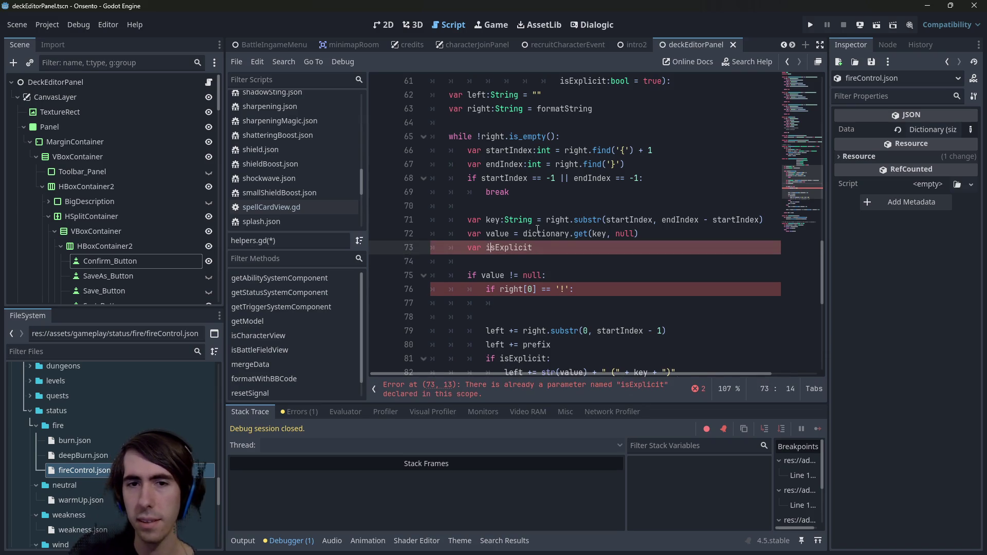
type("Variable")
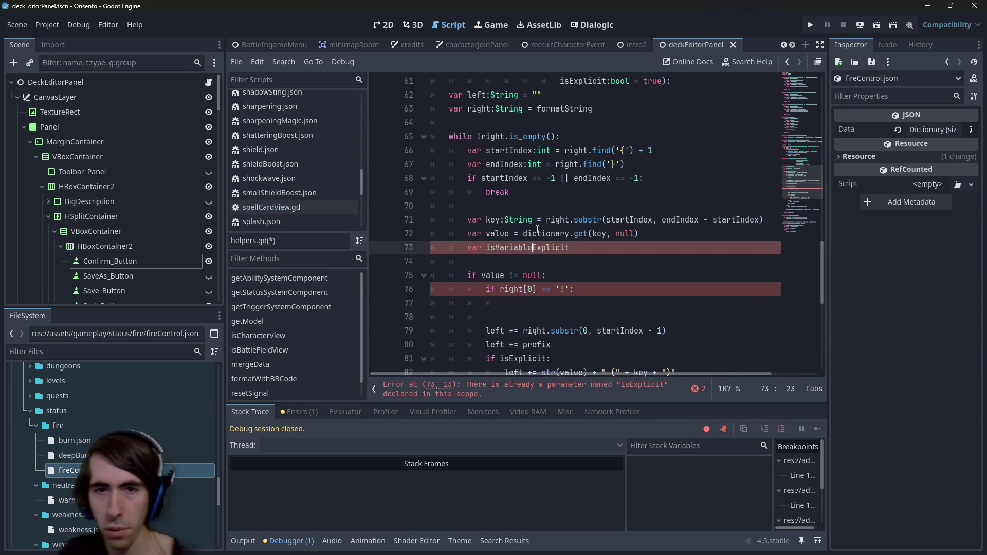
scroll(555, 216, "up", 3)
scroll(555, 216, "down", 2)
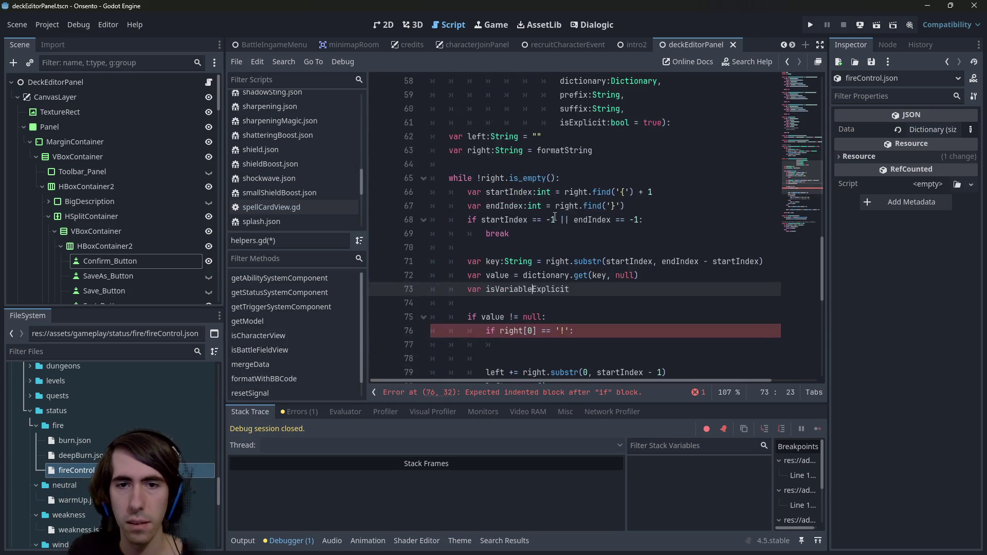
key("End")
type(":b")
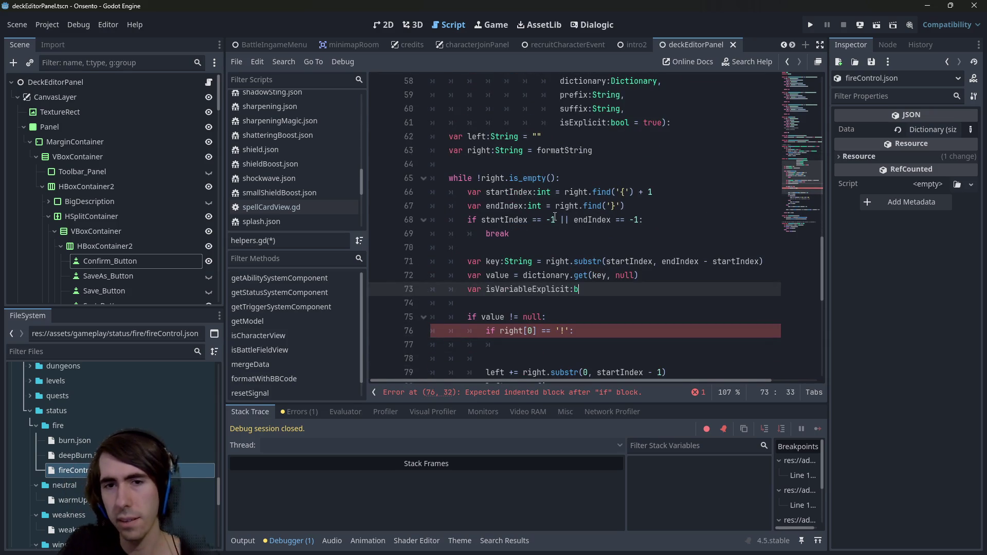
type("ool =")
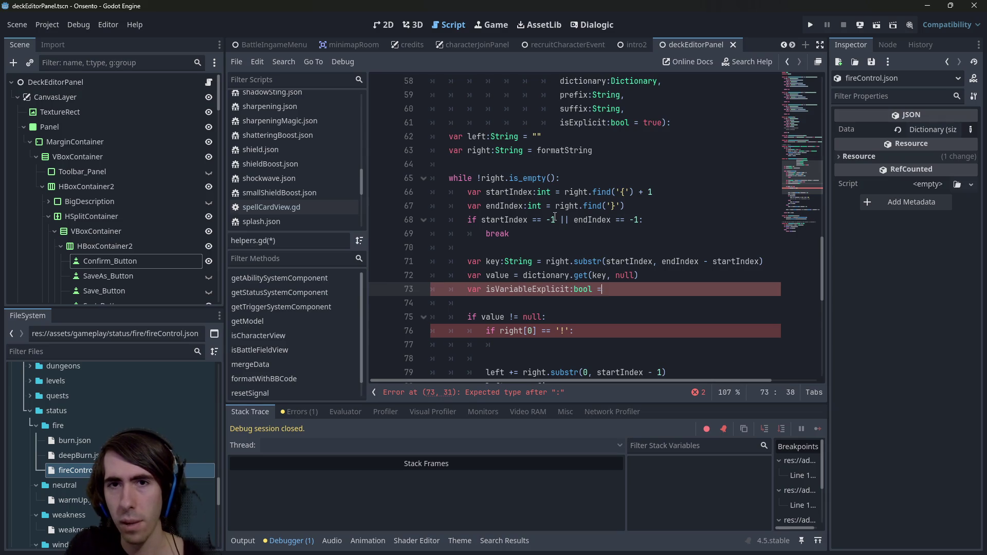
left_click(571, 123)
double_click(571, 122)
key("ctrl+c")
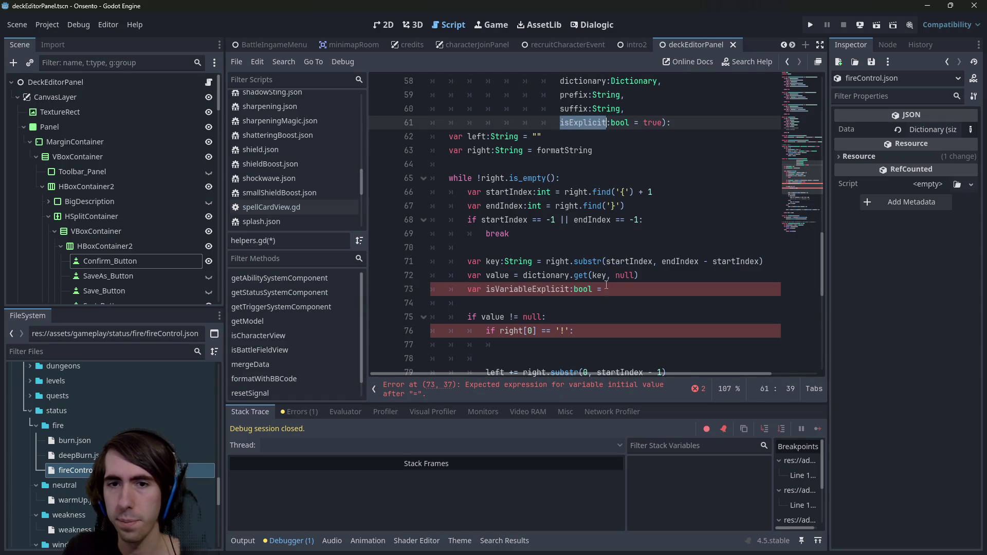
left_click(604, 289)
key("ctrl+v")
Step: Inside the right[0] == '!' block, set isVariableExplicit to false and save the script
double_click(505, 289)
key("ctrl+c")
scroll(538, 304, "down", 2)
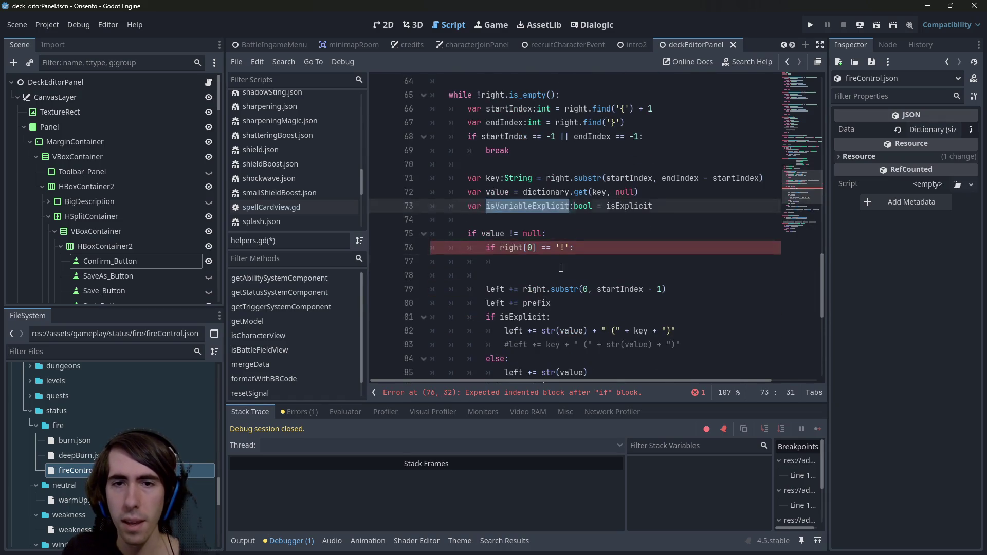
left_click(613, 259)
key("ctrl+v")
type("=true")
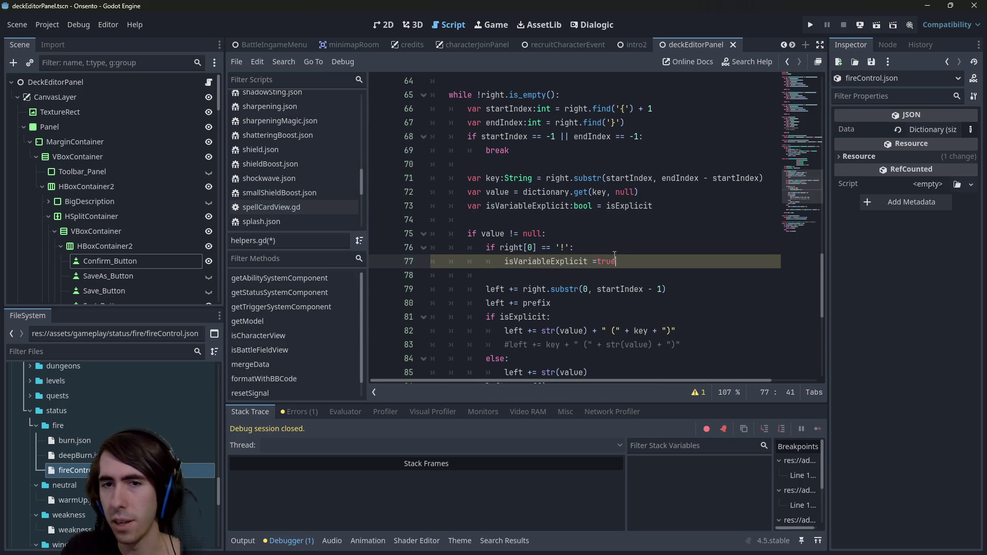
key("Left")
key("Left")
key("Left")
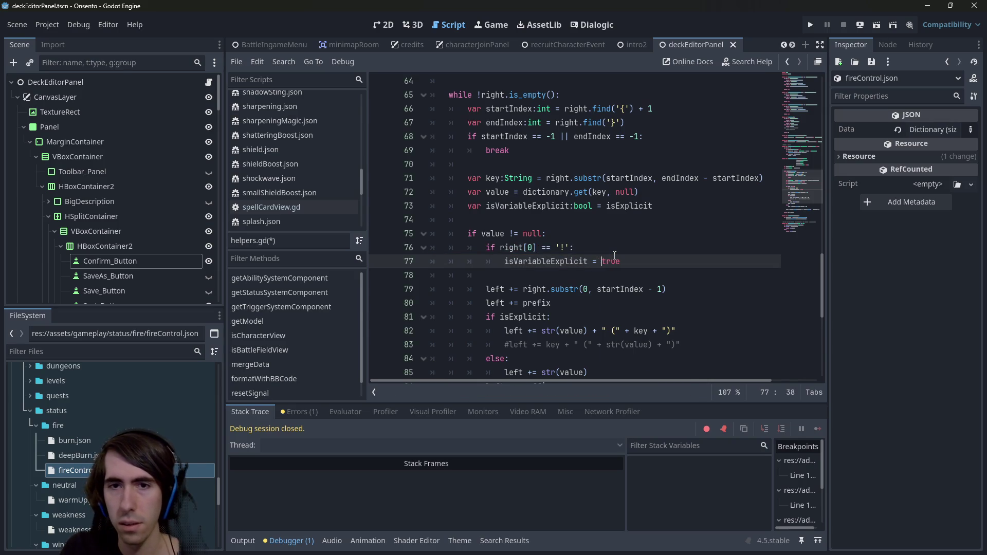
key("ctrl+s")
key("Escape")
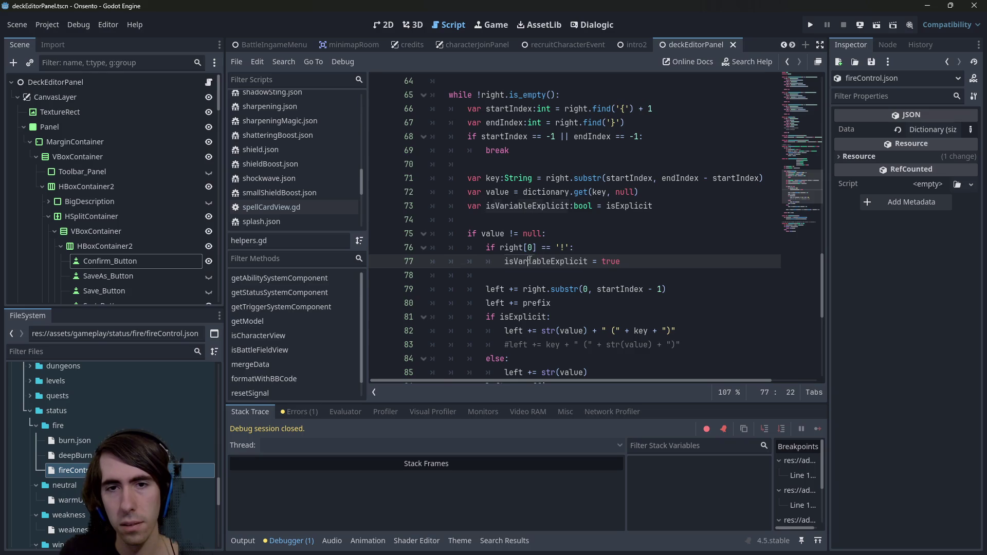
double_click(530, 261)
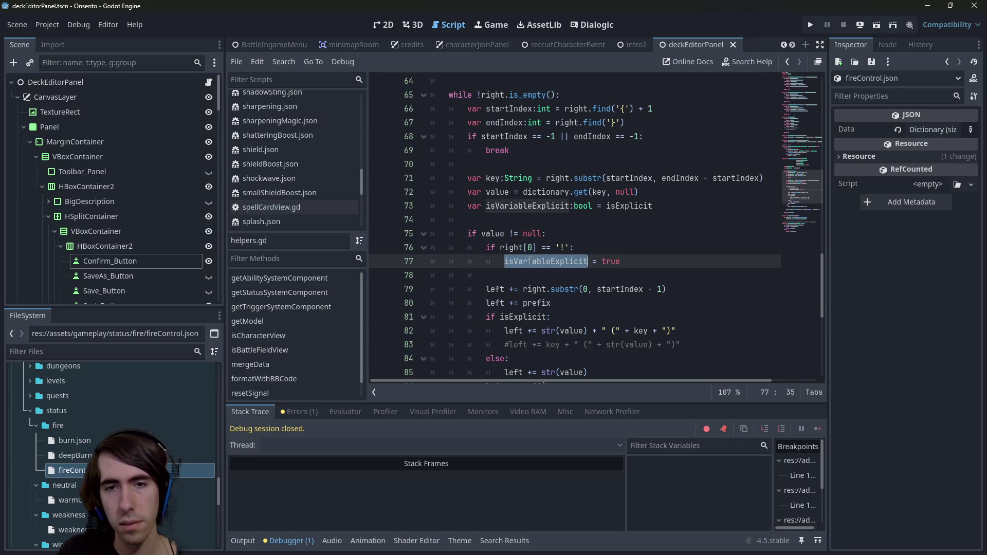
double_click(607, 261)
type("false")
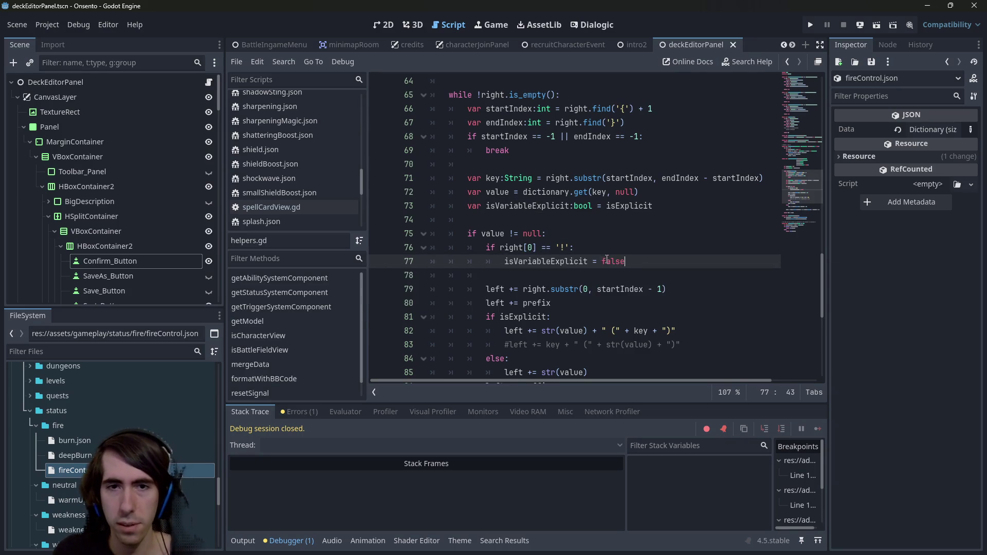
Step: Highlight the uses of the right variable to check how the placeholder is parsed
double_click(511, 247)
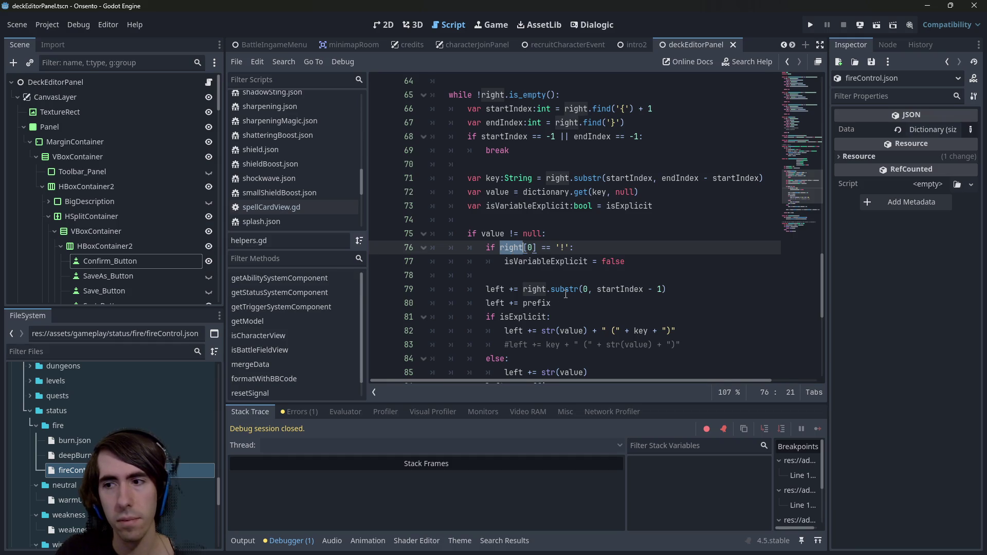
mouse_move(566, 295)
scroll(556, 305, "down", 1)
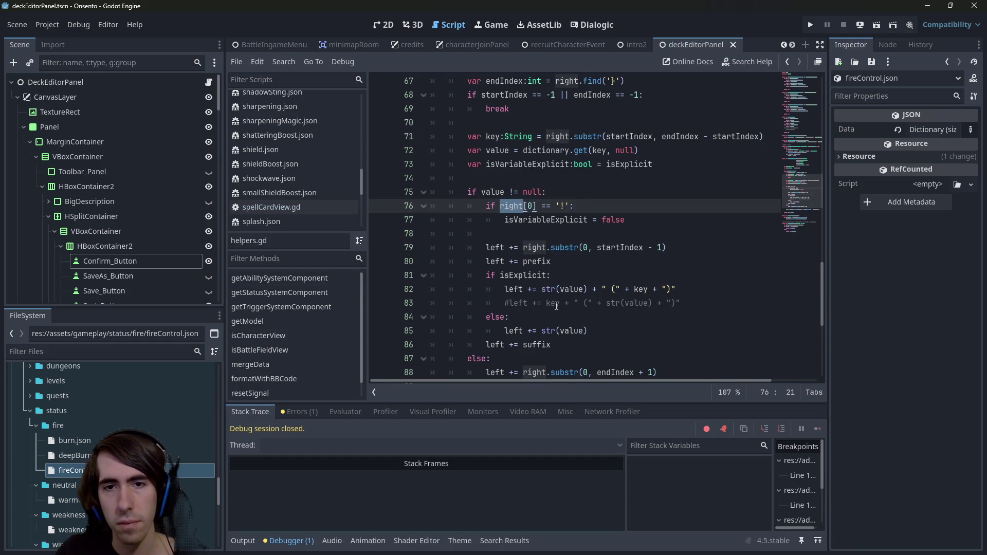
double_click(526, 248)
scroll(525, 246, "down", 1)
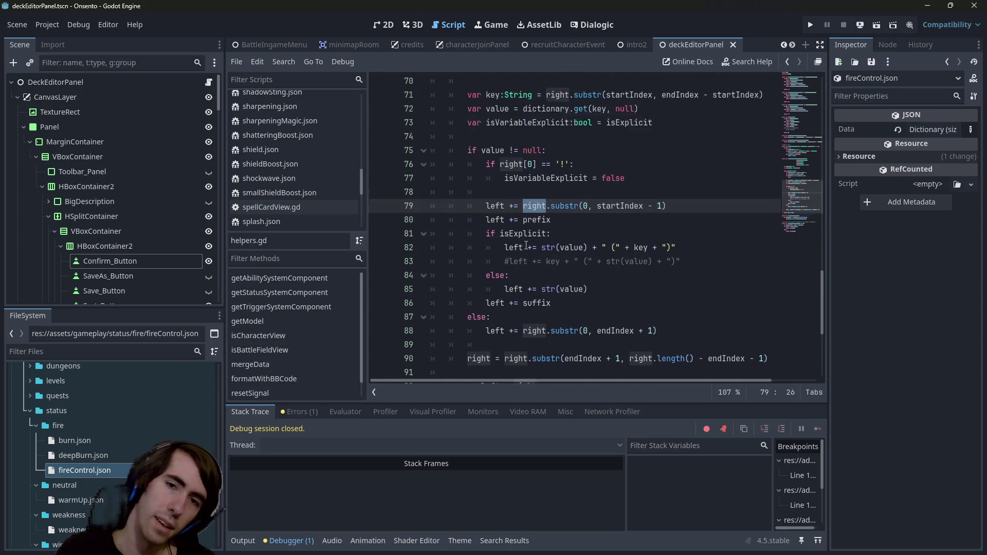
scroll(525, 246, "up", 1)
scroll(594, 358, "down", 1)
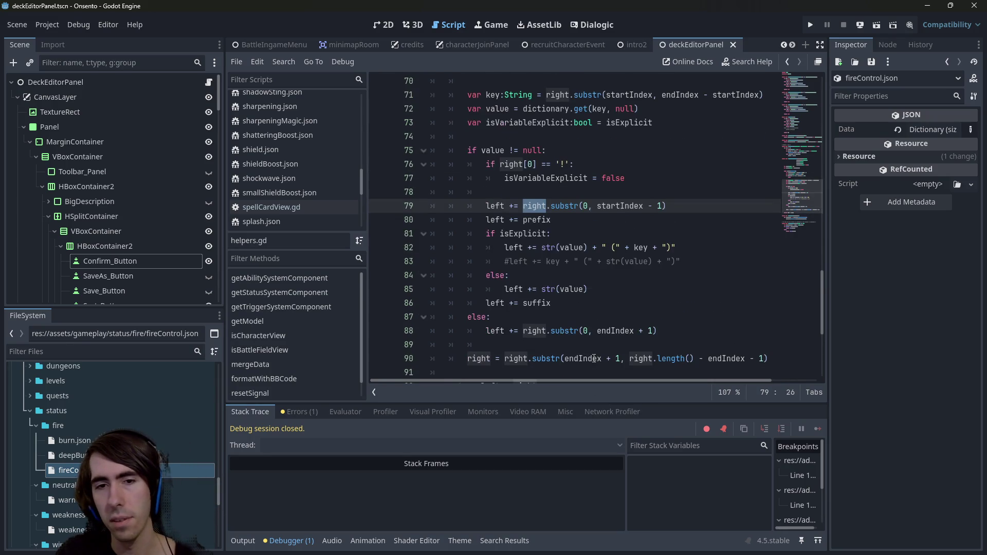
Step: Review the else branch and the flag assignment, ending at the null check line
left_click_drag(486, 331, 658, 331)
mouse_move(516, 175)
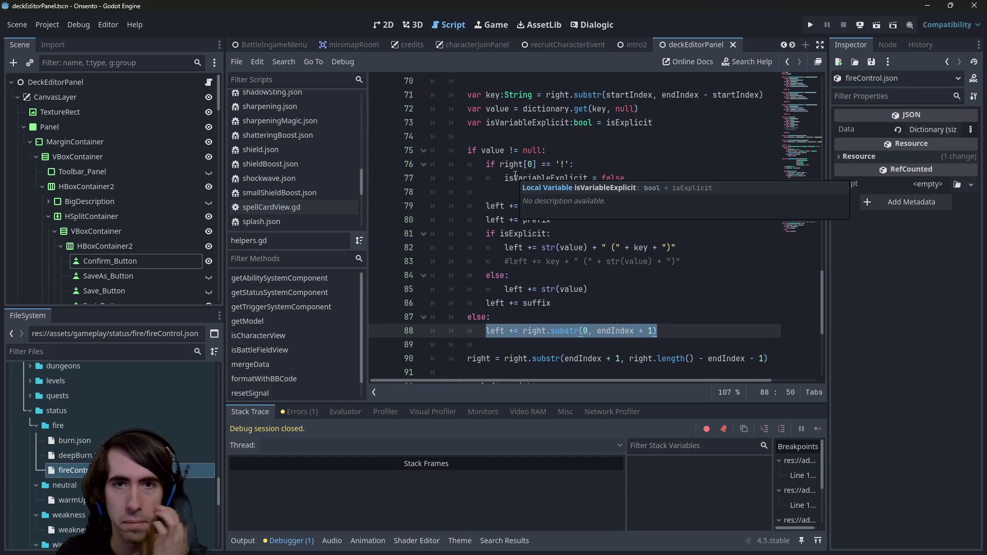
scroll(507, 196, "up", 1)
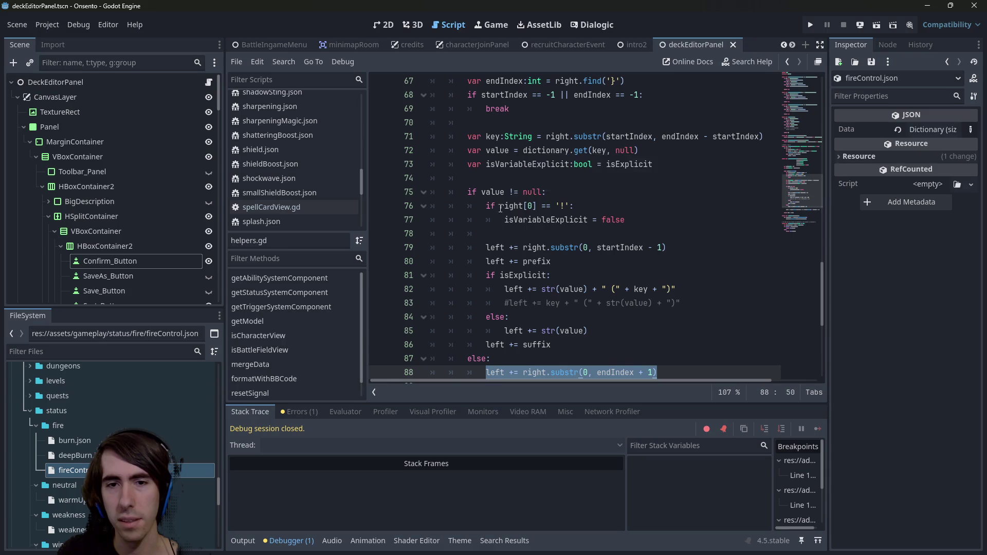
left_click_drag(504, 220, 592, 219)
left_click(590, 248)
left_click(585, 248)
left_click(619, 194)
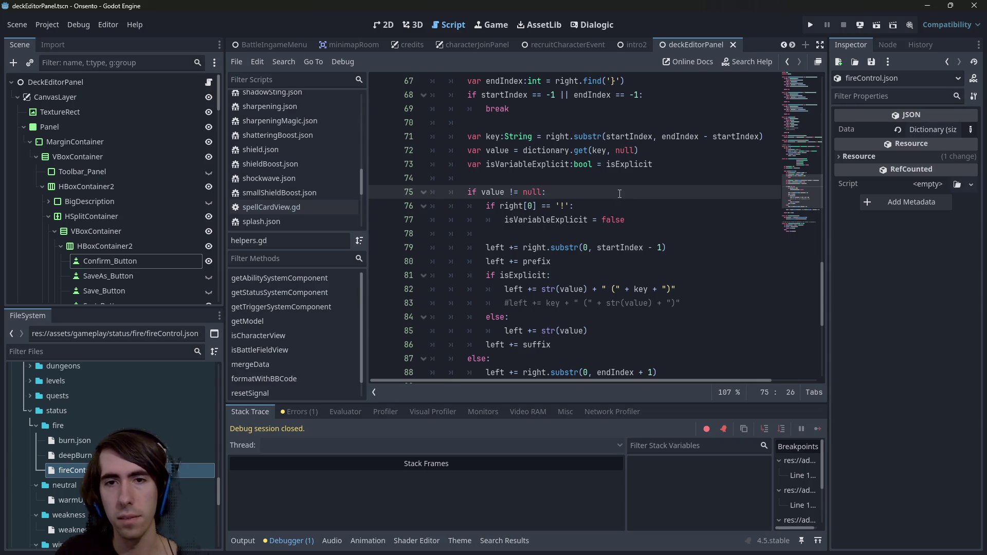
left_click(621, 248)
left_click(641, 193)
Step: Declare 'var offset:int = 0' inside the null check
key("Return")
type("var offset =")
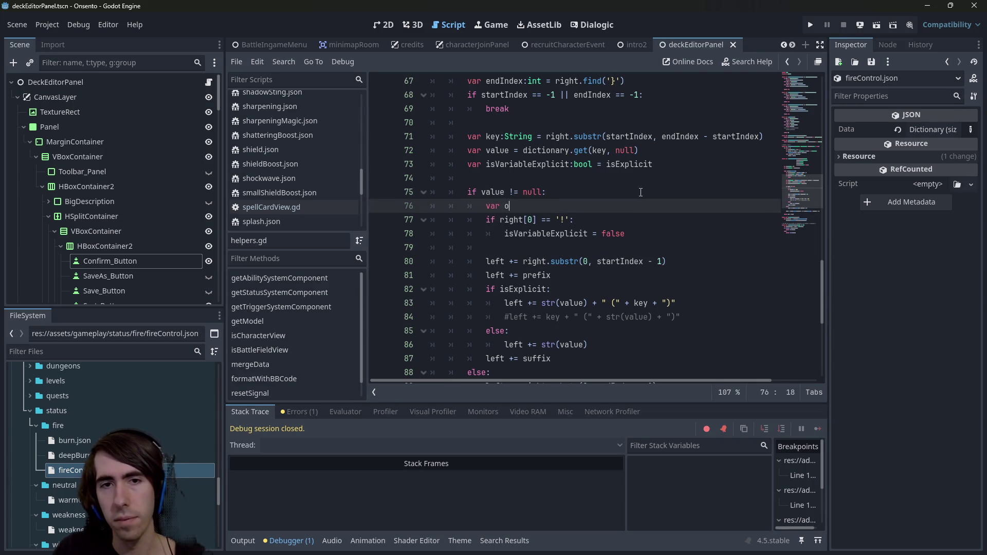
key("BackSpace")
key("BackSpace")
key("BackSpace")
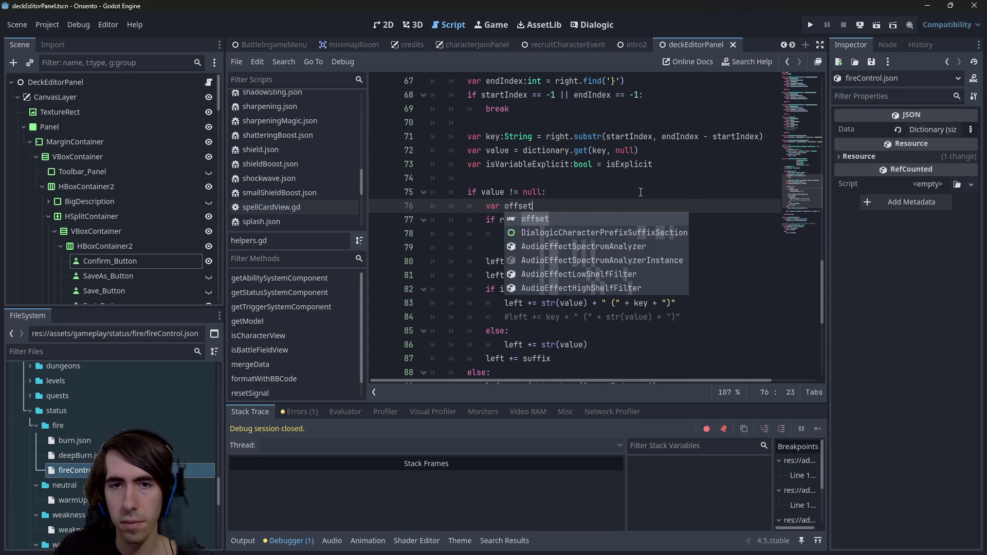
type(":int - 0")
key("Left")
key("Left")
key("BackSpace")
type("=")
key("Left")
key("Left")
key("Left")
Step: Add 'offset = 1' under the flag assignment in the '!' branch
key("Down")
key("Down")
key("Right")
key("Right")
key("Right")
key("Return")
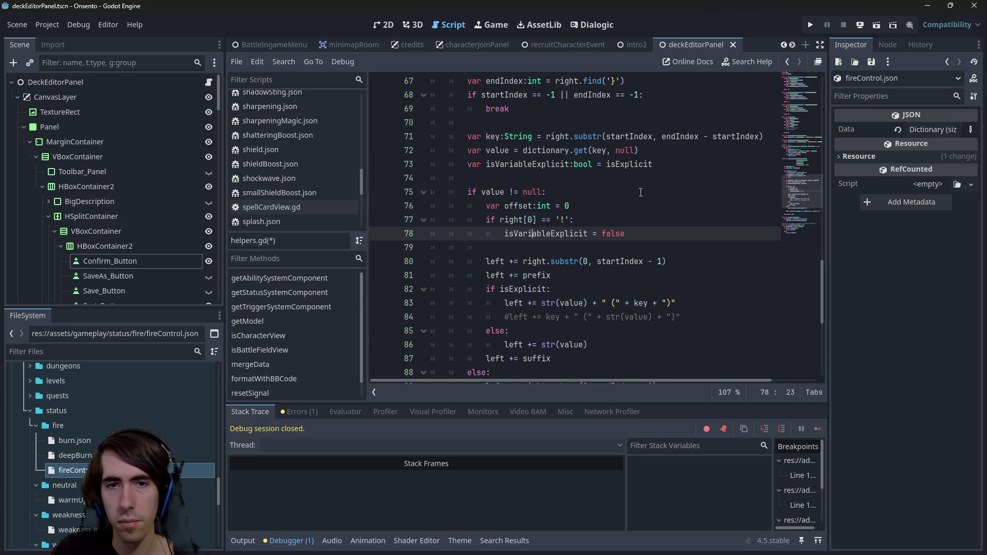
key("BackSpace")
key("End")
key("Return")
type("offset=  1")
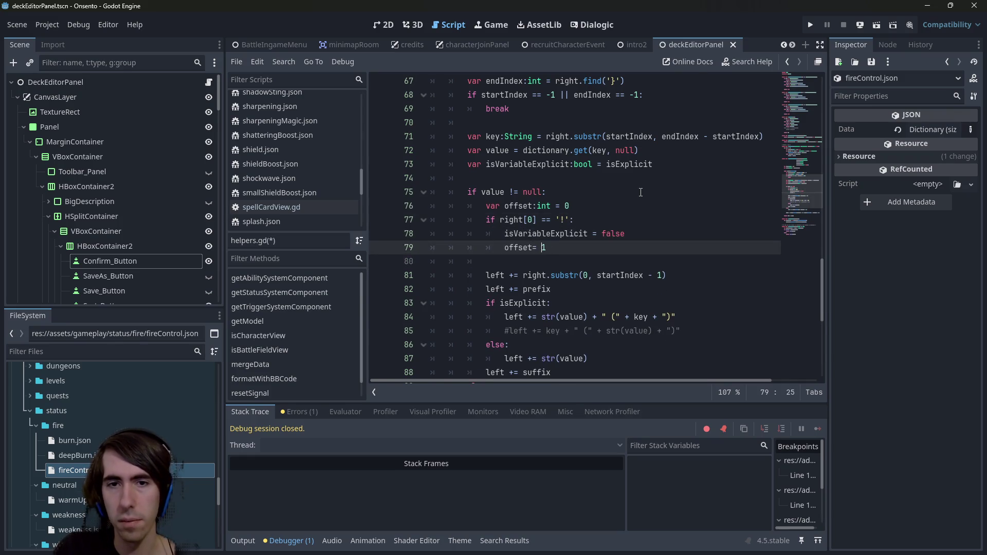
Step: Change the substring start to right.substr(offset, startIndex - 1) and save the script
double_click(525, 206)
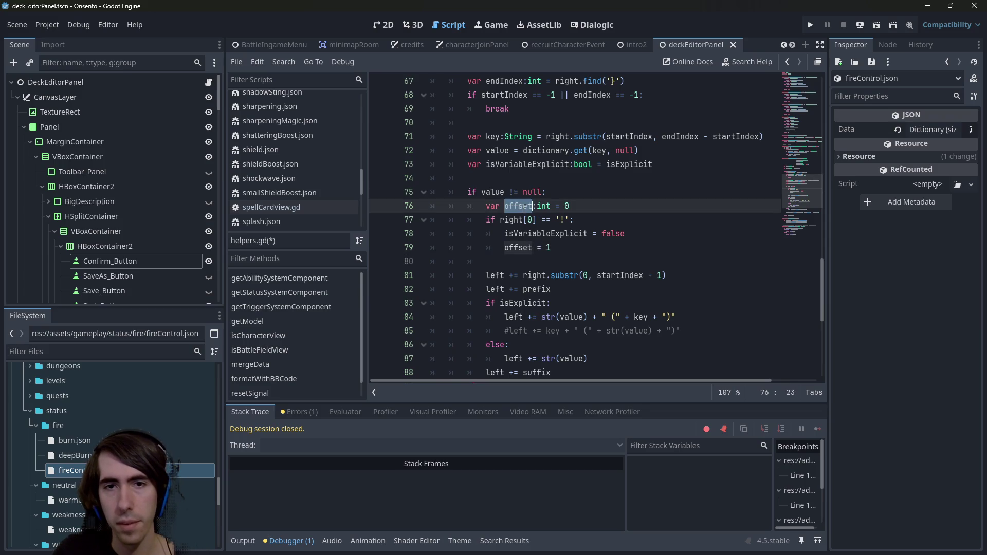
key("ctrl+c")
double_click(584, 276)
key("ctrl+v")
left_click(581, 220)
key("ctrl+s")
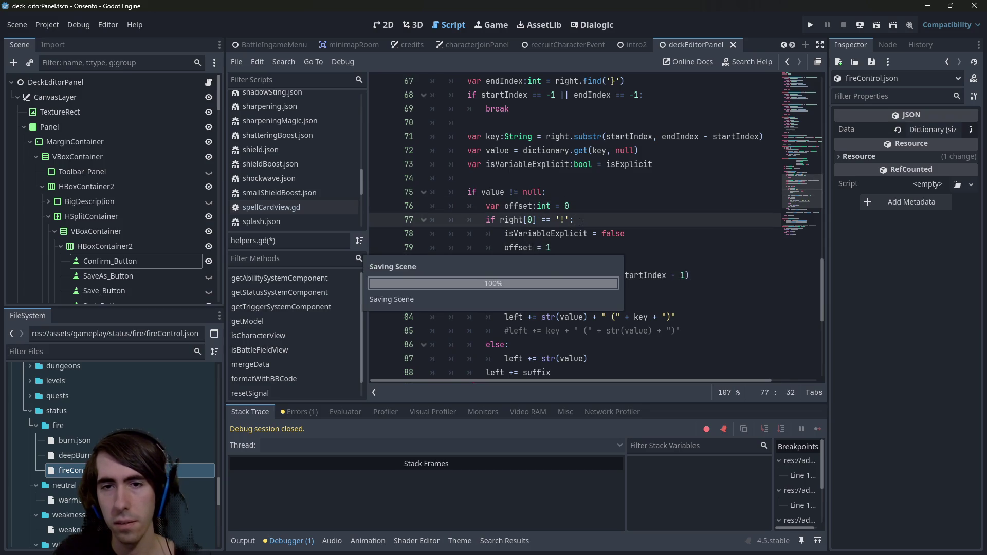
double_click(643, 275)
scroll(635, 260, "up", 2)
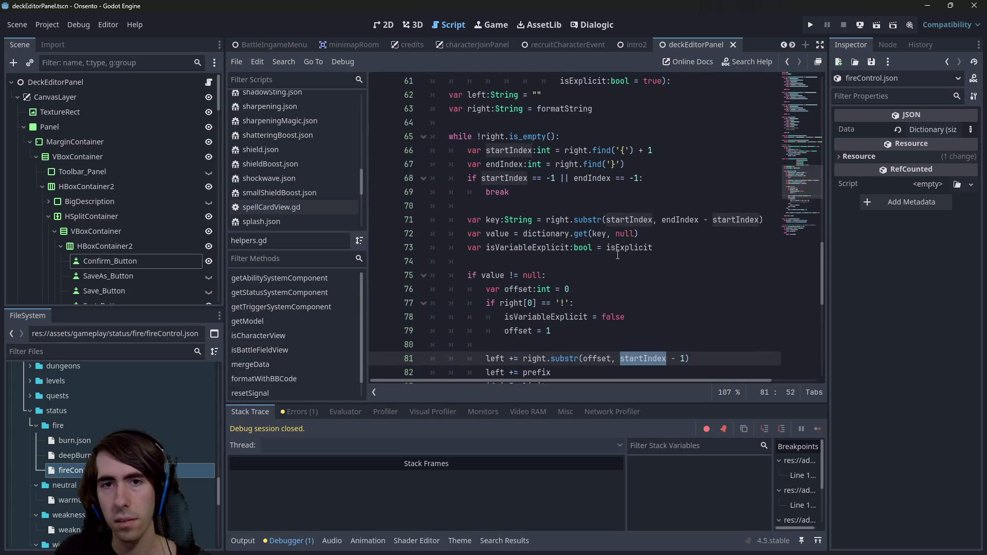
scroll(614, 254, "down", 2)
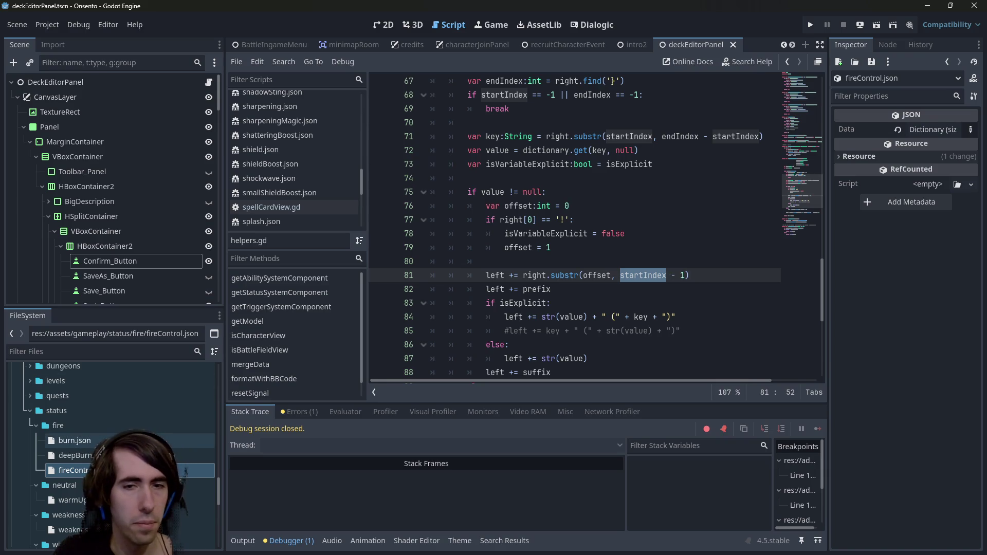
double_click(74, 441)
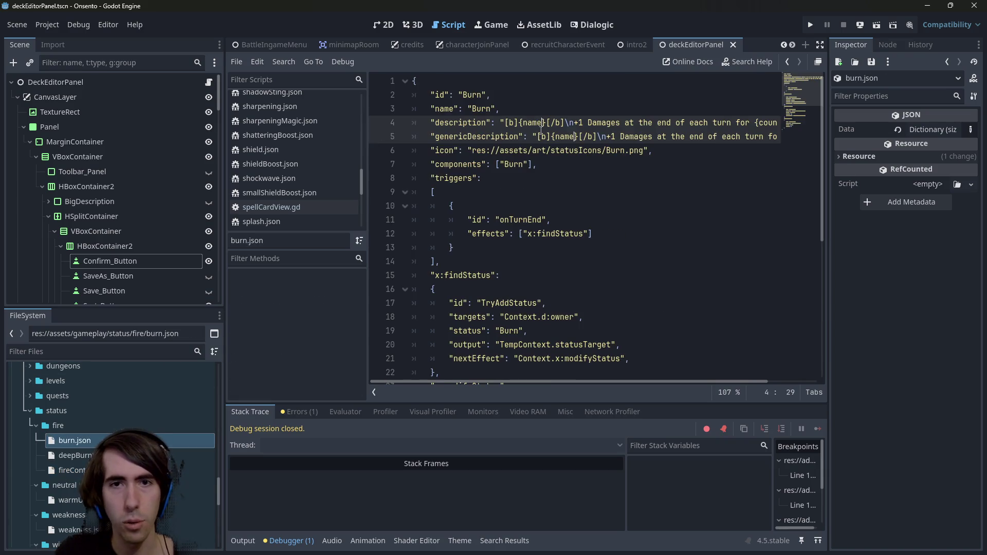
Step: Prefix both name placeholders in the Burn status descriptions with '!' and save
left_click(524, 124)
type("!")
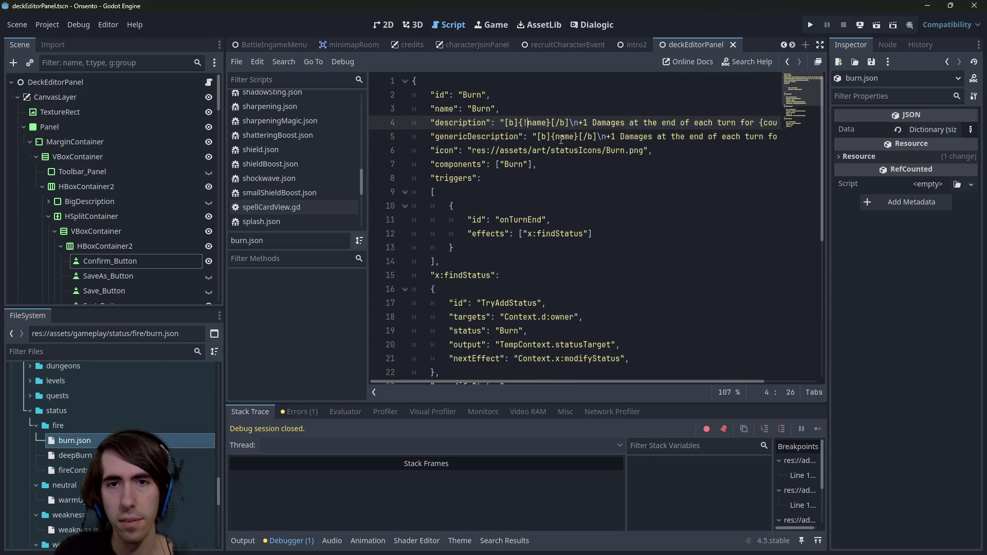
left_click(557, 137)
type("!")
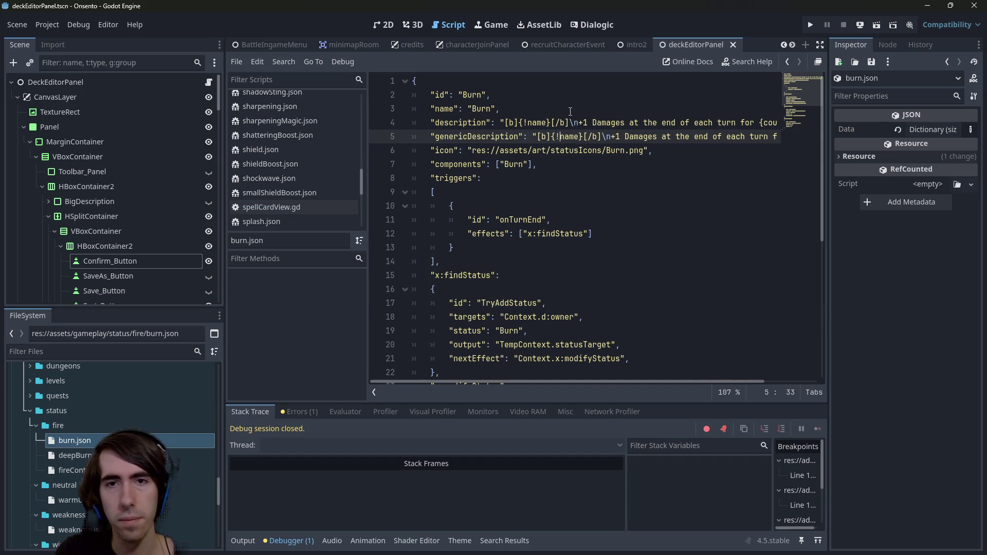
key("ctrl+s")
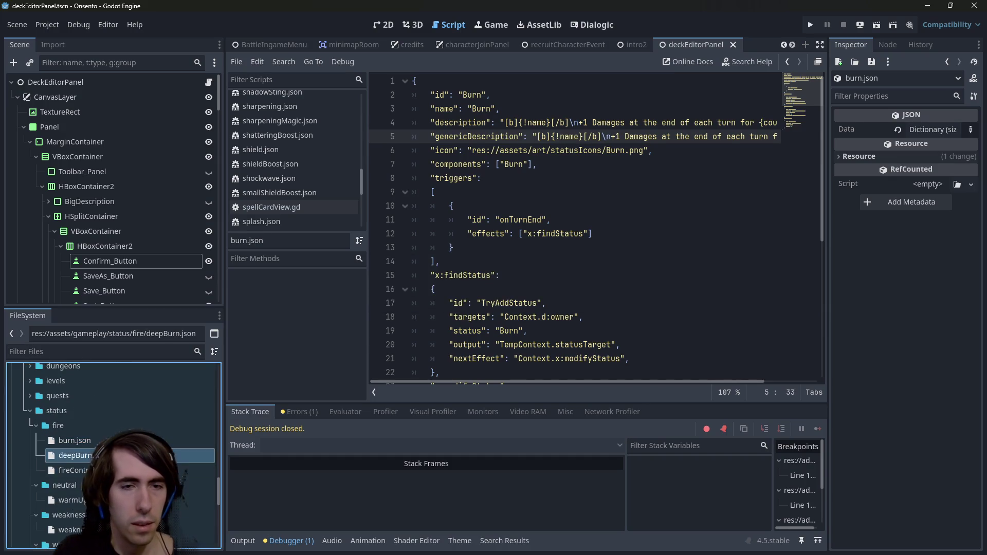
Step: Change both Deep Burn description placeholders to {!name} and save
double_click(75, 455)
left_click(524, 124)
key("ctrl+d")
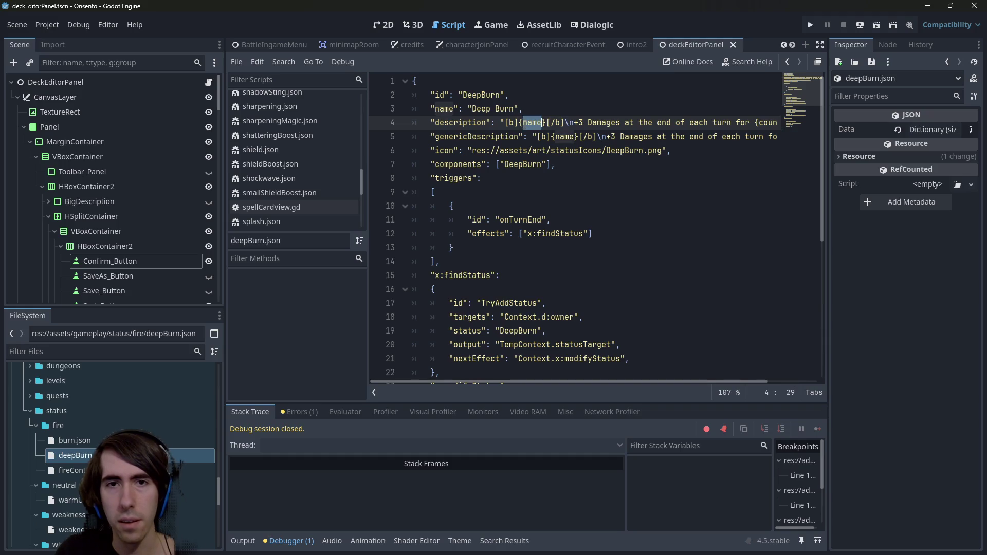
key("ctrl+d")
key("Left")
type("!")
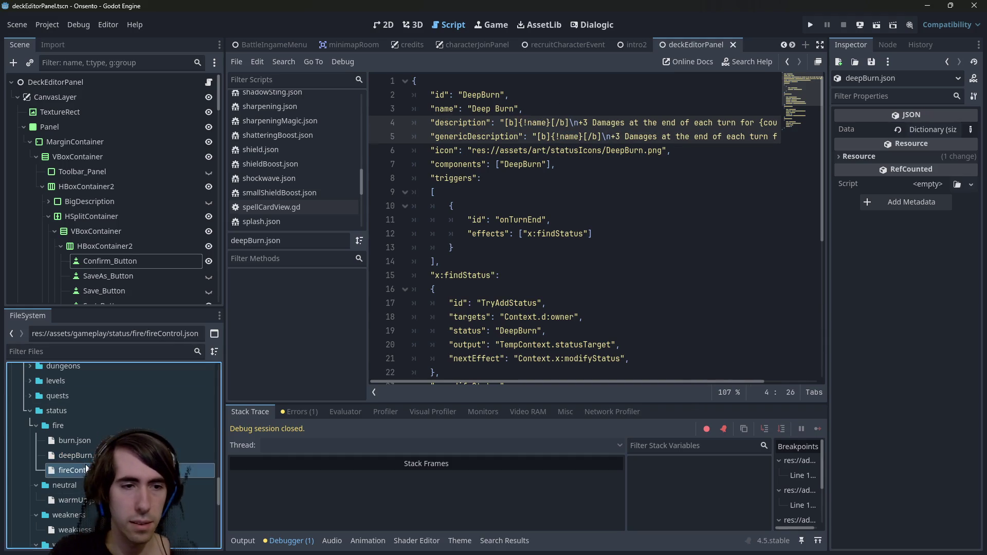
double_click(72, 470)
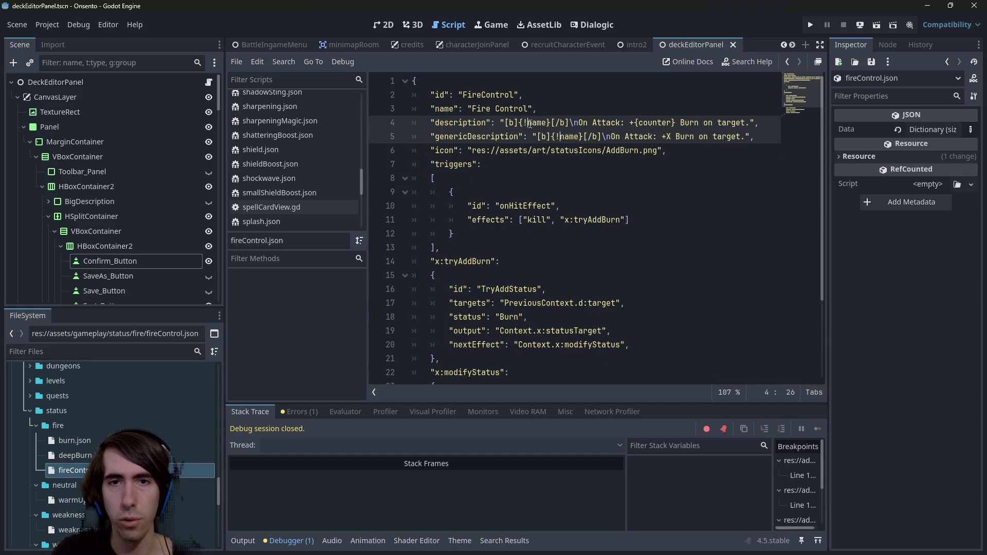
key("ctrl+s")
Step: Change both Warm Up description placeholders to {!name}
double_click(71, 500)
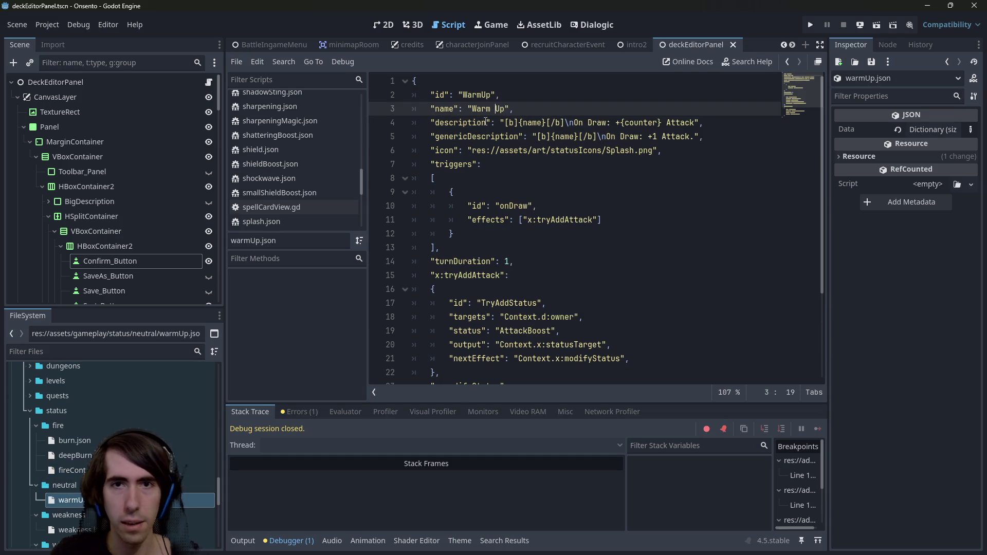
double_click(538, 123)
key("ctrl+d")
key("Left")
type("!")
scroll(128, 437, "down", 3)
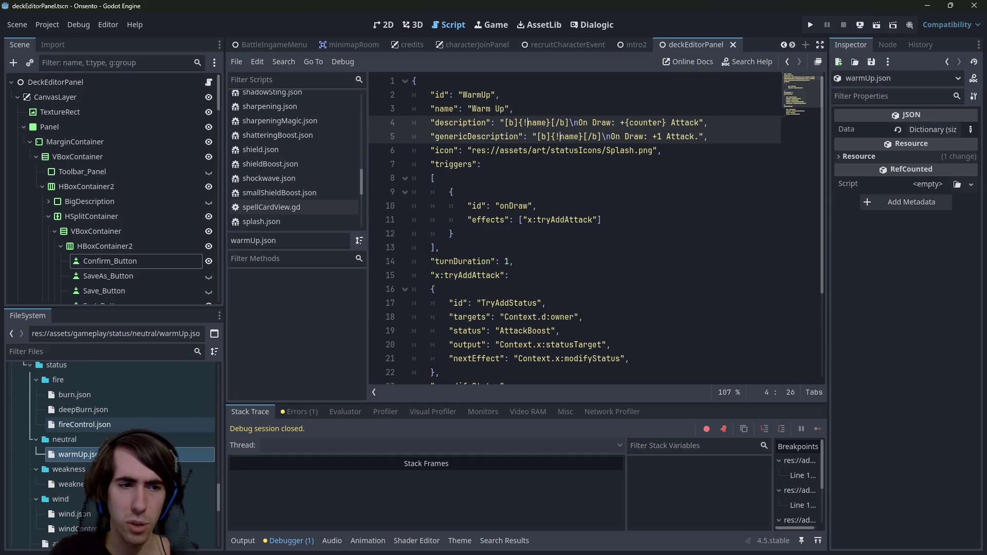
Step: Change both Weakness description placeholders to {!name}, save, and select name in Wind
double_click(70, 484)
double_click(529, 122)
key("ctrl+d")
key("Left")
type("!")
key("ctrl+s")
double_click(71, 514)
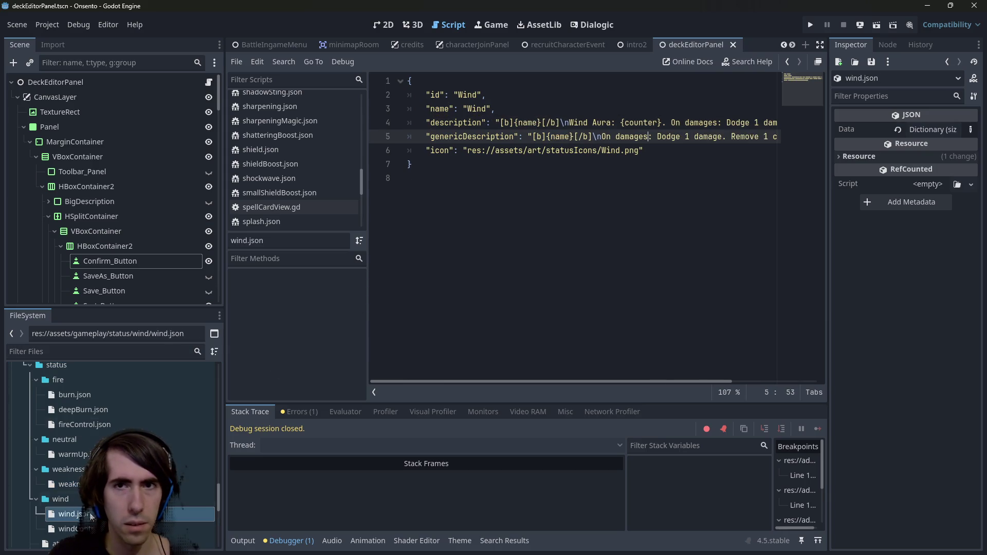
double_click(527, 122)
Step: Prefix both name placeholders with '!' in the Wind and windControl status files, saving windControl
key("ctrl+d")
key("Left")
type("!")
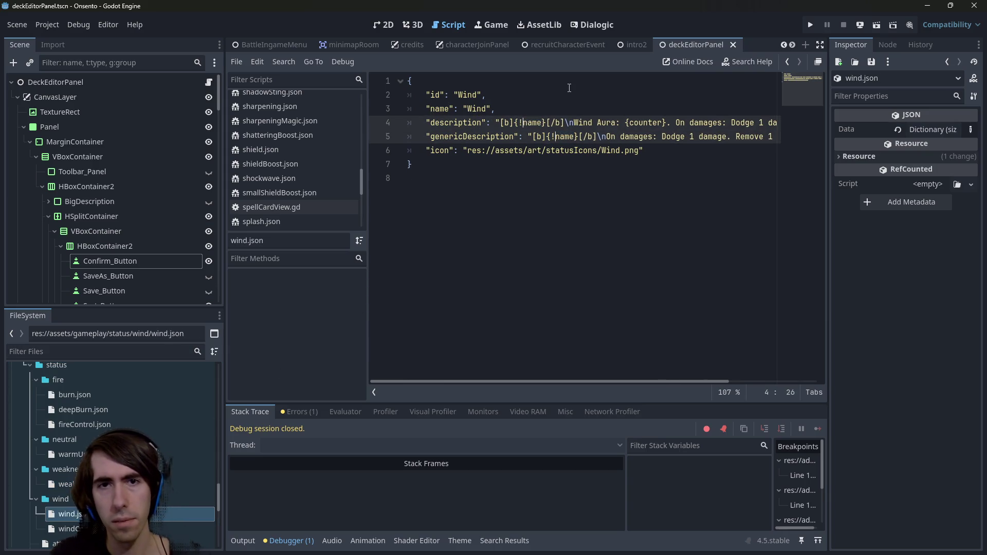
scroll(201, 458, "down", 3)
left_click(196, 460)
double_click(195, 460)
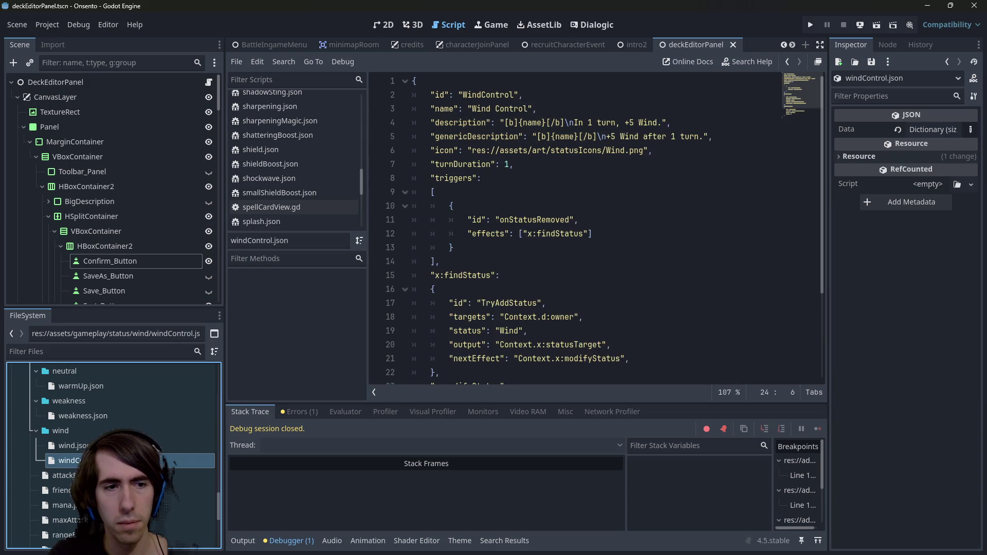
double_click(534, 122)
key("ctrl+d")
key("Left")
type("!")
key("ctrl+s")
Step: Make attackBoost use {!name} and prefix friendshipPower's name placeholders with '$', saving both
double_click(196, 490)
double_click(195, 475)
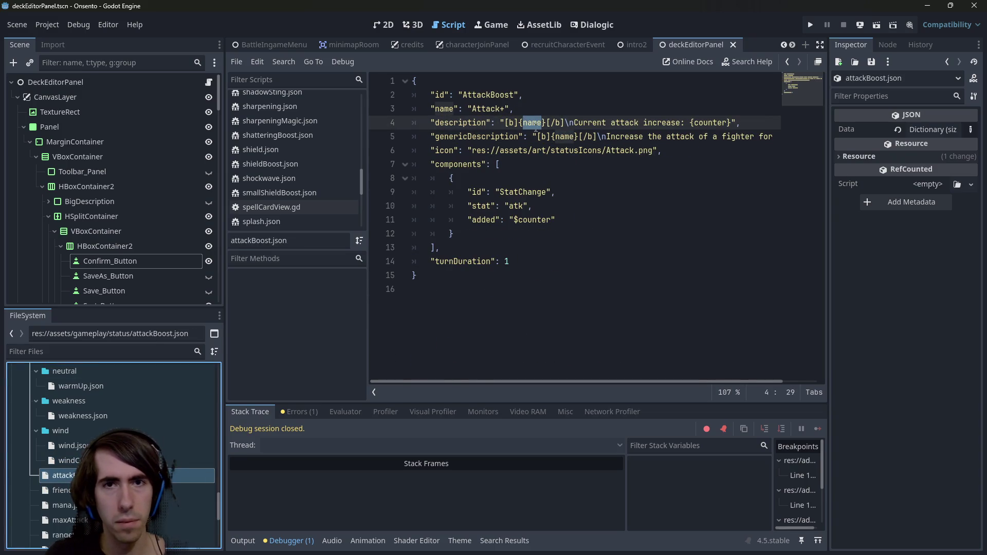
key("ctrl+d")
key("Left")
type("!")
key("ctrl+s")
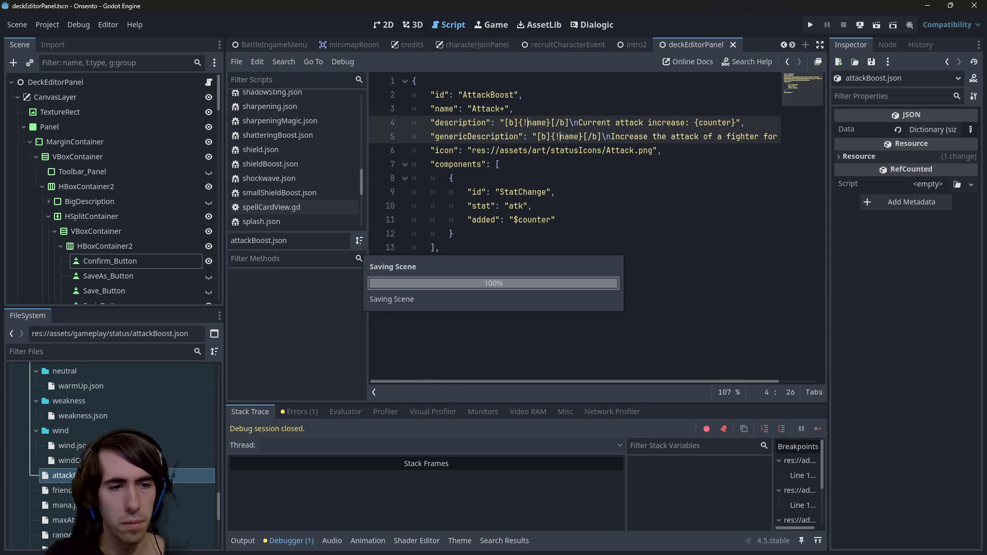
double_click(196, 490)
double_click(532, 123)
key("ctrl+d")
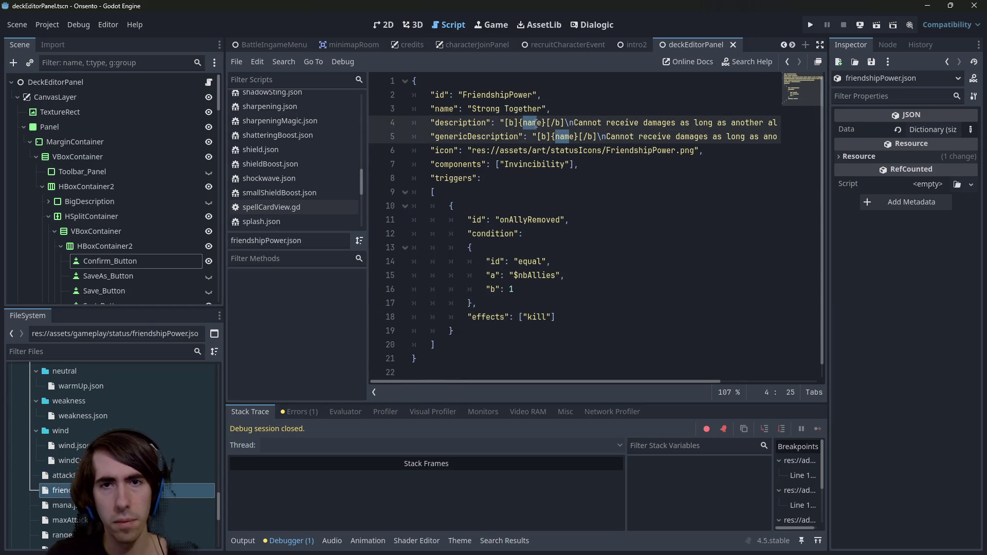
key("Left")
type("$")
key("ctrl+s")
Step: Change both descriptions in the mana and maxAttack status files to {!name} and save them
double_click(195, 505)
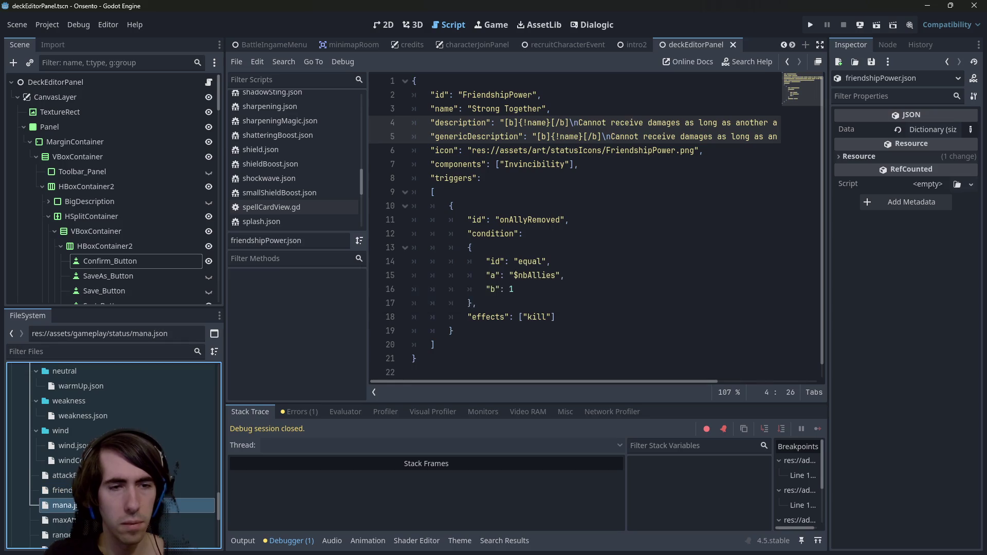
double_click(532, 123)
key("ctrl+d")
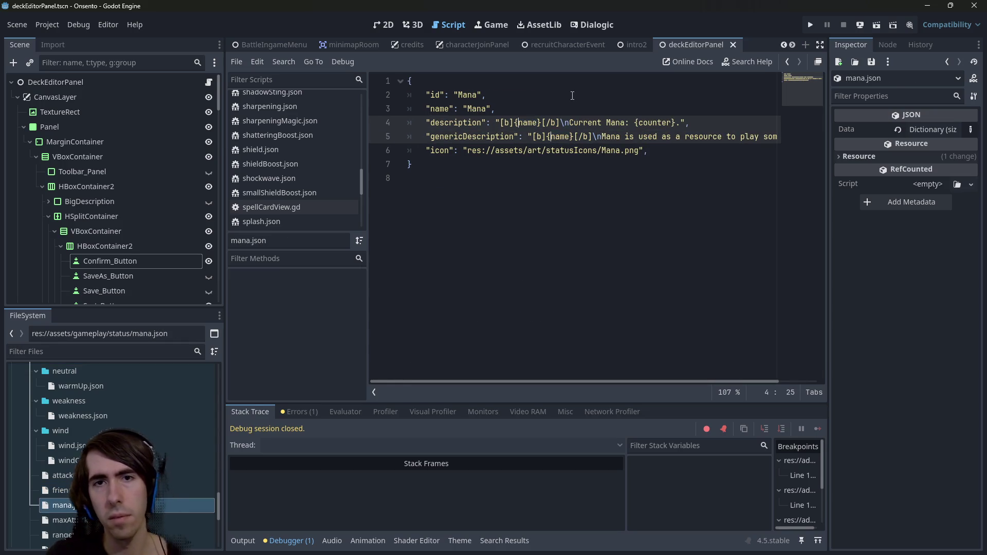
key("Left")
type("!")
key("ctrl+s")
double_click(57, 522)
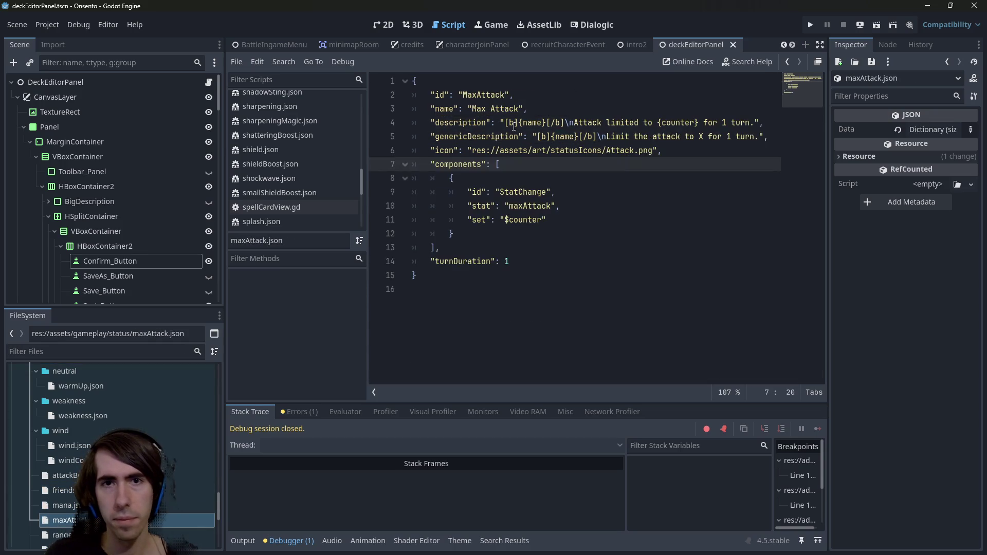
left_click(532, 124)
double_click(533, 123)
key("ctrl+d")
key("Left")
type("!")
key("ctrl+s")
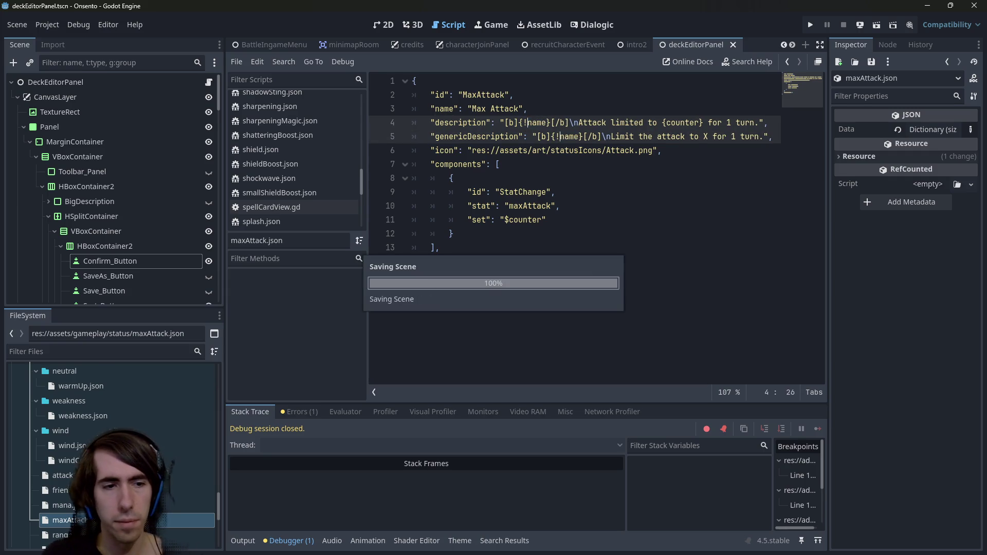
Step: Change both descriptions in the rangeBoost and shield status files to {!name} and save them
double_click(62, 489)
left_click(532, 123)
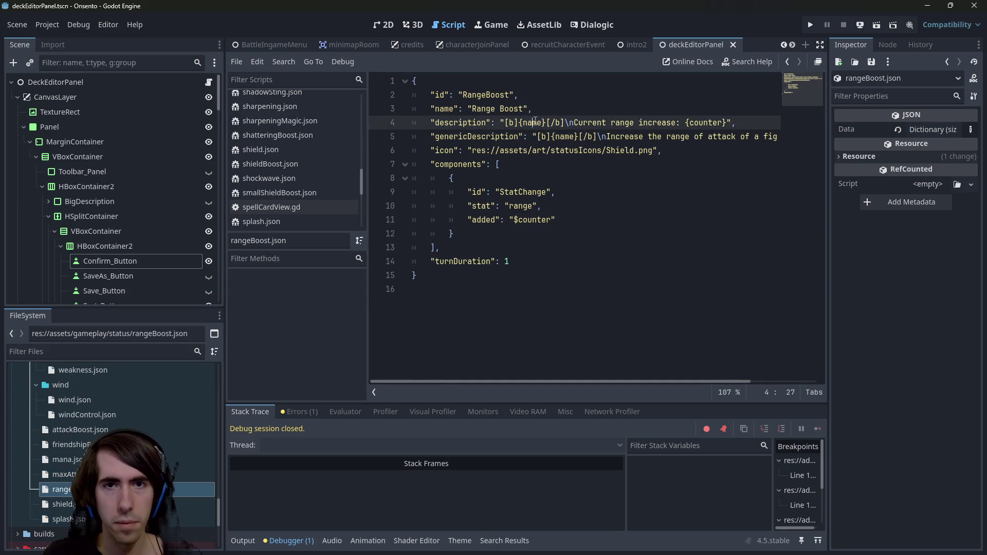
double_click(532, 122)
key("ctrl+d")
key("Left")
type("!")
key("ctrl+s")
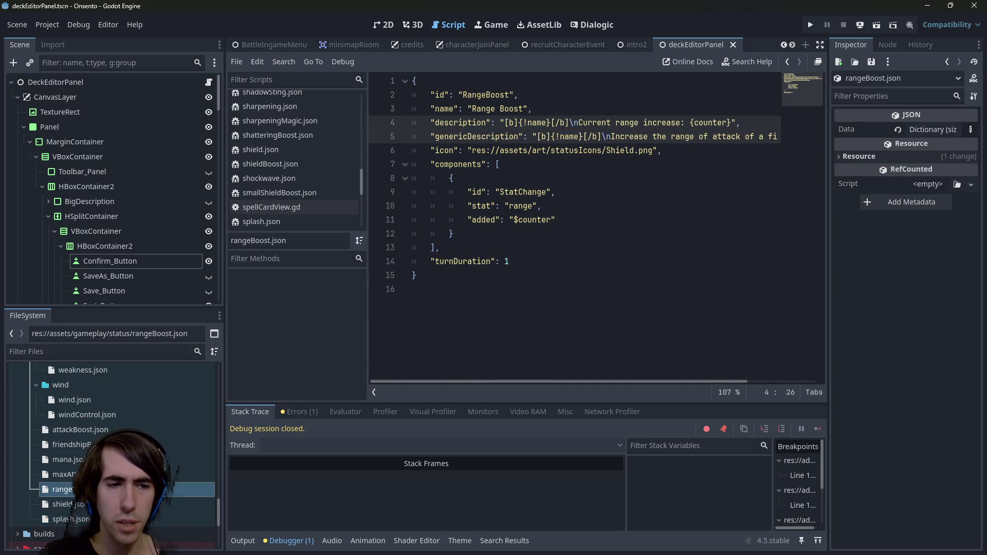
double_click(62, 504)
double_click(533, 122)
key("ctrl+d")
key("Left")
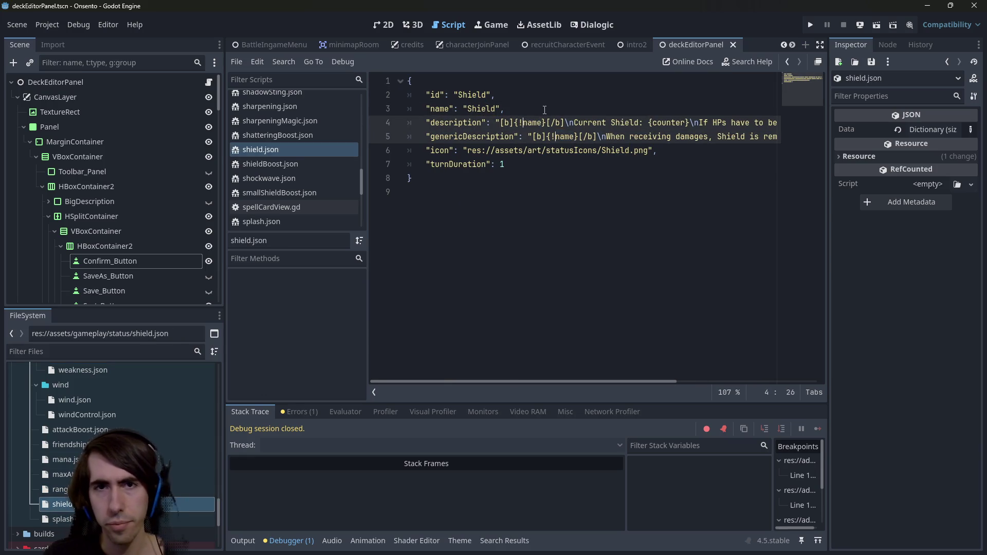
type("!")
key("ctrl+s")
Step: Change both descriptions in the splash status file to {!name} and save it
double_click(62, 519)
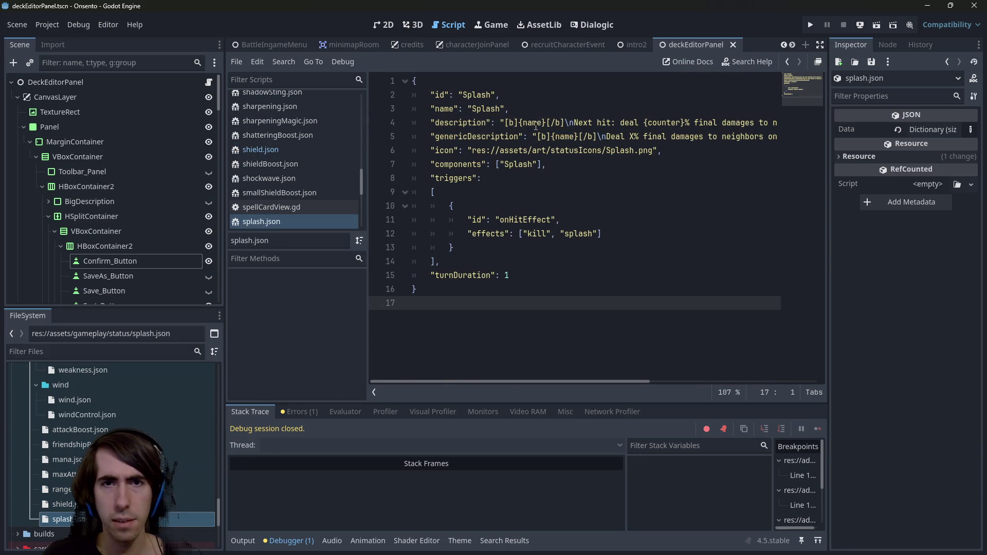
double_click(532, 122)
key("ctrl+d")
key("Left")
type("!")
key("ctrl+s")
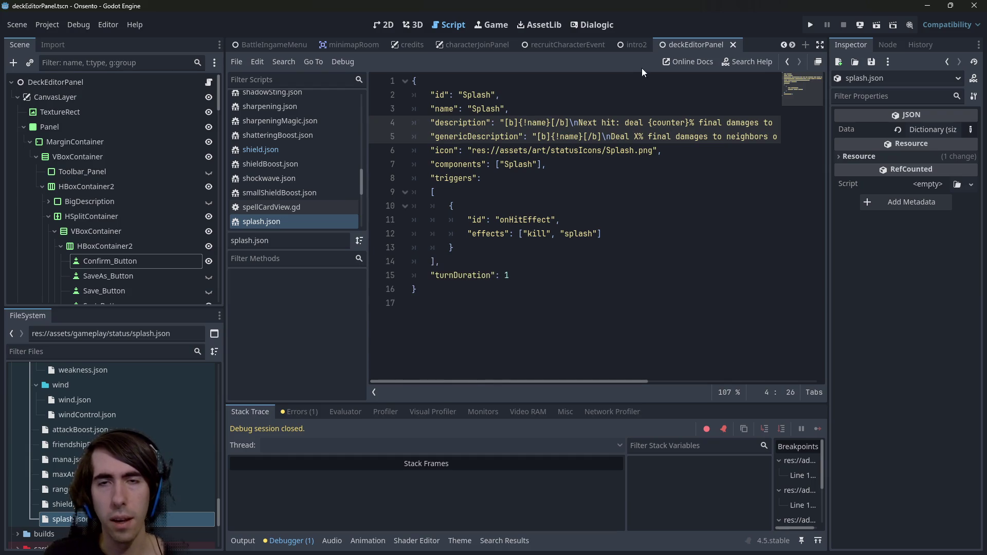
left_click(627, 122)
Step: Run the game in debug and resume past the battleStatusLoader.gd breakpoint to reach the deck editor
scroll(410, 47, "down", 1)
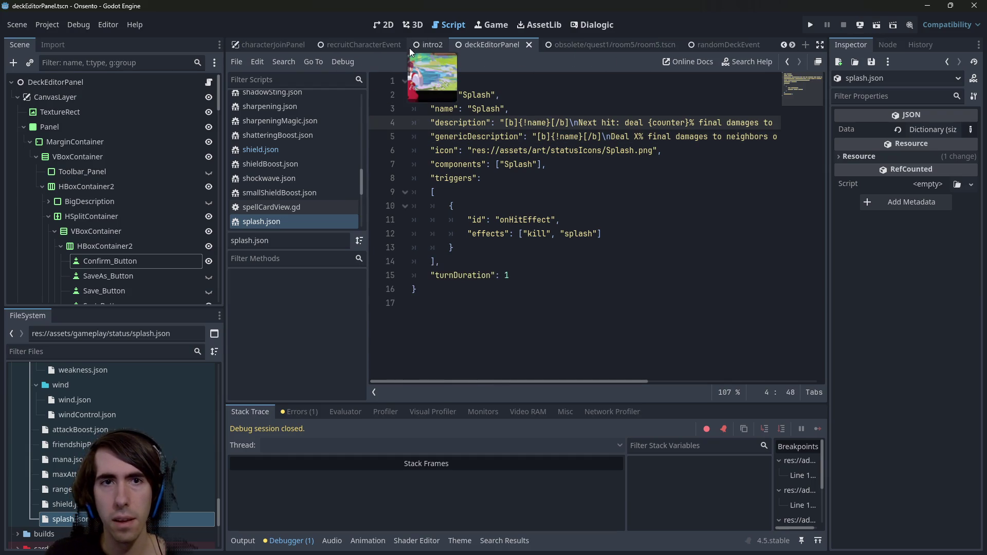
left_click(473, 147)
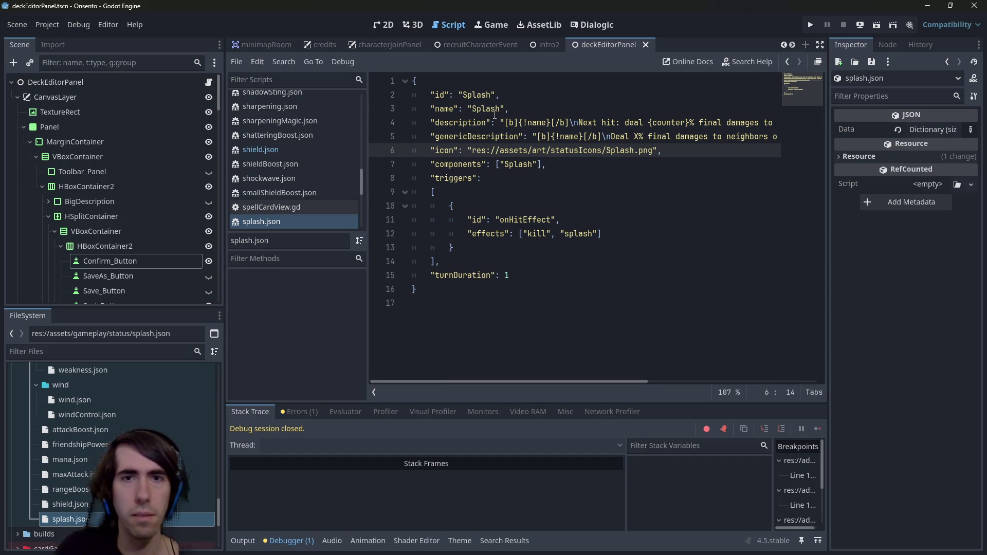
scroll(361, 45, "down", 2)
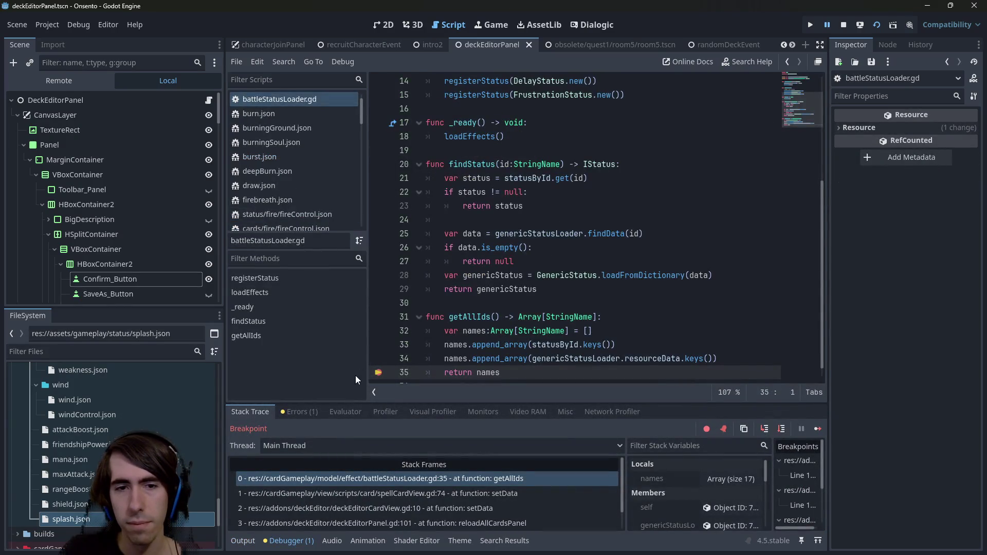
key("Up")
key("Up")
key("Up")
left_click(816, 429)
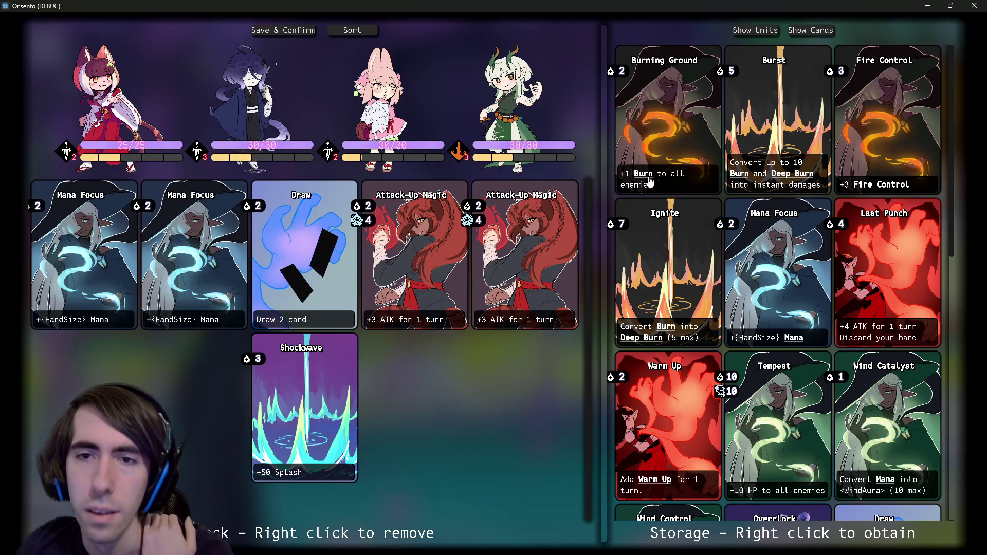
Step: Bring up the Burn keyword tooltip on the Burning Ground card to check its heading
mouse_move(647, 181)
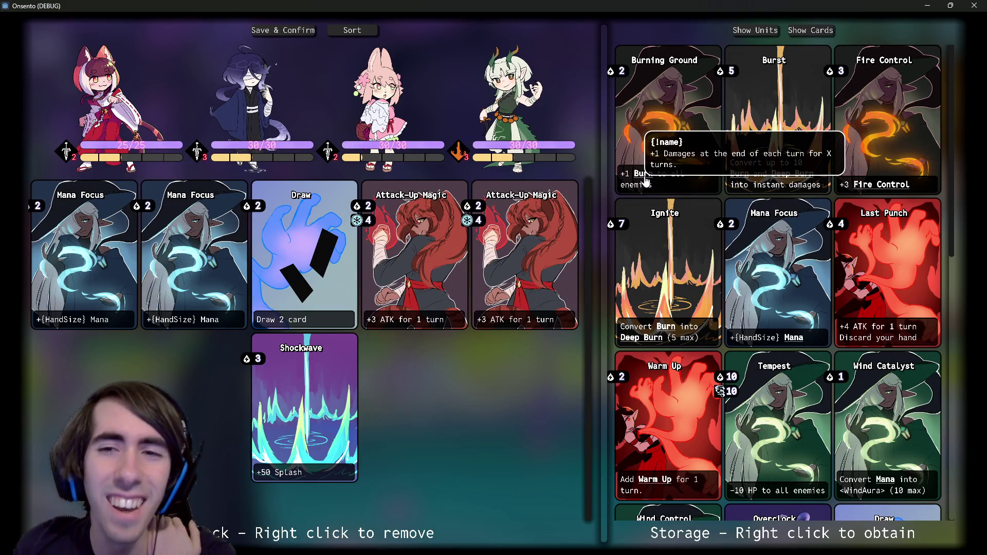
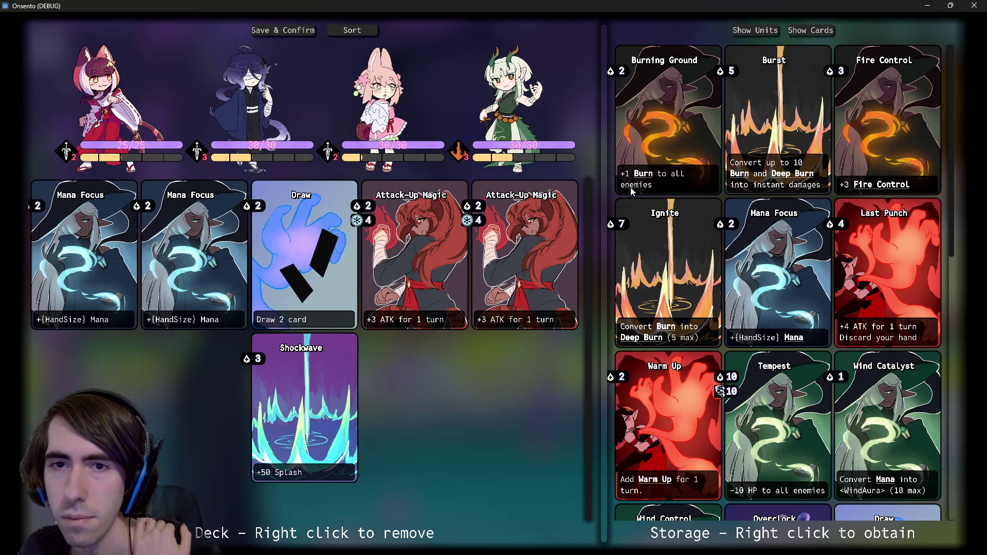
Step: Close the running Onsento game and review the status lookup on line 21 of battleStatusLoader.gd
left_click(974, 5)
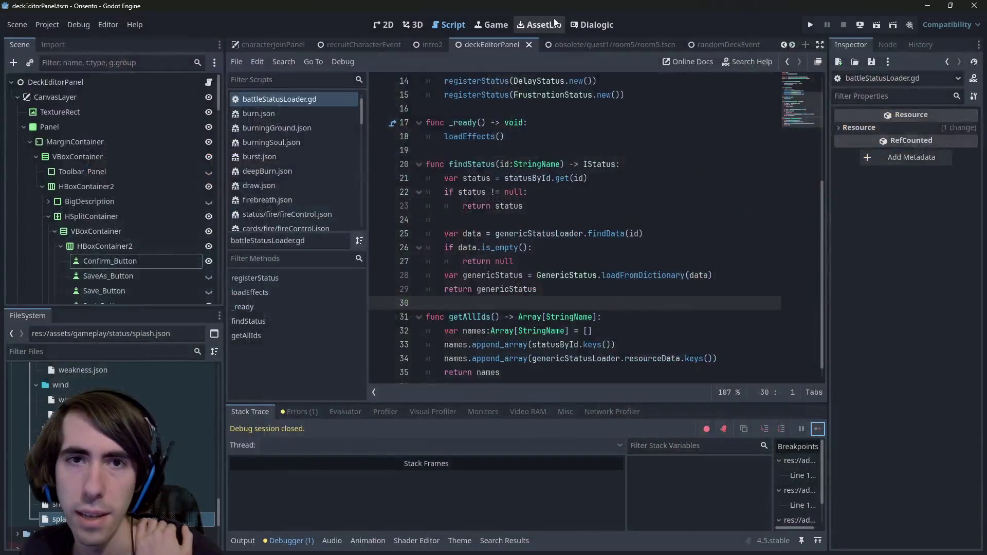
scroll(463, 257, "up", 1)
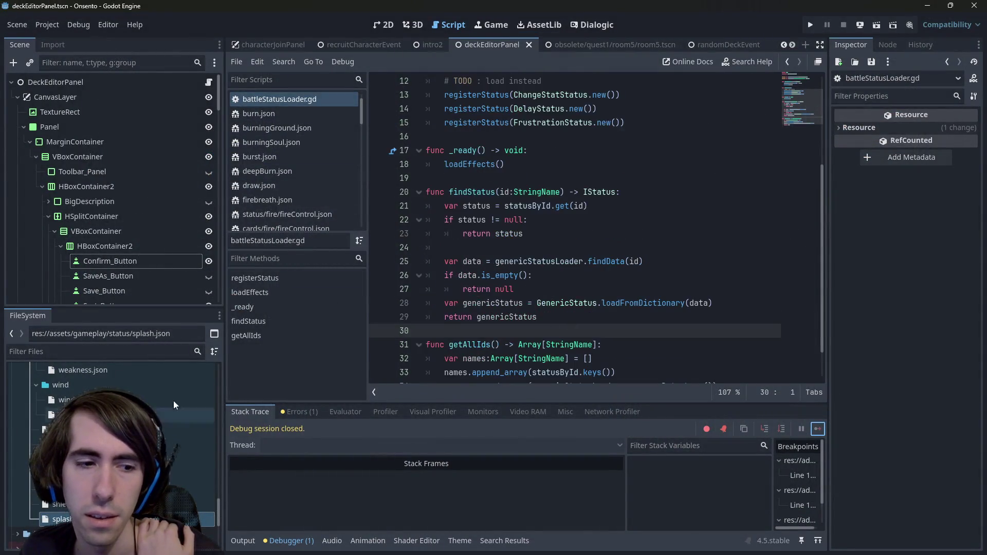
left_click(542, 206)
scroll(489, 234, "down", 1)
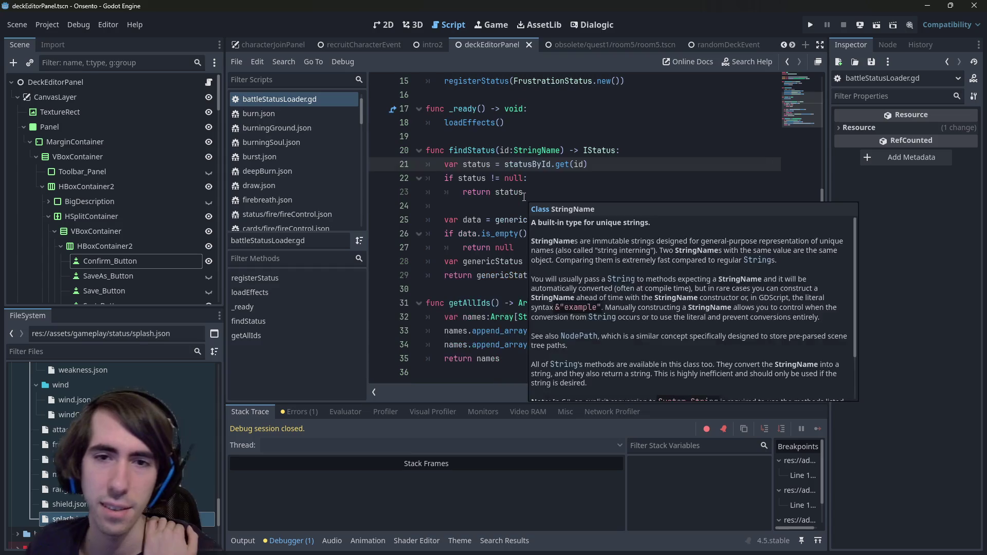
scroll(494, 232, "up", 3)
scroll(565, 221, "down", 3)
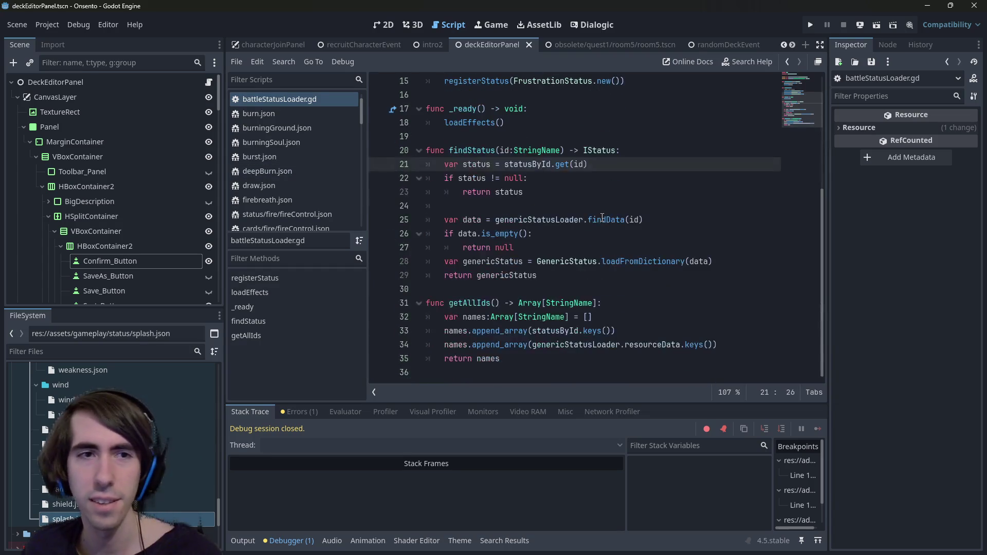
Step: Flip to shield.json and back to battleStatusLoader.gd, then bring up the quick file search
key("alt+Left")
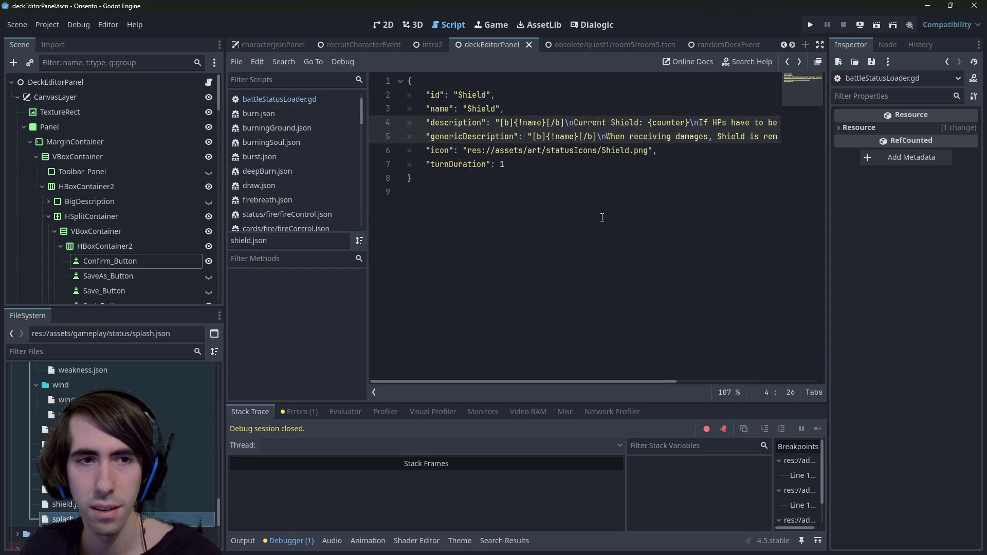
key("alt+Right")
key("shift+alt+o")
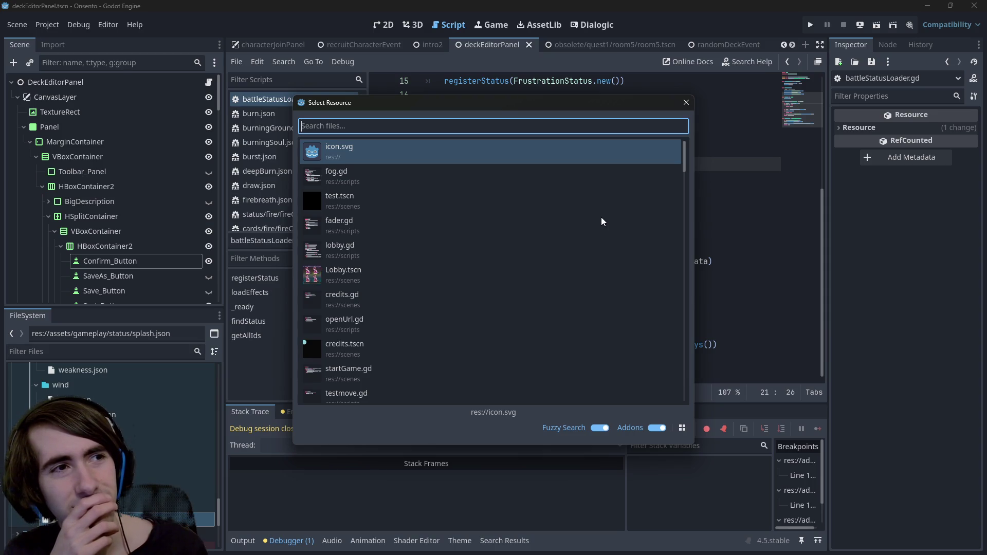
Step: Open helpers.gd through the Select Resource search for 'helpers'
type("helpers")
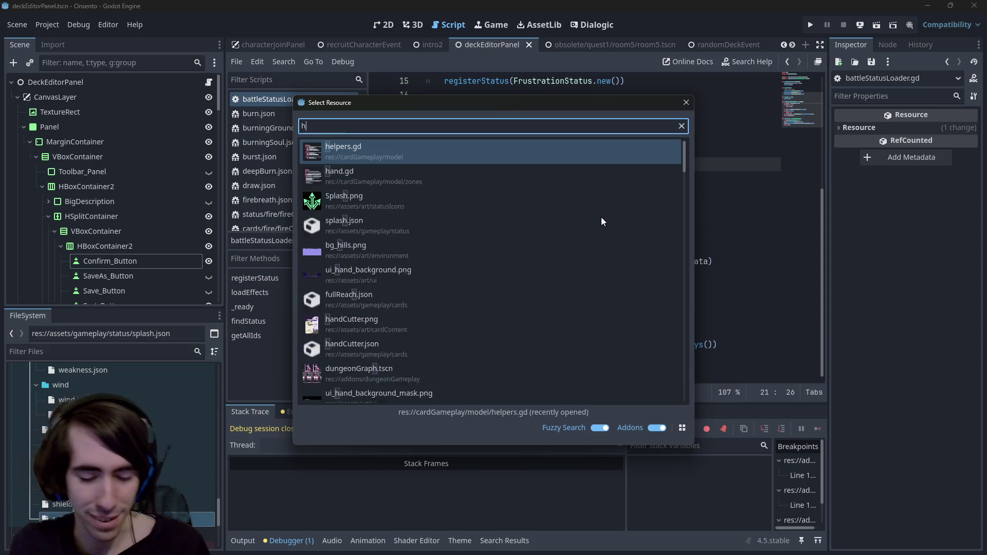
key("Return")
scroll(602, 218, "down", 1)
scroll(566, 216, "up", 2)
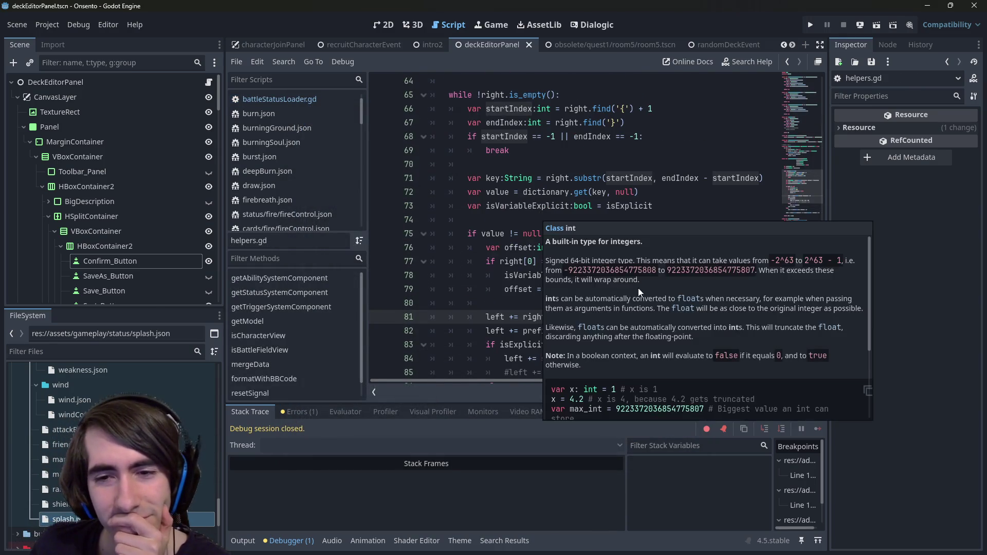
Step: Inspect the offset variable and the brace-finding find calls on lines 66–67
double_click(596, 317)
scroll(596, 321, "up", 3)
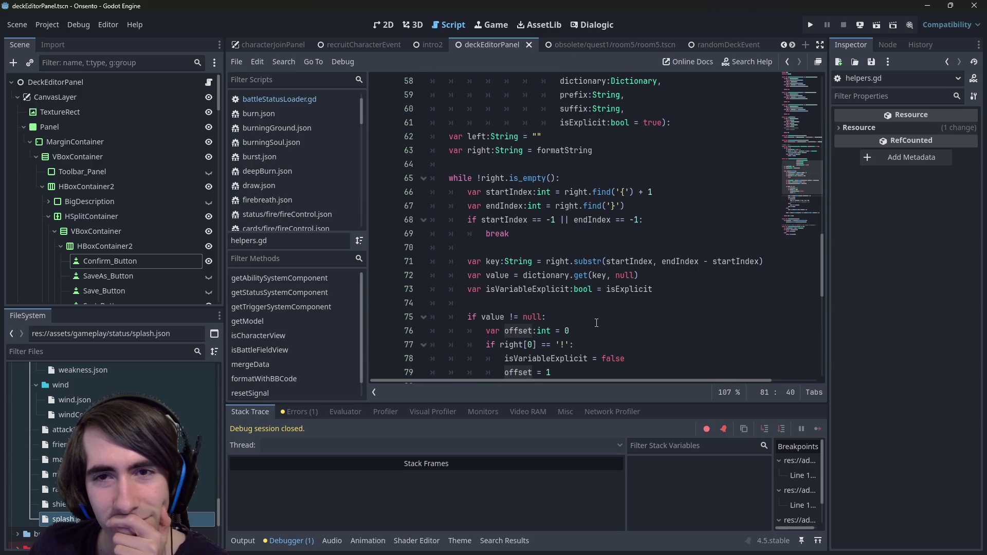
double_click(625, 234)
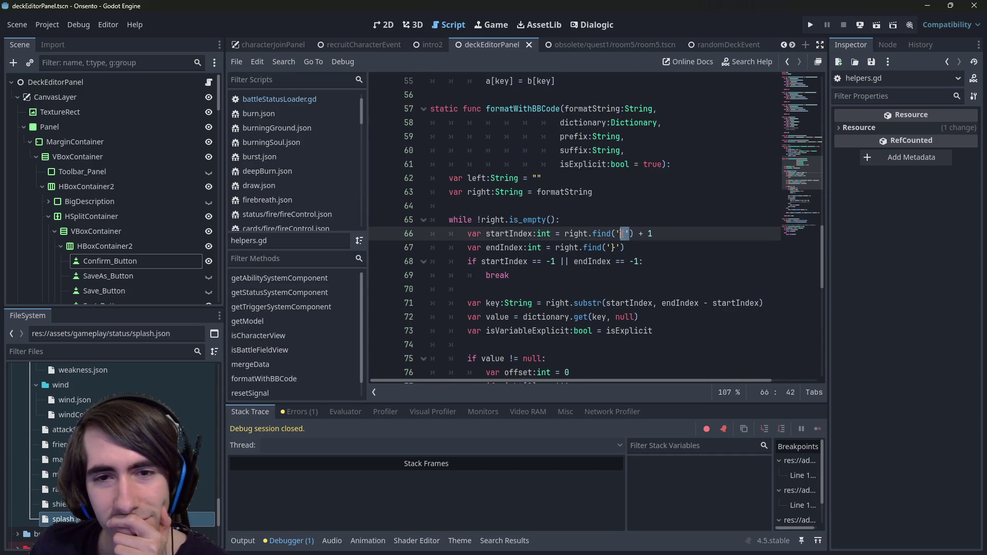
left_click_drag(633, 250, 345, 231)
double_click(602, 234)
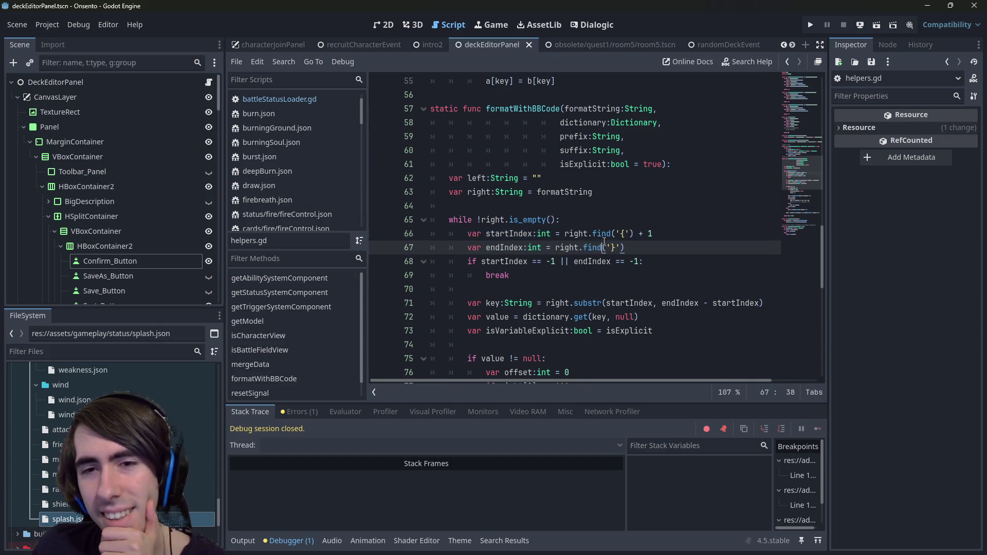
mouse_move(610, 234)
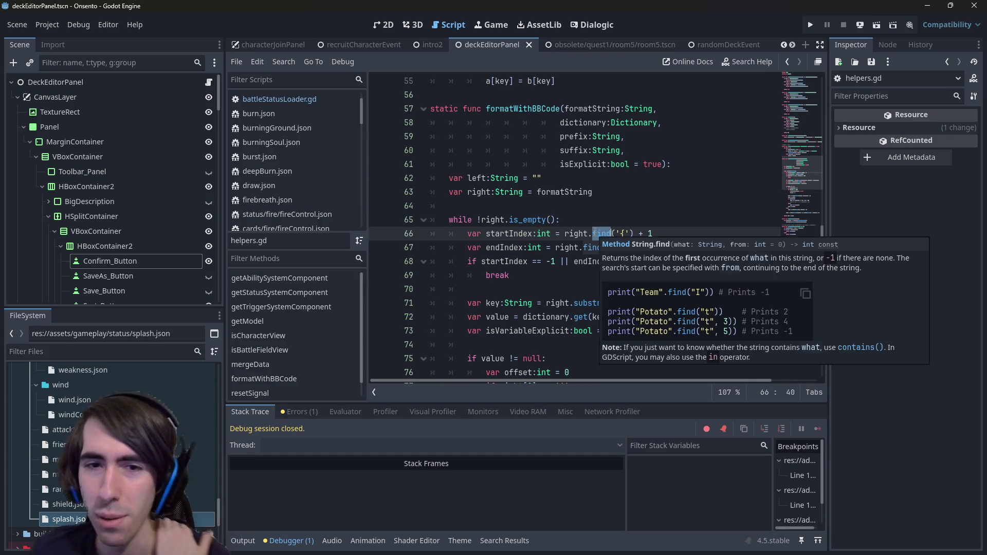
scroll(552, 302, "down", 1)
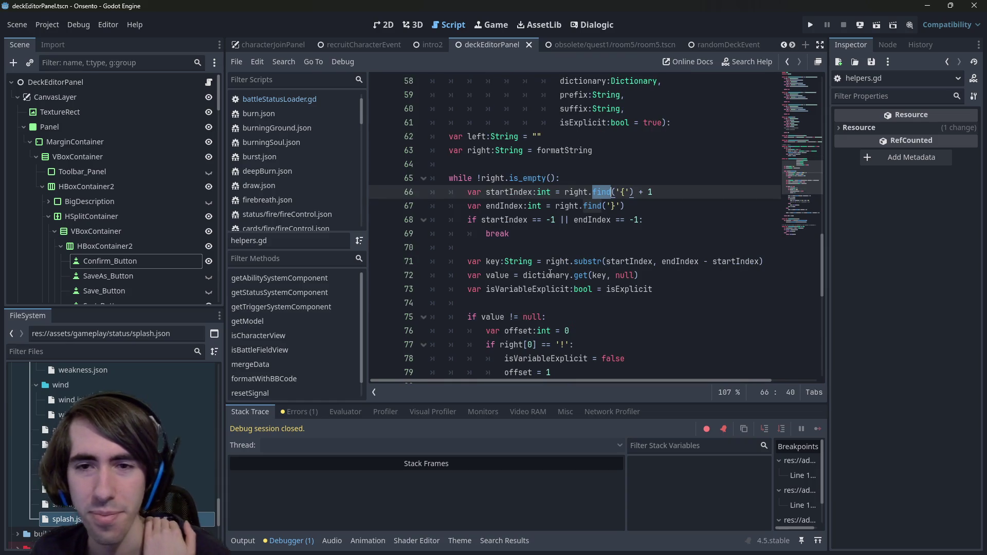
mouse_move(550, 267)
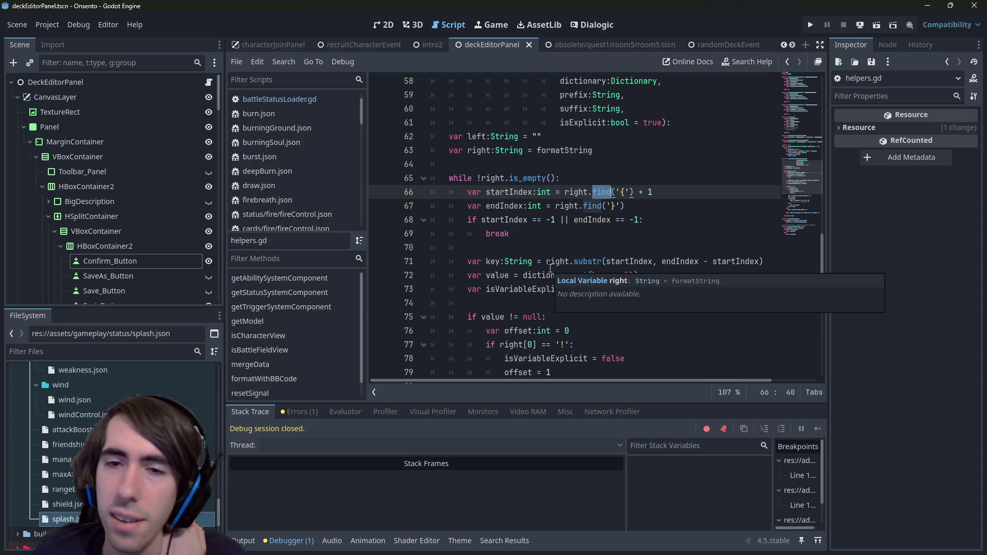
Step: Trace endIndex, the substr key extraction on line 71 and every use of key
double_click(504, 205)
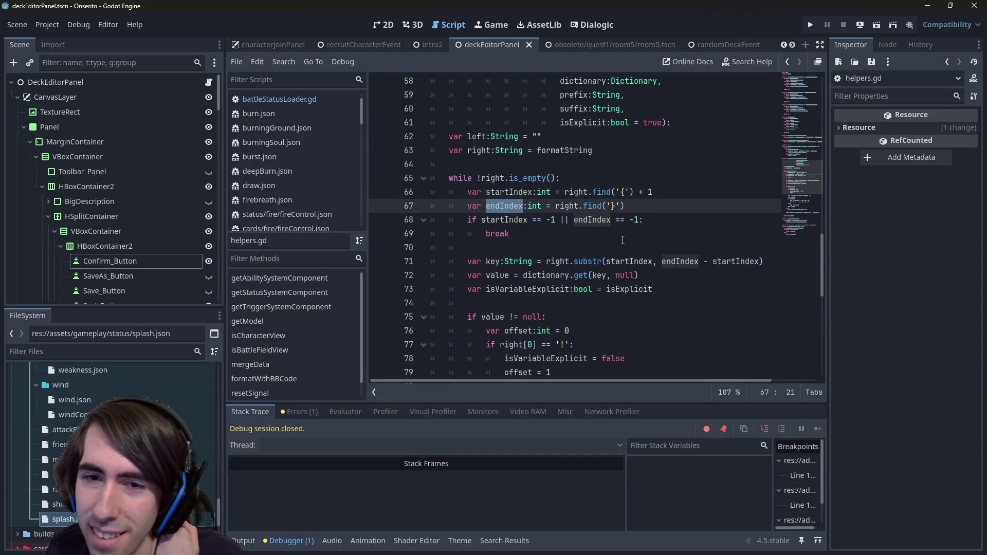
left_click(584, 261)
mouse_move(586, 263)
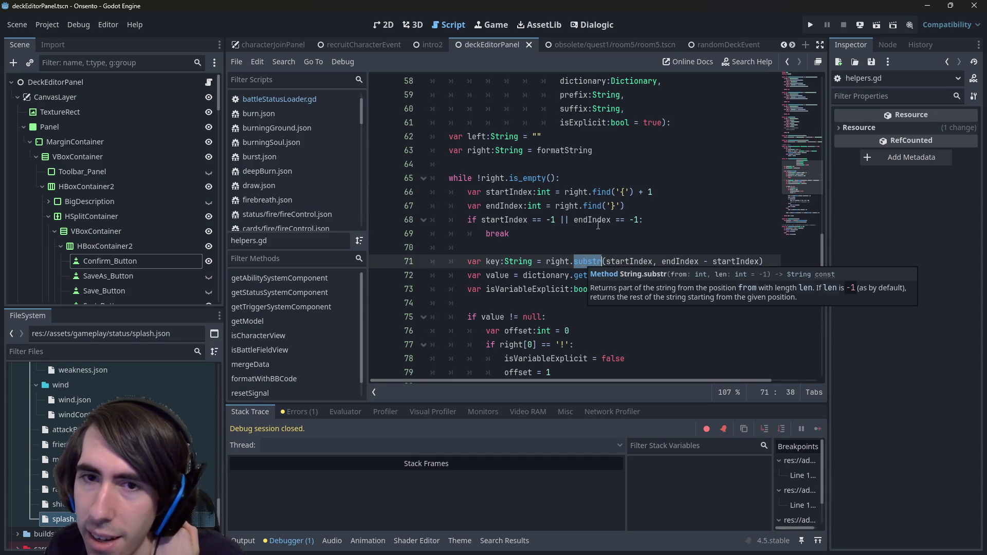
mouse_move(600, 211)
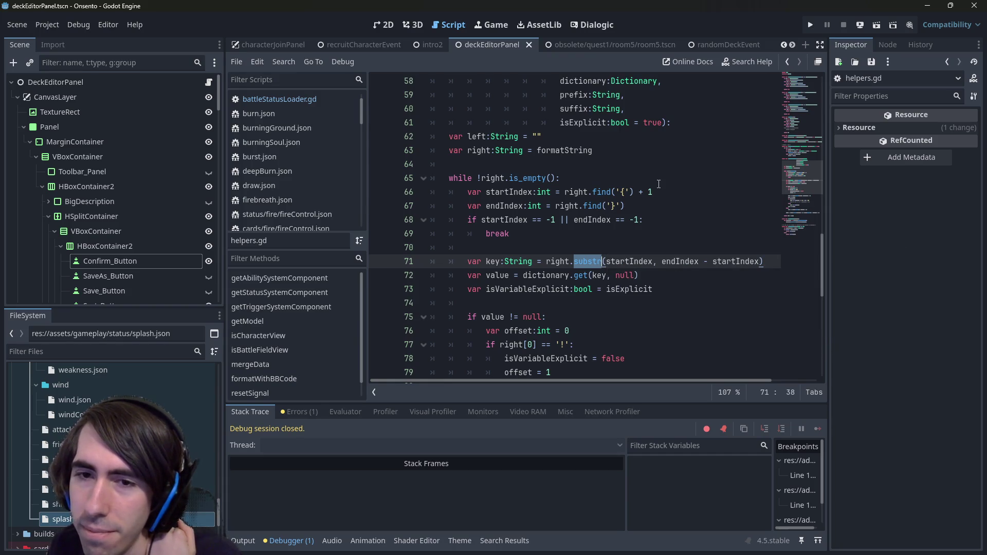
scroll(658, 184, "down", 2)
left_click(625, 109)
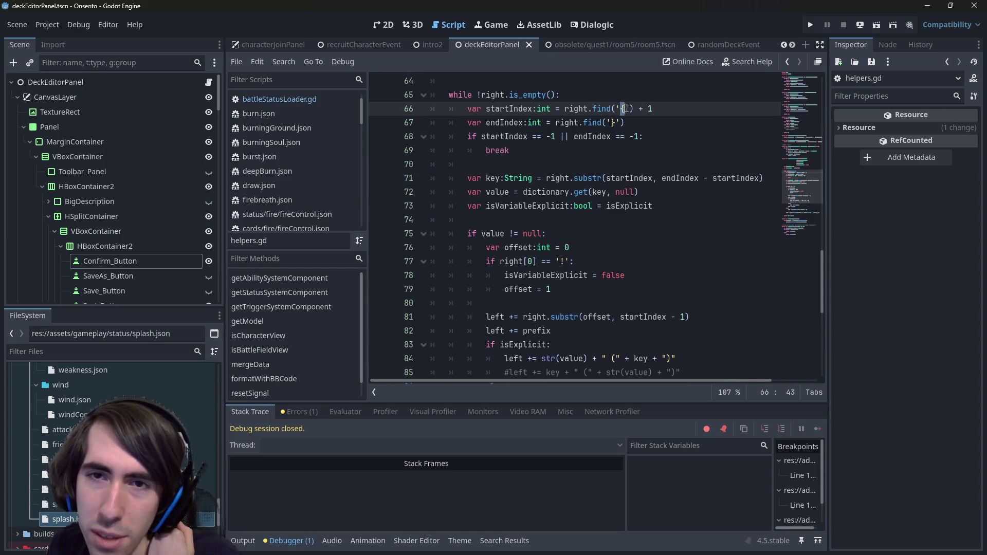
double_click(493, 178)
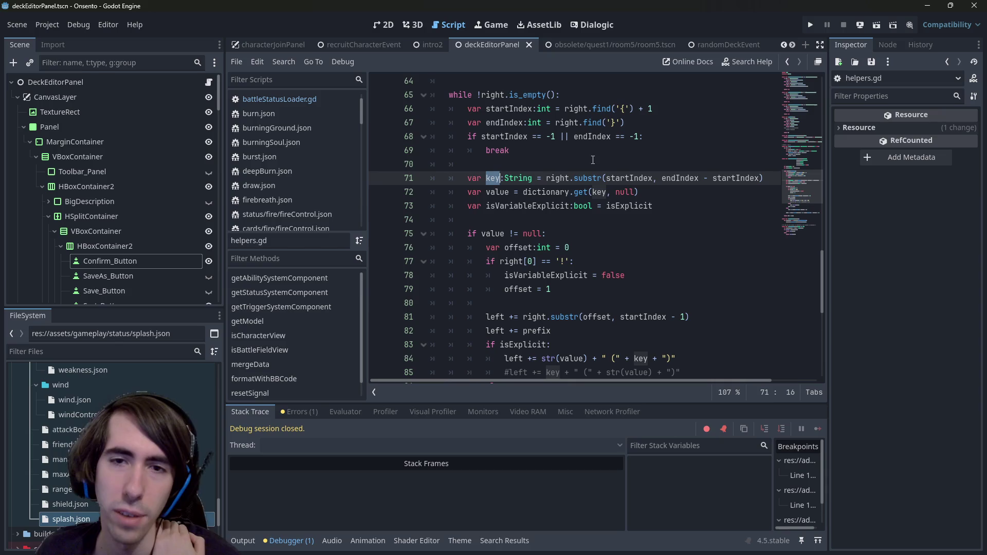
left_click(468, 192)
Step: Review the key extraction and dictionary lookup around empty line 72
left_click(477, 191)
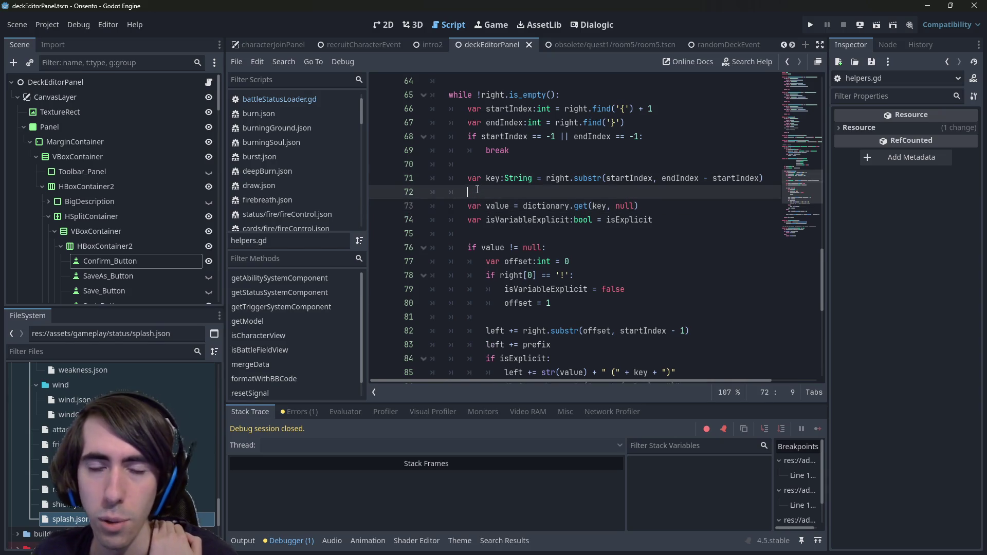
scroll(575, 195, "down", 1)
scroll(591, 206, "up", 1)
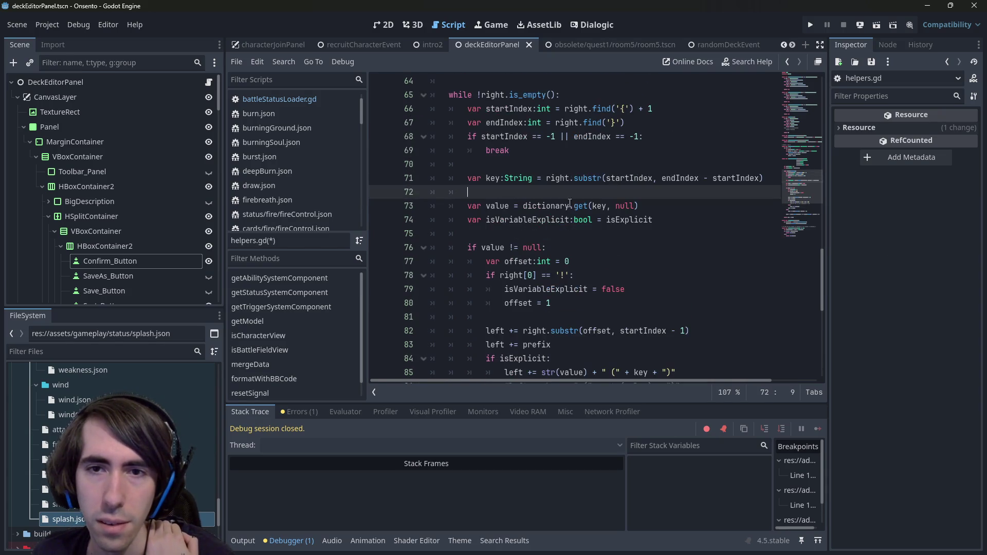
left_click(596, 208)
left_click(582, 194)
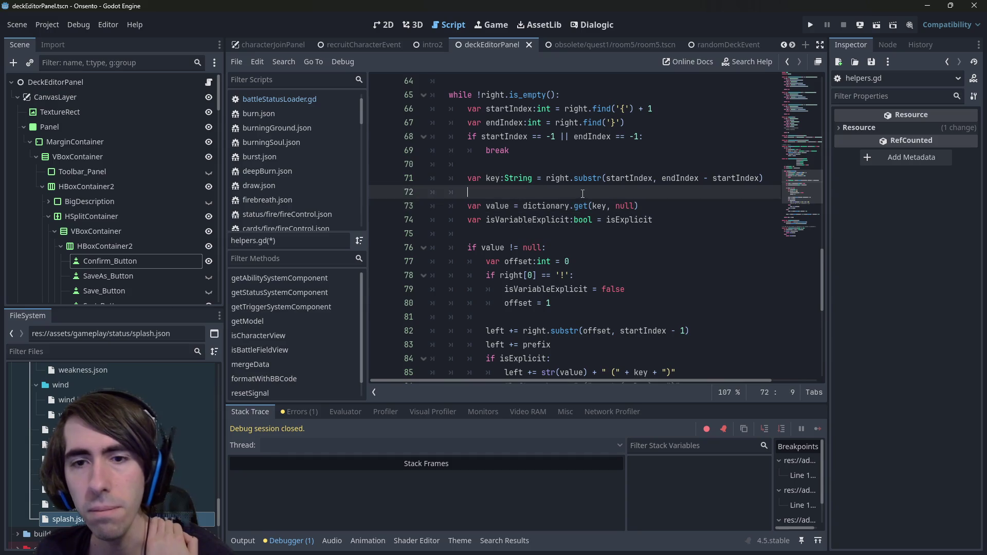
double_click(491, 177)
scroll(576, 262, "down", 3)
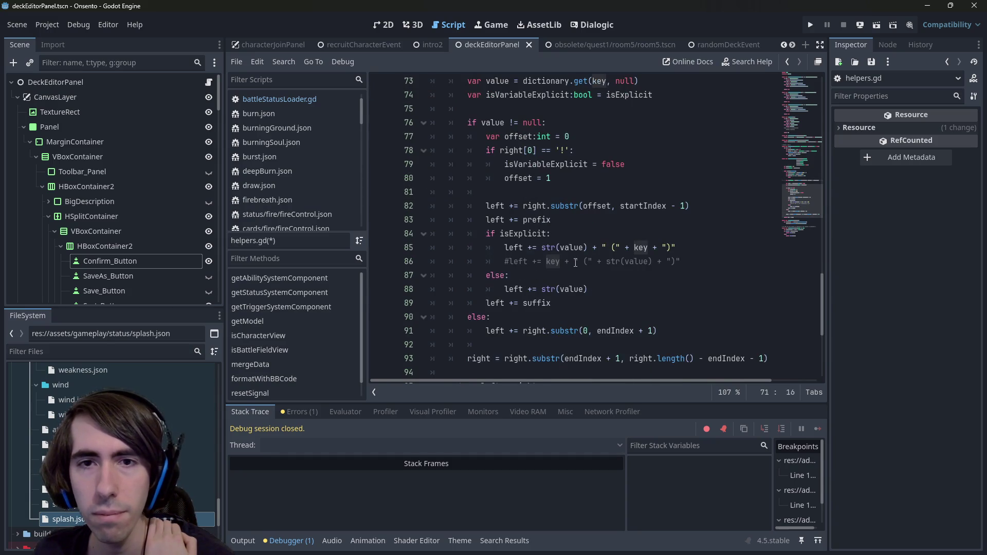
scroll(576, 263, "up", 1)
scroll(575, 263, "up", 1)
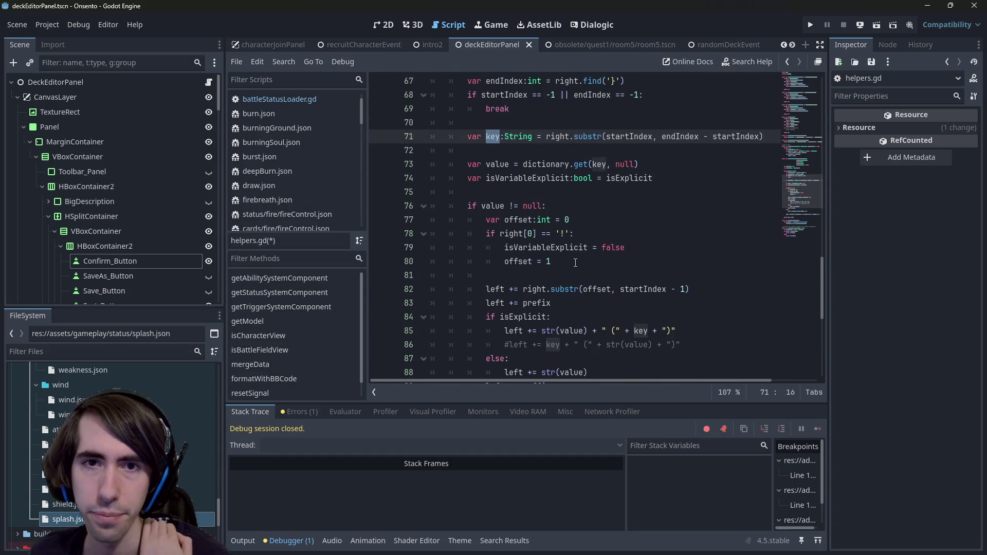
scroll(511, 161, "up", 1)
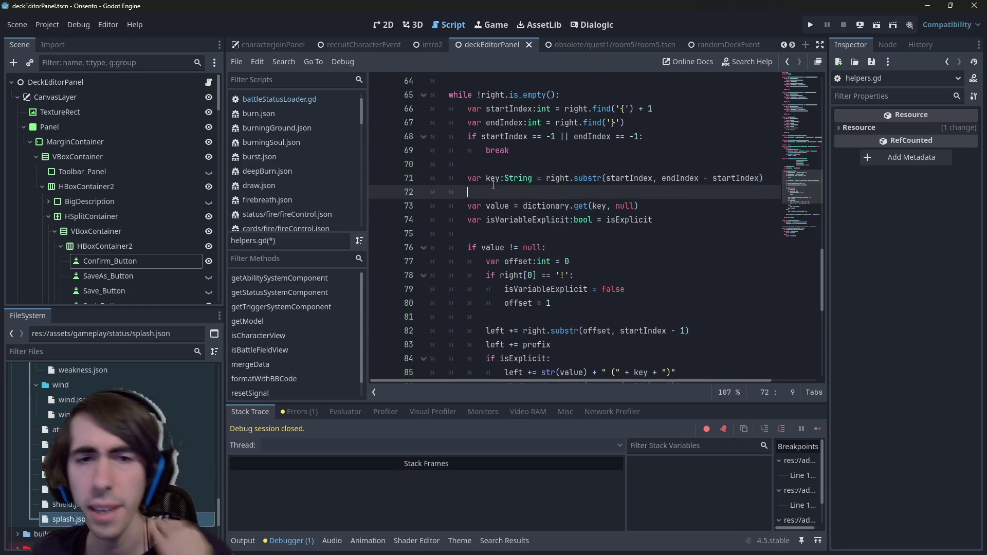
Step: Try starting an if statement on line 72, then undo it and the extra blank line
left_click(503, 193)
type("if")
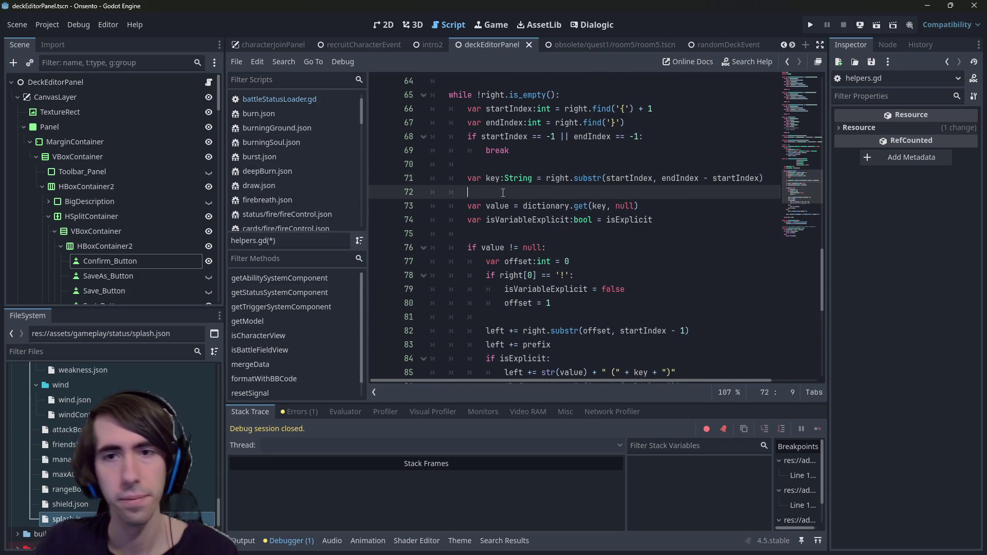
key("BackSpace")
key("BackSpace")
key("BackSpace")
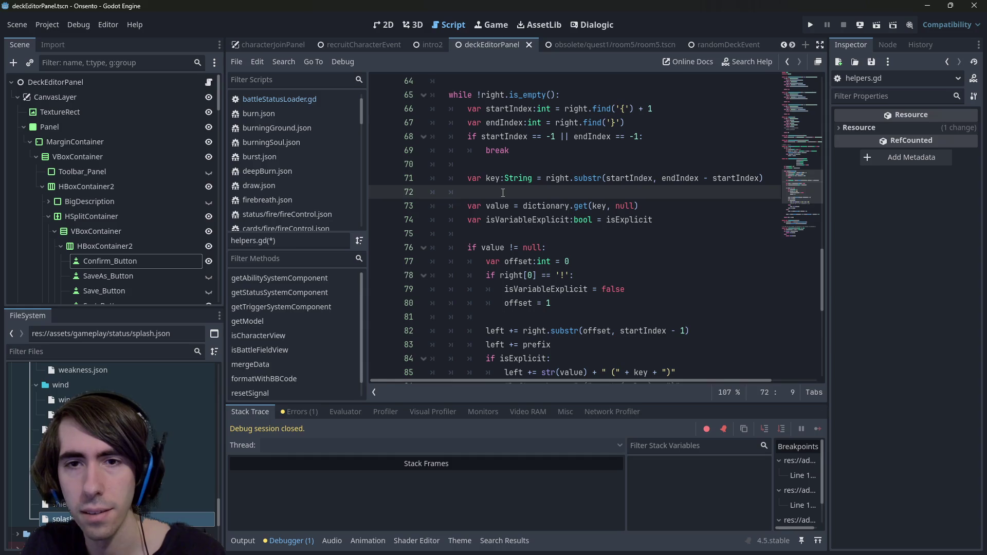
type("if")
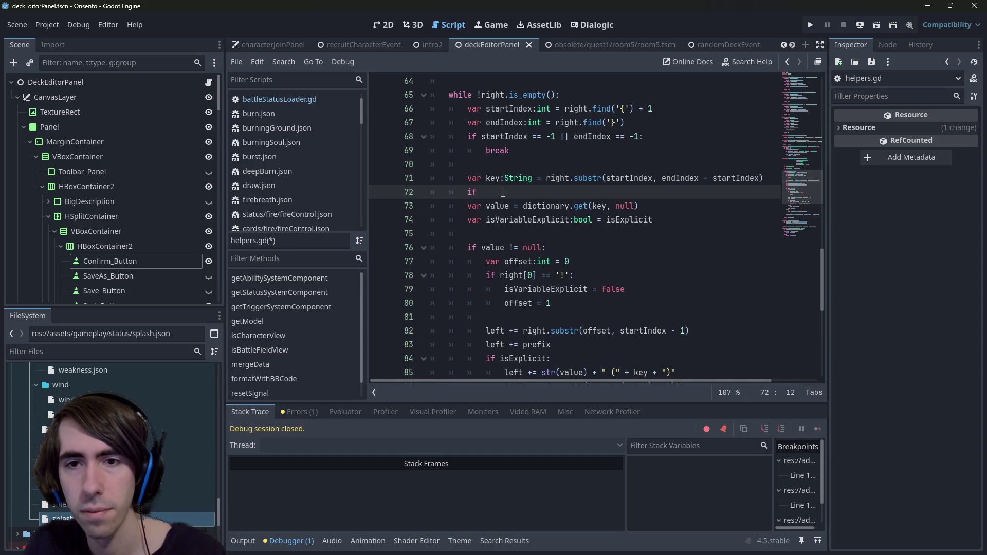
key("ctrl+z")
key("ctrl+z")
key("ctrl+z")
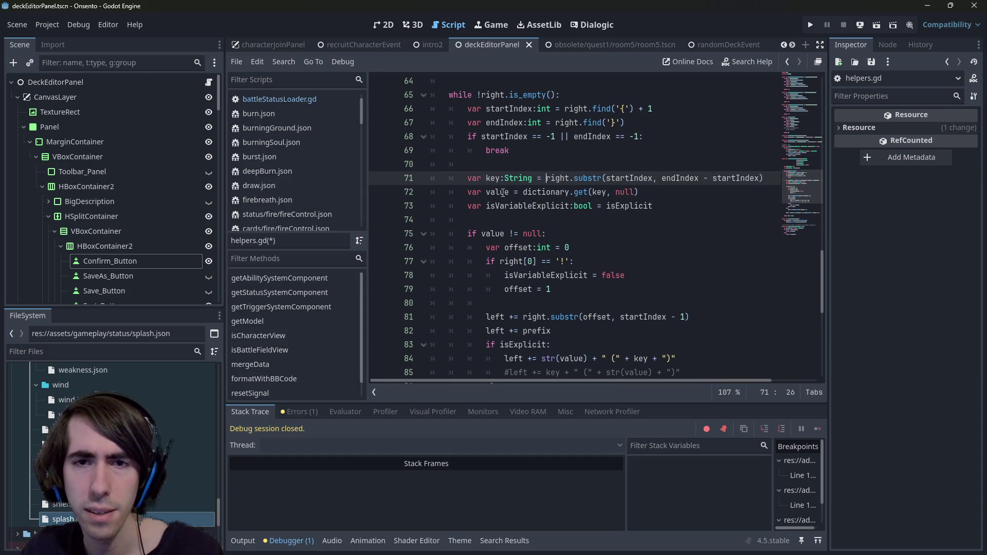
key("Home")
key("ctrl+shift+Return")
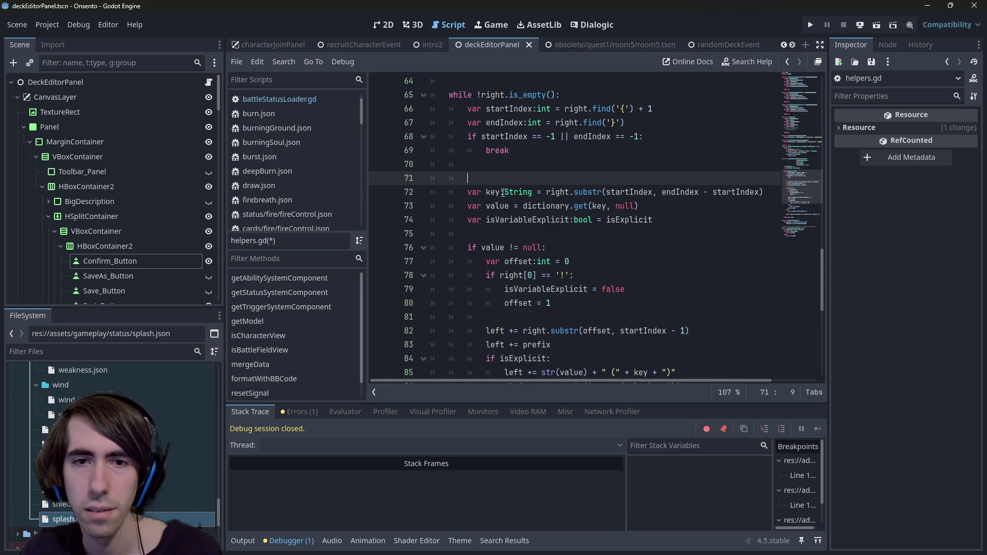
key("BackSpace")
key("BackSpace")
key("BackSpace")
Step: Check where key, value and startIndex are used in the placeholder loop
double_click(499, 177)
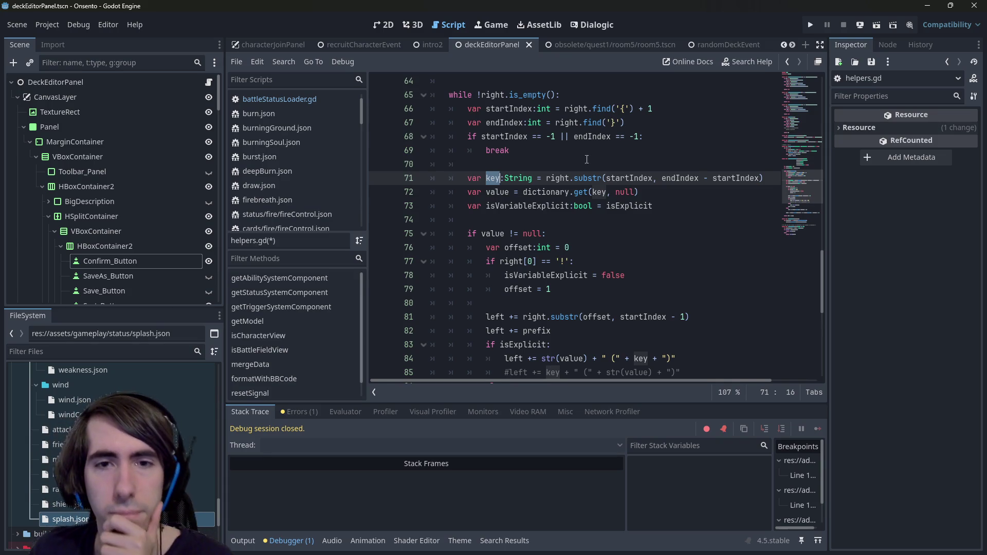
double_click(497, 192)
scroll(535, 197, "down", 1)
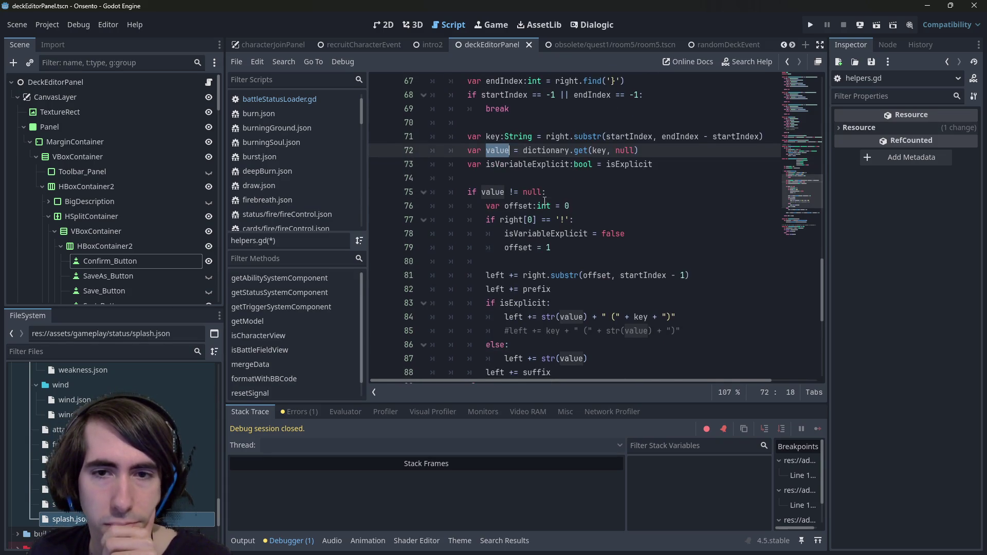
scroll(544, 202, "up", 1)
double_click(637, 178)
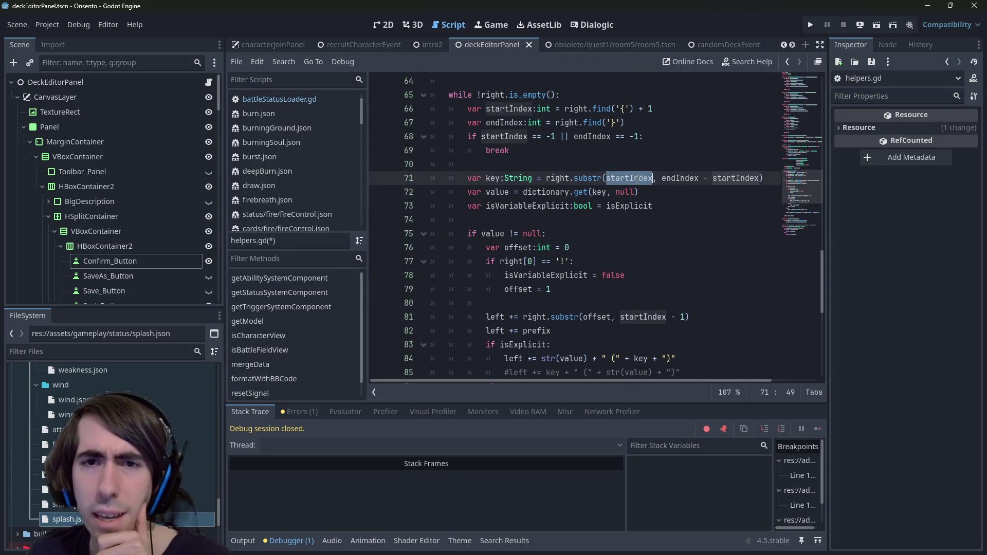
mouse_move(528, 126)
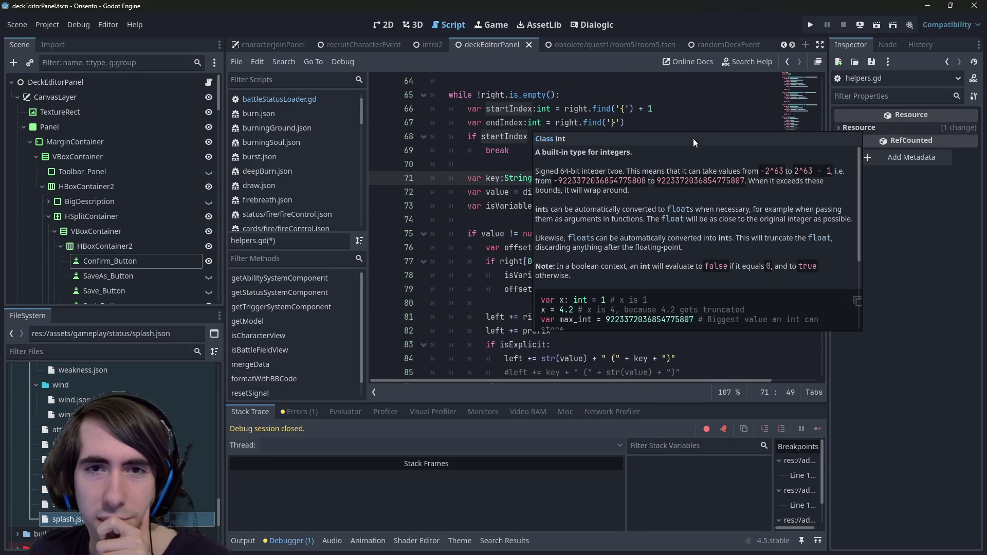
left_click(636, 109)
left_click(656, 107)
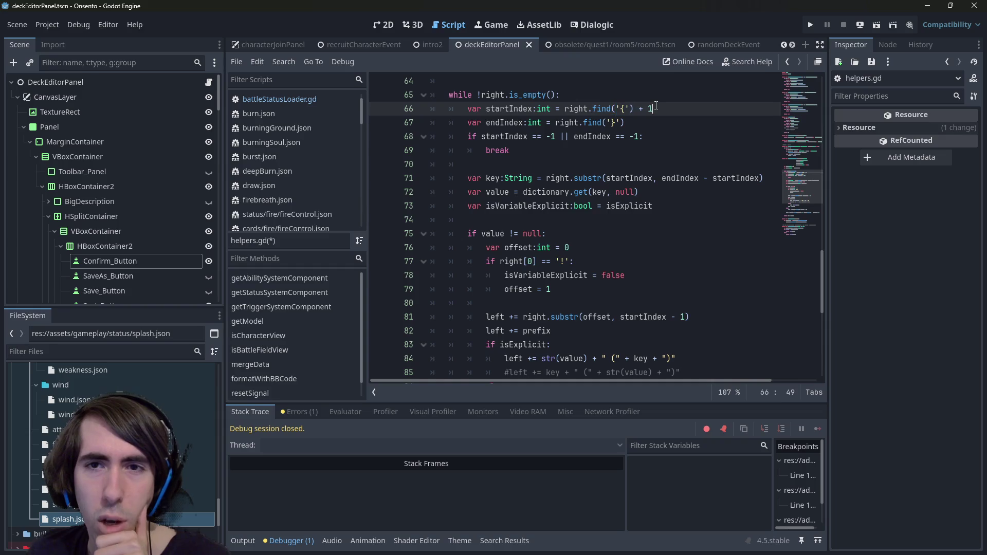
left_click(574, 218)
double_click(493, 177)
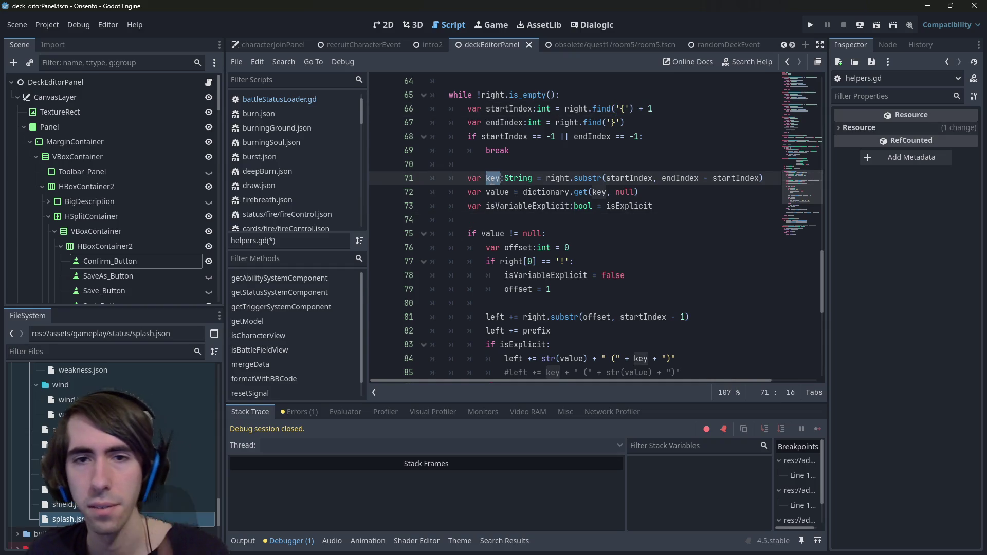
double_click(497, 192)
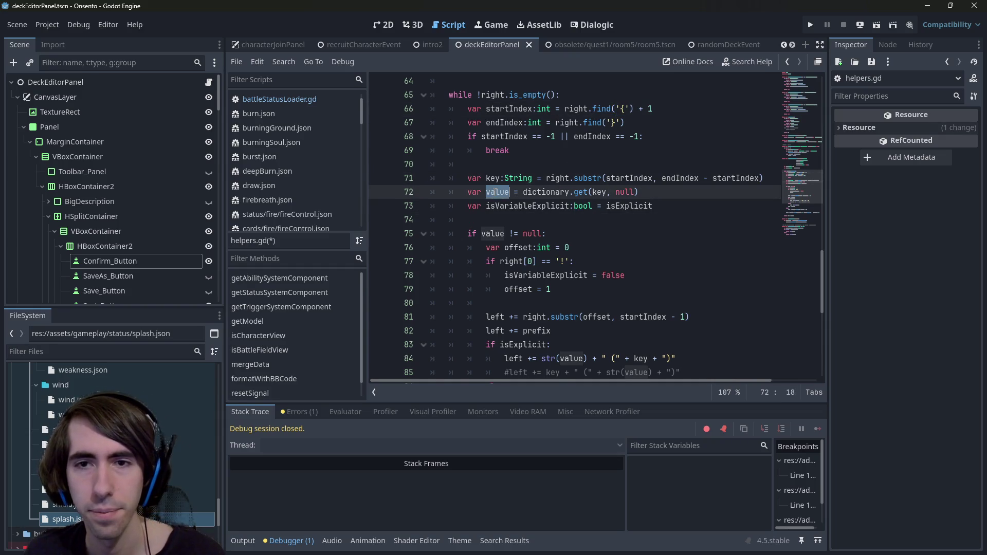
Step: Add a blank line right after the break check, ready for new code
left_click(467, 192)
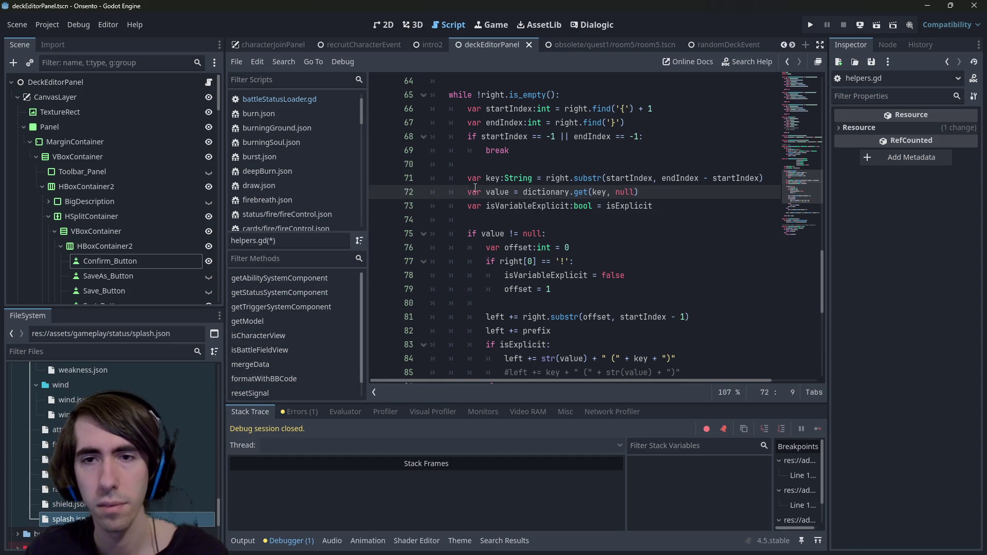
key("Return")
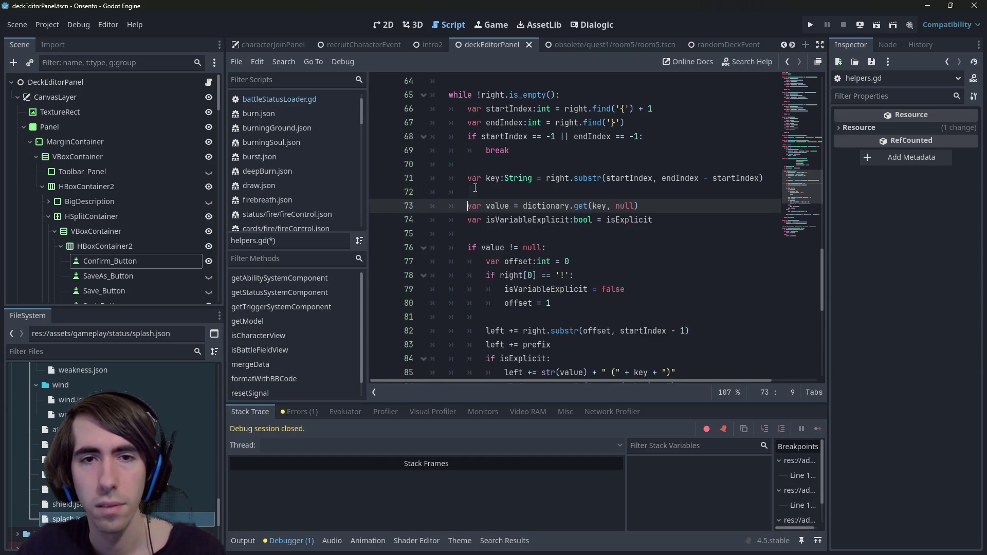
key("ctrl+z")
key("Up")
key("Up")
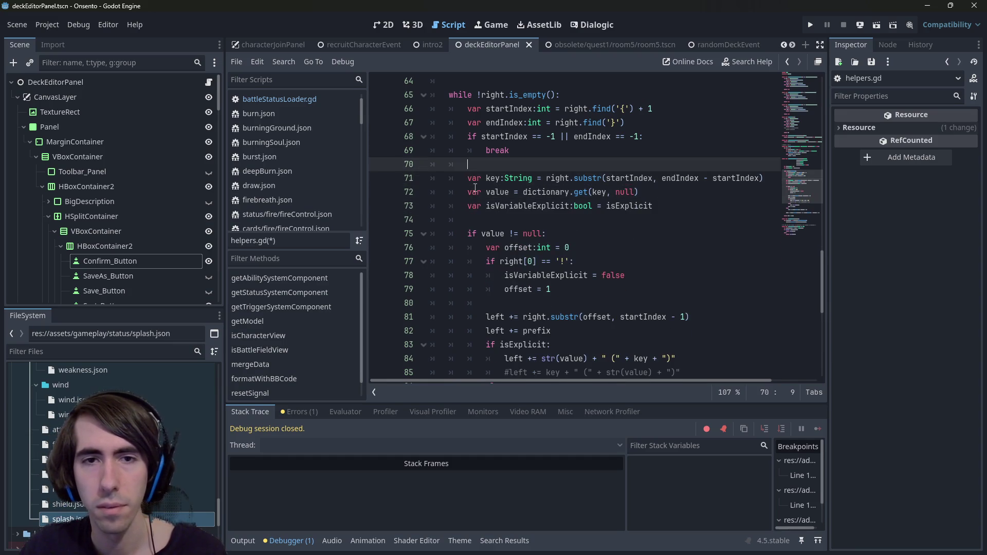
key("Return")
key("Return")
left_click(558, 205)
left_click(527, 184)
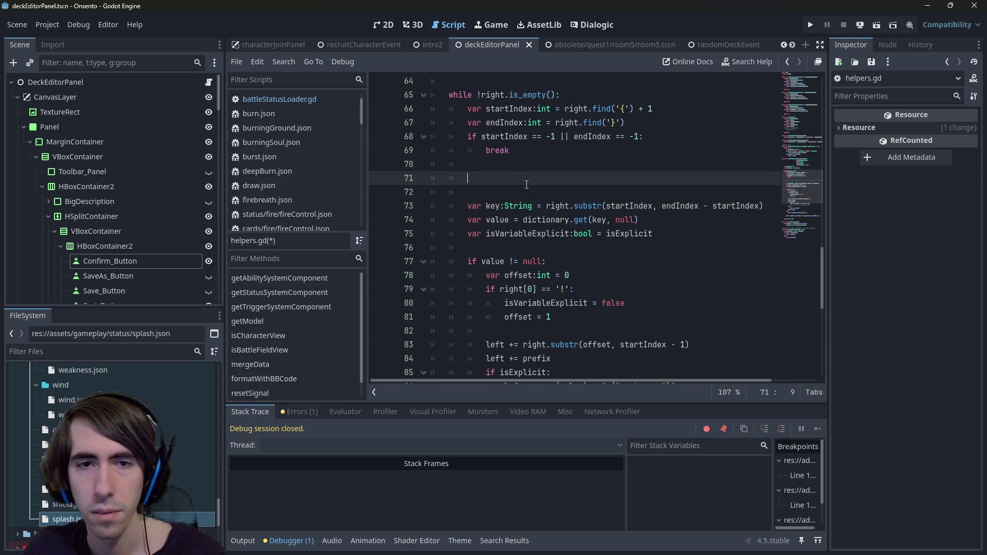
Step: Add a check: if right[startIndex] == '!', increment startIndex by 1
type("if value[")
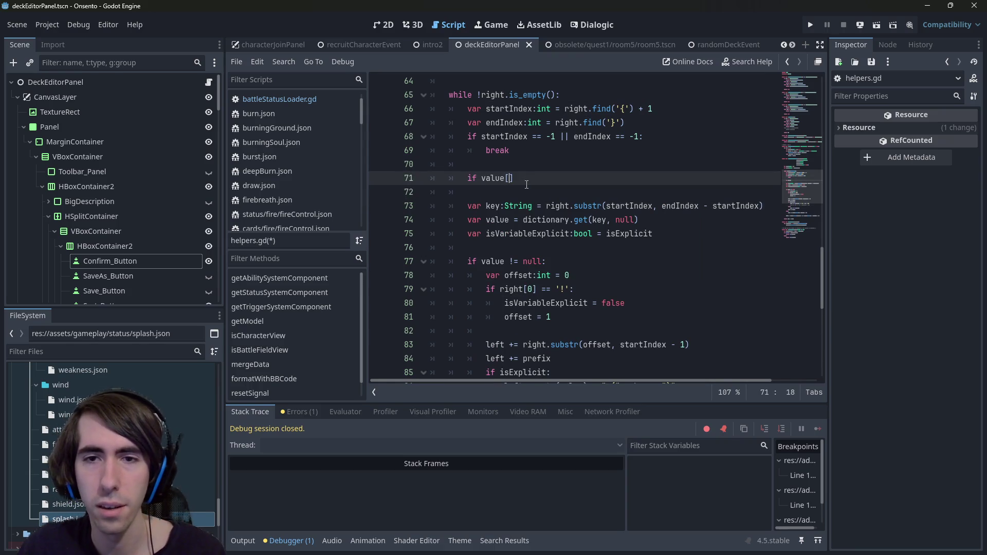
key("Left")
key("ctrl+BackSpace")
type("right")
key("Right")
type("startIndex]")
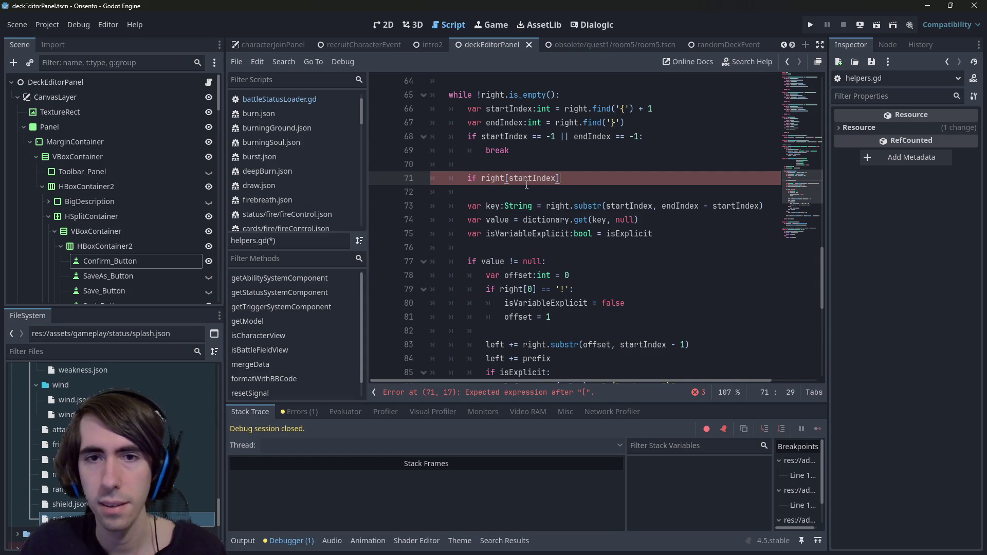
type(" == '{")
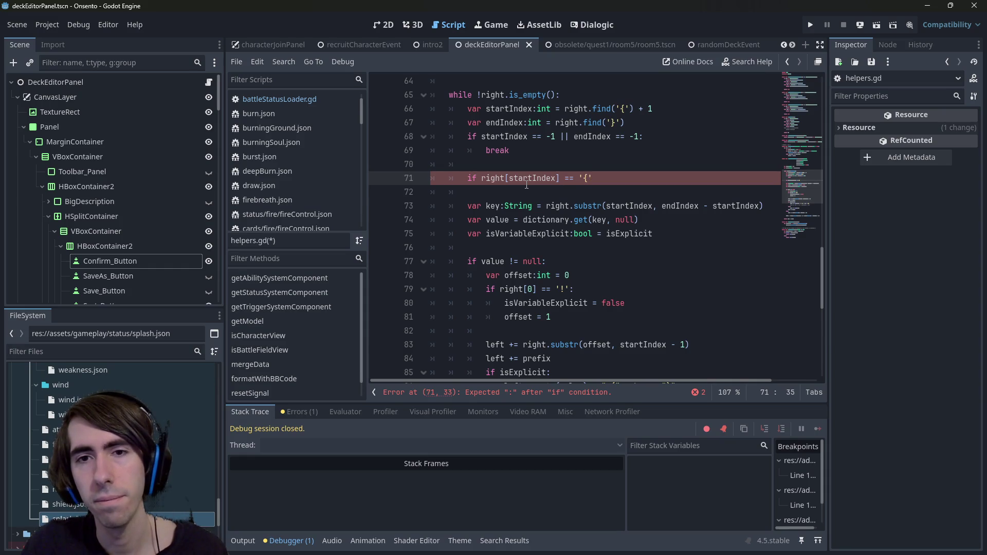
key("BackSpace")
type("!")
key("Return")
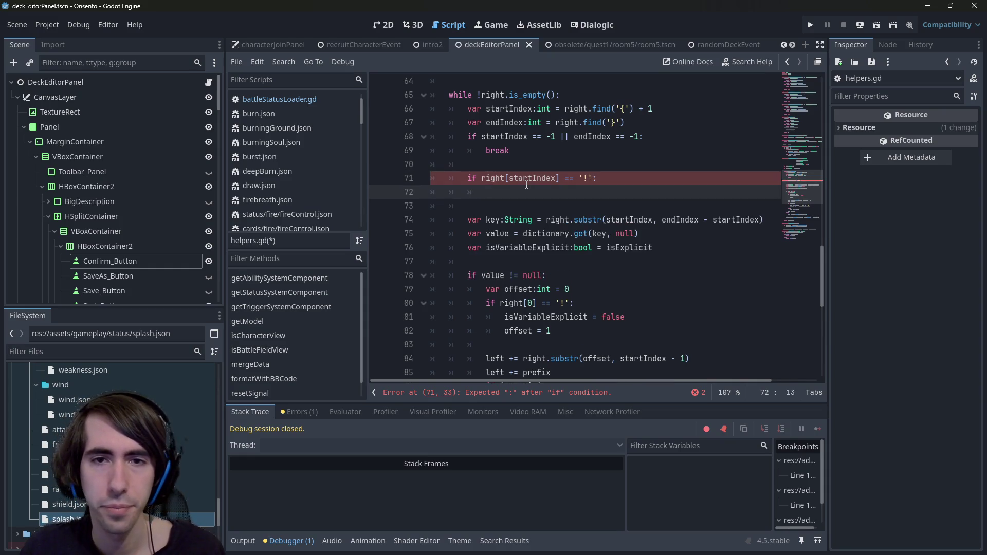
type("startIndex +=")
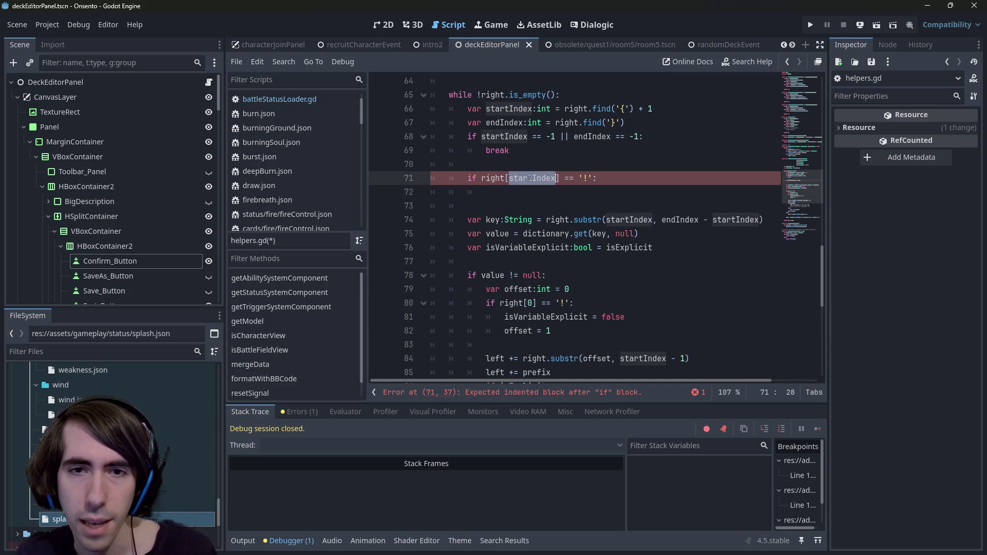
type(" 1")
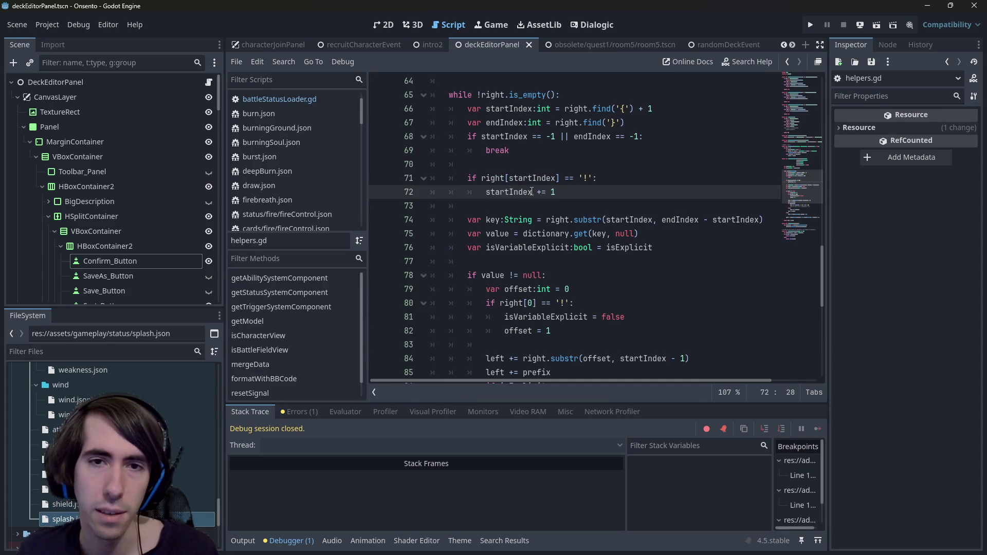
Step: Verify the new '!' check and startIndex uses in the key extraction, reading the substr docs
left_click(492, 179)
left_click(541, 207)
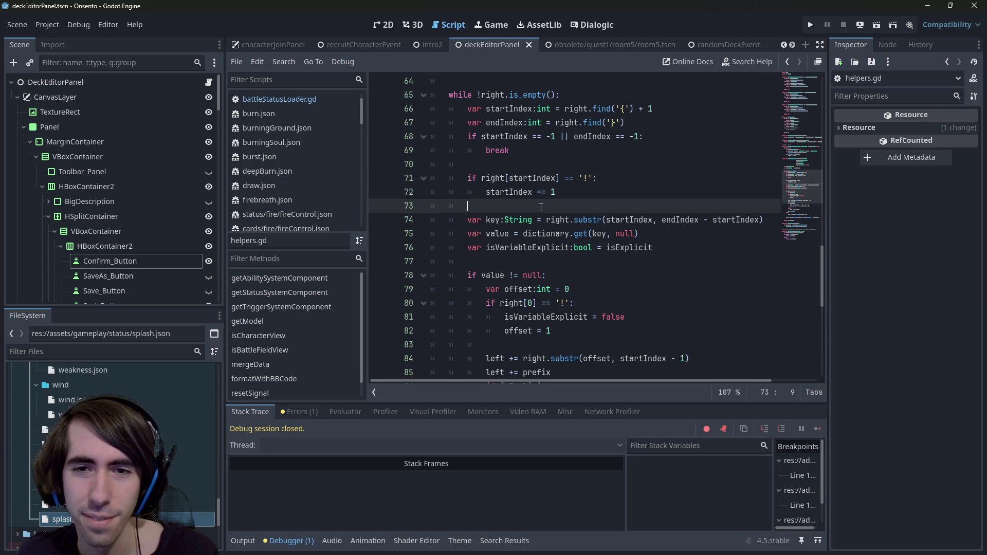
double_click(687, 219)
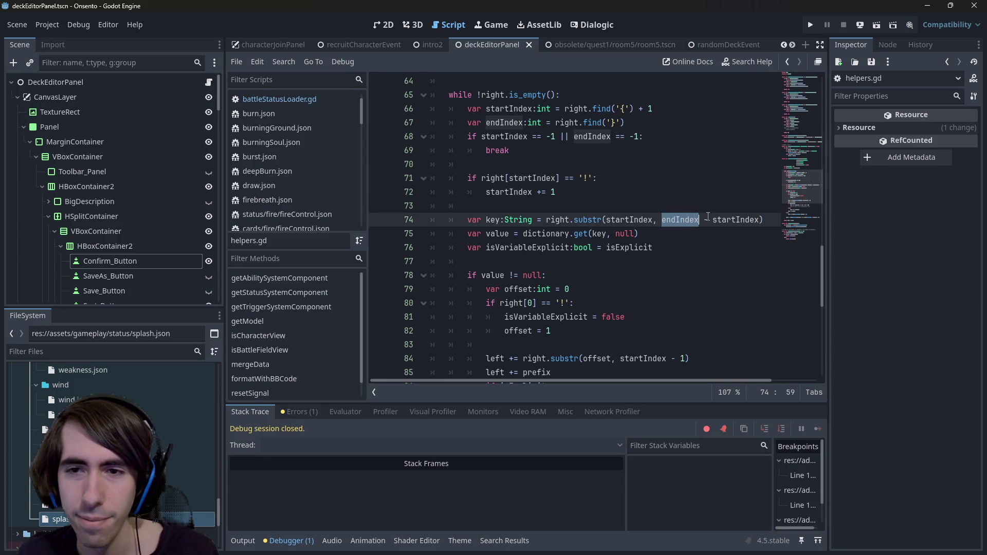
double_click(735, 219)
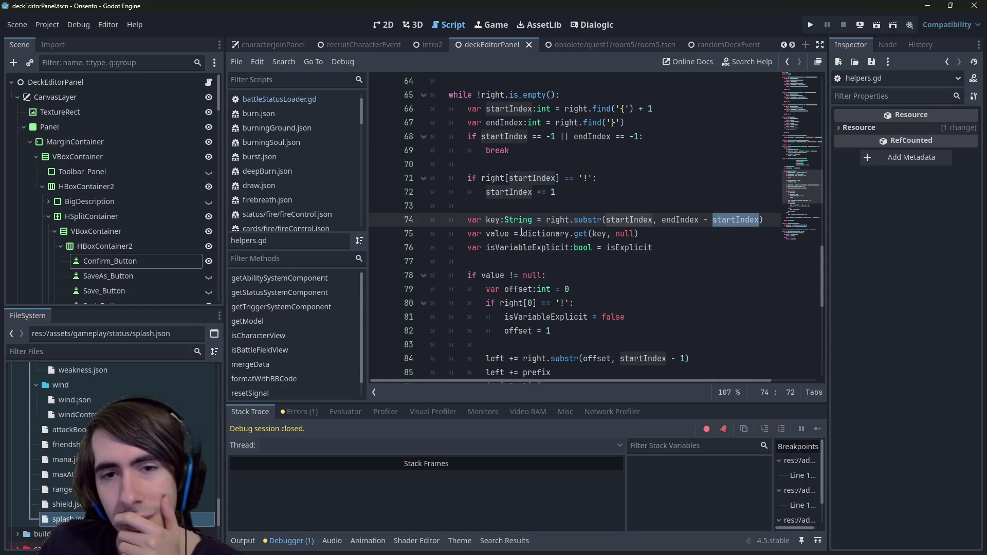
double_click(509, 191)
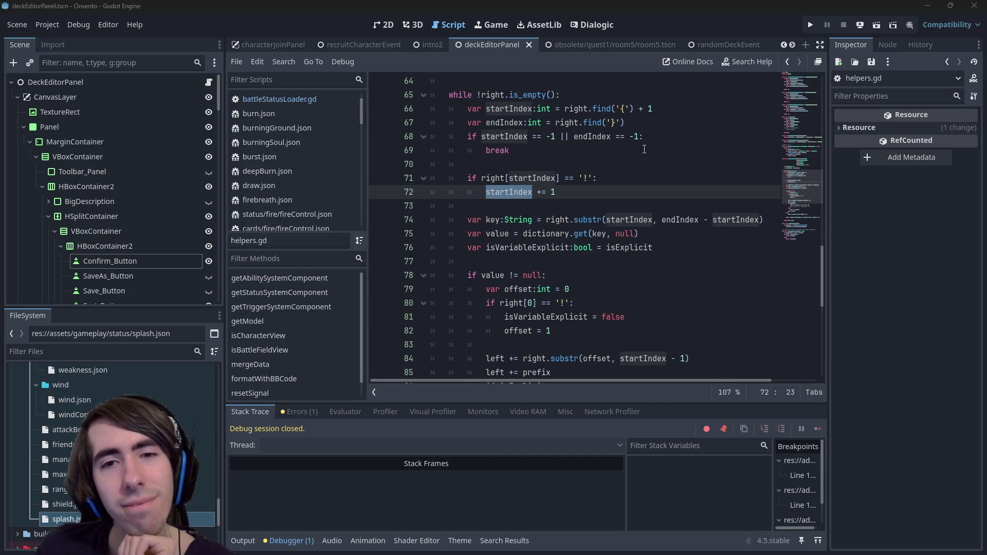
left_click(488, 178)
left_click(638, 177)
left_click(492, 179)
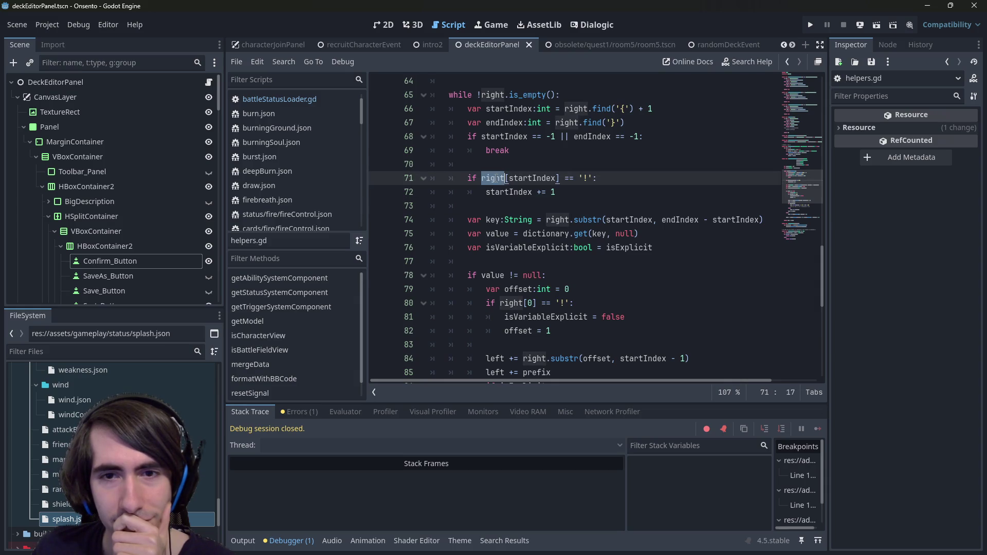
left_click(716, 178)
left_click(574, 219)
left_click(599, 220)
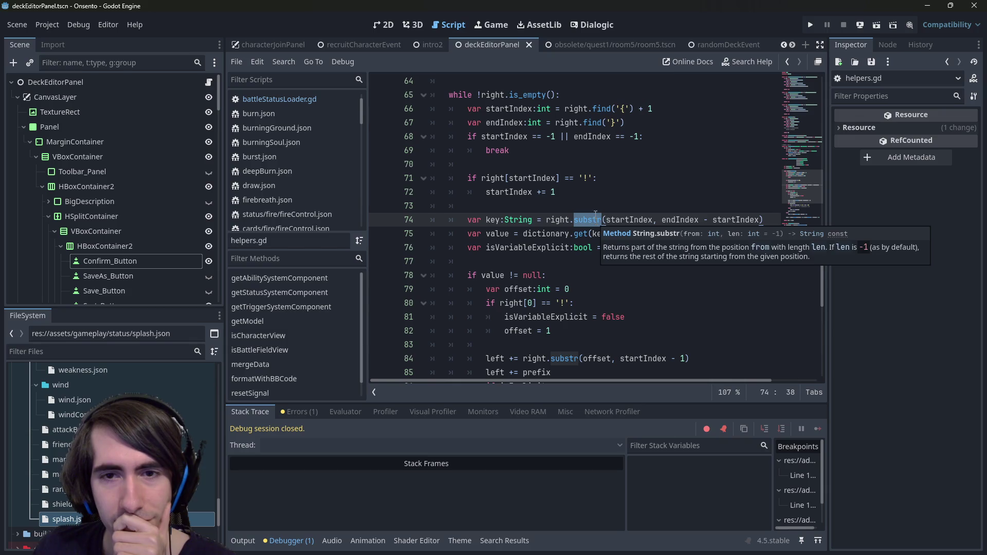
left_click(591, 205)
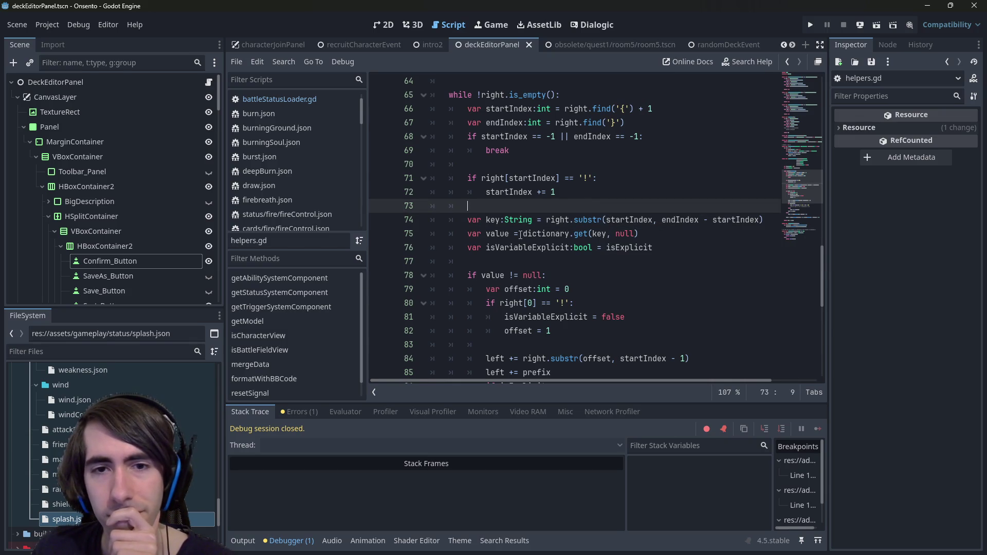
Step: Inspect the key, value and isVariableExplicit declarations below the new check
double_click(493, 219)
double_click(493, 233)
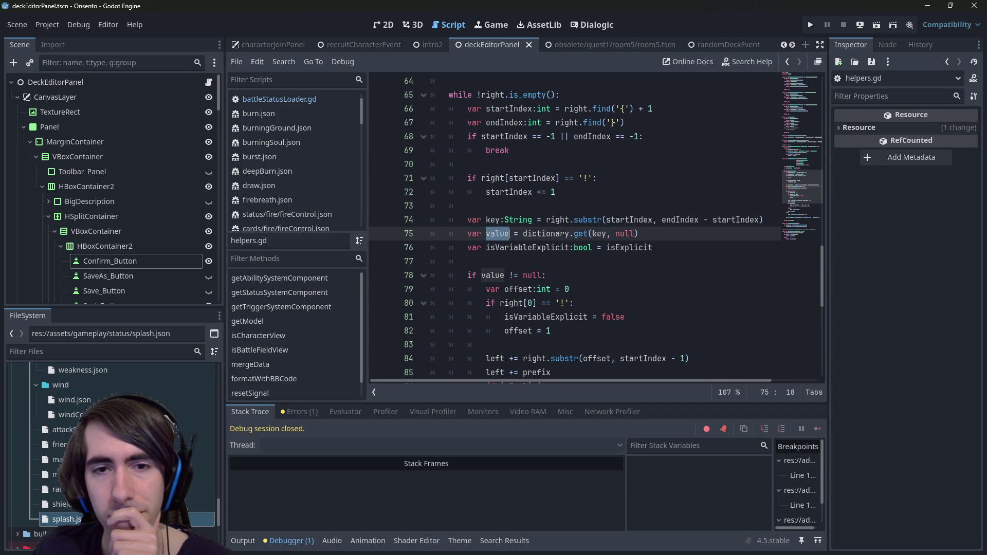
double_click(504, 248)
mouse_move(574, 220)
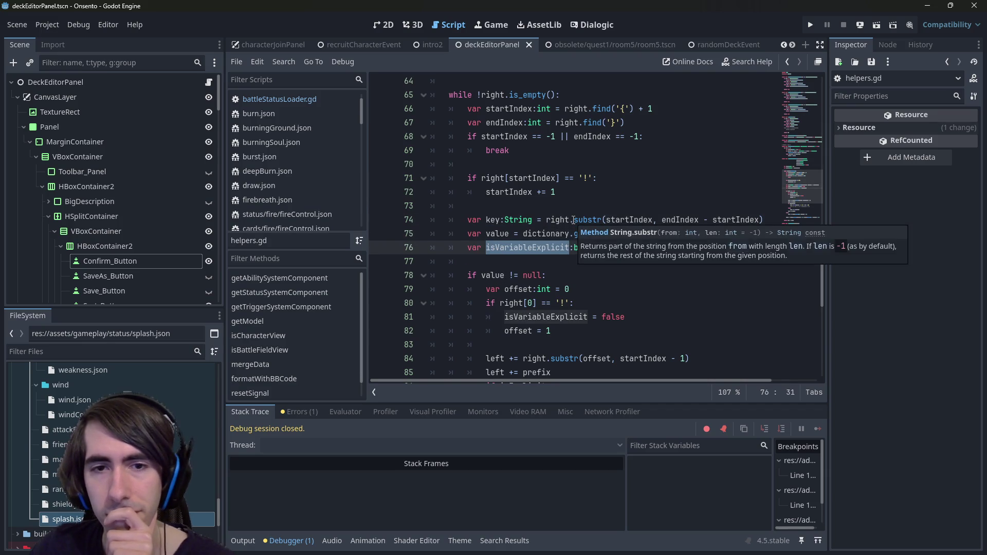
left_click(598, 207)
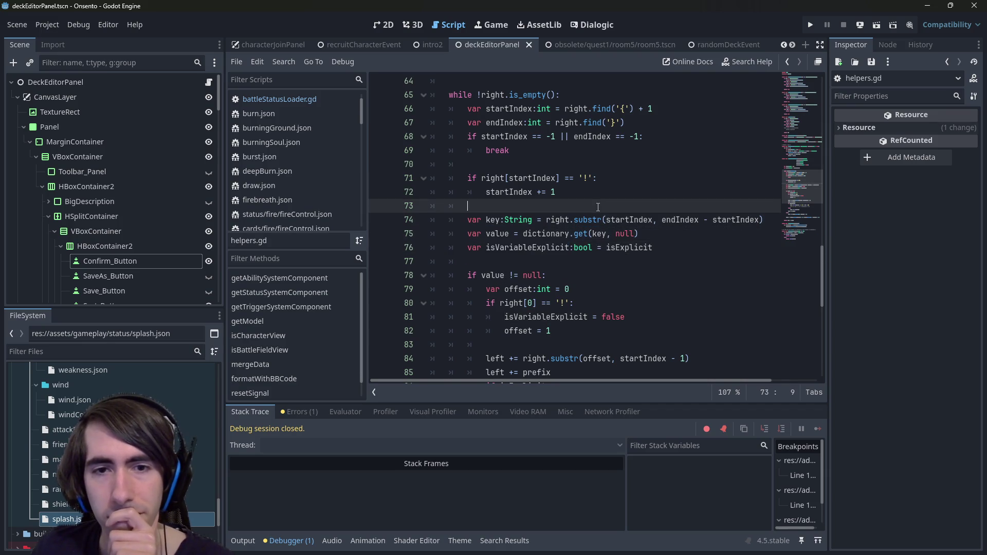
triple_click(538, 250)
key("ctrl+c")
left_click(536, 258)
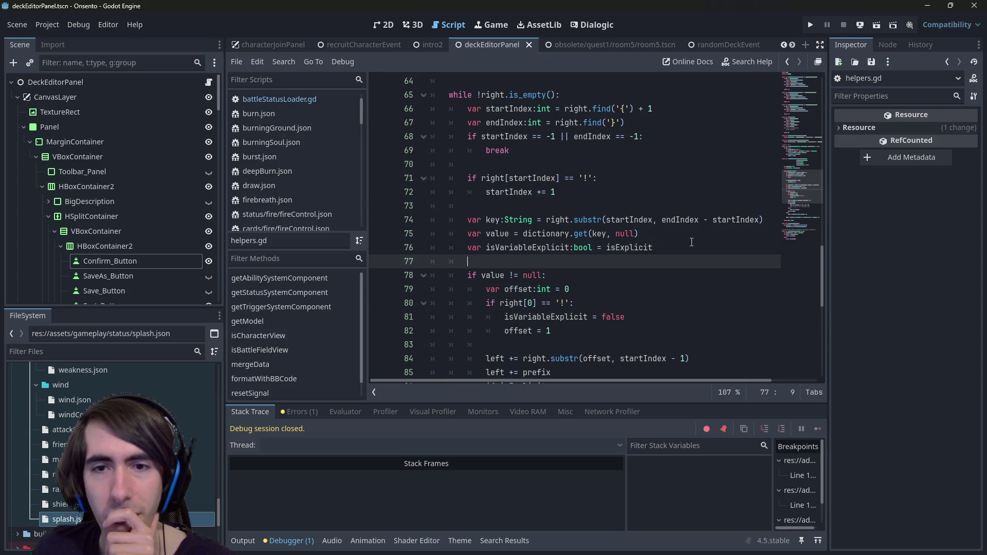
double_click(475, 234)
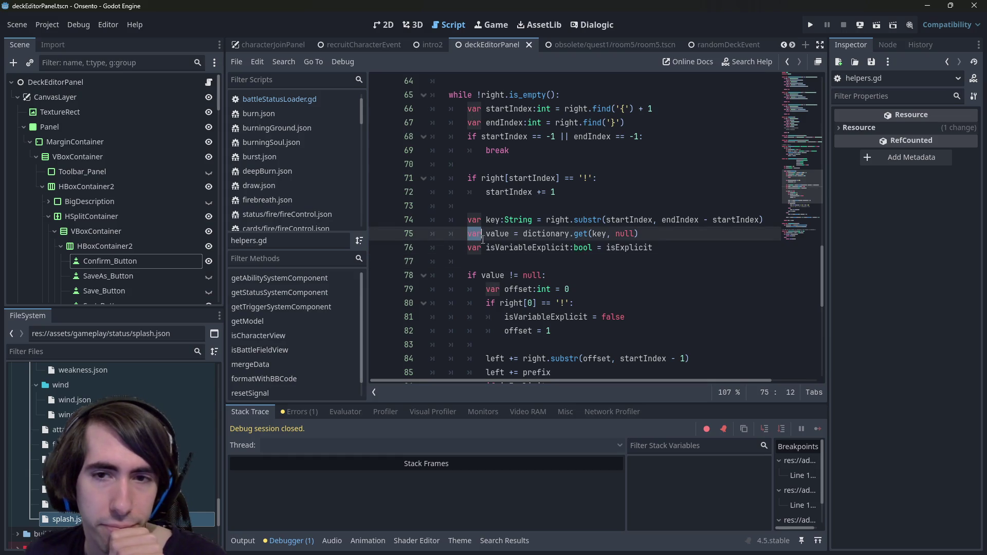
scroll(514, 246, "down", 1)
scroll(519, 248, "up", 1)
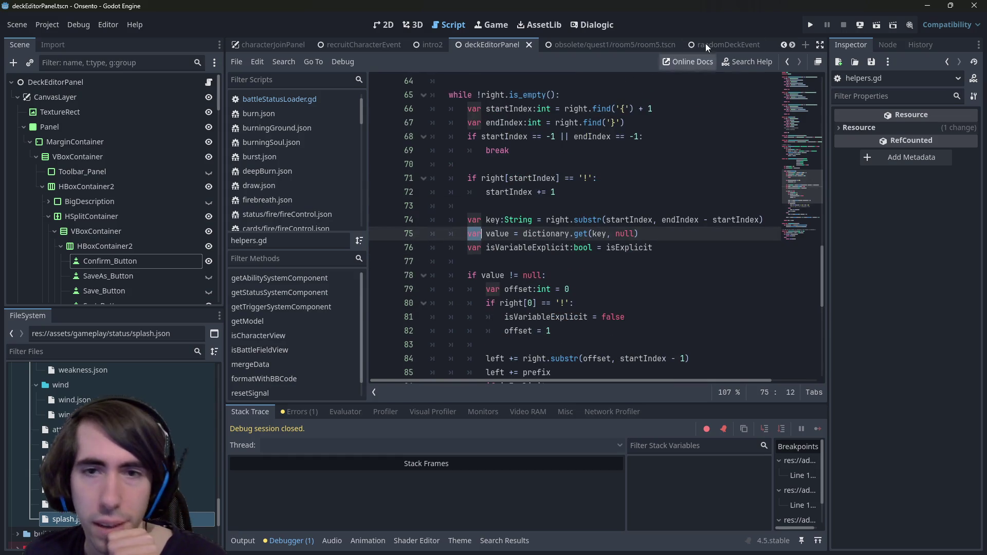
Step: Run the deck editor scene to test it, then stop the run
left_click(876, 25)
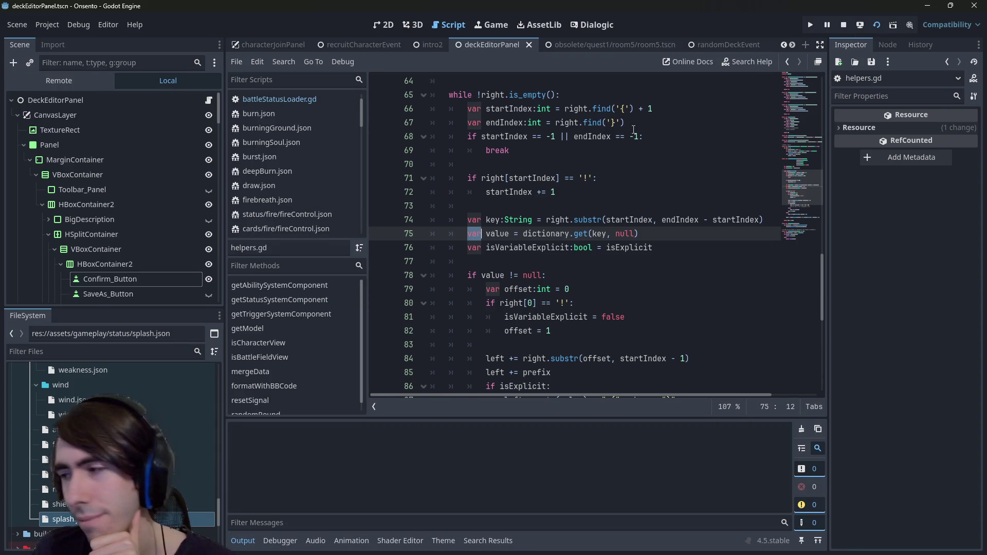
left_click_drag(551, 331, 440, 285)
left_click(473, 261)
left_click(843, 25)
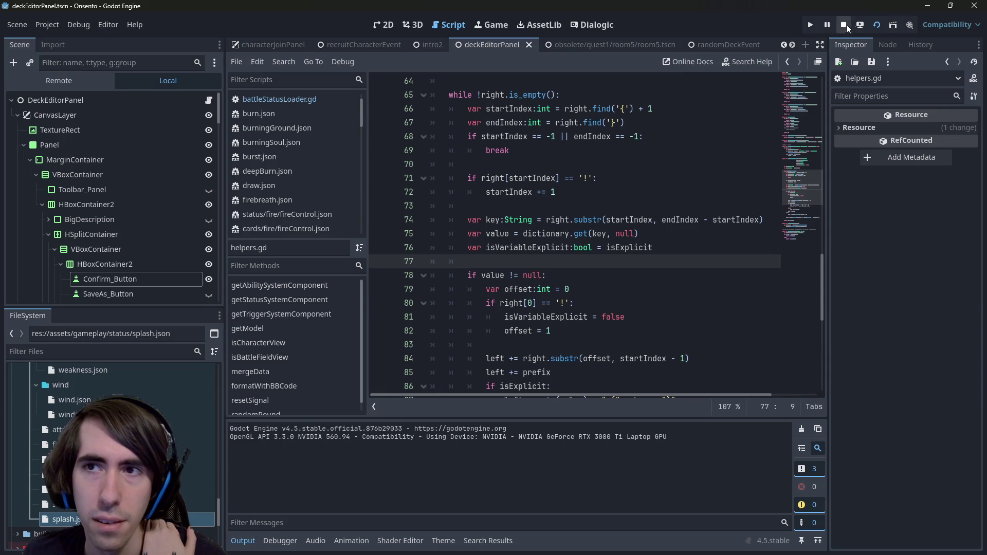
left_click(597, 304)
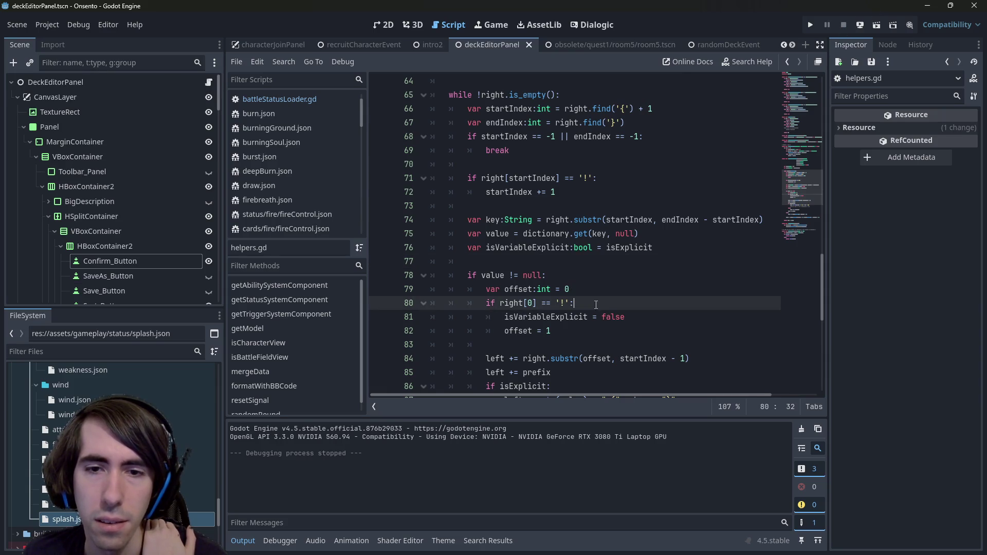
Step: Move the isVariableExplicit declaration above the '!' check
left_click_drag(652, 320, 431, 319)
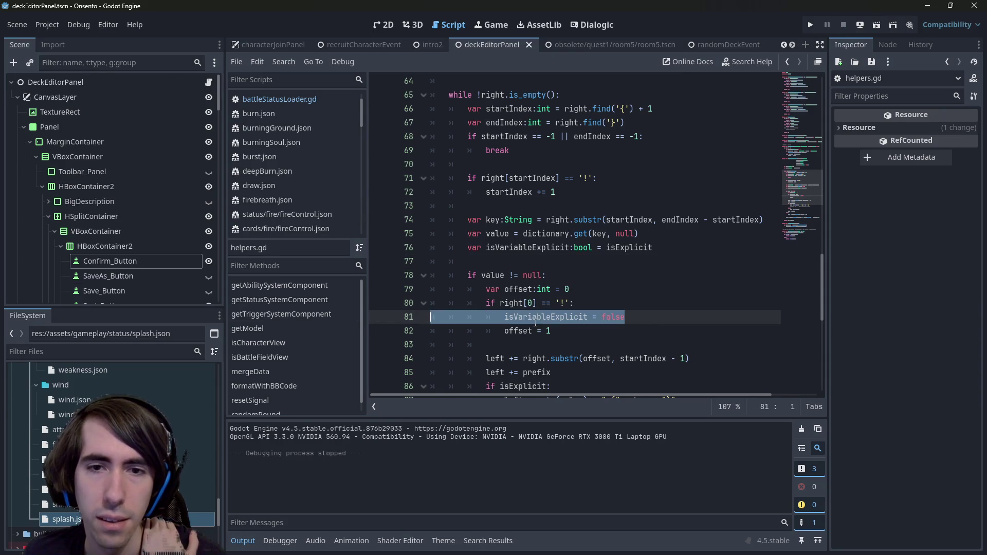
left_click_drag(651, 247, 455, 255)
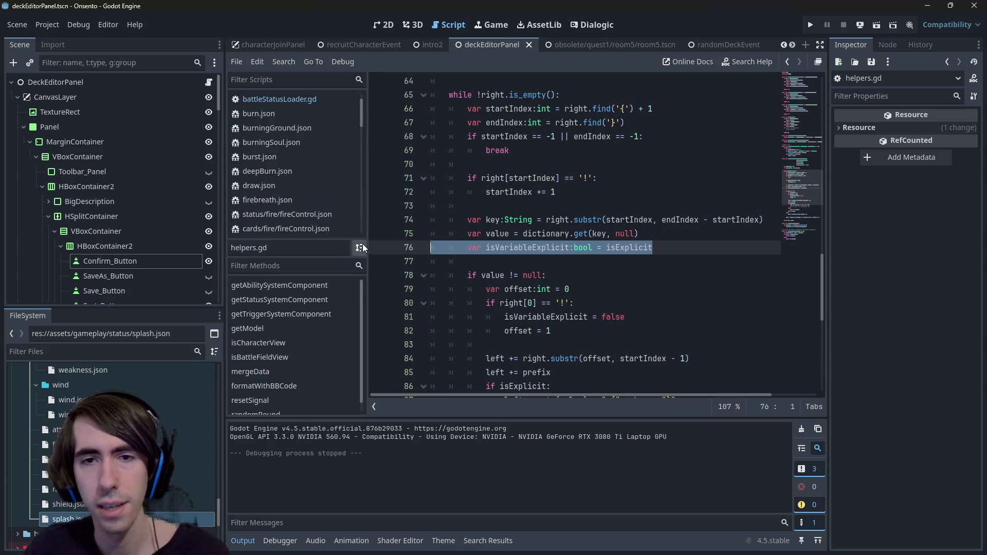
key("ctrl+shift+k")
key("Up")
key("Up")
key("Up")
key("Up")
key("ctrl+v")
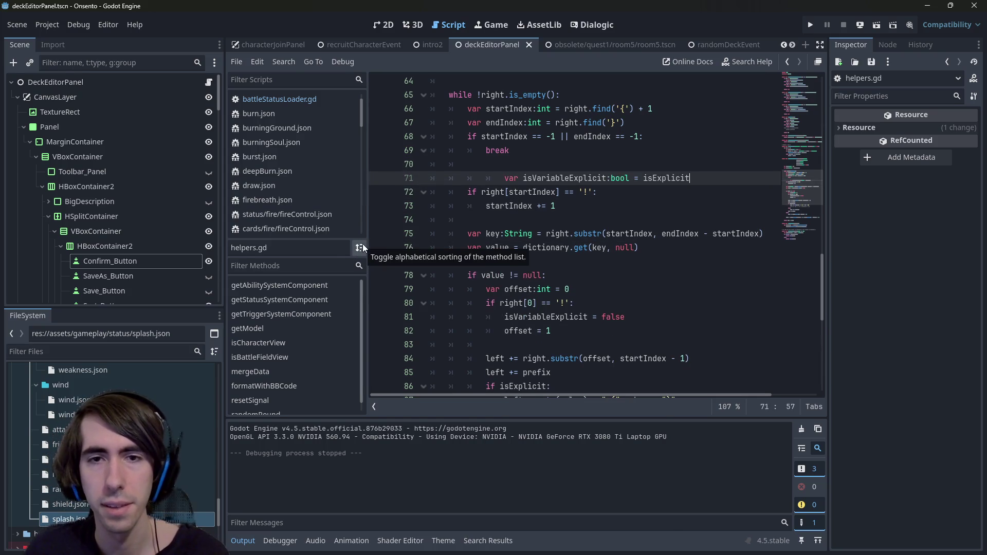
Step: Replace offset with startIndex in the substr call and save
left_click(596, 289)
mouse_move(596, 289)
left_mouse_down()
mouse_move(453, 278)
mouse_move(358, 288)
left_mouse_up()
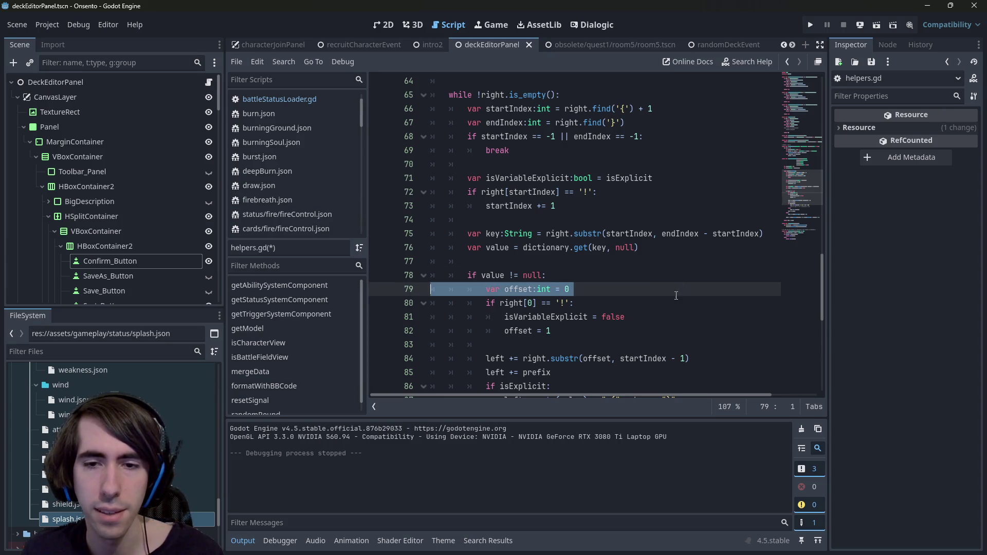
scroll(596, 309, "down", 1)
double_click(596, 317)
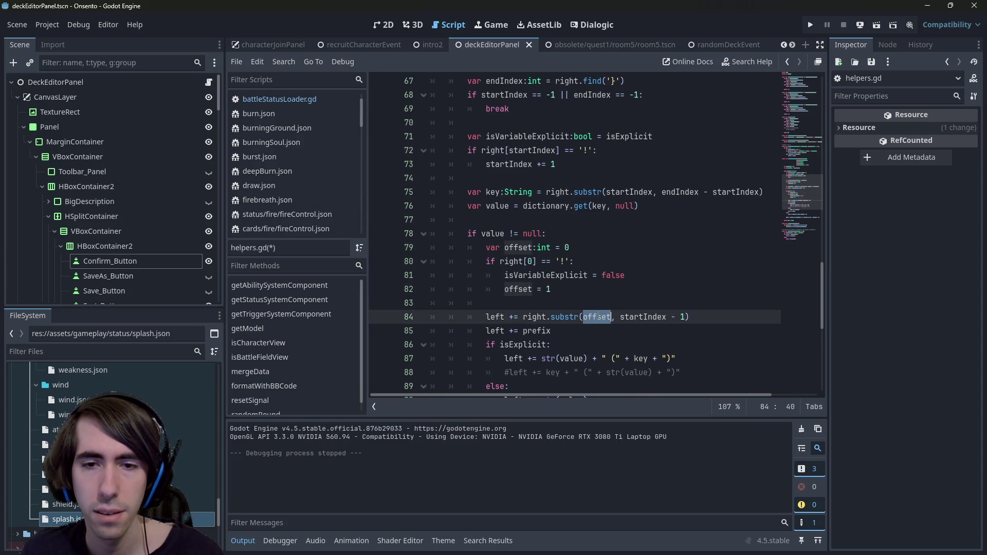
double_click(642, 317)
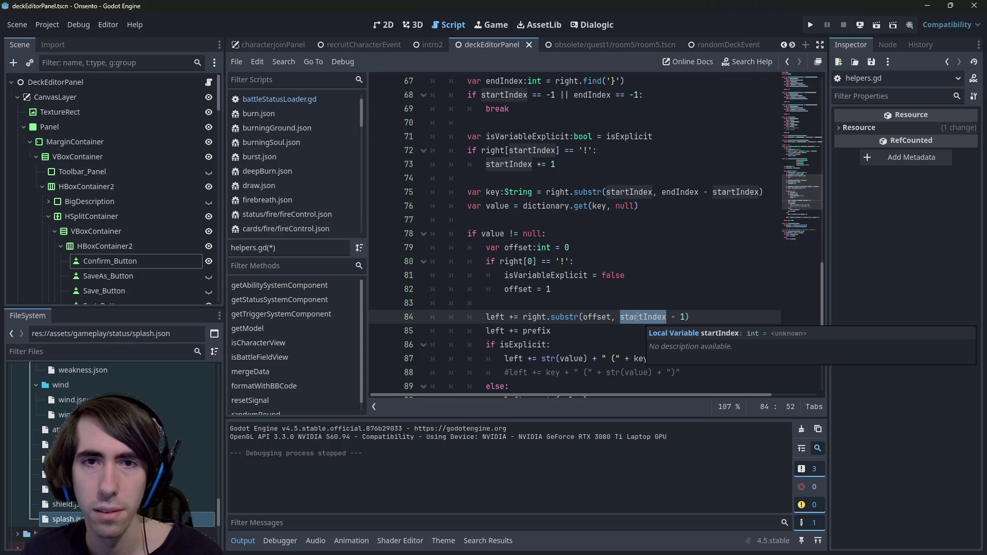
key("ctrl+c")
double_click(597, 317)
key("ctrl+v")
key("ctrl+s")
Step: Place isVariableExplicit = false under the '!' check with corrected indentation
left_click_drag(591, 289, 398, 248)
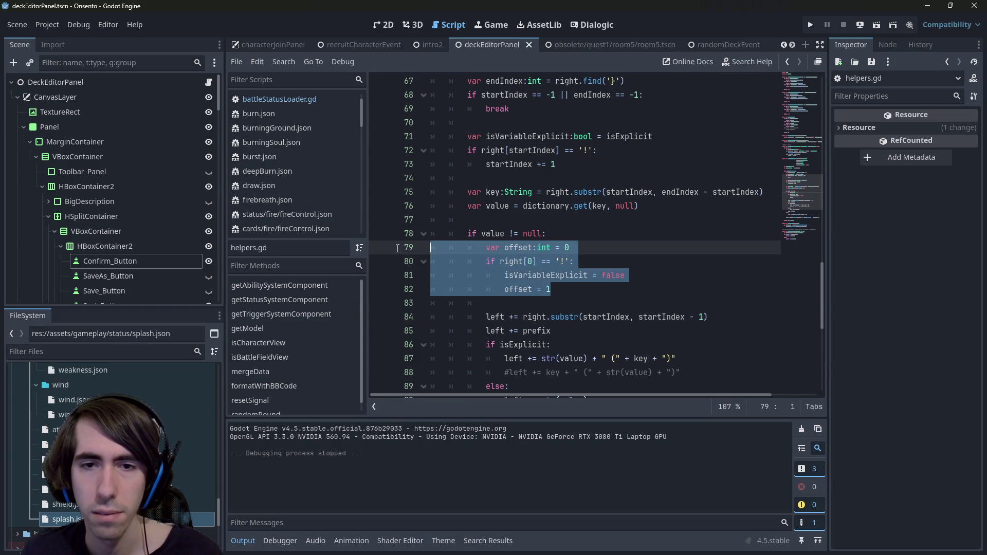
triple_click(567, 275)
left_click(611, 152)
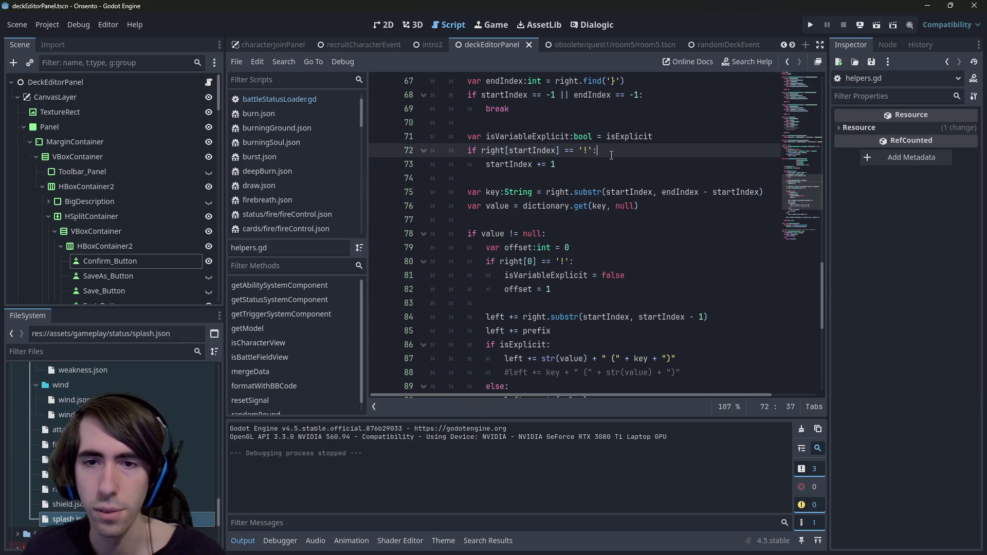
key("Return")
key("ctrl+v")
key("shift+Tab")
key("shift+Tab")
key("shift+Tab")
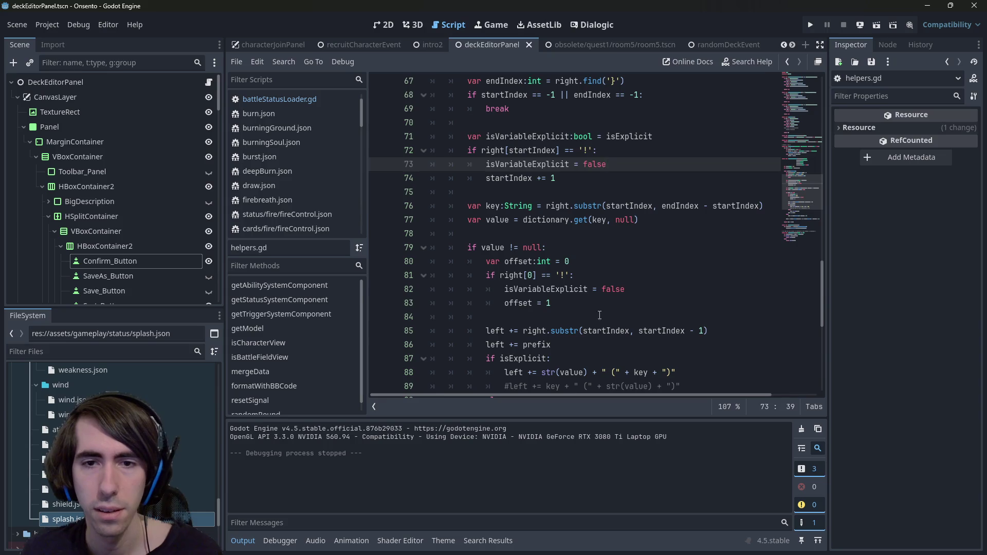
Step: Delete the leftover offset block and save helpers.gd
left_click_drag(600, 315, 381, 262)
key("BackSpace")
key("BackSpace")
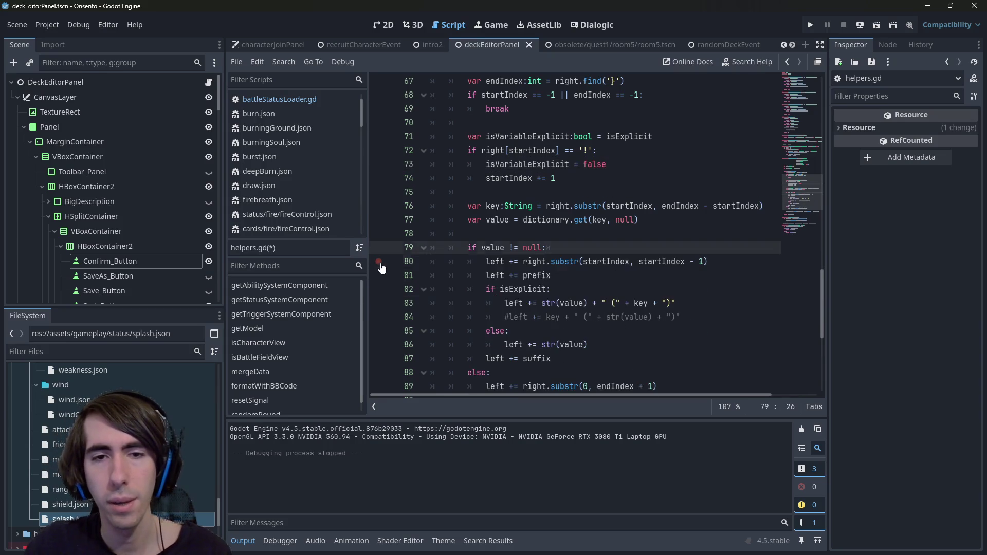
key("ctrl+s")
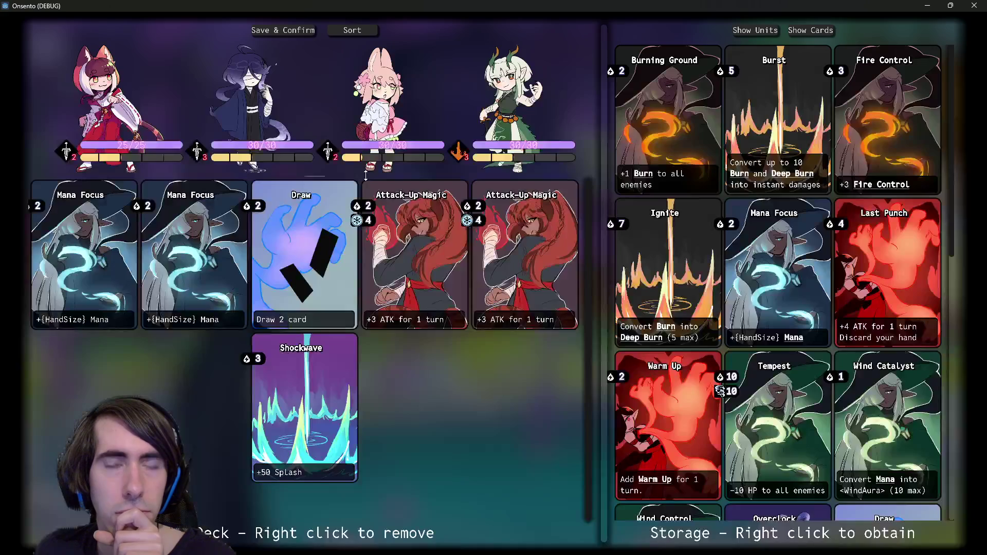
Step: Read the Burn and Deep Burn keyword tooltips on the storage cards, then close the game
mouse_move(654, 176)
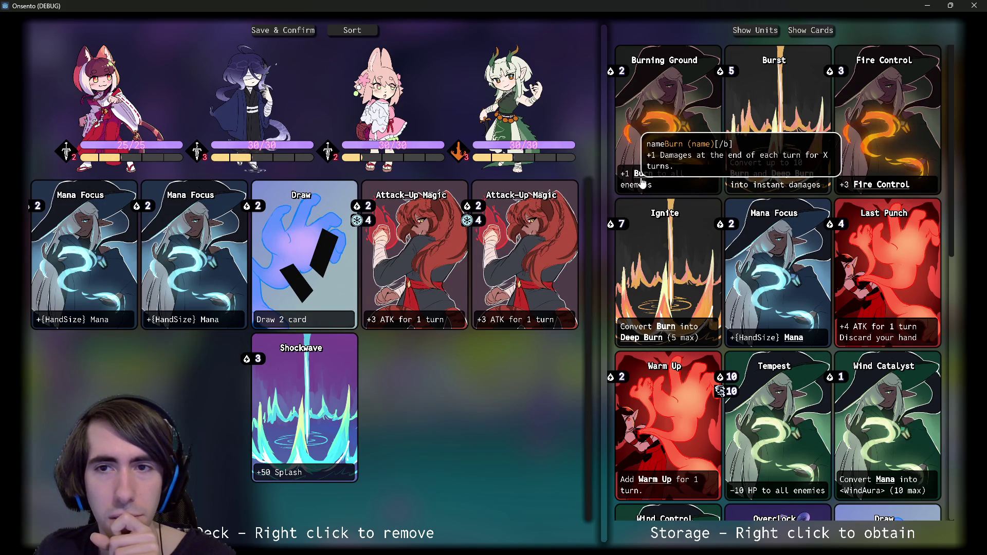
mouse_move(781, 180)
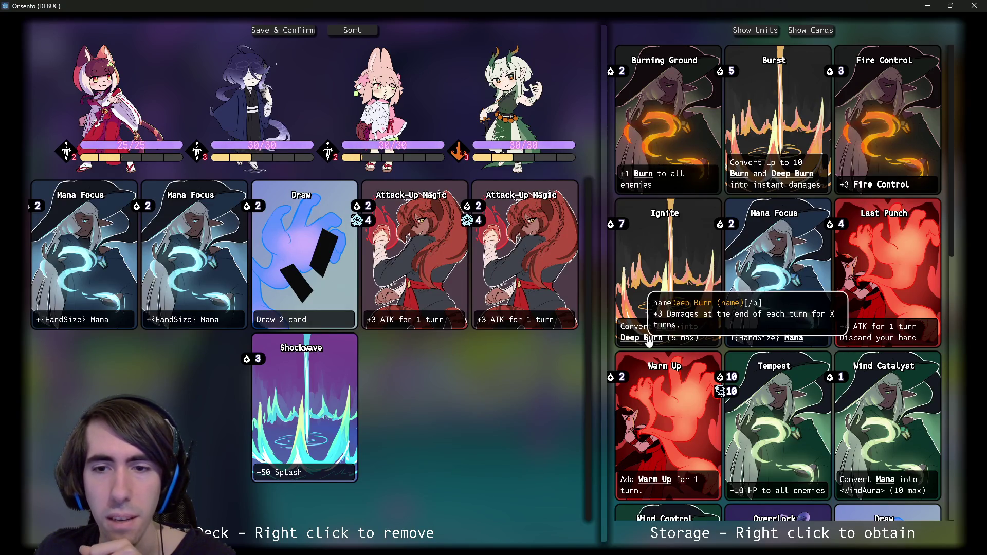
left_click(974, 6)
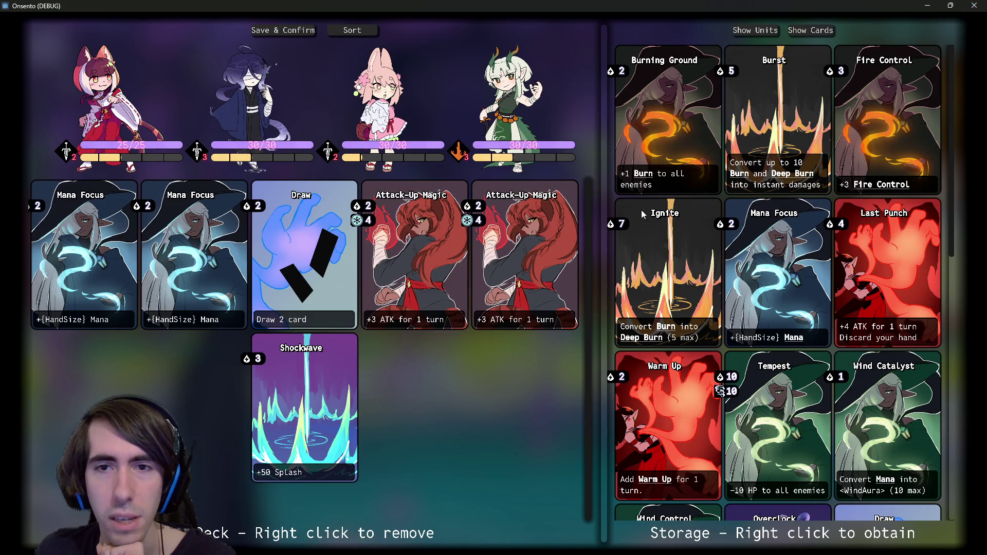
scroll(572, 188, "up", 2)
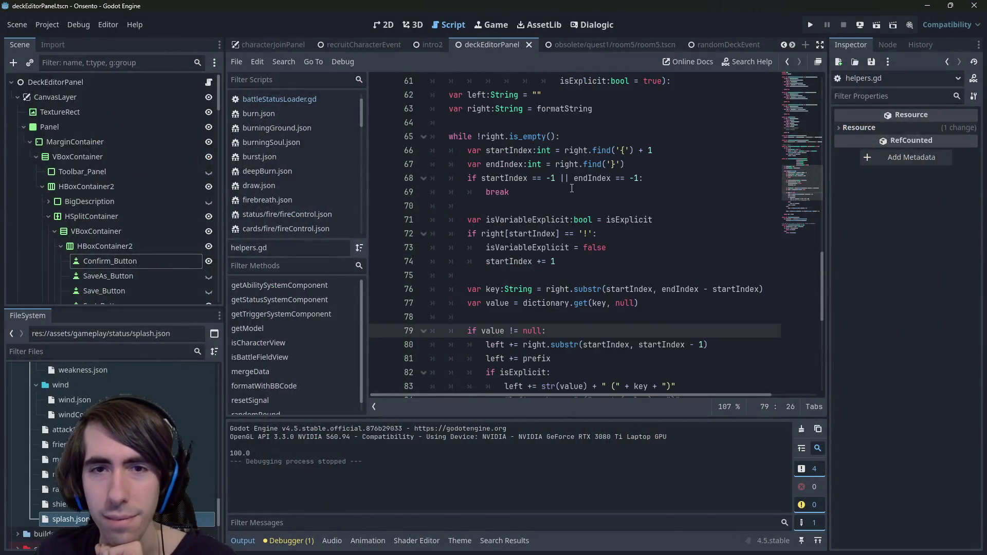
Step: Trace how startIndex, key, value and left are used in the placeholder-parsing code
double_click(501, 150)
scroll(554, 282, "down", 4)
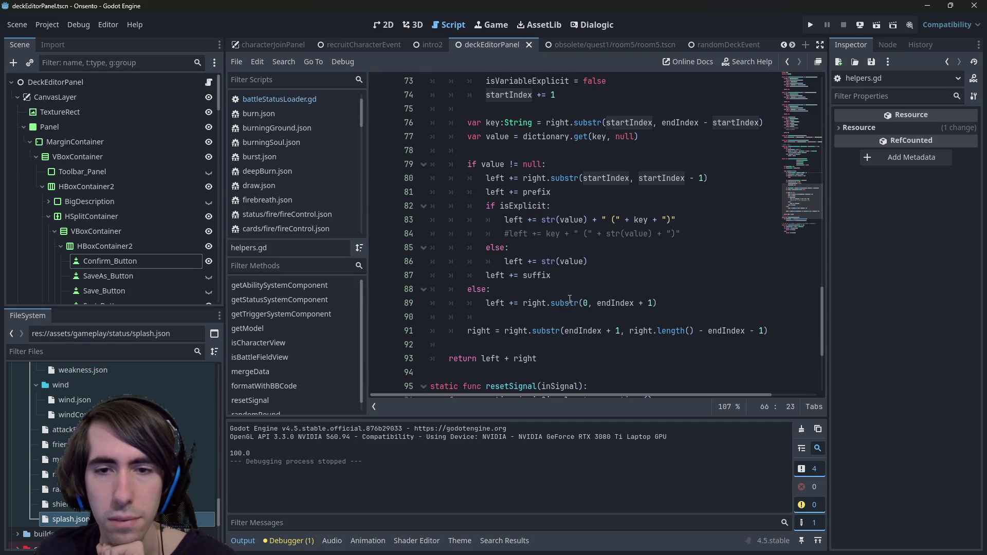
scroll(554, 280, "up", 1)
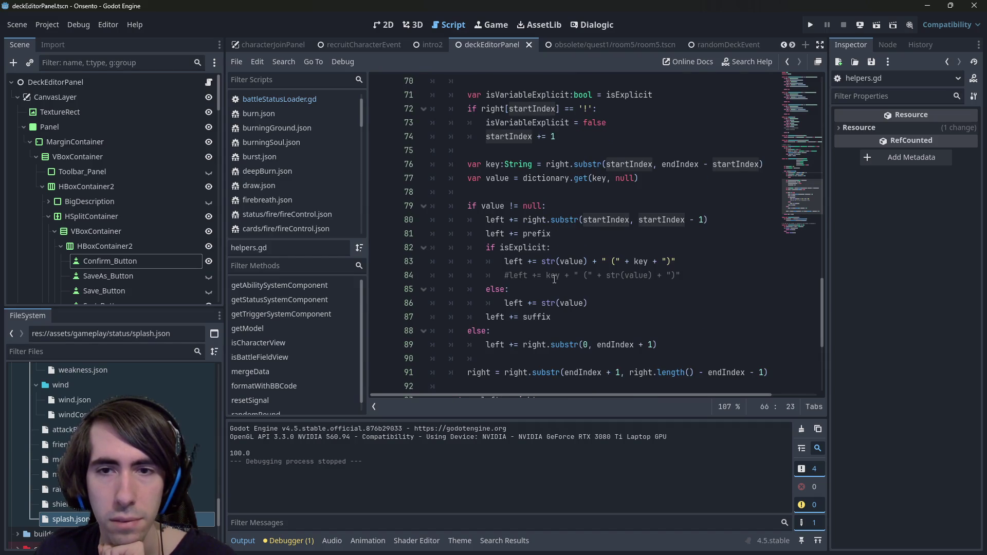
left_click(597, 220)
scroll(599, 221, "up", 2)
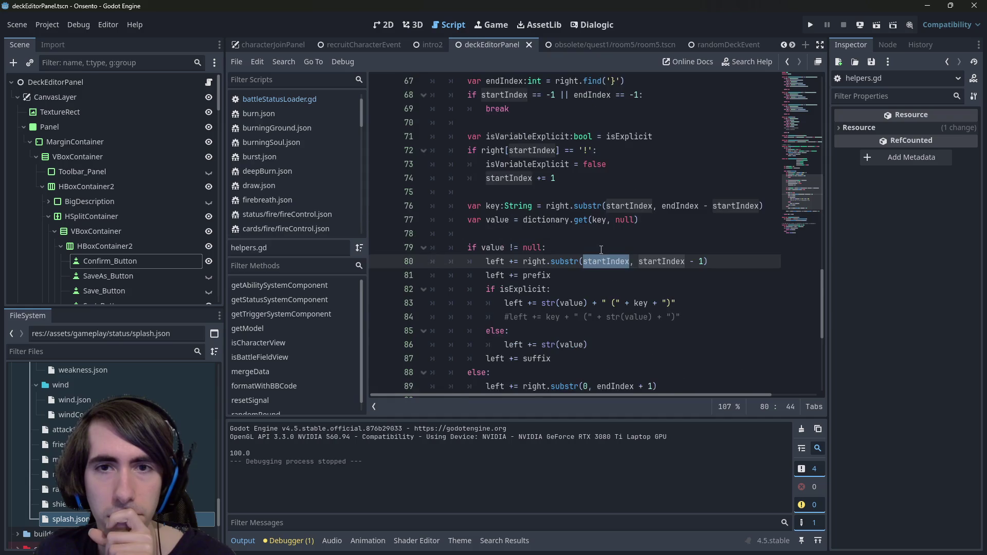
left_click(602, 225)
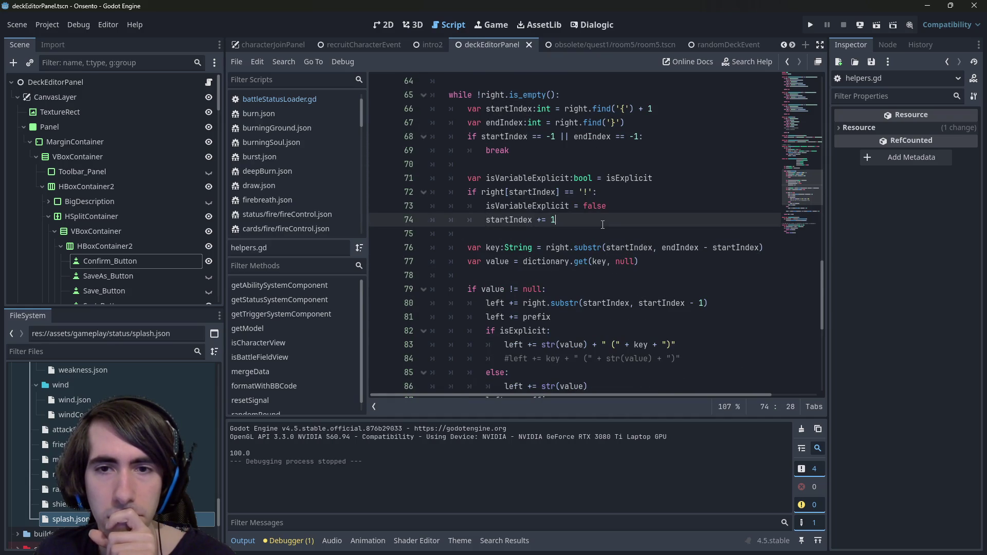
double_click(533, 220)
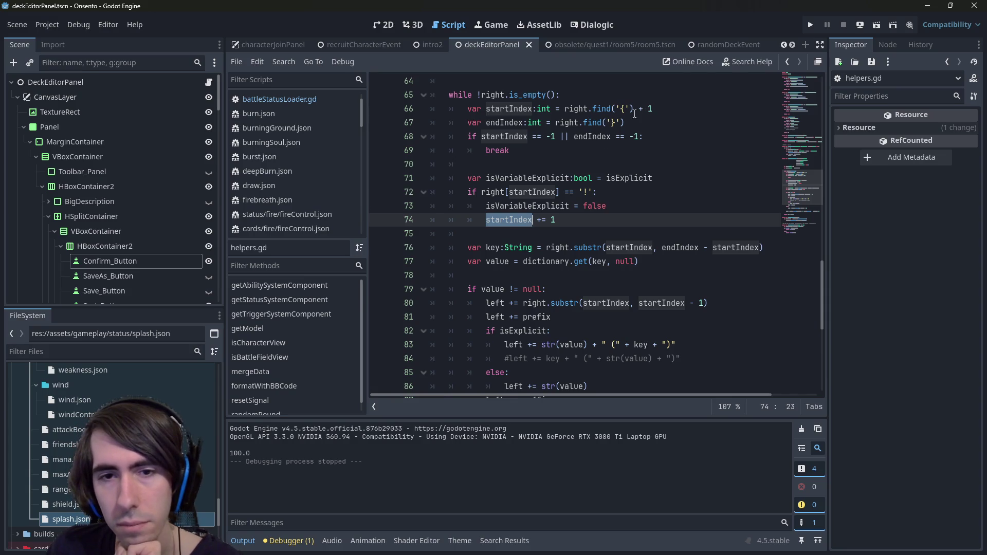
double_click(501, 246)
double_click(499, 263)
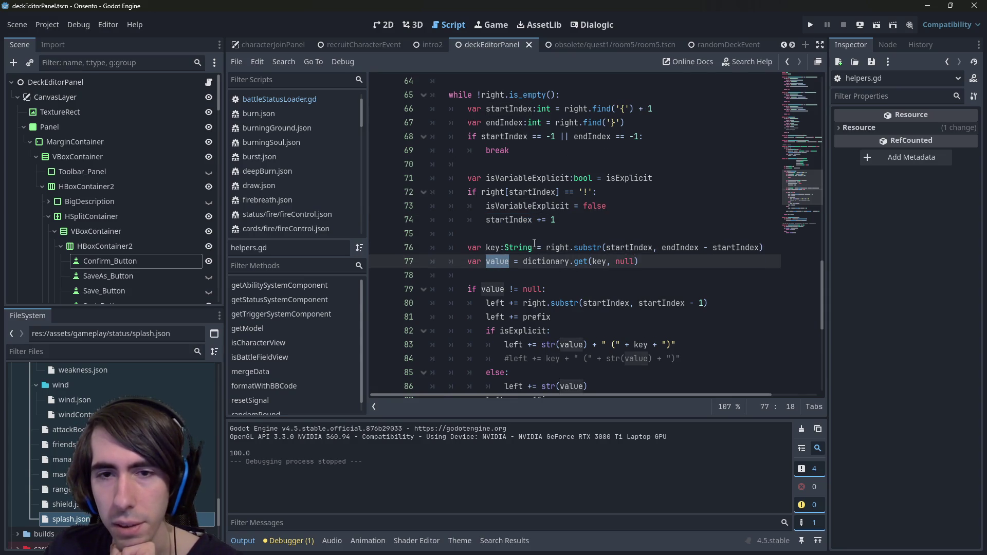
scroll(534, 244, "down", 1)
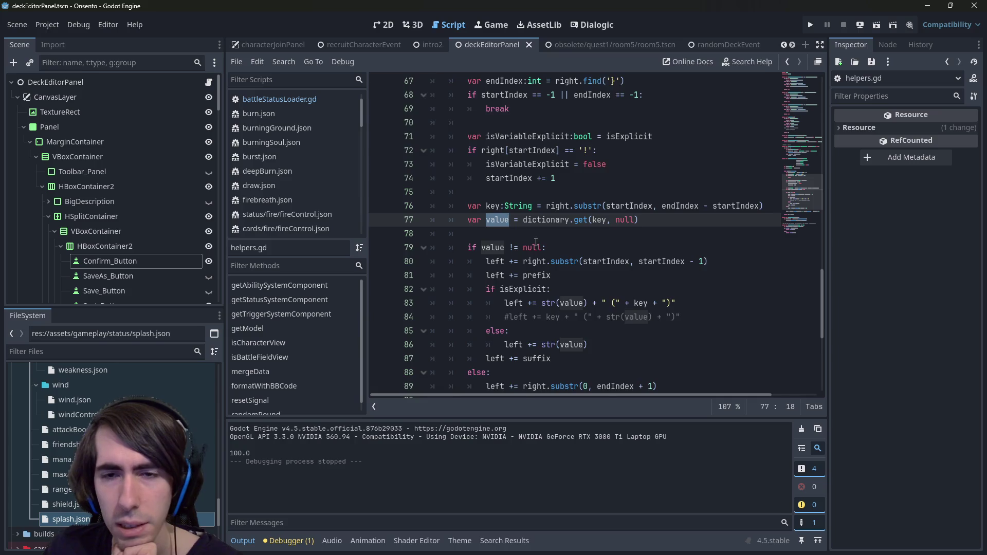
scroll(535, 241, "down", 1)
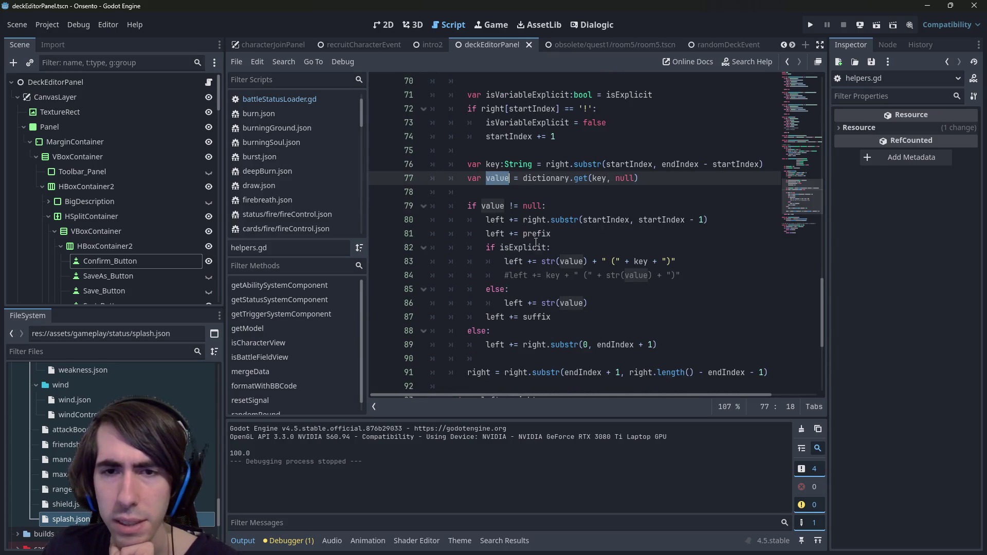
double_click(495, 220)
double_click(492, 205)
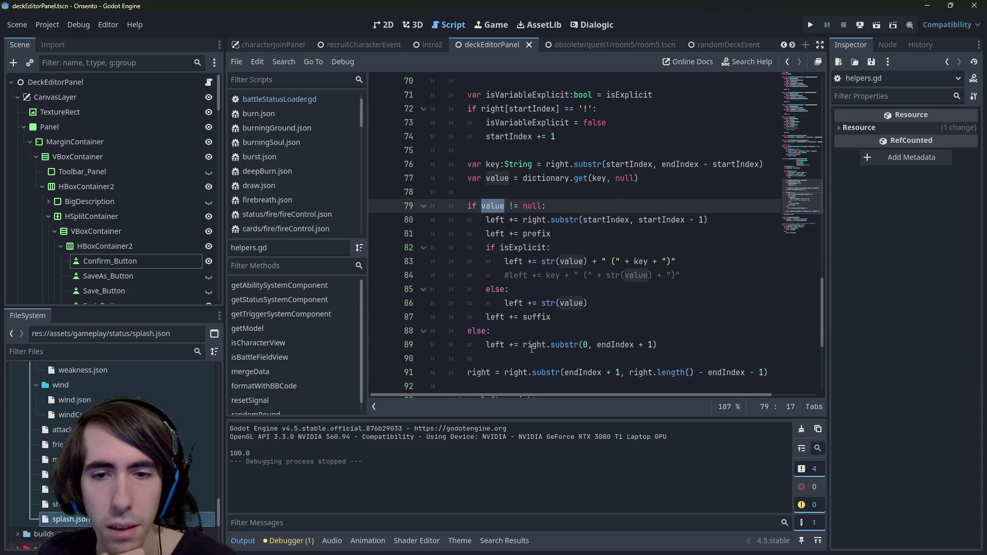
Step: Examine line 89's else branch and the block spanning lines 80–87
left_click(605, 345)
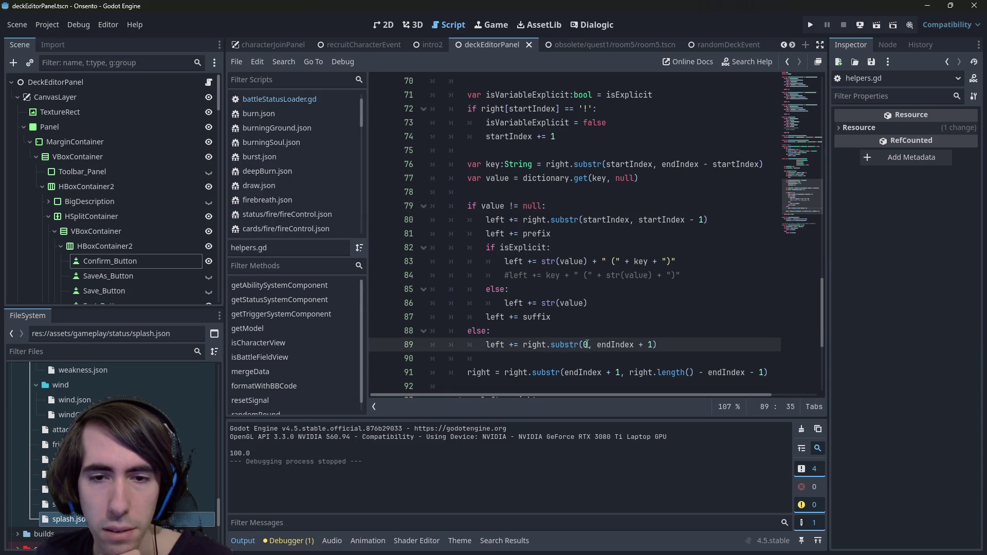
double_click(535, 345)
scroll(603, 322, "up", 1)
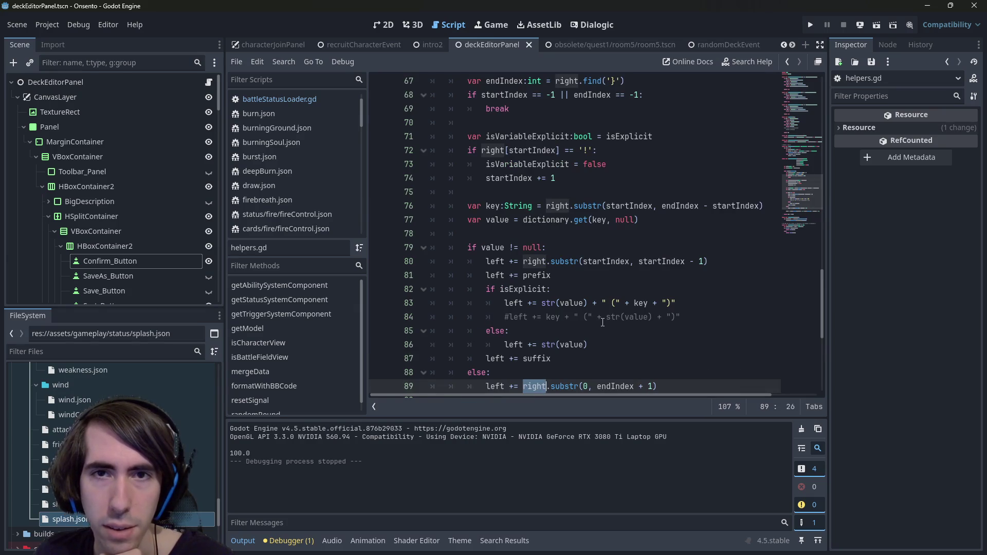
scroll(602, 323, "up", 1)
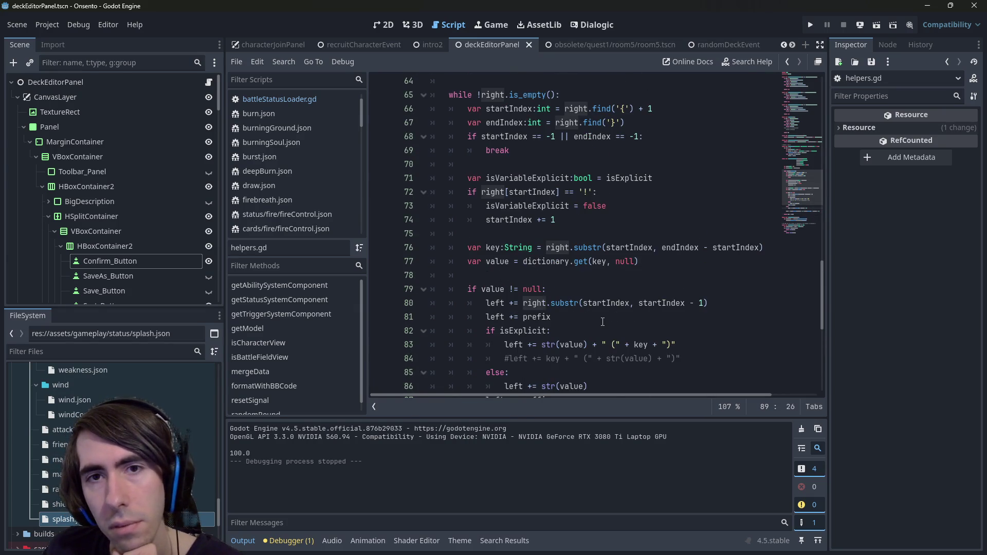
scroll(603, 322, "down", 3)
scroll(603, 322, "up", 1)
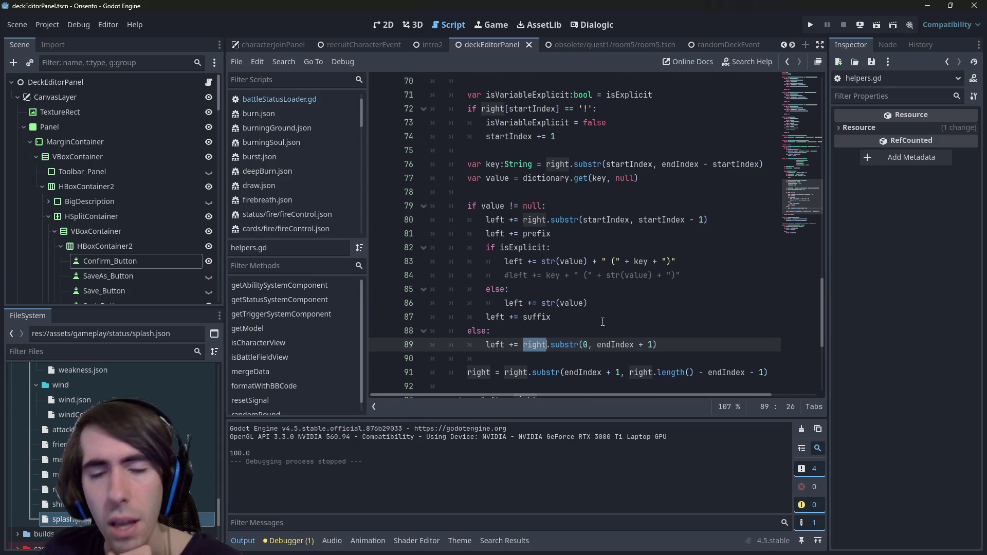
left_click_drag(658, 344, 348, 344)
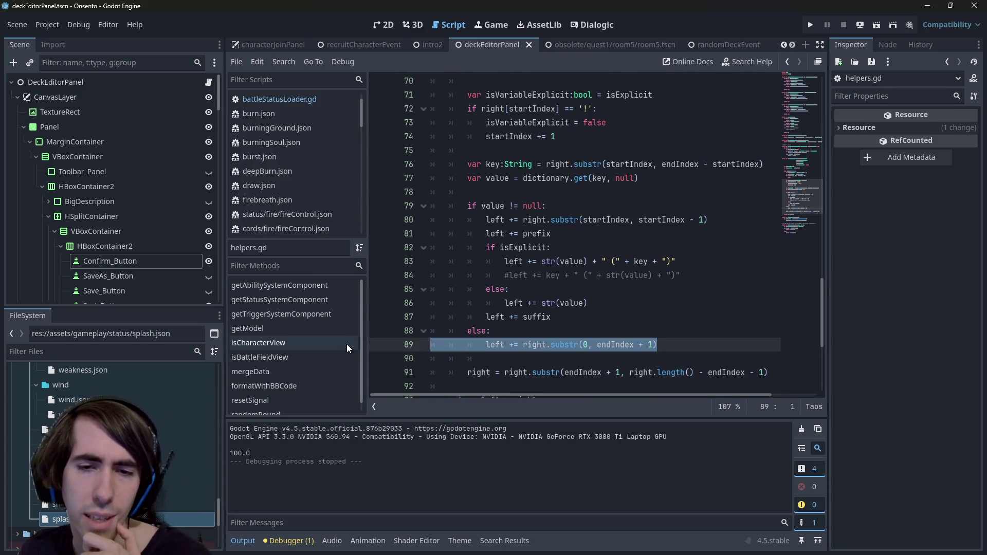
scroll(548, 230, "up", 1)
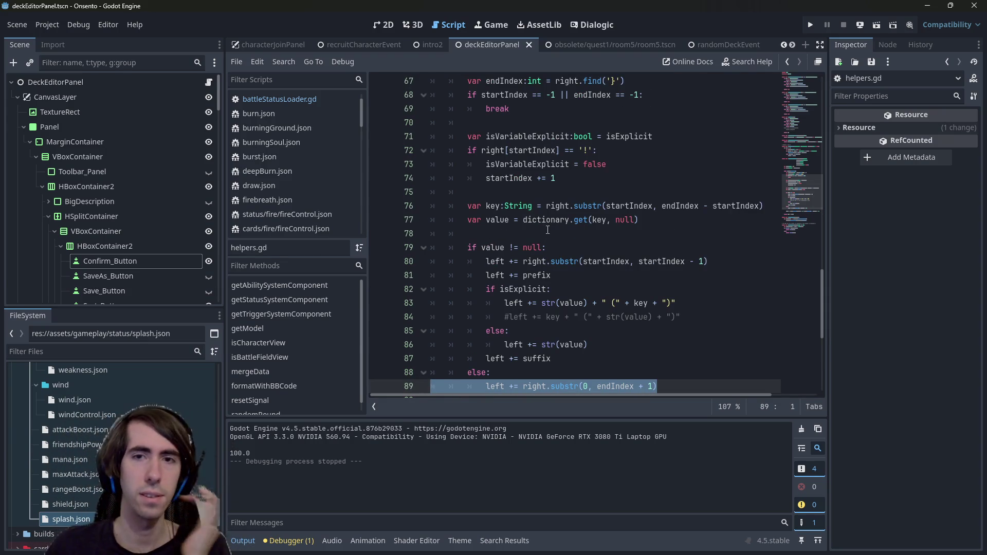
scroll(547, 230, "down", 1)
left_click(586, 316)
left_click_drag(586, 317, 419, 217)
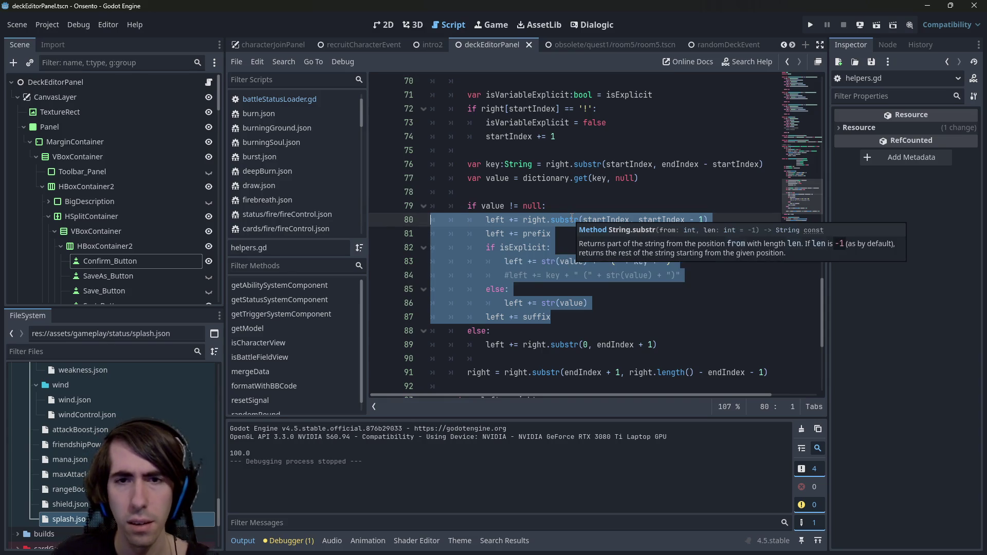
left_click(535, 247)
Step: Change line 80's first substr argument from startIndex to 0 and save helpers.gd
double_click(533, 219)
double_click(612, 218)
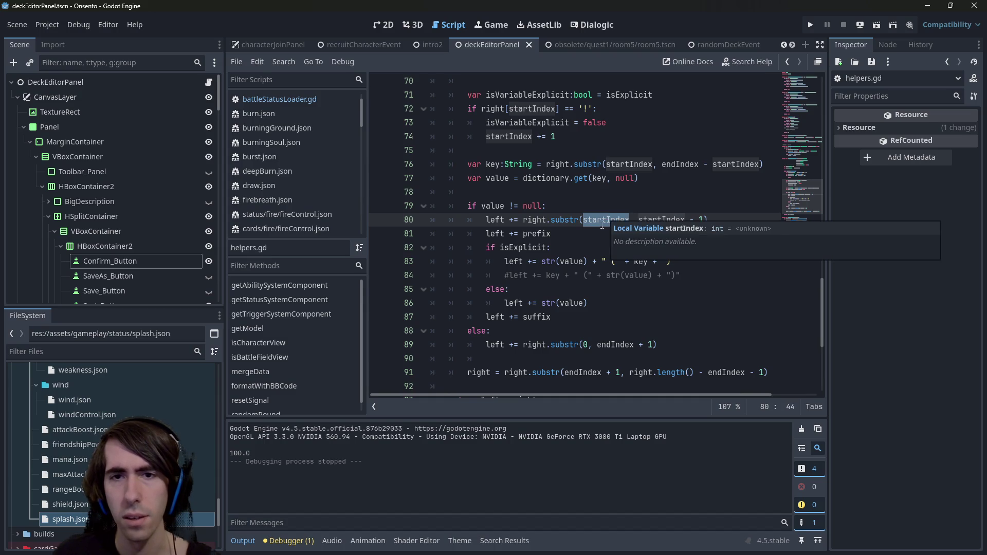
scroll(591, 246, "up", 1)
scroll(592, 245, "up", 2)
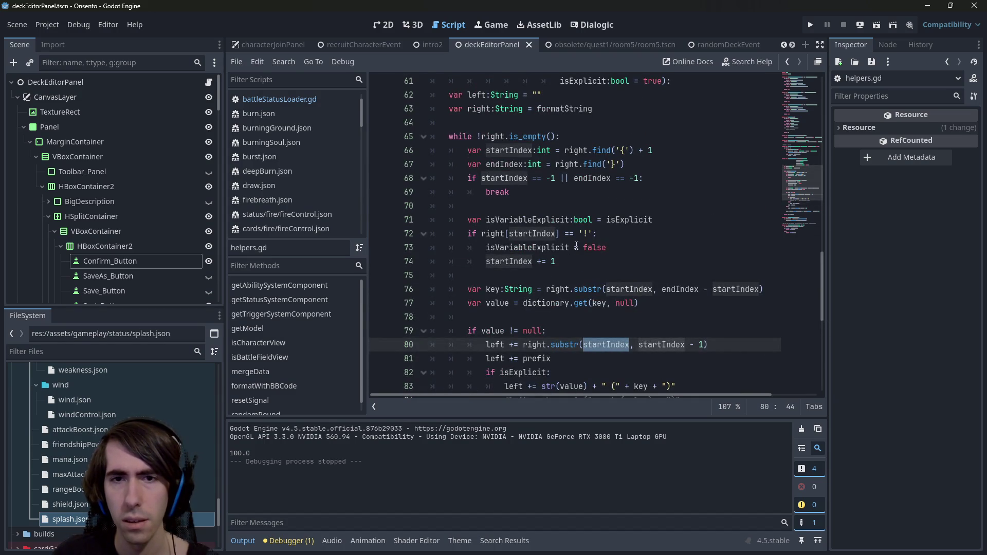
type("0")
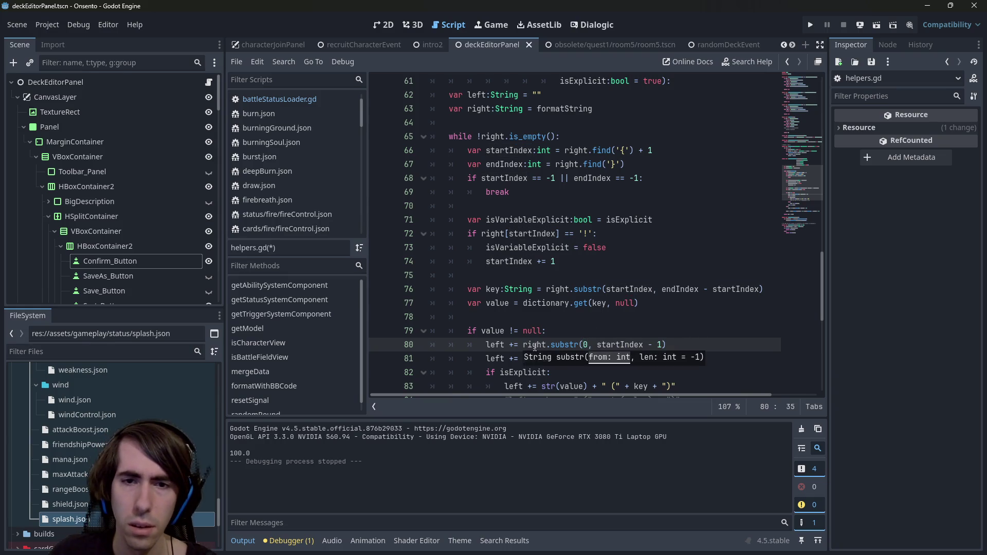
double_click(535, 346)
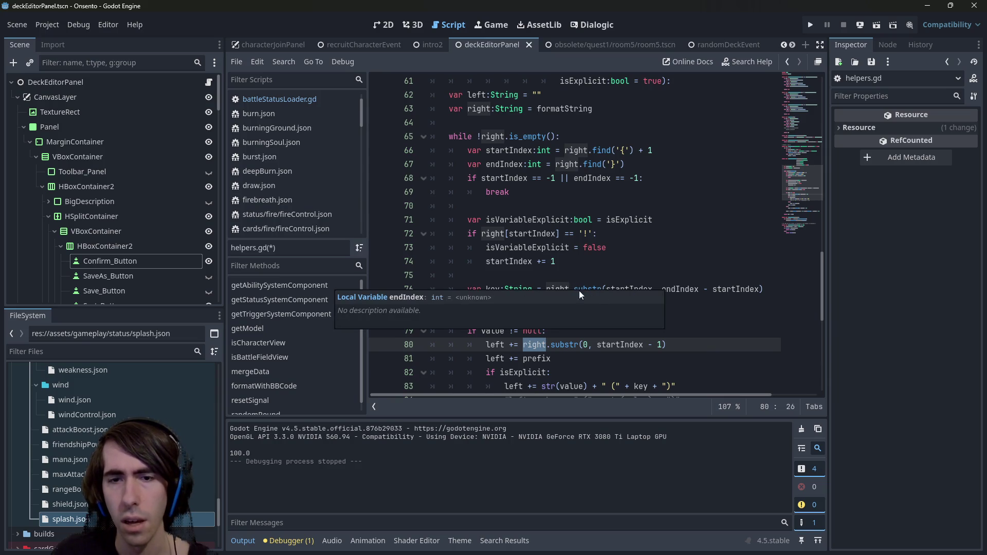
left_click(594, 289)
left_click(614, 274)
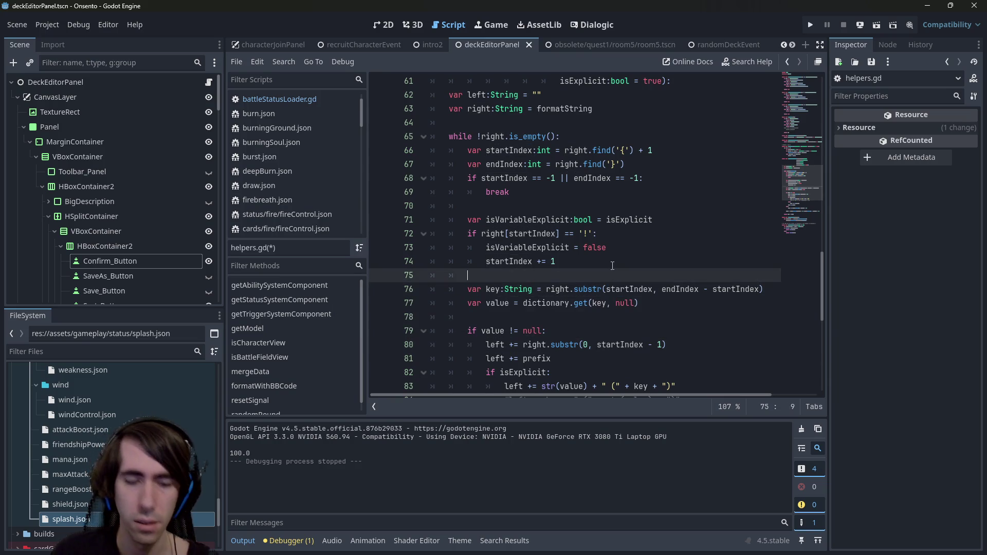
key("ctrl+s")
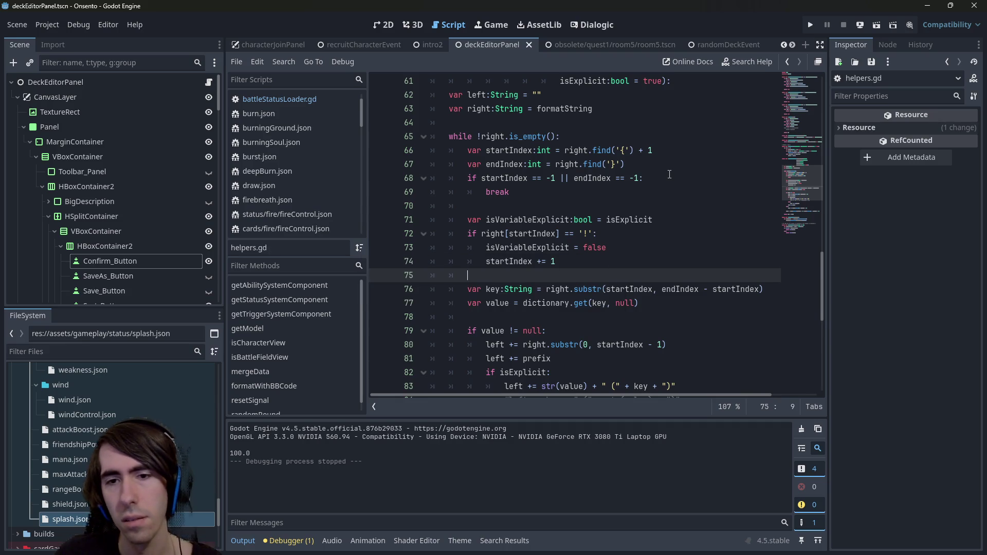
Step: Run the current scene to test the change, checking startIndex and key uses meanwhile
left_click(874, 23)
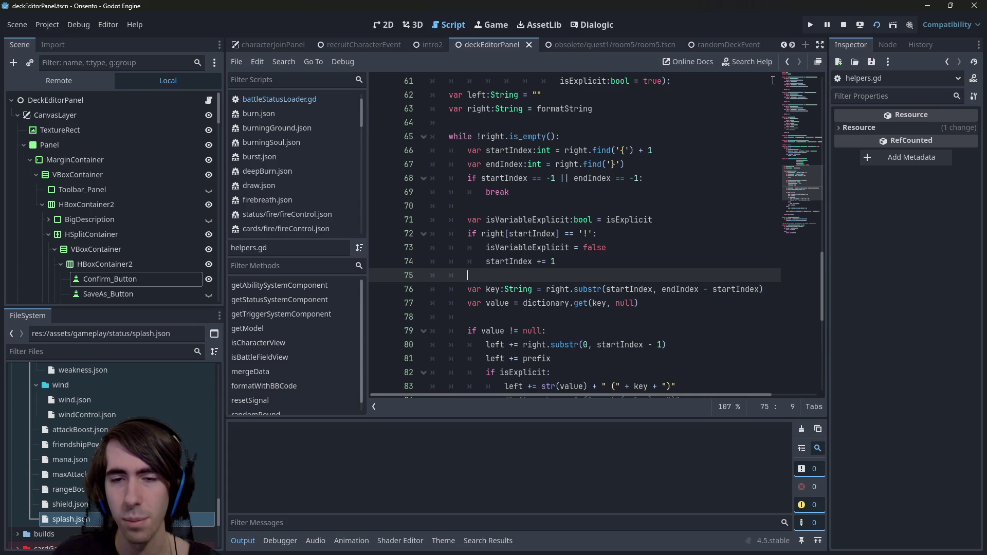
double_click(620, 345)
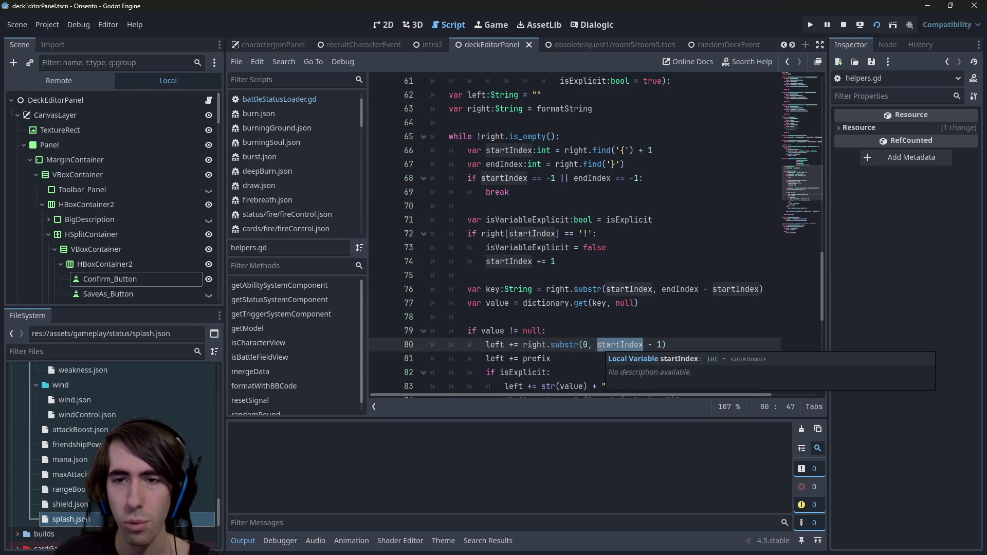
double_click(493, 289)
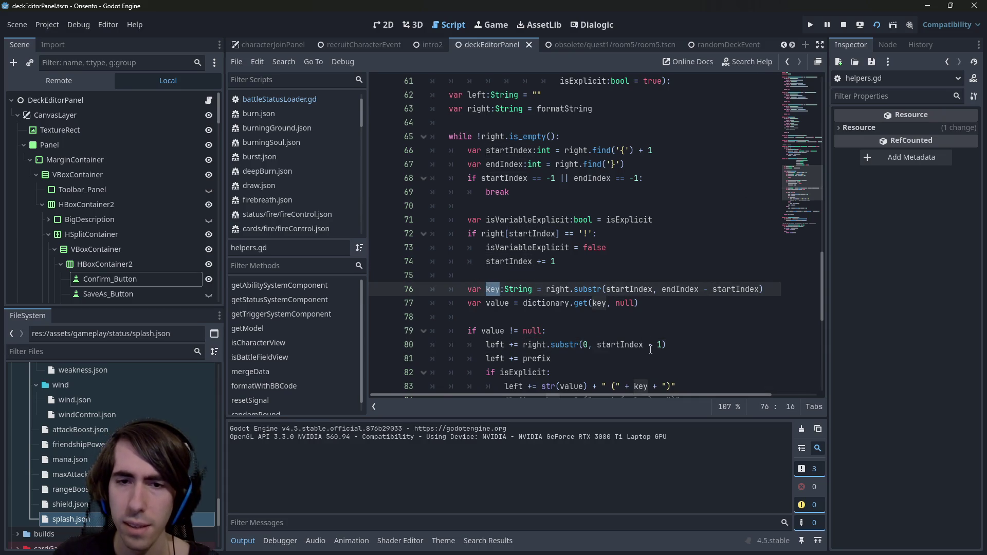
scroll(587, 314, "down", 1)
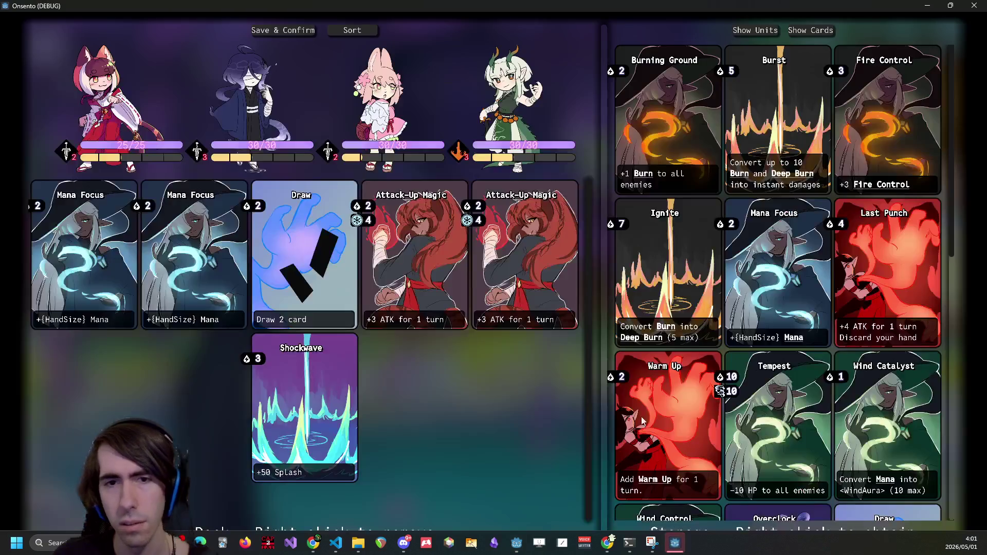
Step: Read the Burn, Mana and Deep Burn tooltips, still showing '{Burn (name)', then close the game
mouse_move(640, 182)
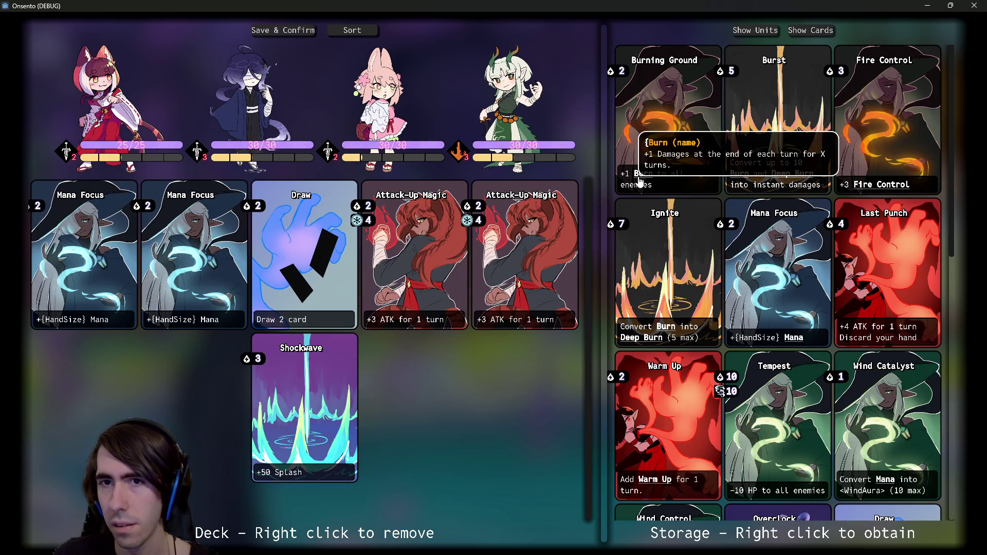
mouse_move(789, 343)
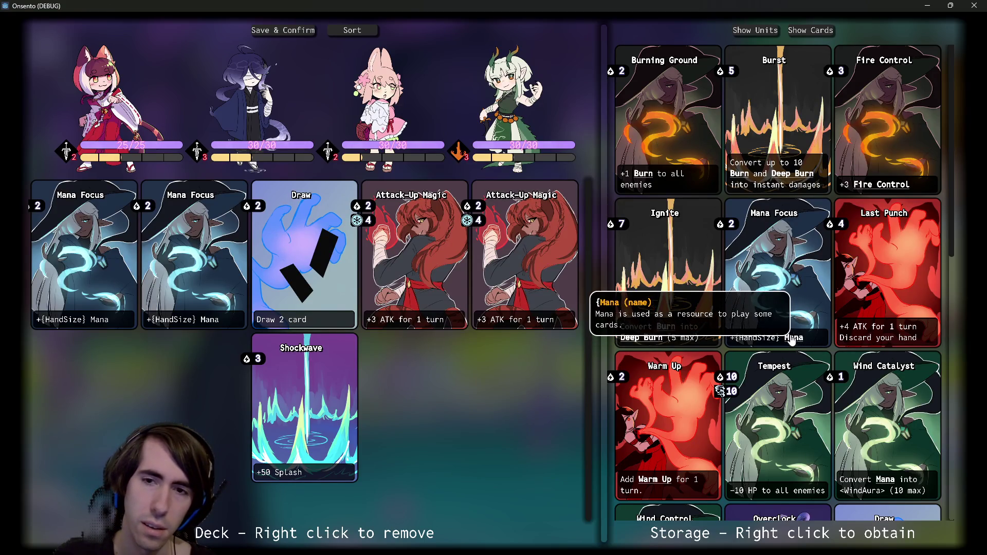
mouse_move(786, 183)
left_click(975, 6)
left_click(667, 288)
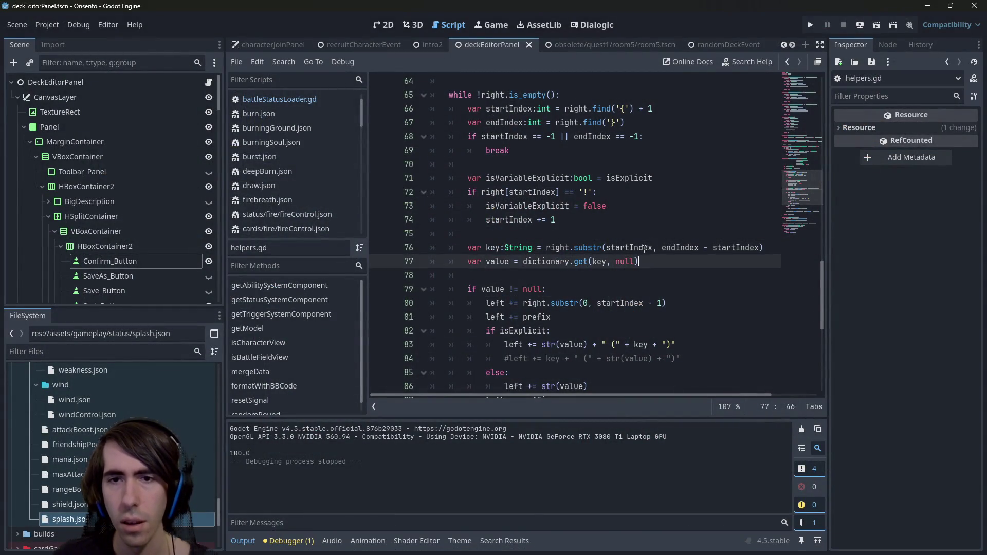
Step: Step through undo/redo history of the loop code, ending on the substr-from-0 version
double_click(628, 248)
key("ctrl+z")
key("ctrl+z")
key("ctrl+z")
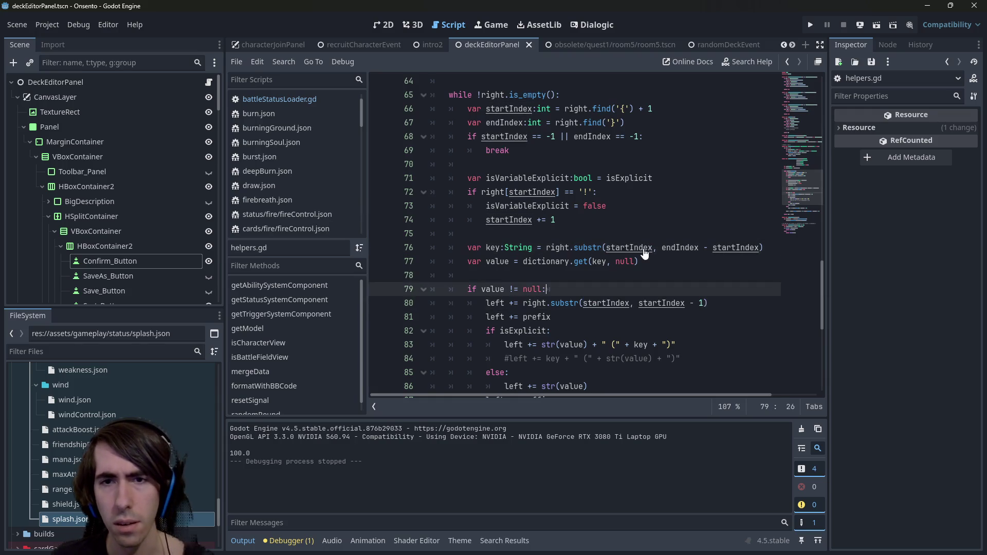
key("ctrl+z")
key("ctrl+z")
key("ctrl+z")
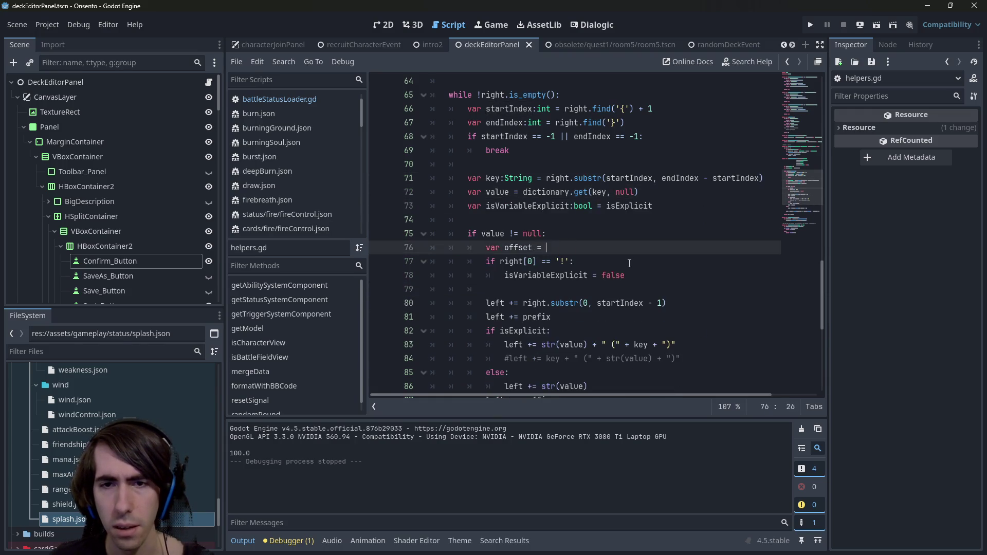
type("var offset:int - 0")
key("ctrl+z")
key("ctrl+z")
key("ctrl+z")
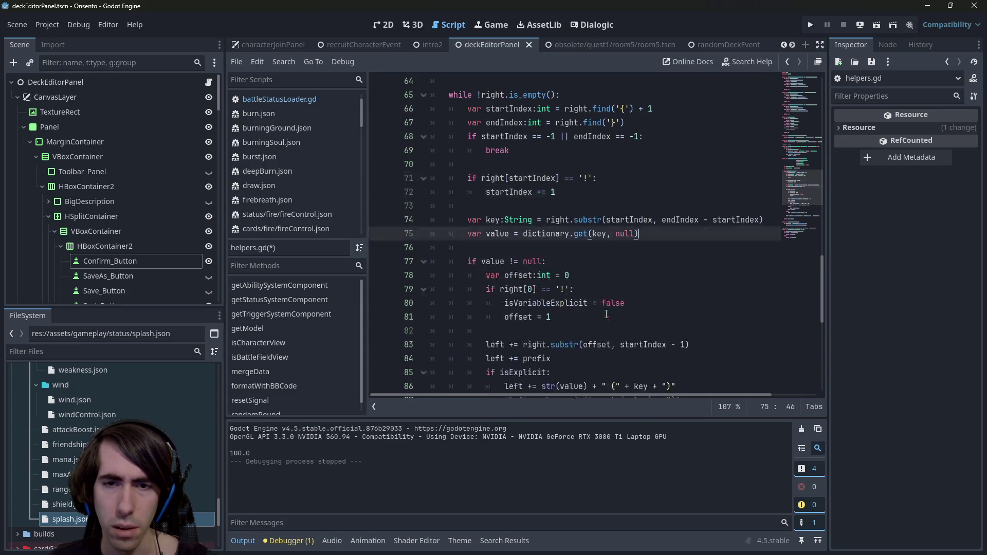
key("ctrl+y")
key("ctrl+y")
key("ctrl+y")
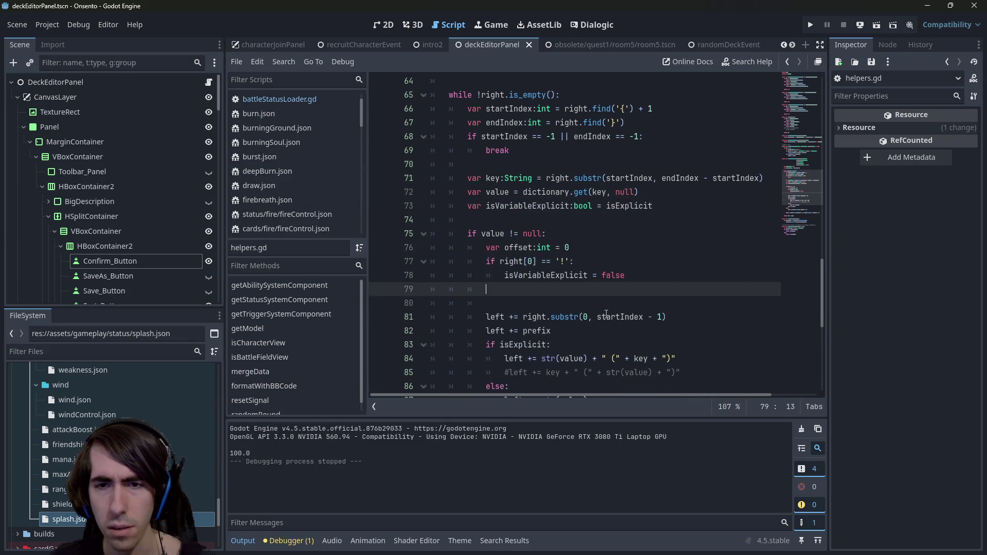
key("ctrl+y")
key("ctrl+y")
key("ctrl+y")
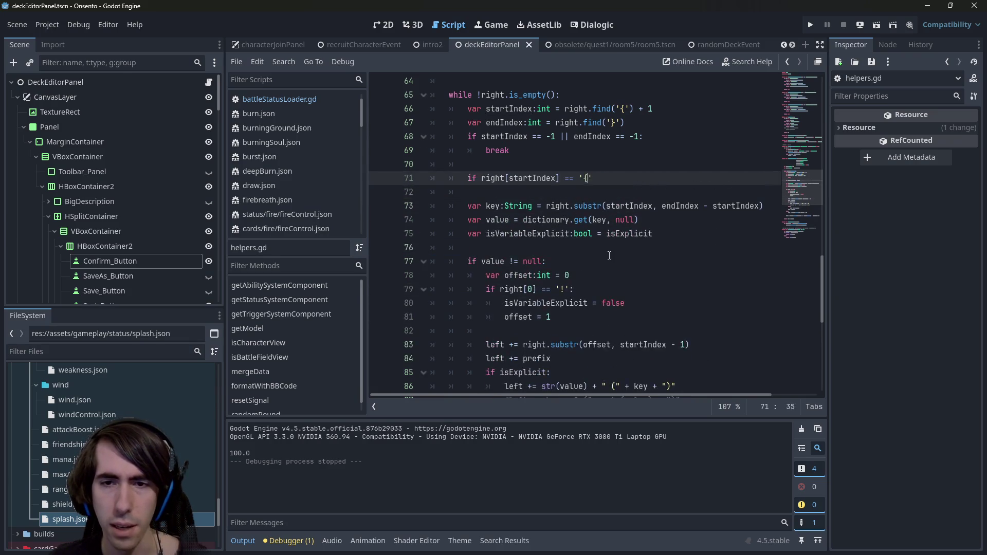
key("ctrl+z")
key("ctrl+z")
key("ctrl+z")
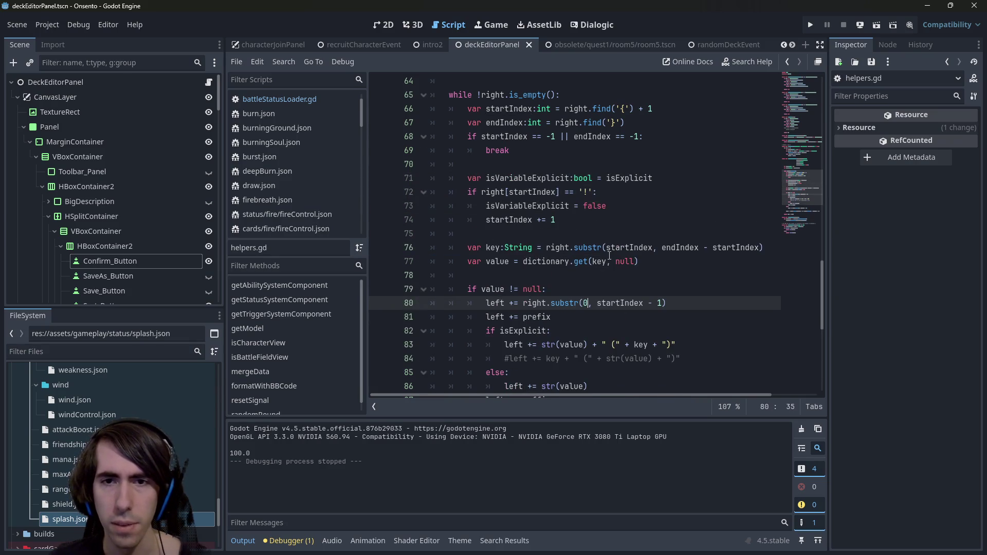
Step: Comment out the '!' explicit-variable check on lines 71–74 and run the game with F5
left_click_drag(558, 220, 401, 185)
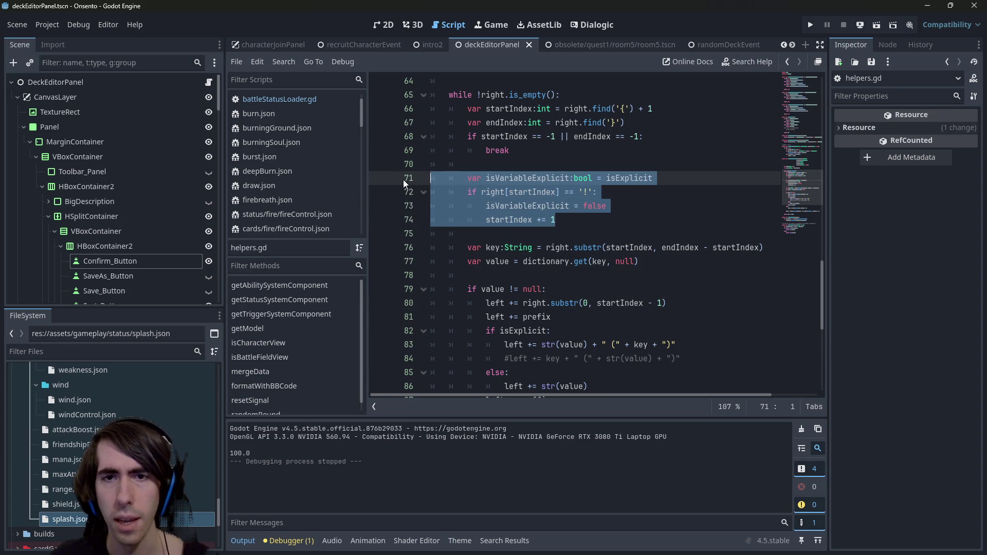
key("ctrl+k")
key("F5")
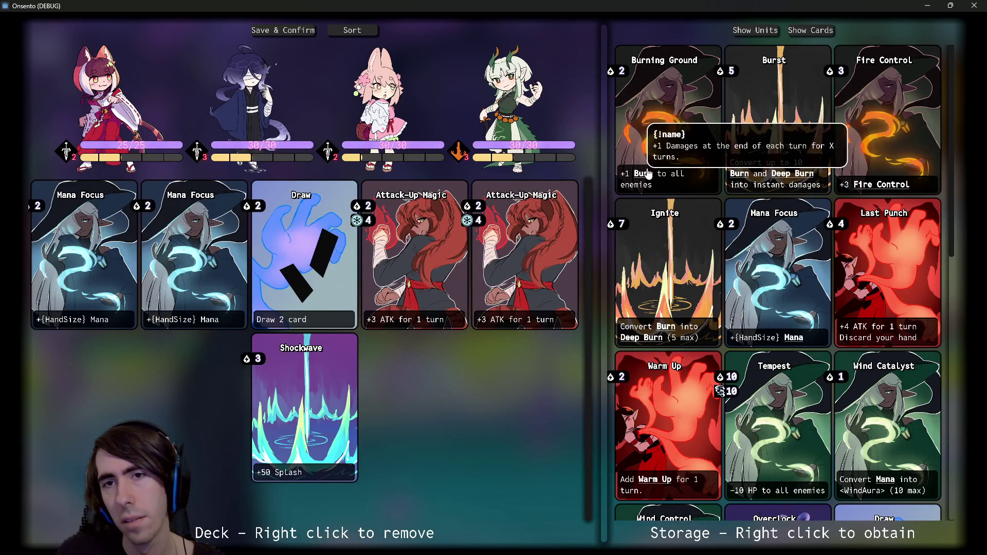
Step: Close the Onsento game window to end the debug session
mouse_move(737, 178)
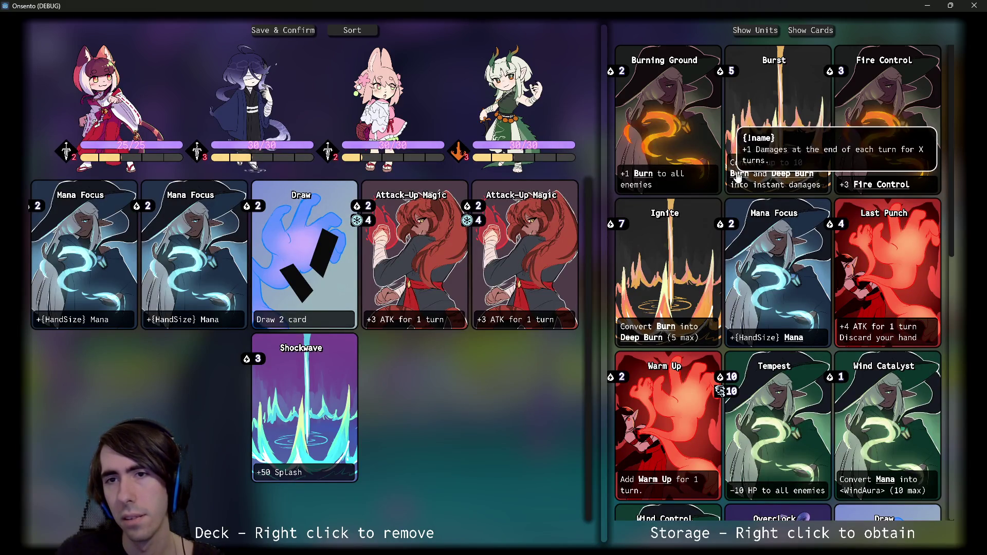
left_click(974, 5)
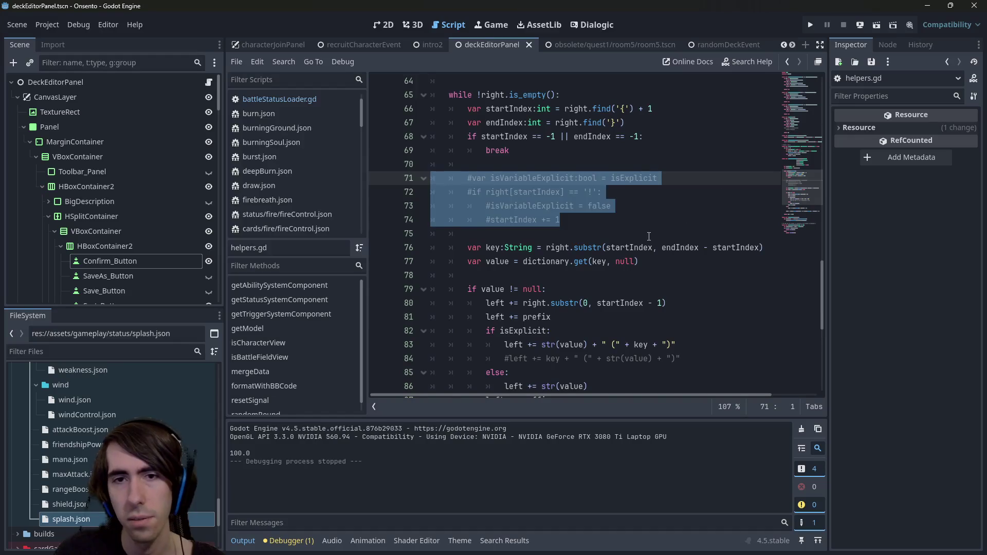
Step: Uncomment lines 71–74 with Ctrl+K to restore the '!' explicit-variable check
left_click(628, 220)
scroll(628, 220, "down", 1)
scroll(629, 220, "up", 1)
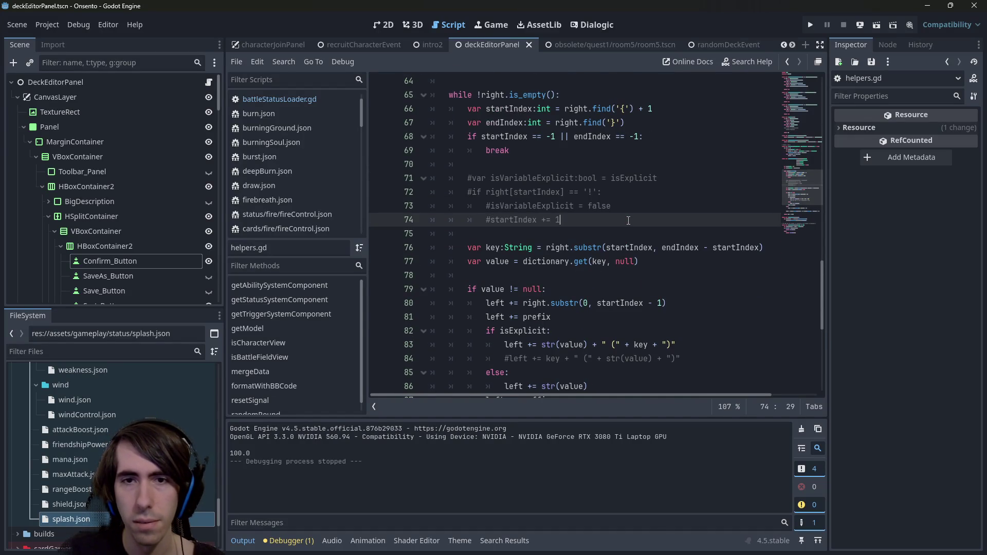
left_click_drag(628, 220, 398, 176)
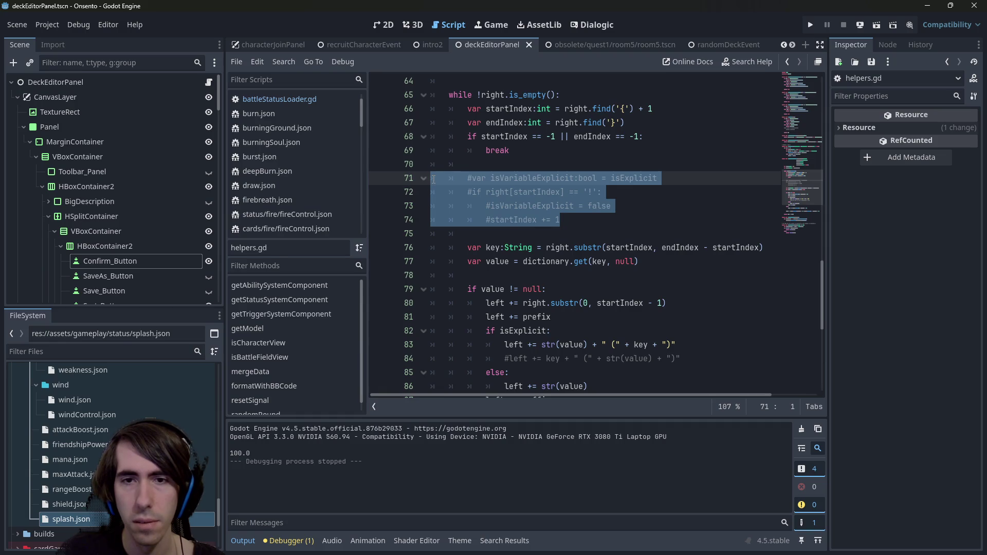
key("ctrl+k")
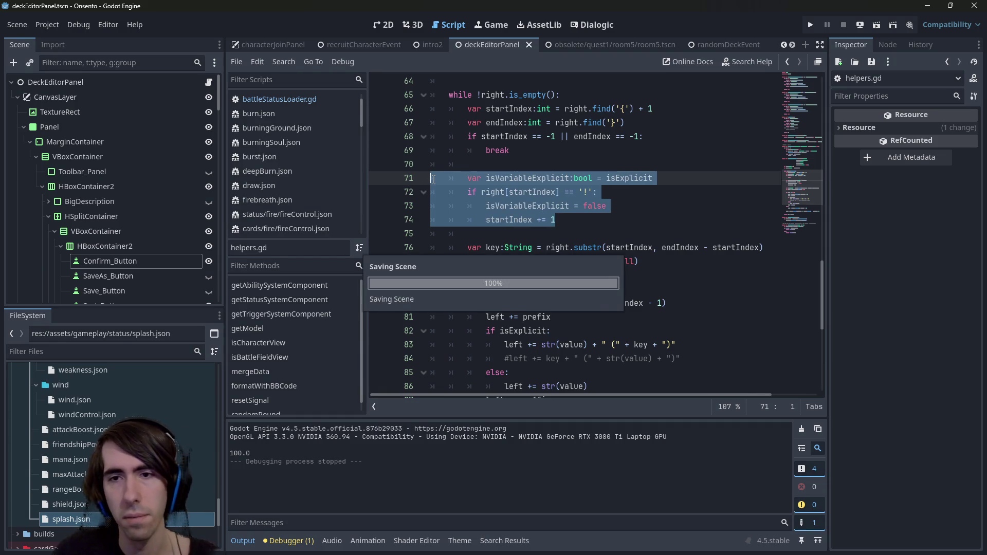
Step: Inspect the startIndex uses on lines 74 and 80 and endIndex on line 67
double_click(527, 219)
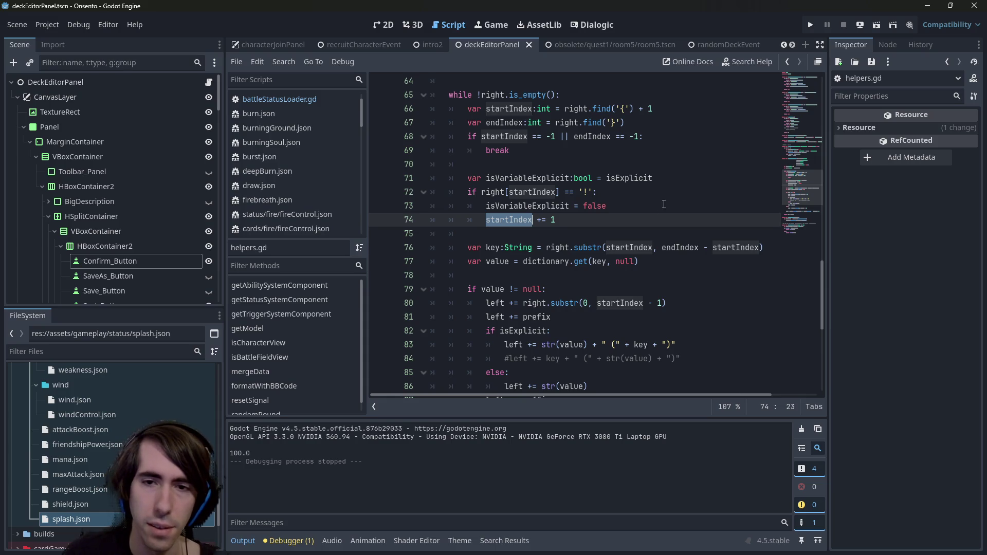
double_click(627, 303)
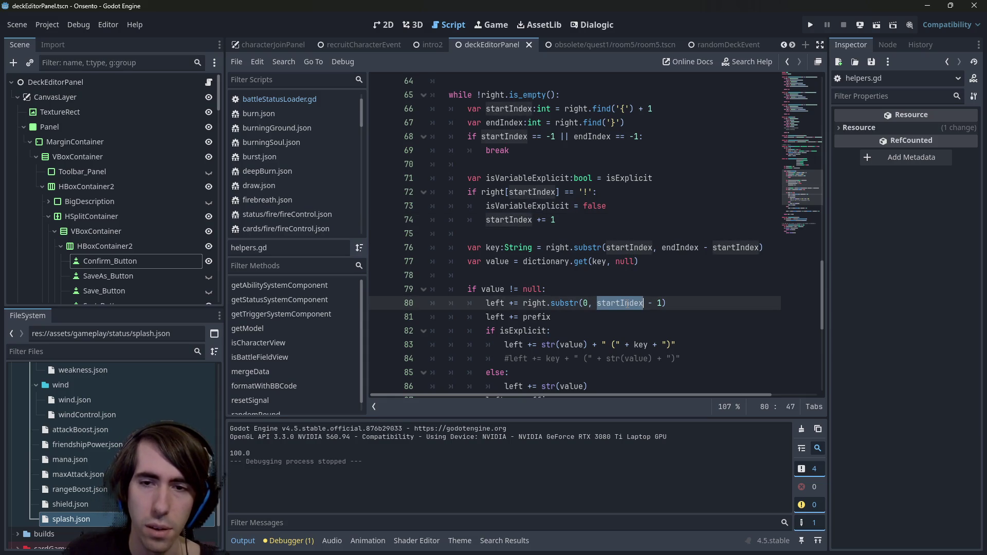
mouse_move(641, 303)
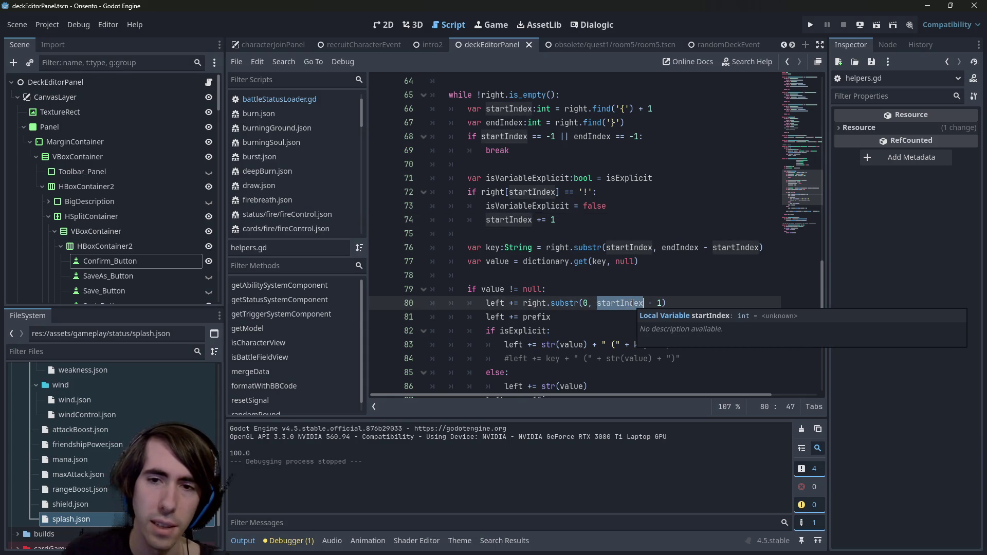
left_click(651, 218)
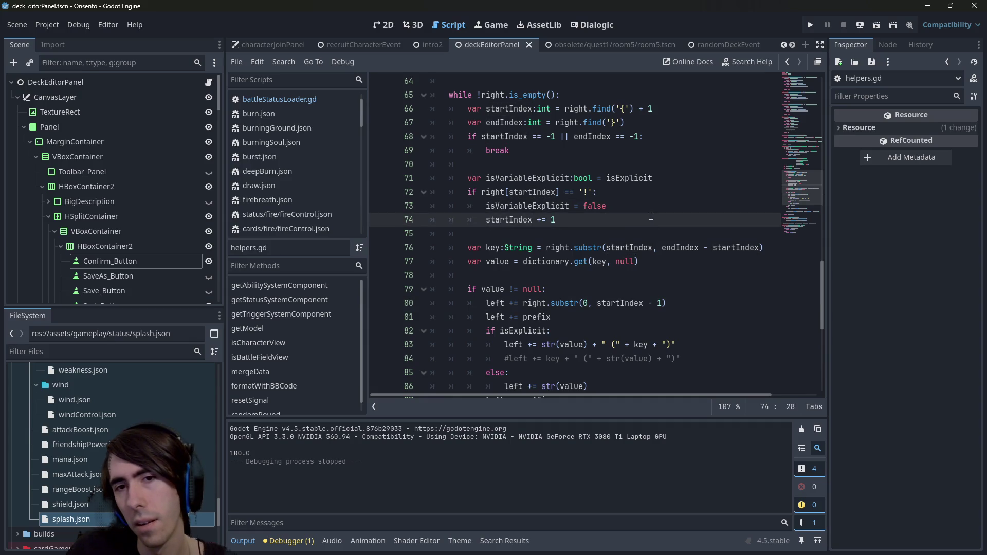
double_click(523, 218)
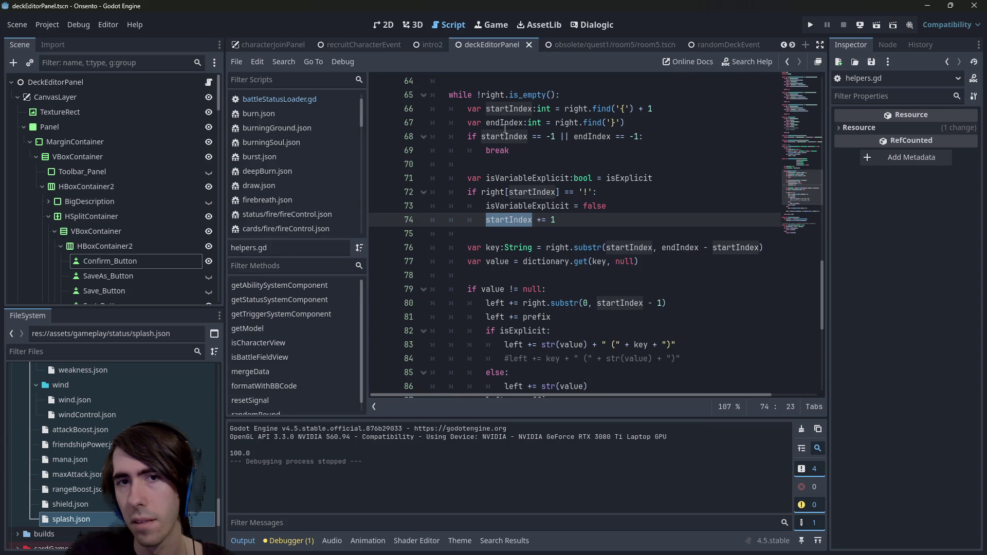
left_click(585, 160)
double_click(502, 123)
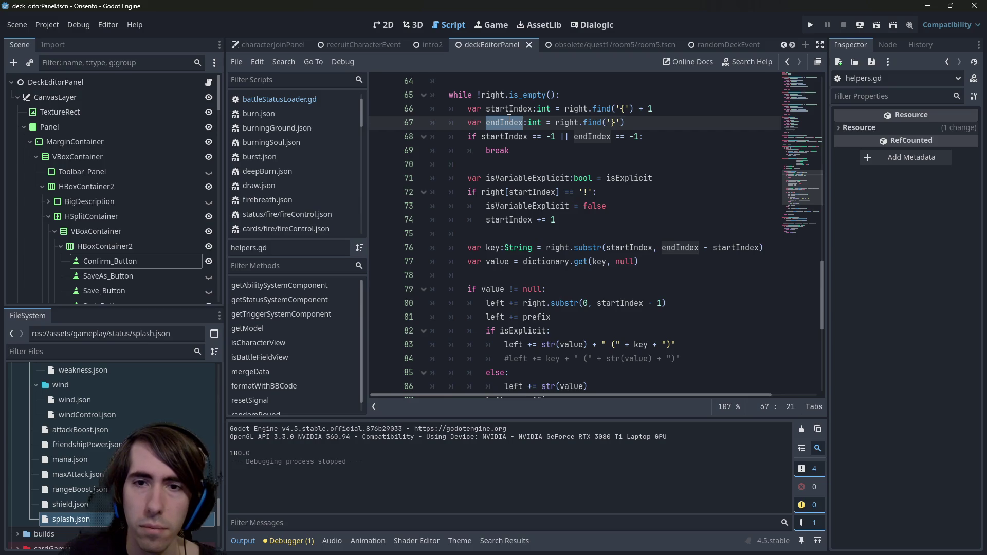
Step: Add 'var keyStartIndex:int = startIndex' on line 71 and save
left_click(524, 164)
key("Return")
key("Return")
key("BackSpace")
type("var keyStartIndex:int = ")
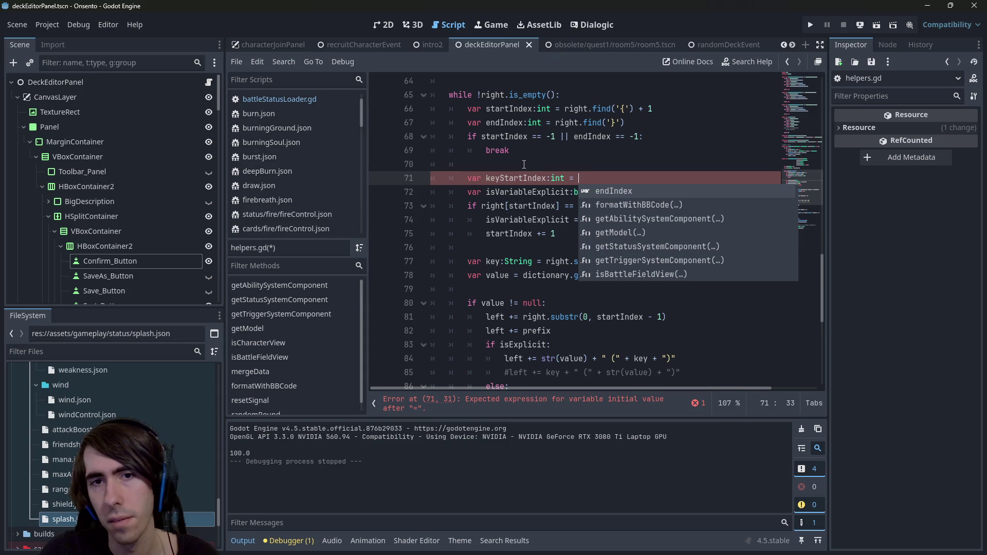
type("st")
key("Return")
key("ctrl+s")
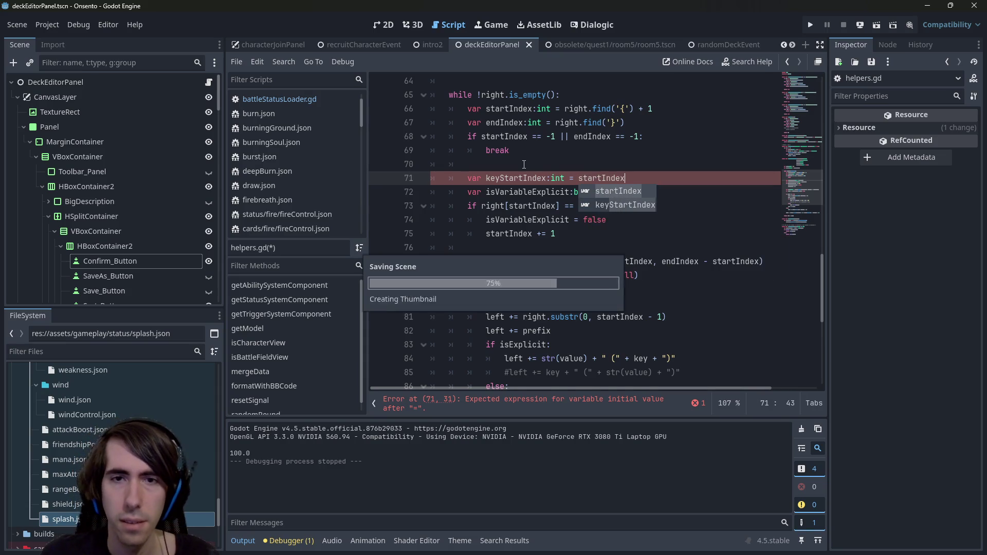
Step: Use keyStartIndex on line 75 and in the key extraction substr, then save
left_click(520, 178)
double_click(520, 178)
key("ctrl+c")
double_click(509, 234)
key("ctrl+v")
key("ctrl+s")
double_click(628, 261)
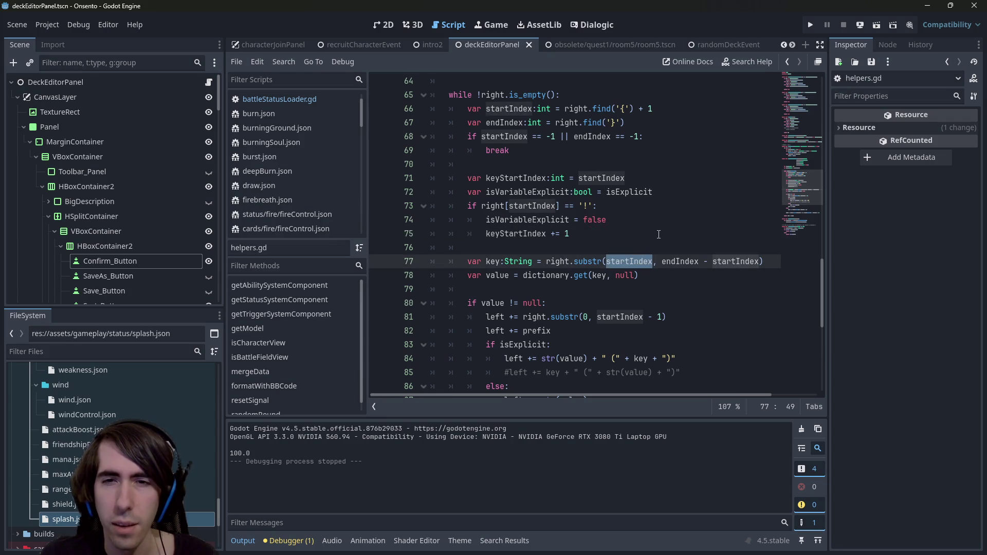
key("ctrl+v")
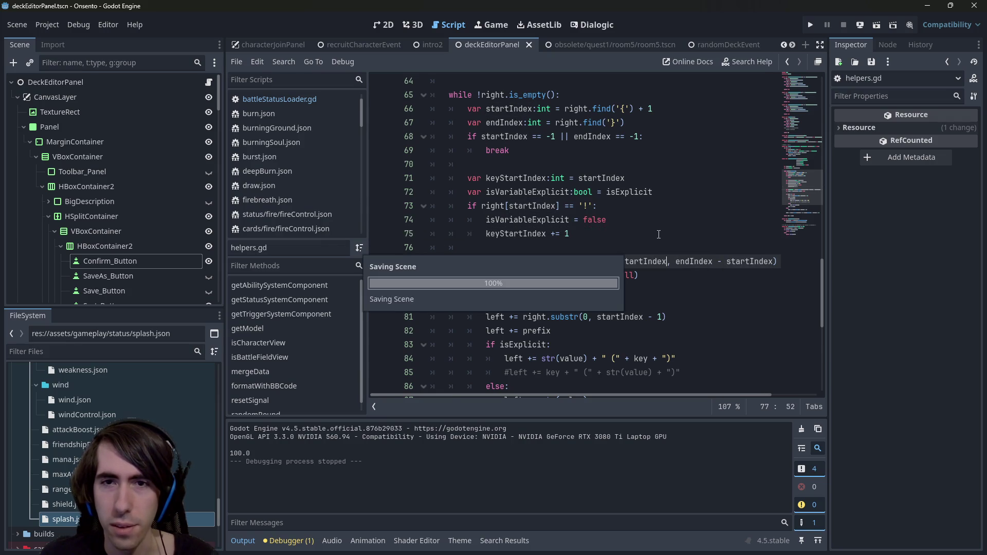
left_click(677, 183)
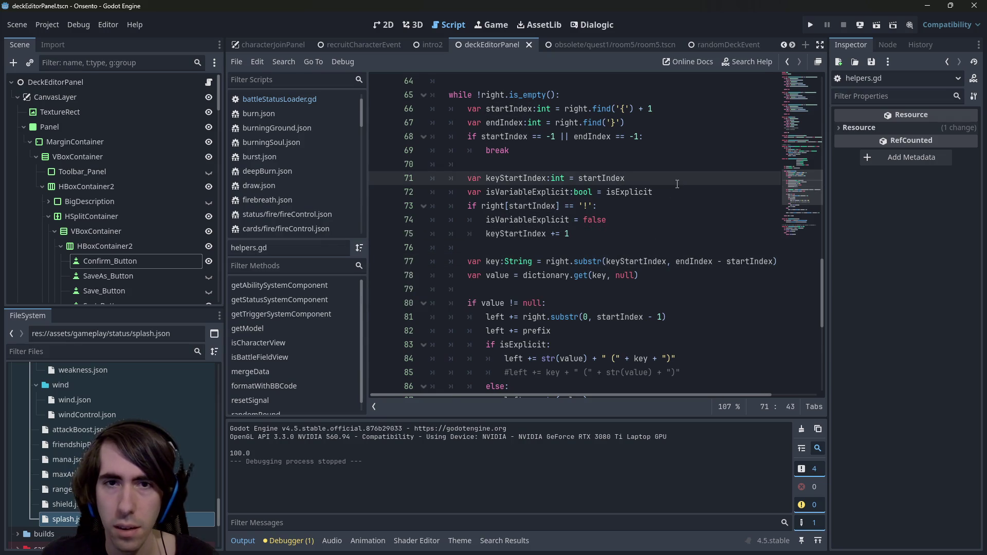
key("Return")
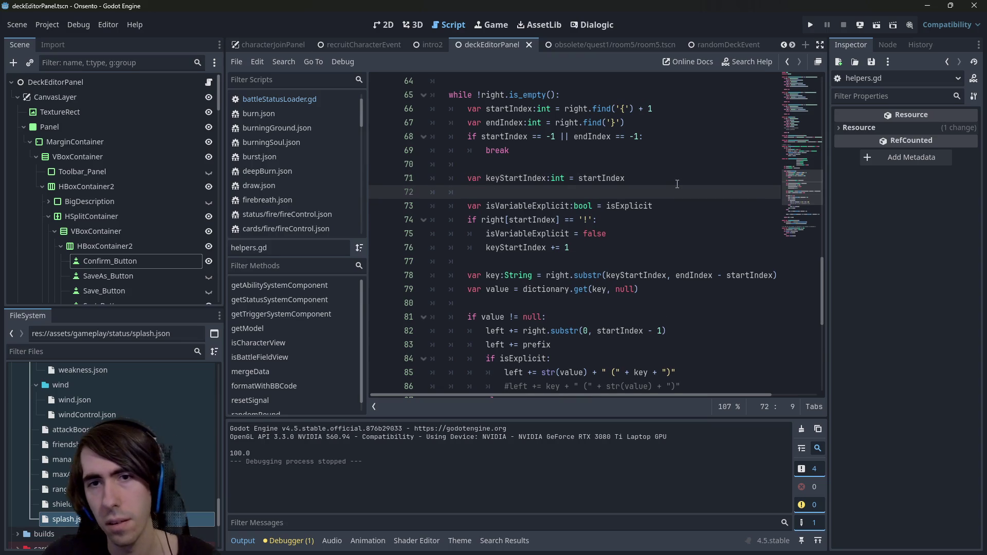
key("ctrl+s")
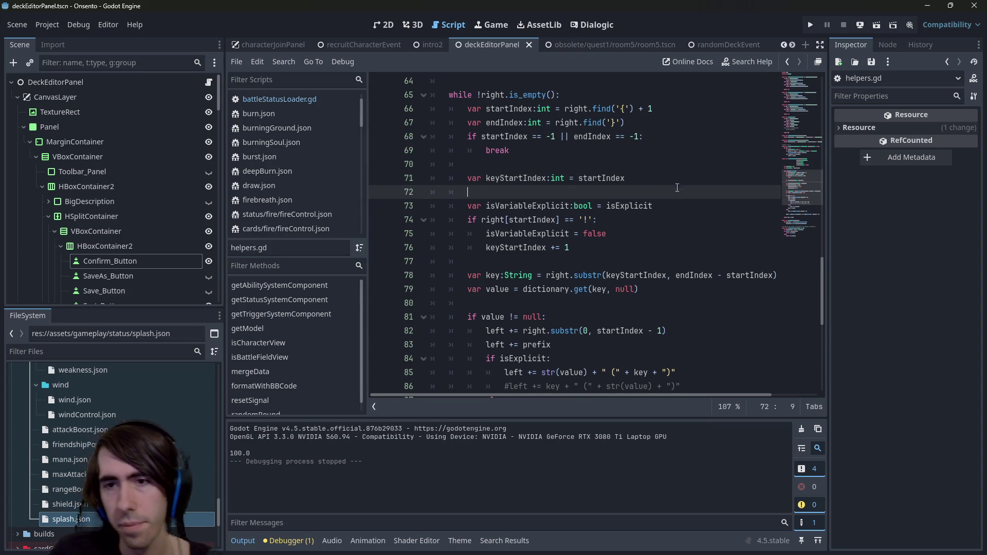
Step: Replace the trailing startIndex on line 78 with keyStartIndex
double_click(746, 275)
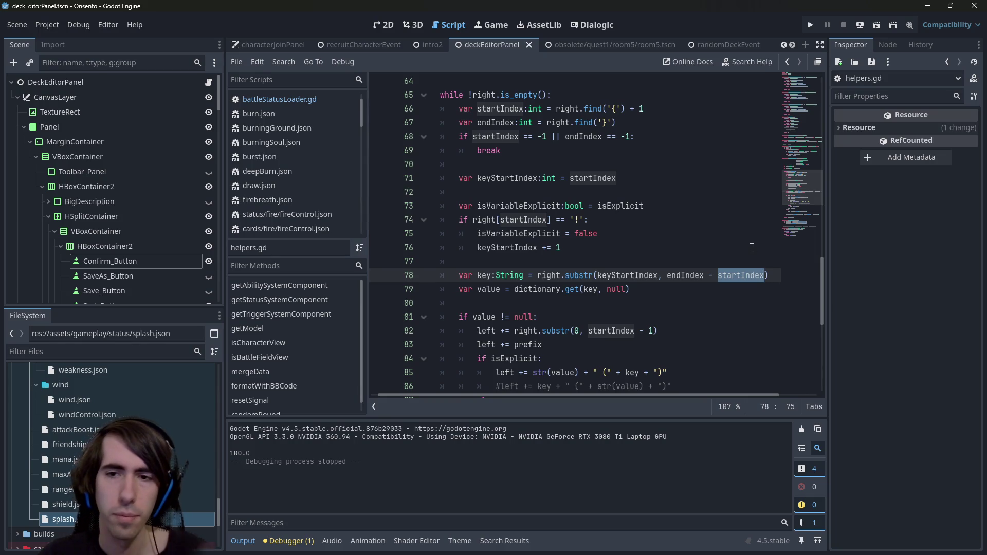
type("keyS")
key("Return")
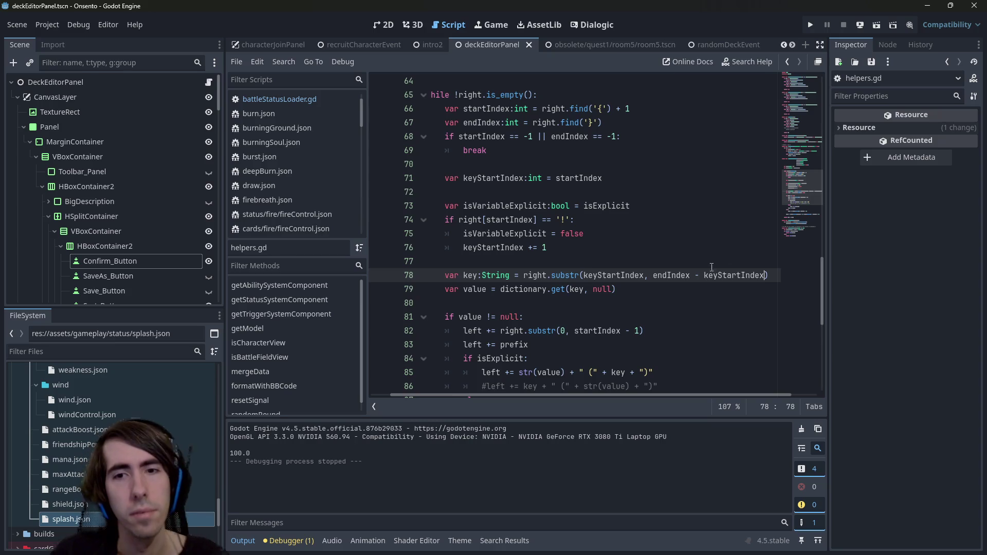
triple_click(675, 298)
left_click(650, 278)
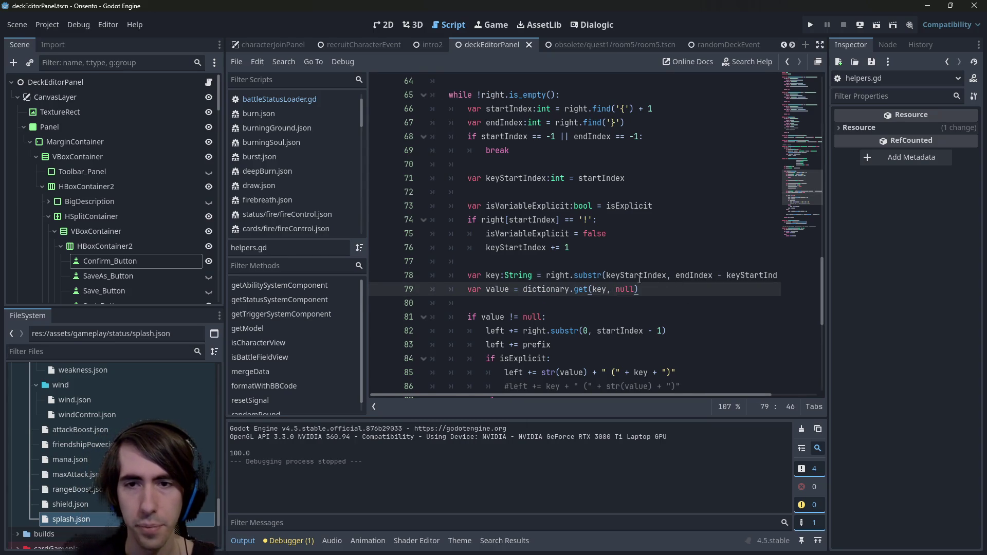
left_click(705, 276)
left_click(668, 287)
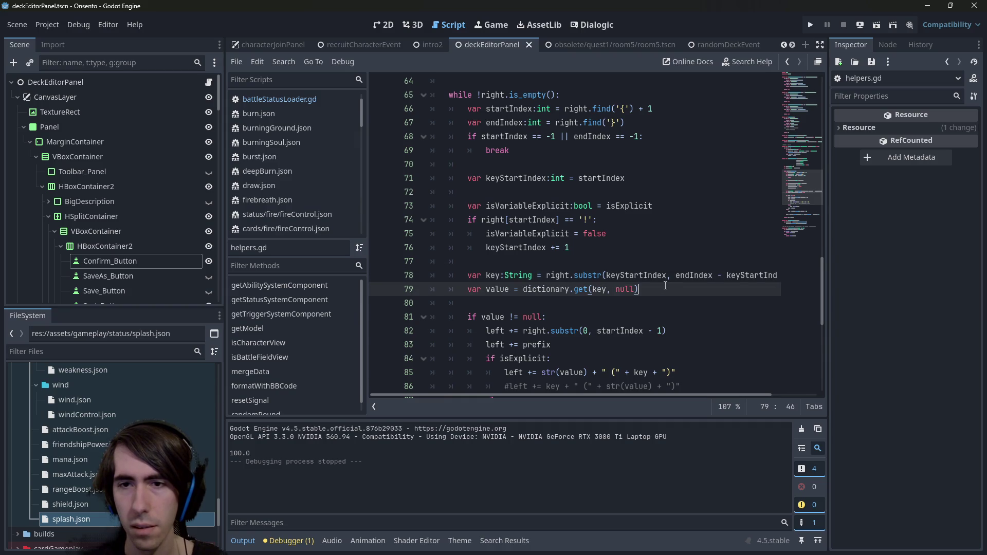
scroll(611, 386, "right", 3)
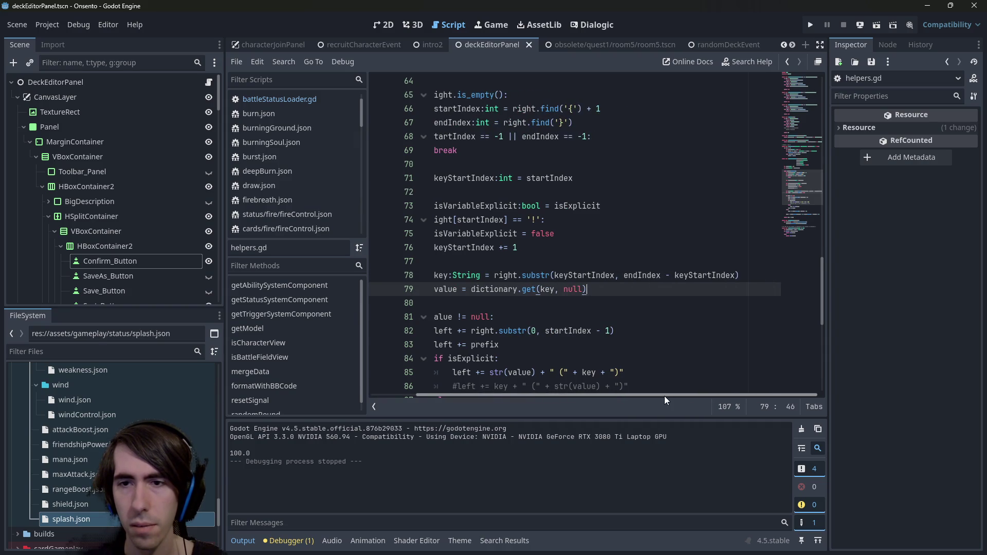
scroll(566, 388, "left", 3)
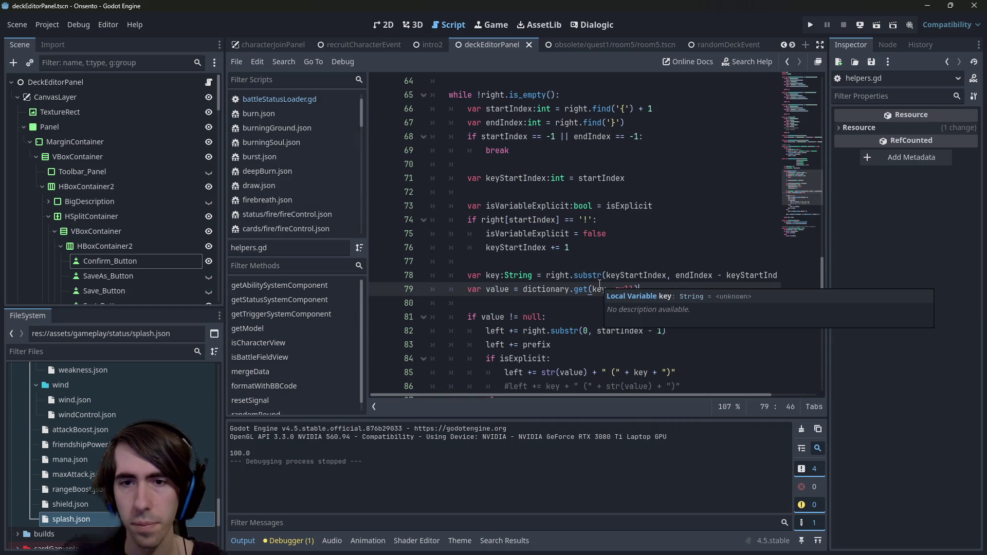
Step: Check the remaining startIndex use on line 82
scroll(599, 287, "down", 1)
double_click(612, 292)
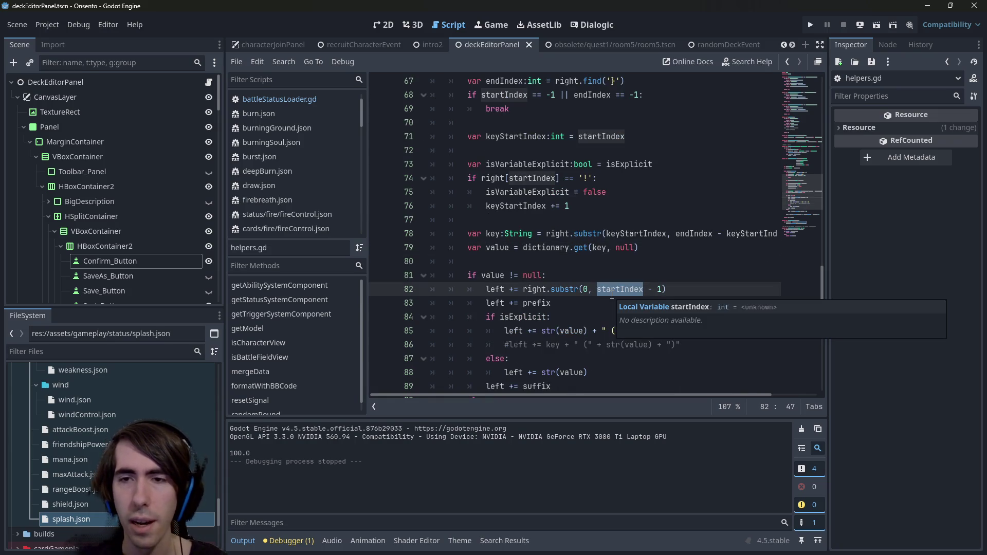
scroll(665, 236, "down", 2)
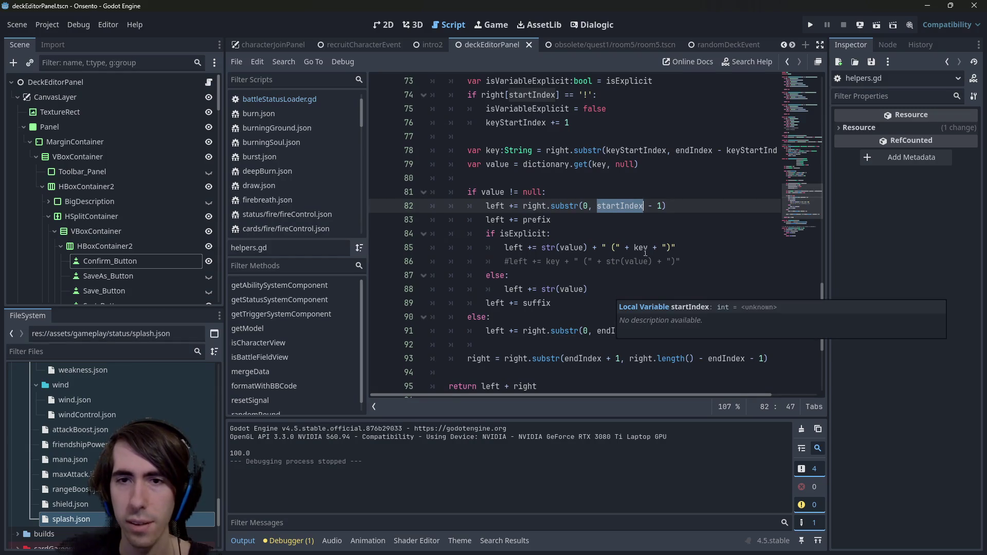
scroll(652, 263, "up", 4)
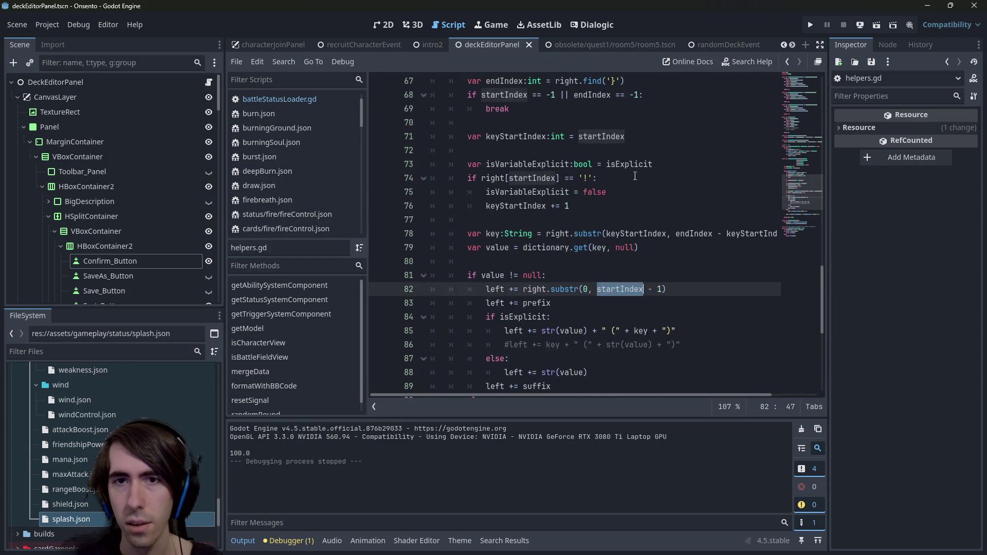
left_click_drag(652, 150, 450, 150)
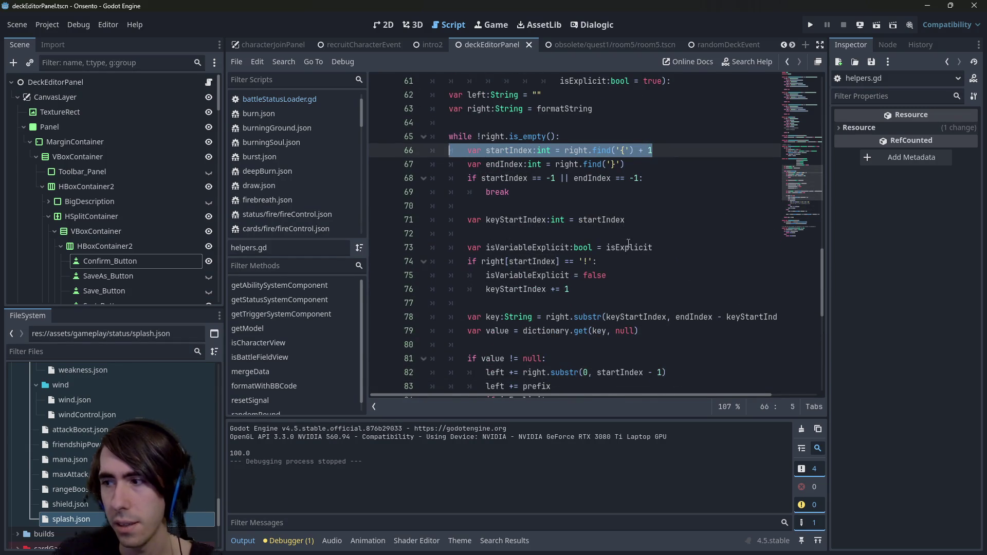
scroll(628, 243, "down", 3)
scroll(631, 261, "down", 1)
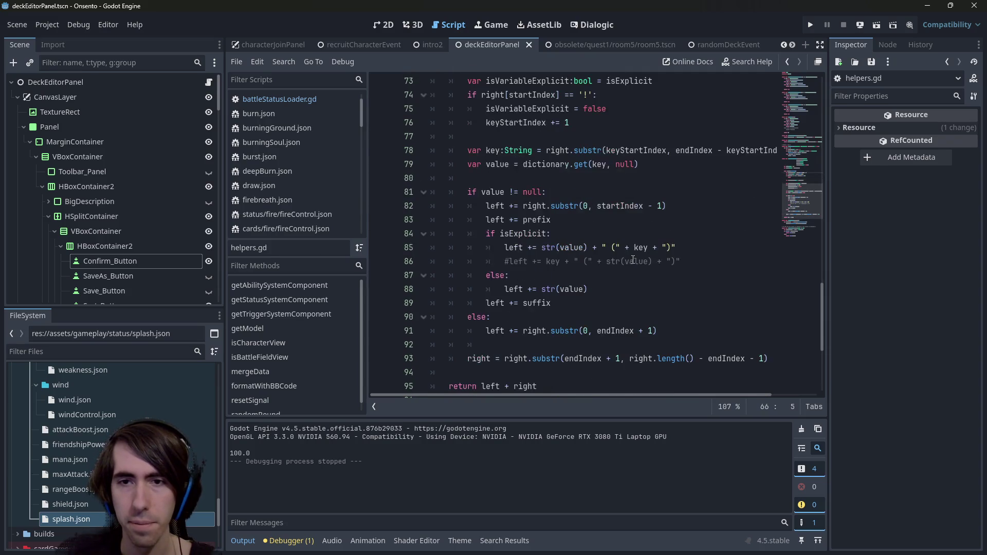
double_click(623, 206)
scroll(623, 237, "up", 2)
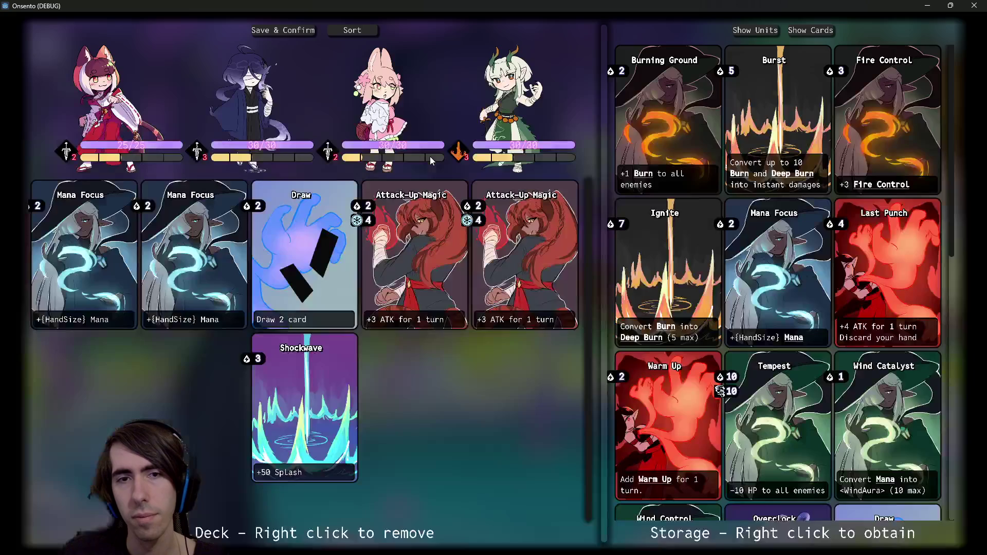
Step: Check the Burn and Deep Burn tooltips on the Storage cards; titles still read 'Burn (name)'
mouse_move(639, 177)
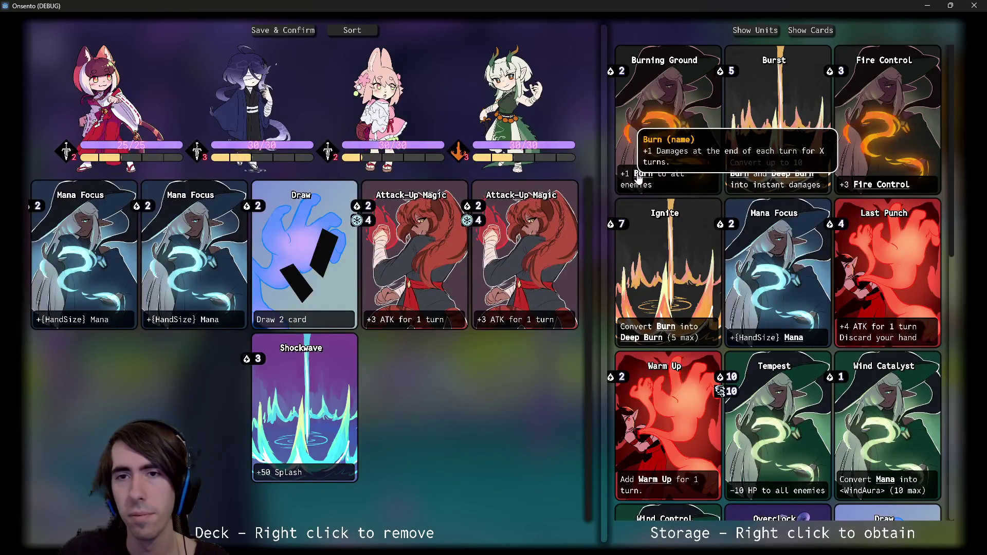
mouse_move(784, 179)
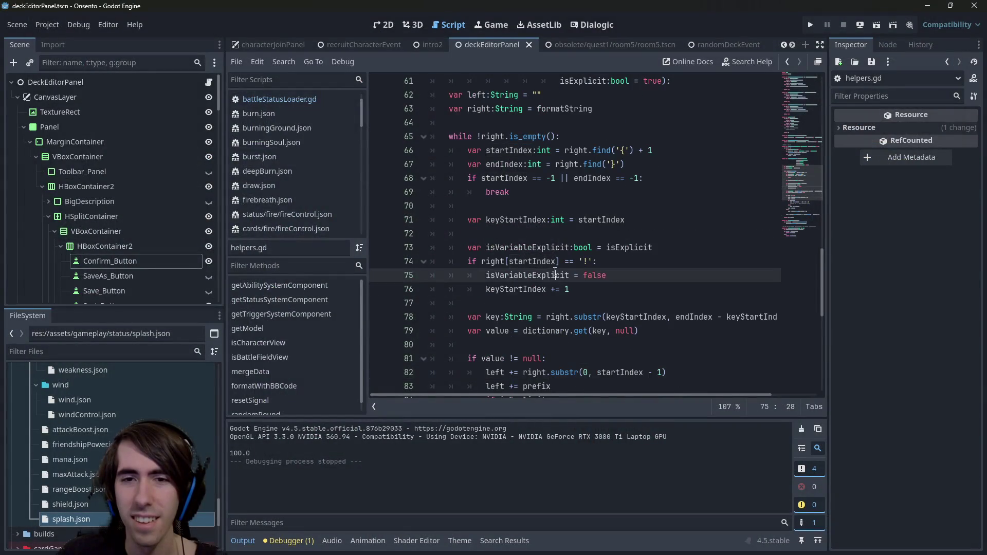
Step: Replace isExplicit with isVariableExplicit in line 84's condition and relaunch the game
double_click(555, 275)
scroll(558, 247, "down", 3)
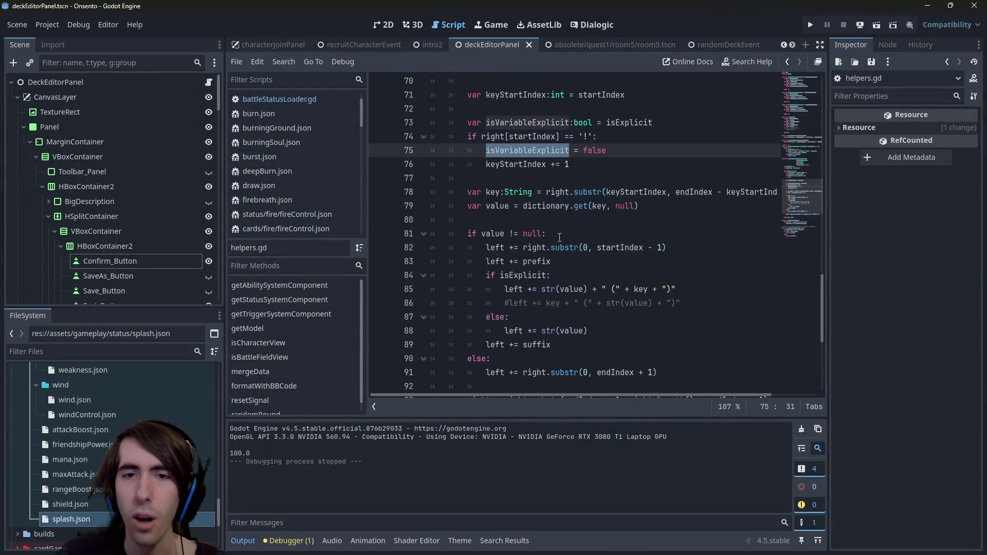
key("ctrl+c")
double_click(519, 275)
key("ctrl+v")
left_click(878, 27)
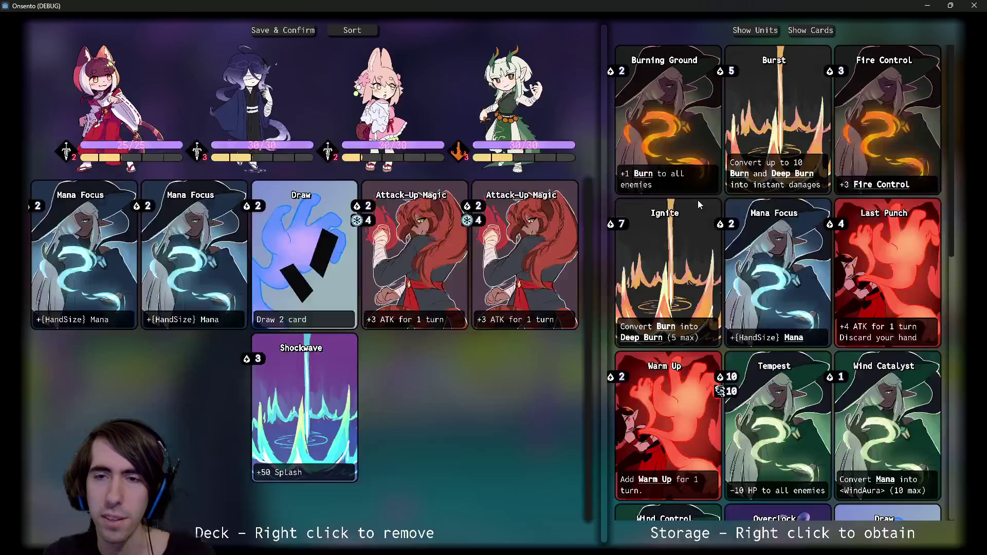
Step: Hover Burn on the Burst and Ignite cards to confirm the tooltip title reads just 'Burn'
mouse_move(745, 178)
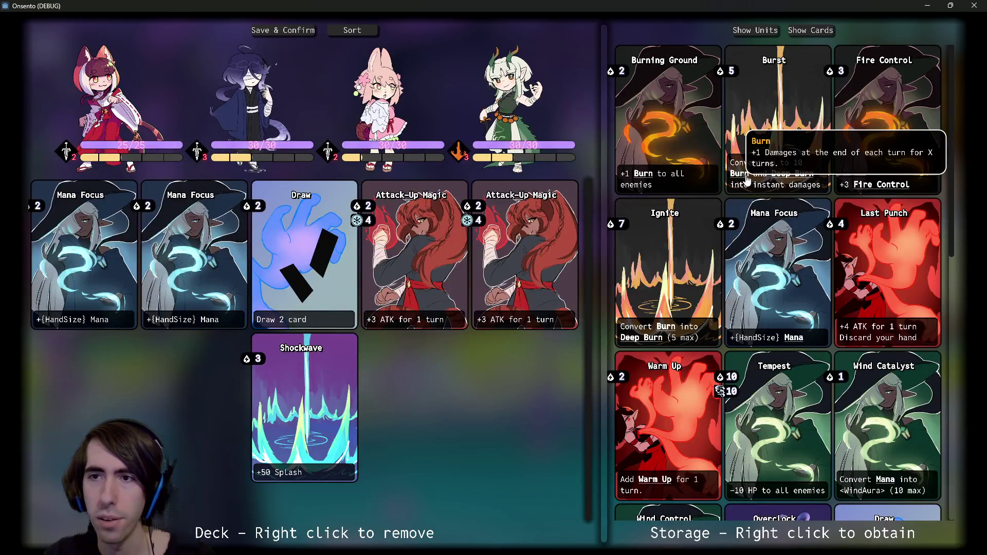
mouse_move(877, 186)
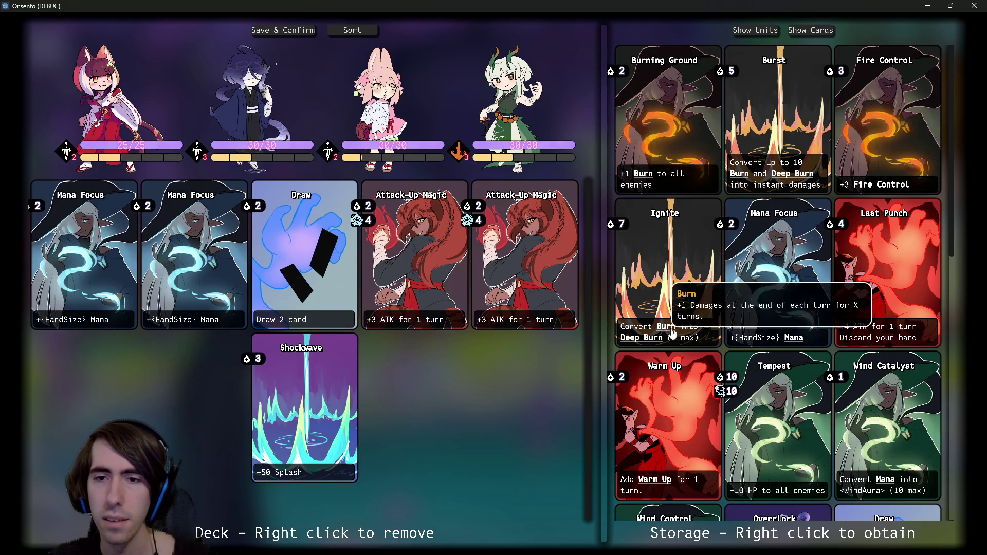
mouse_move(659, 331)
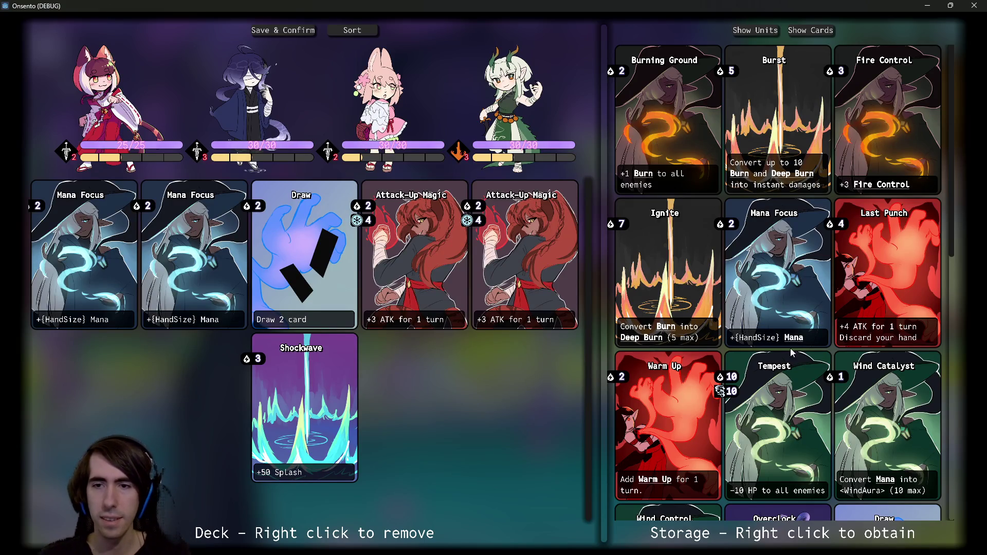
scroll(662, 478, "down", 2)
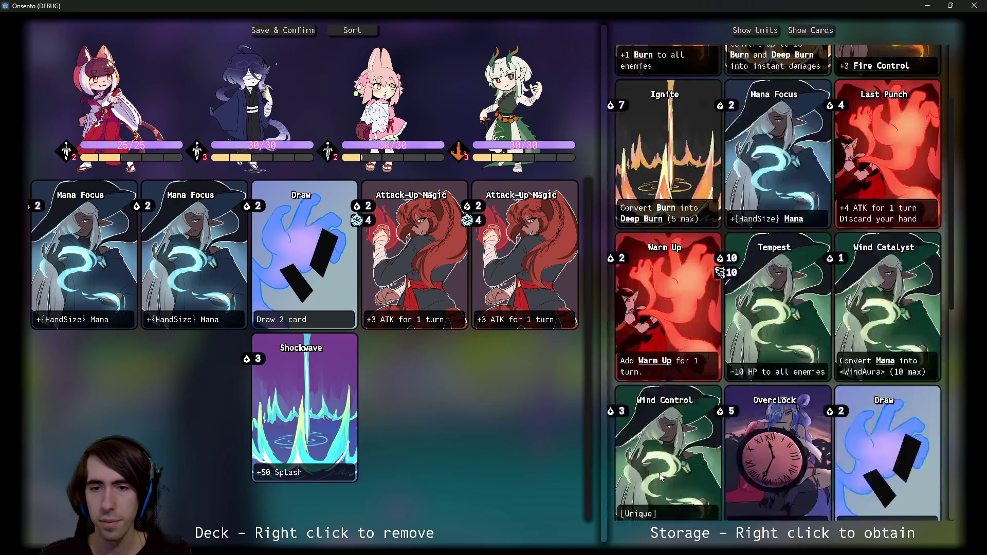
Step: Scroll the Storage list, reading keyword tooltips such as Mana and Wind
scroll(654, 368, "up", 2)
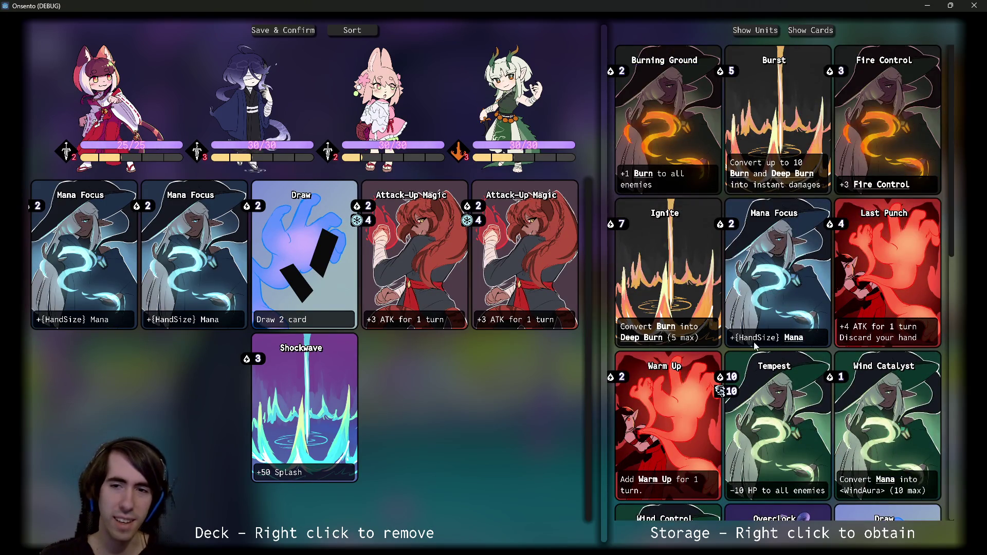
scroll(751, 347, "down", 1)
scroll(703, 395, "down", 1)
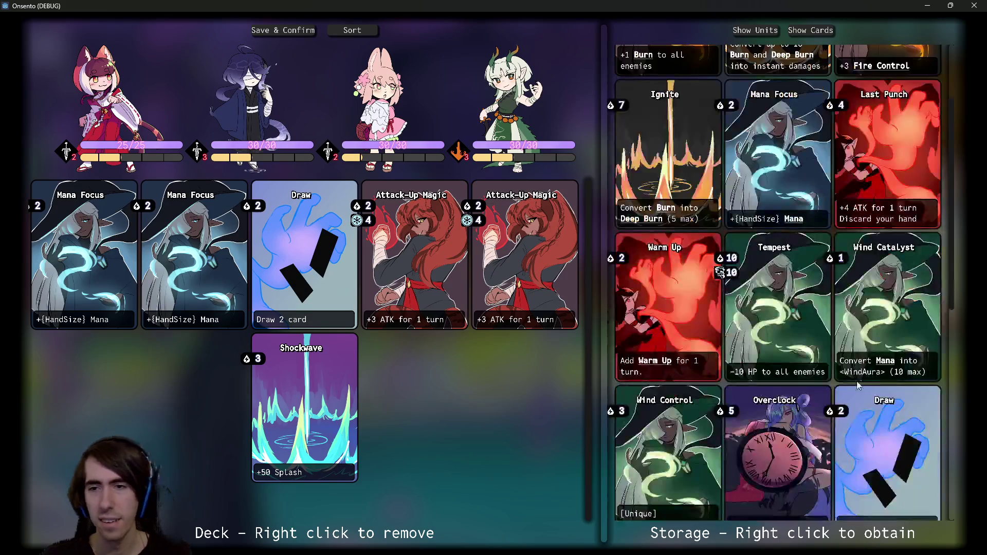
mouse_move(888, 363)
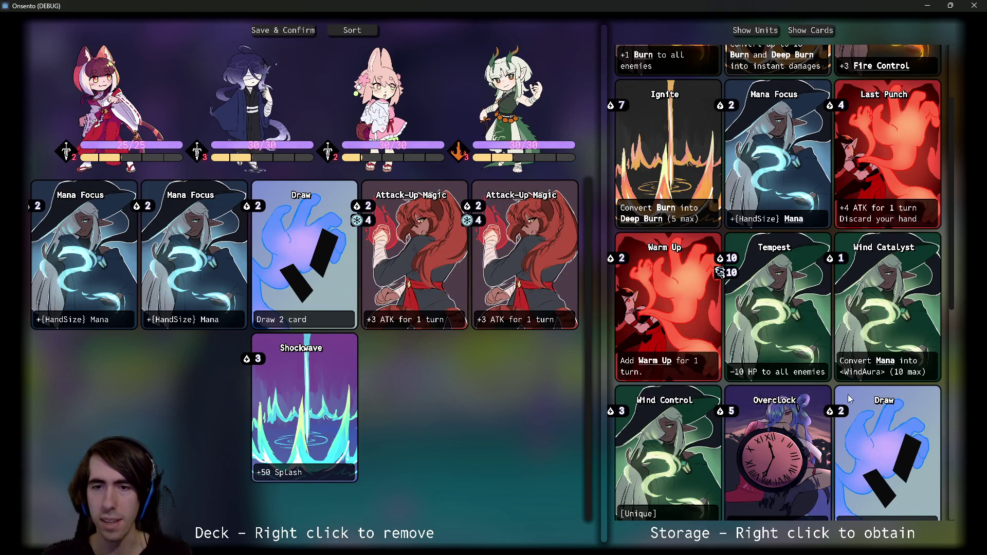
scroll(753, 403, "down", 2)
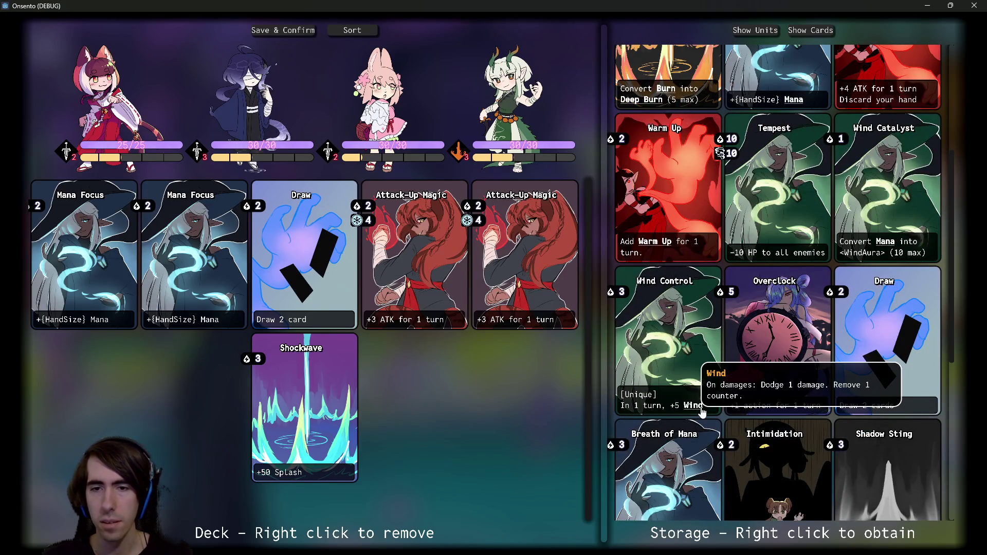
mouse_move(694, 407)
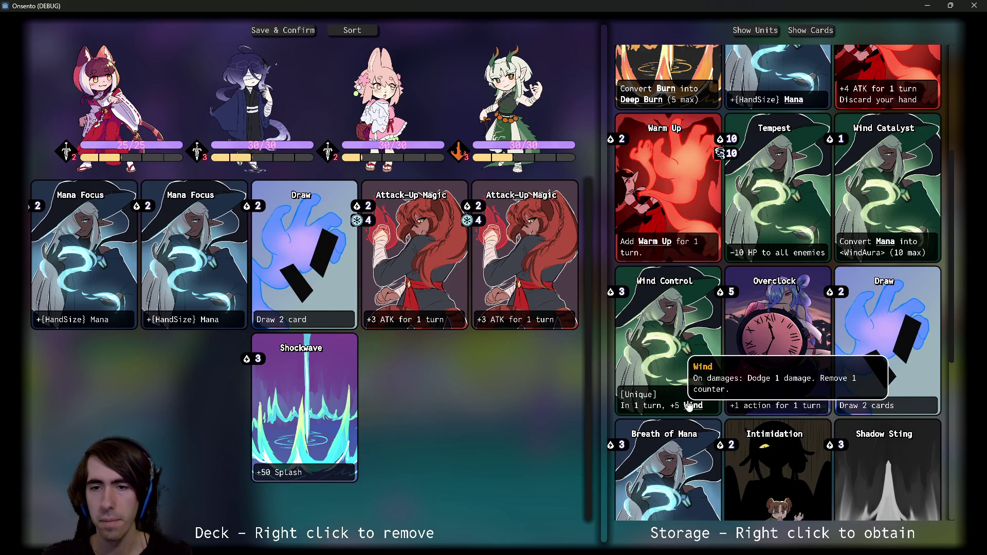
scroll(865, 402, "down", 3)
scroll(865, 402, "down", 2)
scroll(771, 308, "up", 2)
scroll(679, 225, "down", 1)
Step: Check the remaining keyword tooltips like Splash, then close the game with Alt+F4
mouse_move(692, 171)
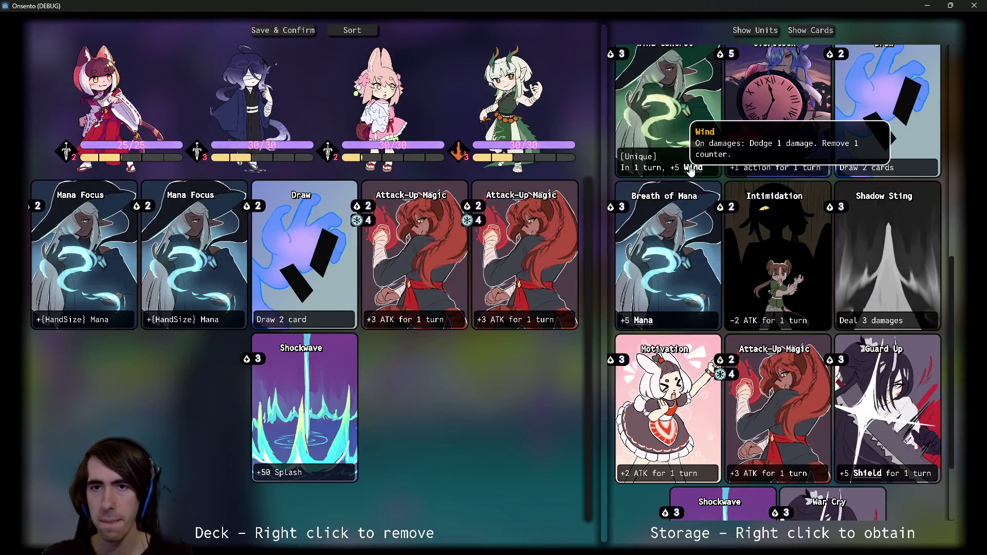
scroll(720, 334, "down", 2)
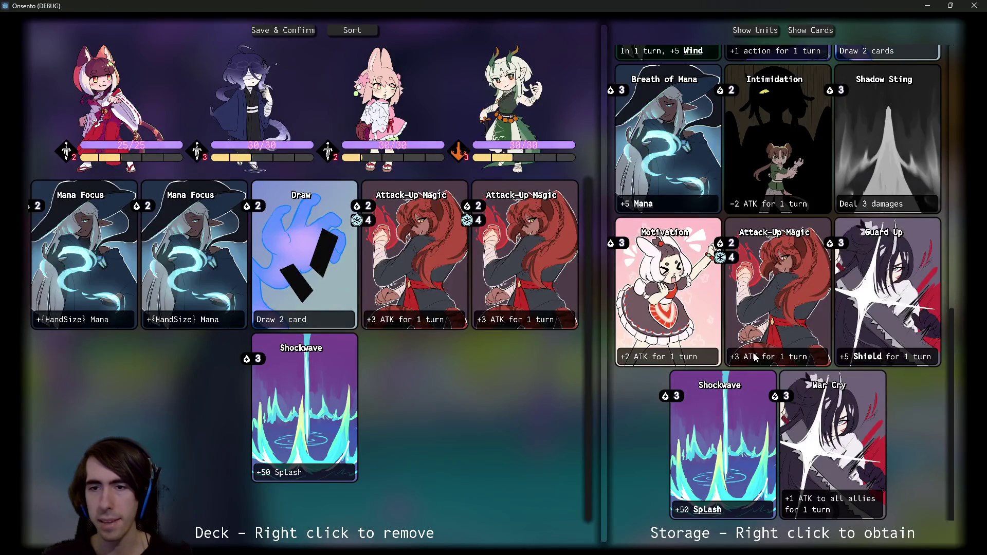
mouse_move(700, 511)
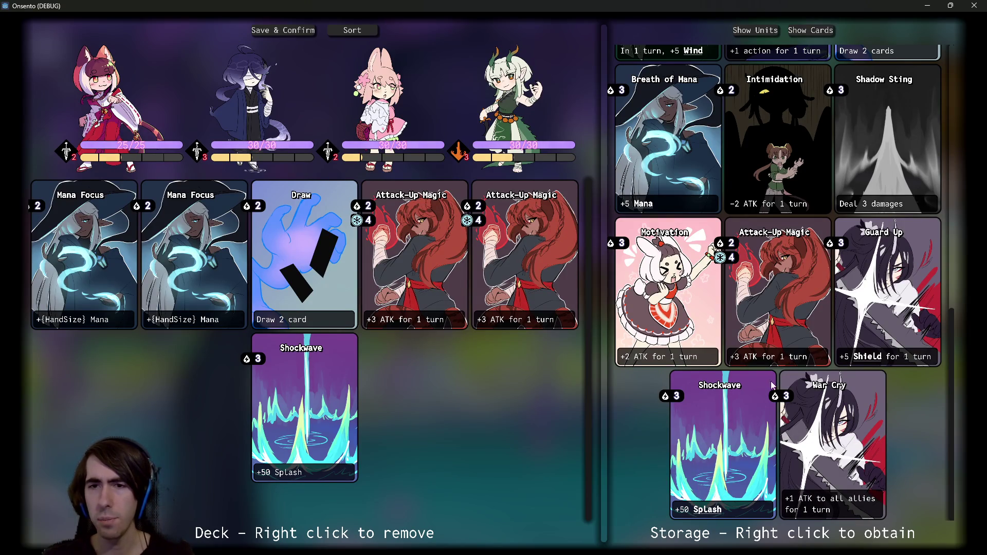
scroll(730, 339, "up", 10)
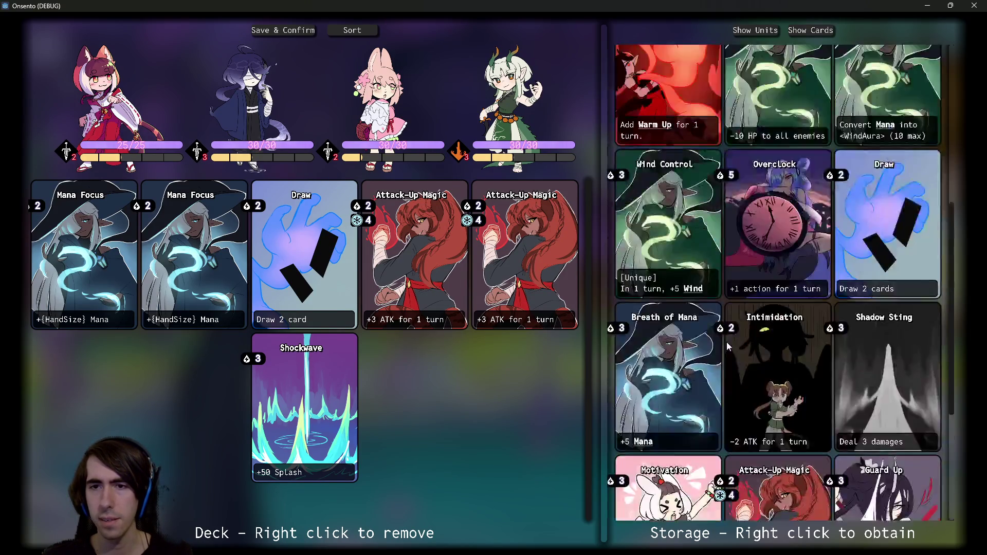
scroll(734, 343, "down", 3)
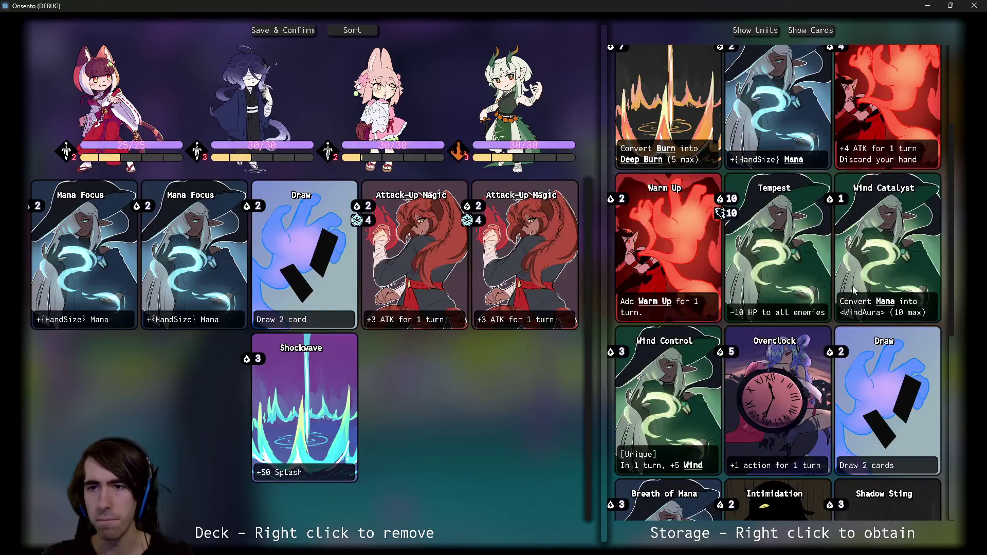
mouse_move(886, 308)
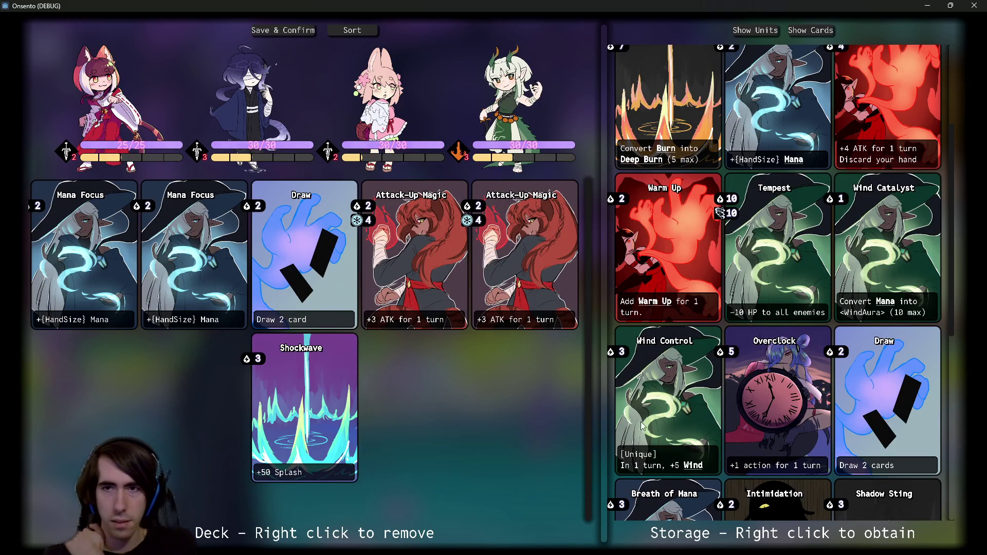
scroll(691, 347, "up", 1)
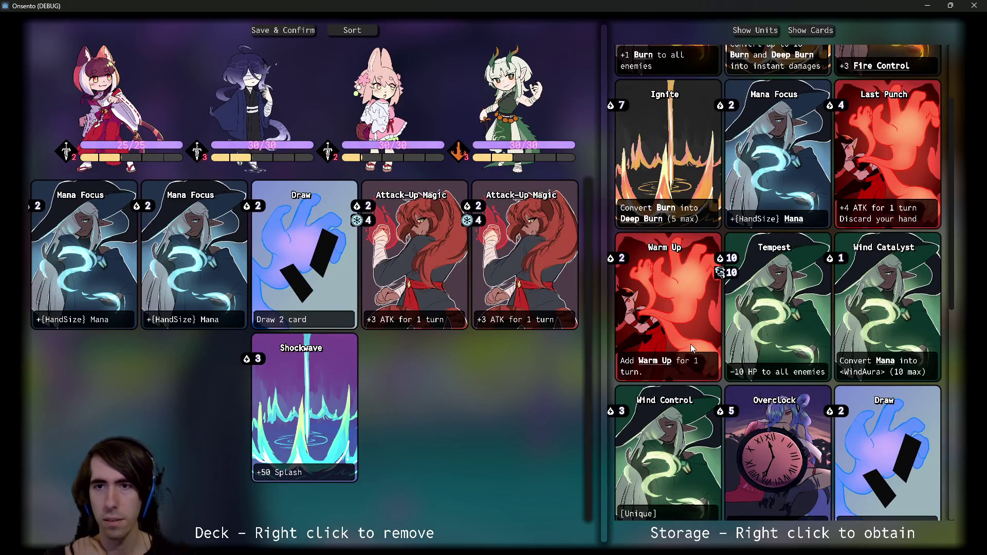
scroll(690, 344, "up", 2)
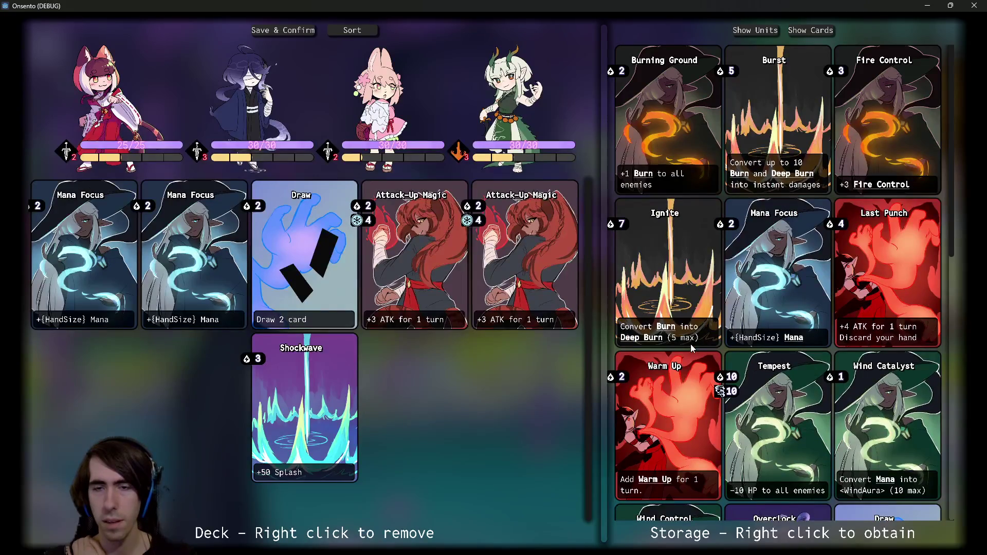
scroll(690, 344, "down", 3)
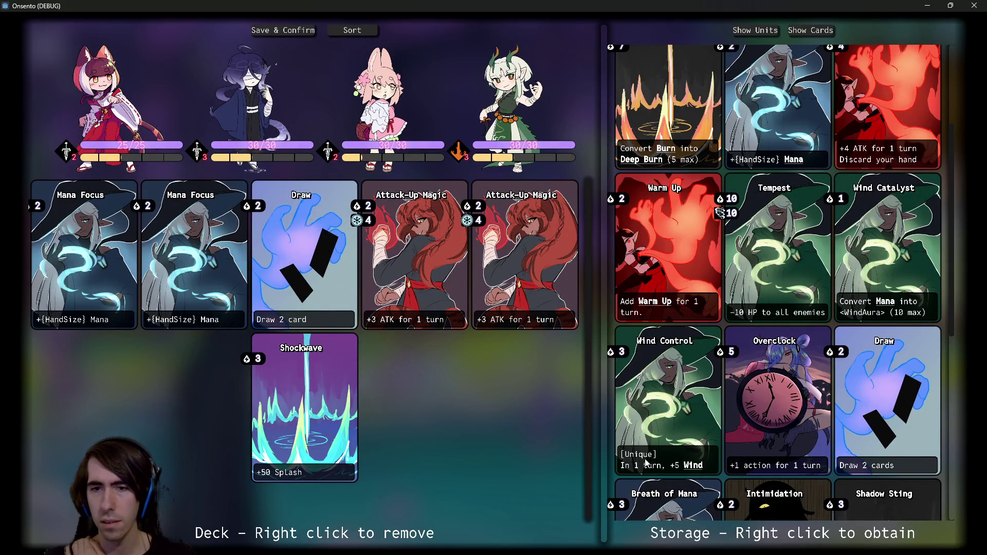
scroll(740, 320, "up", 1)
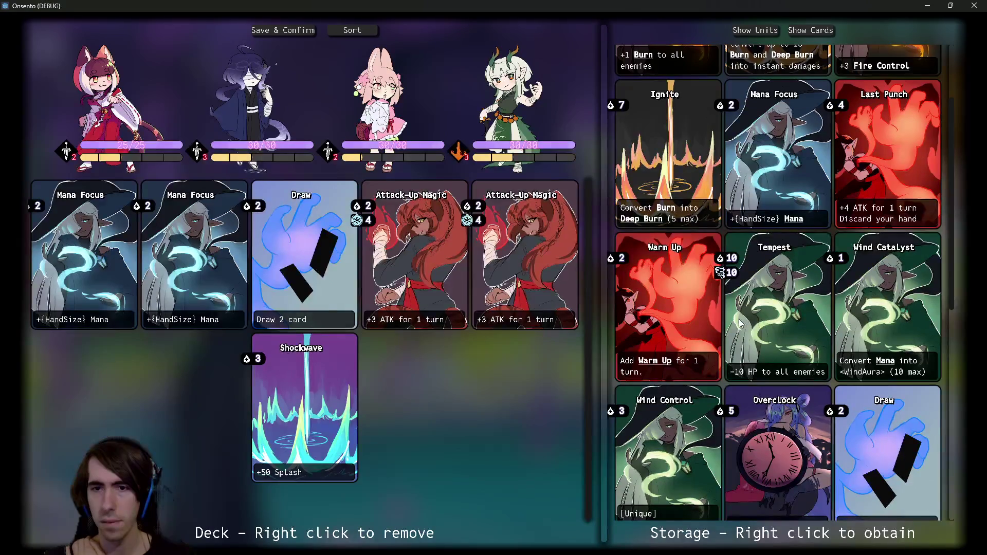
scroll(740, 322, "up", 1)
scroll(740, 322, "up", 1)
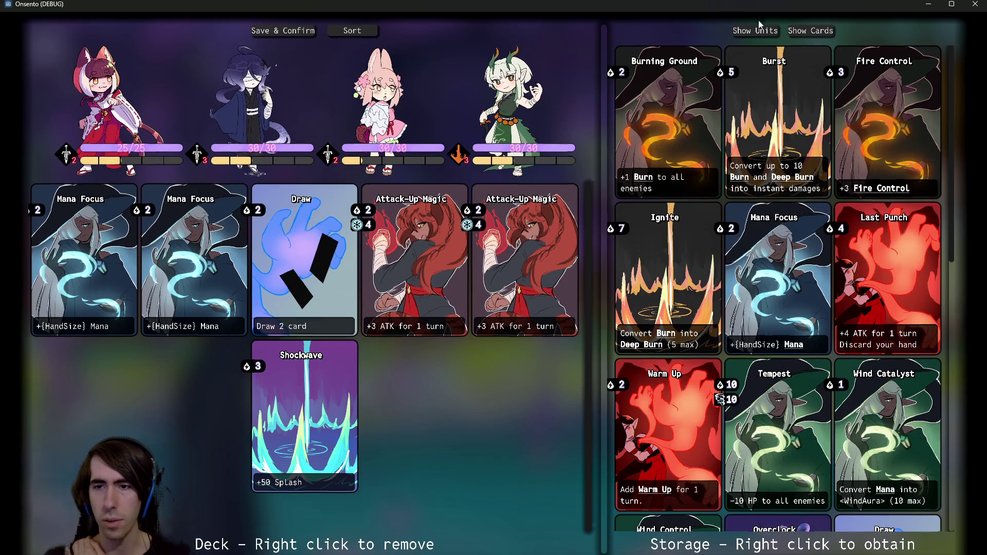
key("alt+F4")
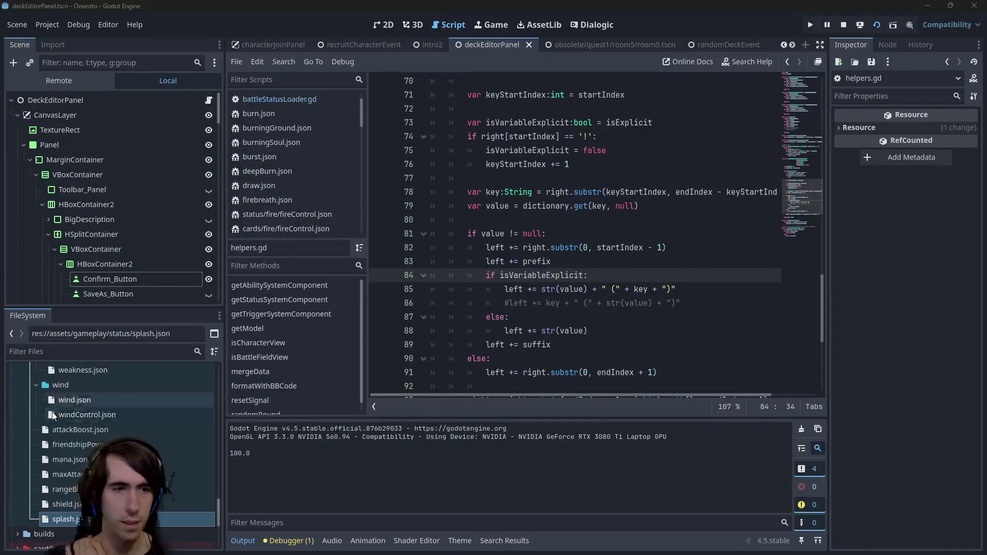
Step: Change <WindAura> to <Wind> in windCatalist.json, then save and relaunch the game with F6
scroll(105, 411, "down", 10)
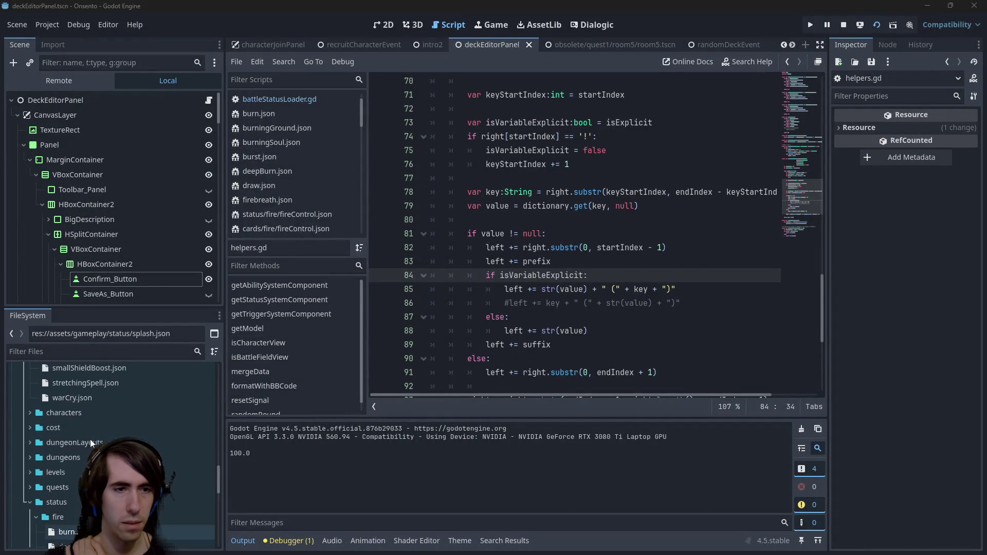
scroll(113, 442, "up", 5)
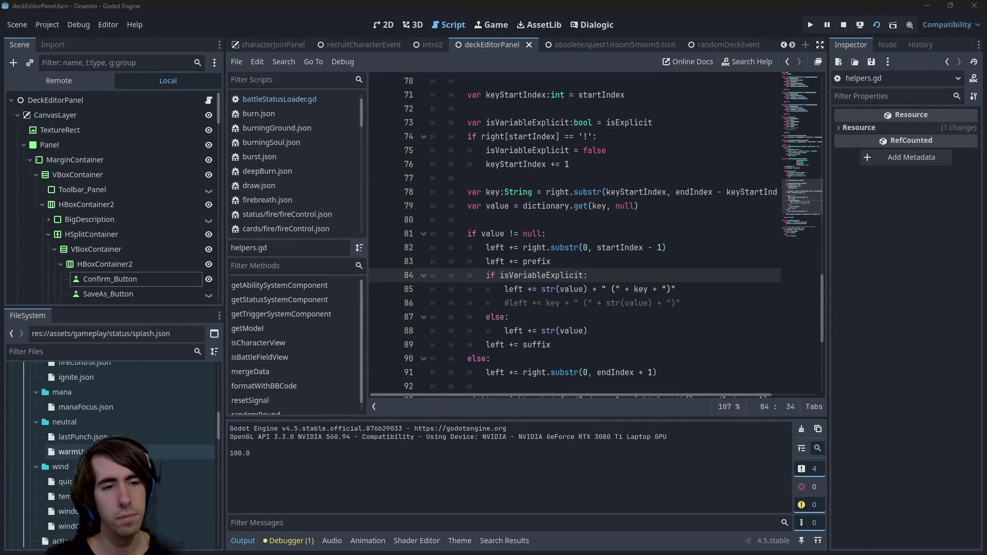
double_click(129, 511)
key("Delete")
key("Delete")
key("Delete")
key("F6")
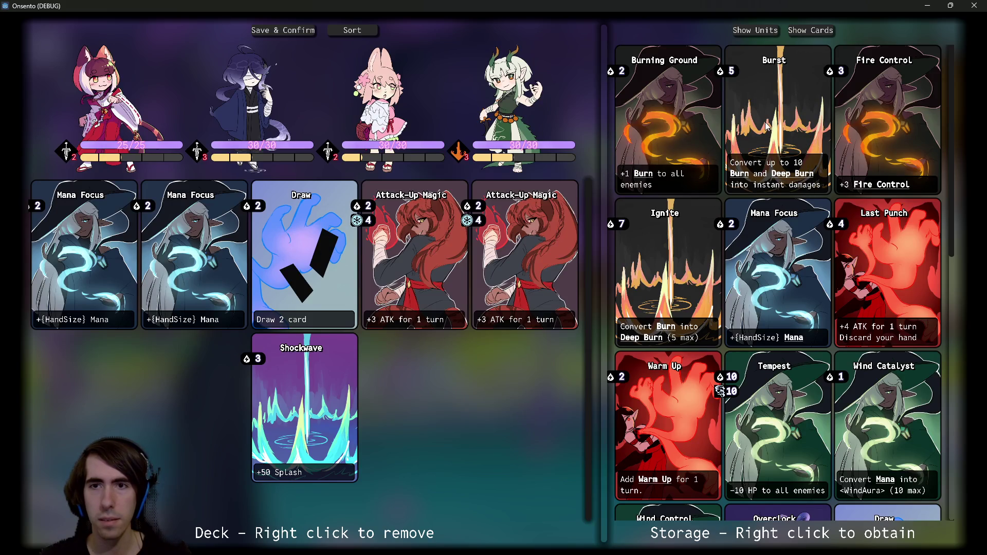
scroll(887, 318, "down", 3)
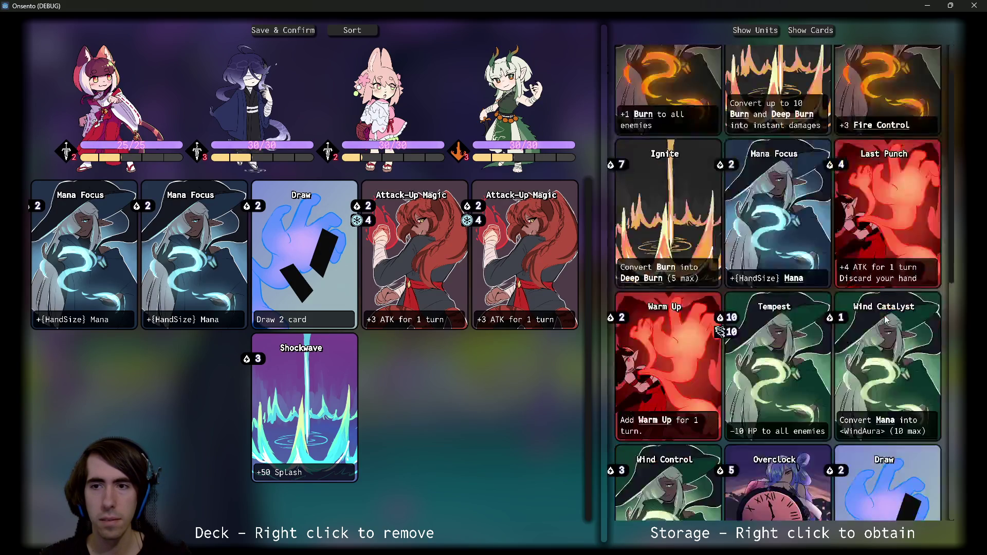
scroll(869, 317, "down", 3)
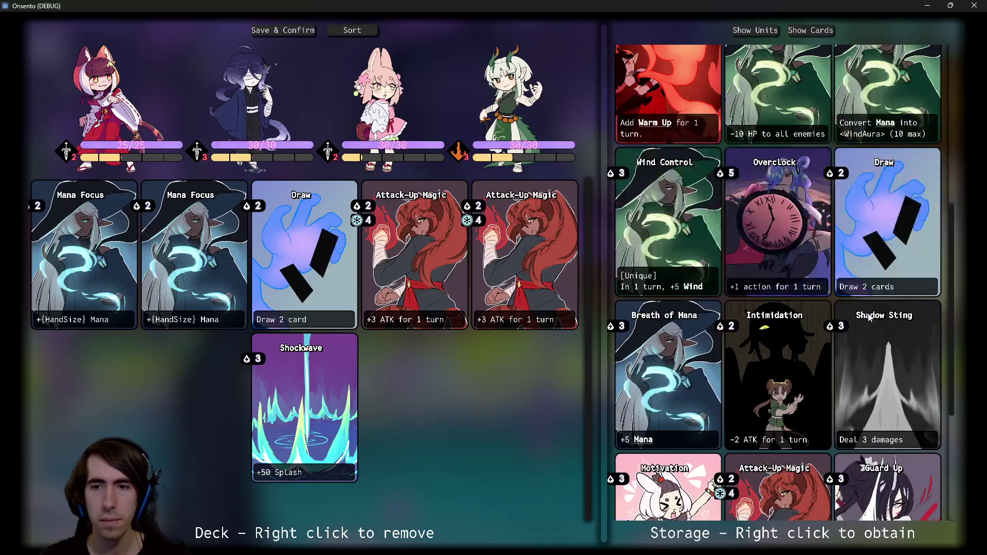
scroll(869, 317, "down", 4)
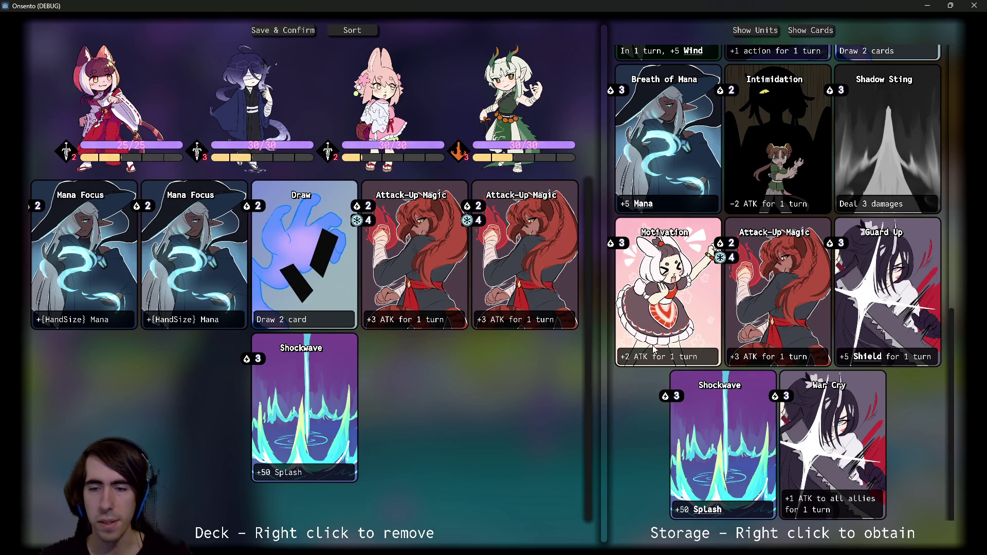
scroll(702, 334, "up", 3)
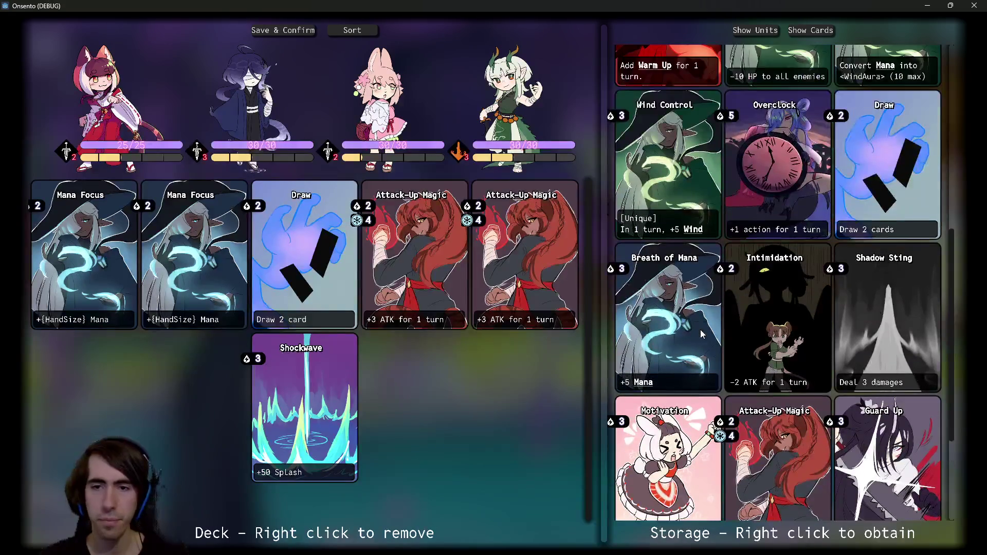
scroll(702, 334, "up", 3)
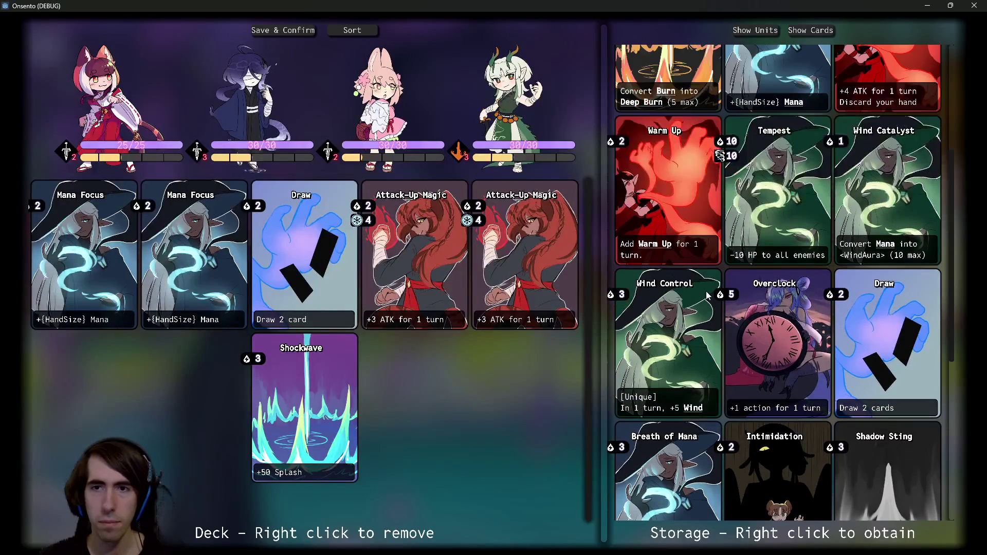
scroll(708, 295, "up", 1)
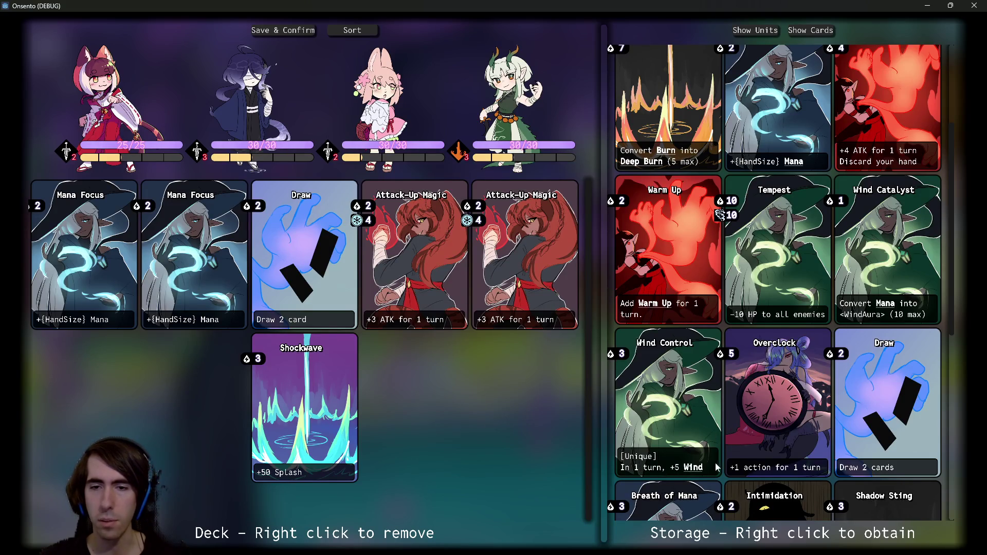
scroll(732, 419, "up", 3)
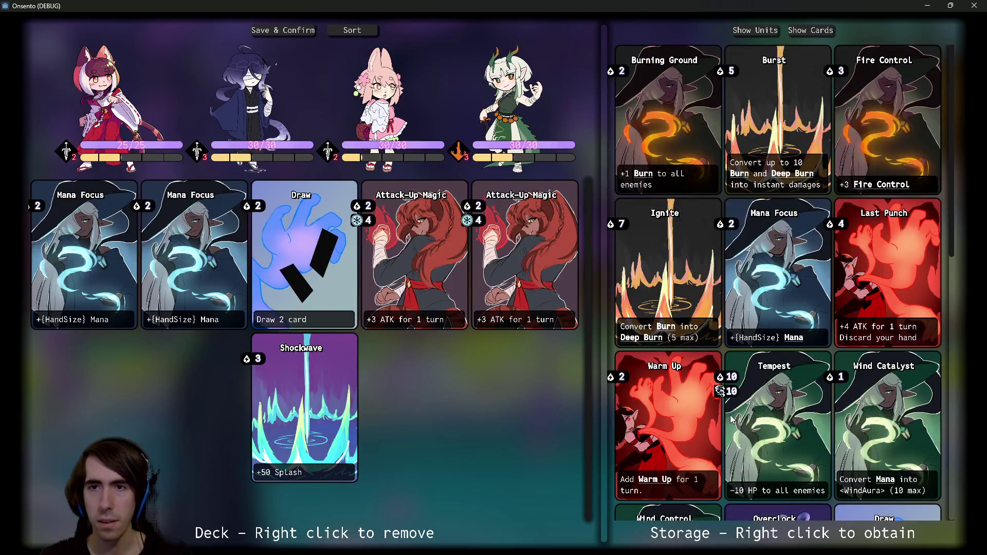
scroll(730, 369, "down", 3)
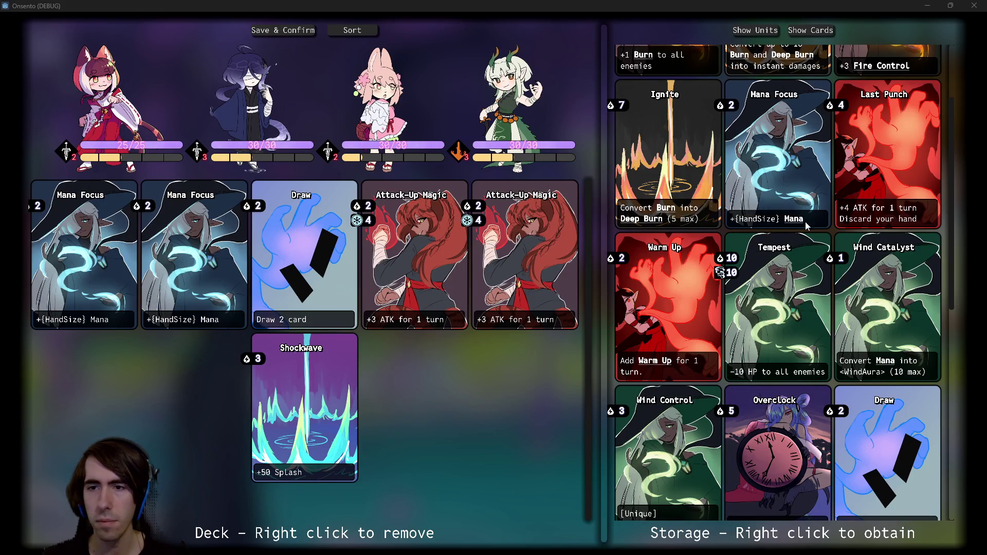
Step: Check the Storage card descriptions and the Mana keyword tooltip, then close the Onsento game window
scroll(681, 283, "up", 3)
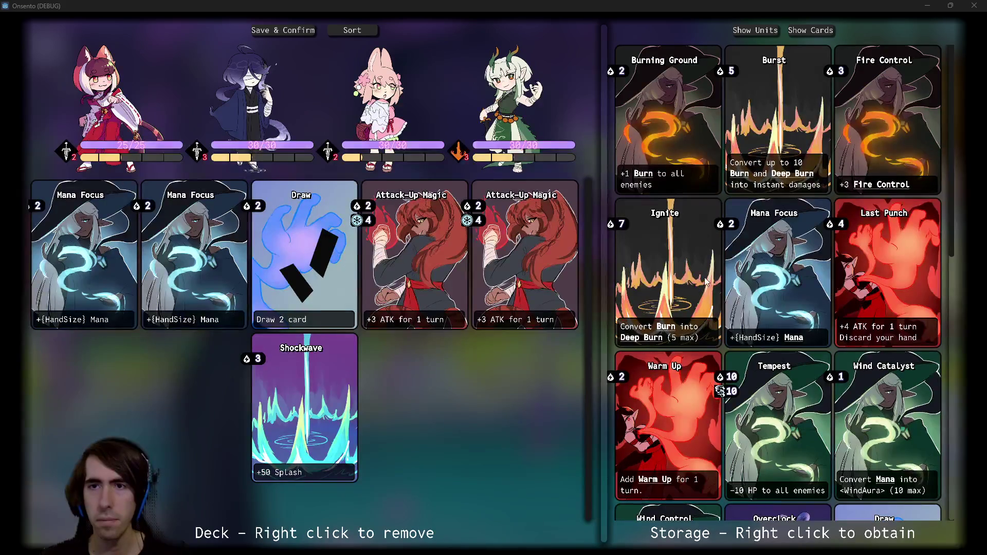
scroll(700, 287, "down", 5)
scroll(704, 287, "up", 5)
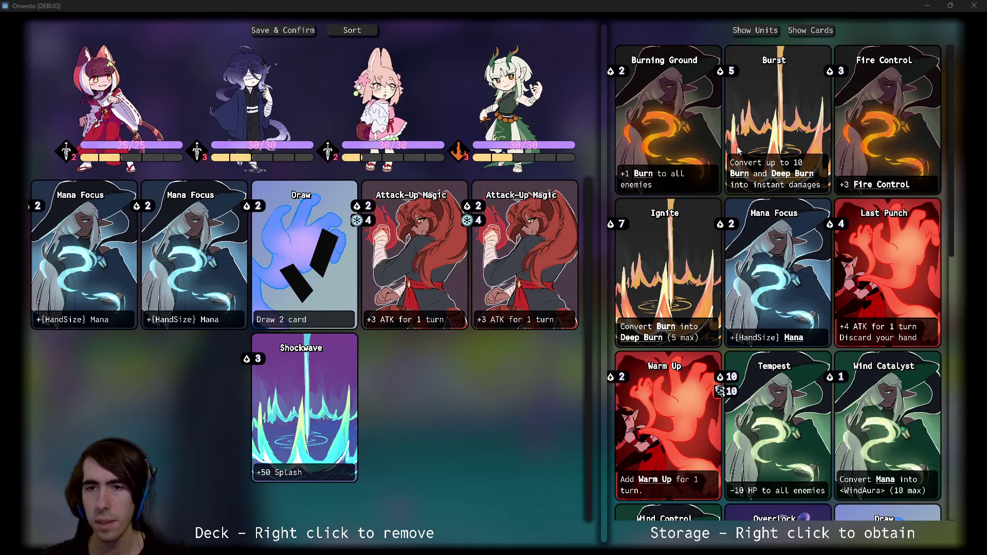
mouse_move(790, 338)
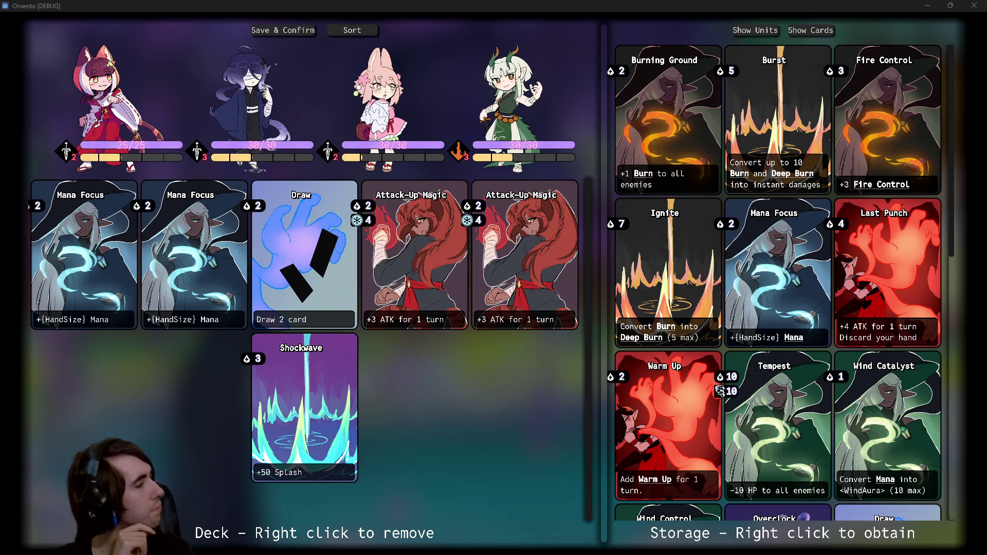
left_click(973, 6)
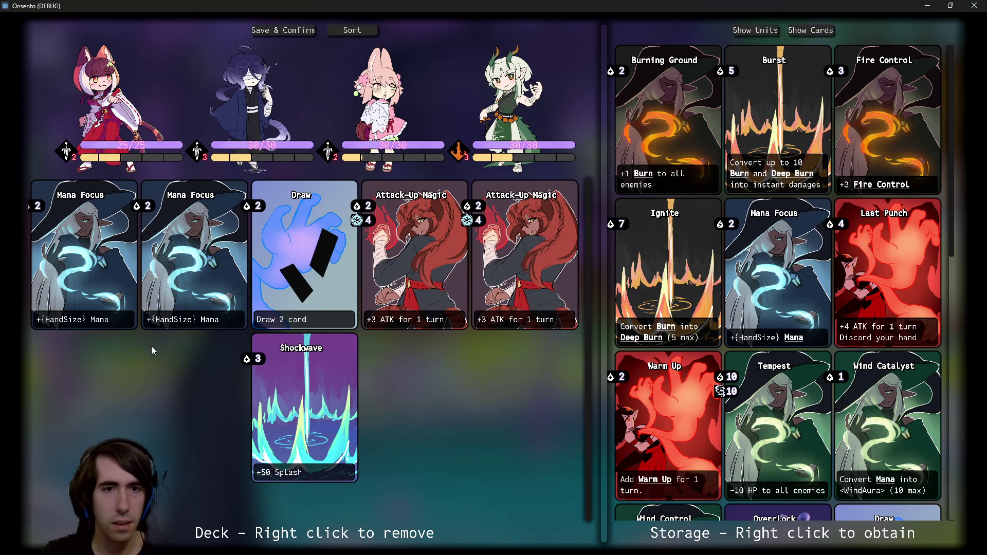
left_click(528, 206)
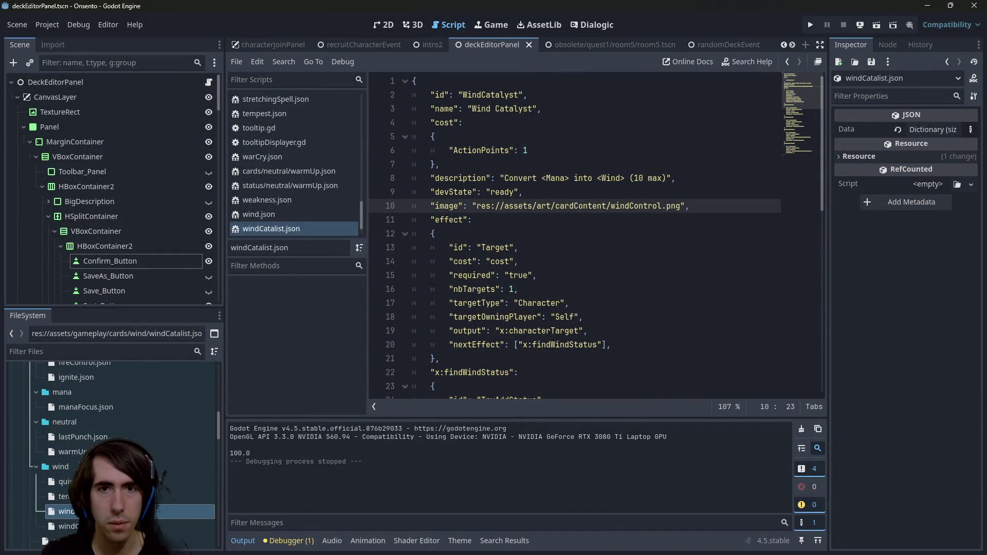
Step: In mana/manaFocus.json, remove the braces so the description reads '+HandSize <Mana>'
scroll(128, 494, "up", 3)
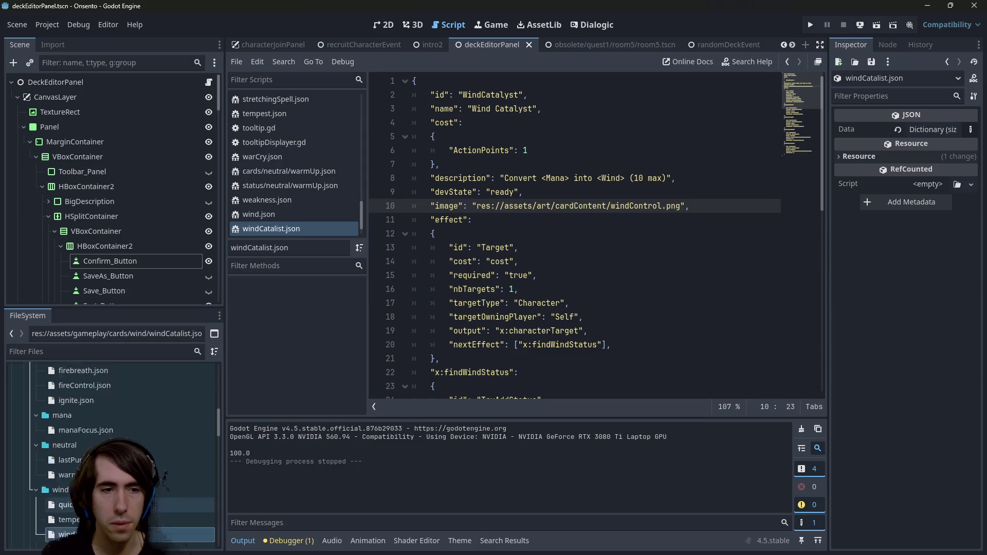
scroll(129, 453, "up", 3)
scroll(128, 452, "down", 6)
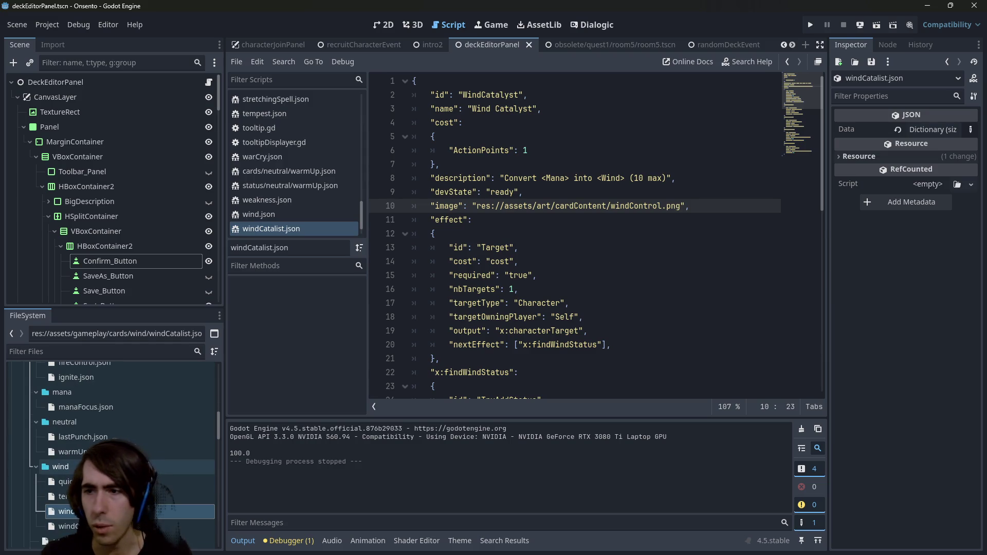
scroll(129, 453, "down", 4)
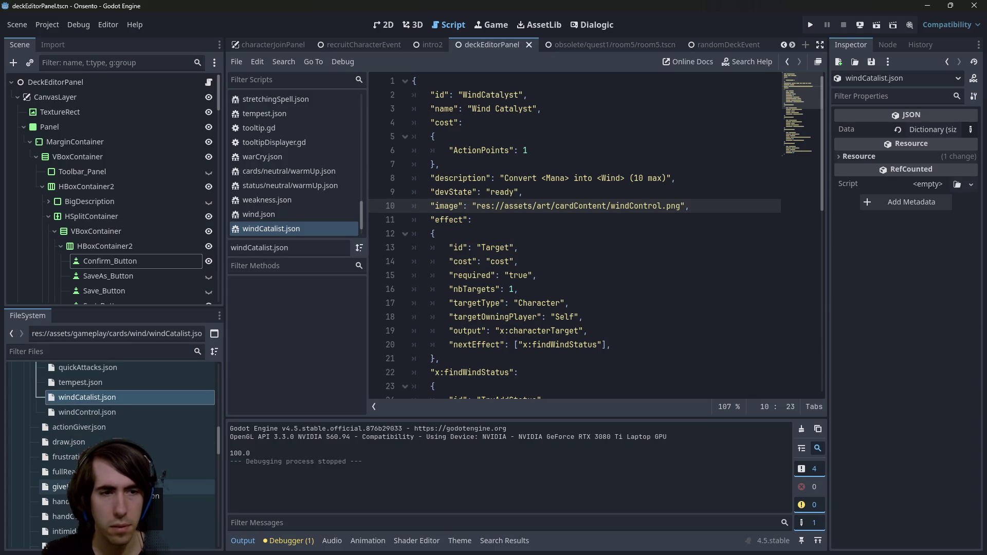
scroll(129, 463, "up", 4)
double_click(86, 406)
left_click(554, 137)
key("BackSpace")
key("ctrl+Left")
key("BackSpace")
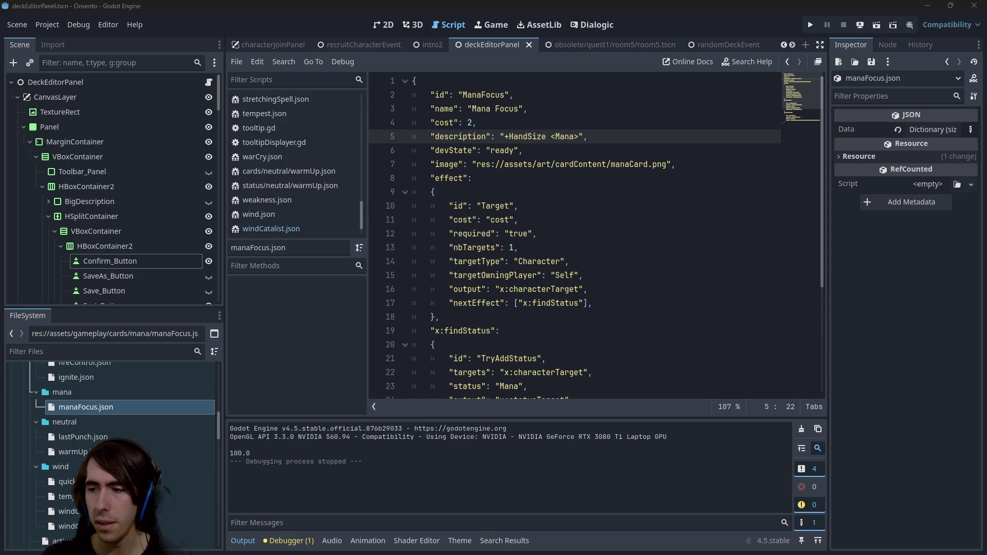
Step: Check git status in the terminal and make a first, mistyped attempt at staging the assets folder
key("alt+Tab")
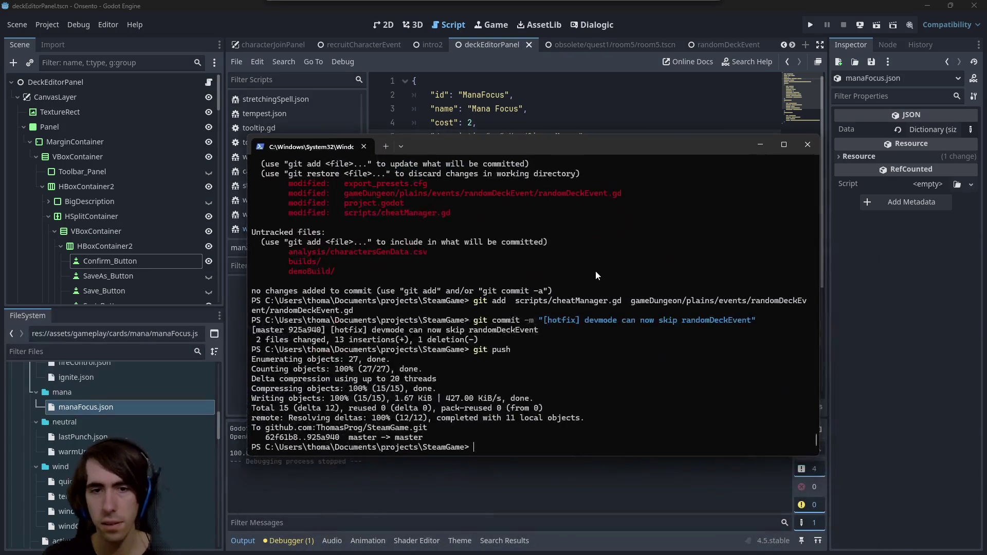
type("git status")
key("Return")
type("gti add")
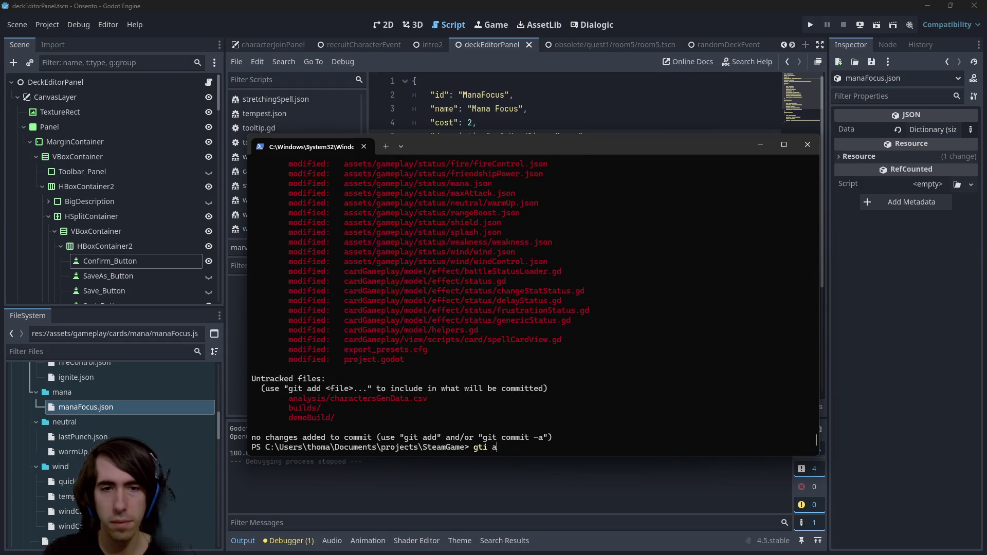
scroll(397, 306, "up", 15)
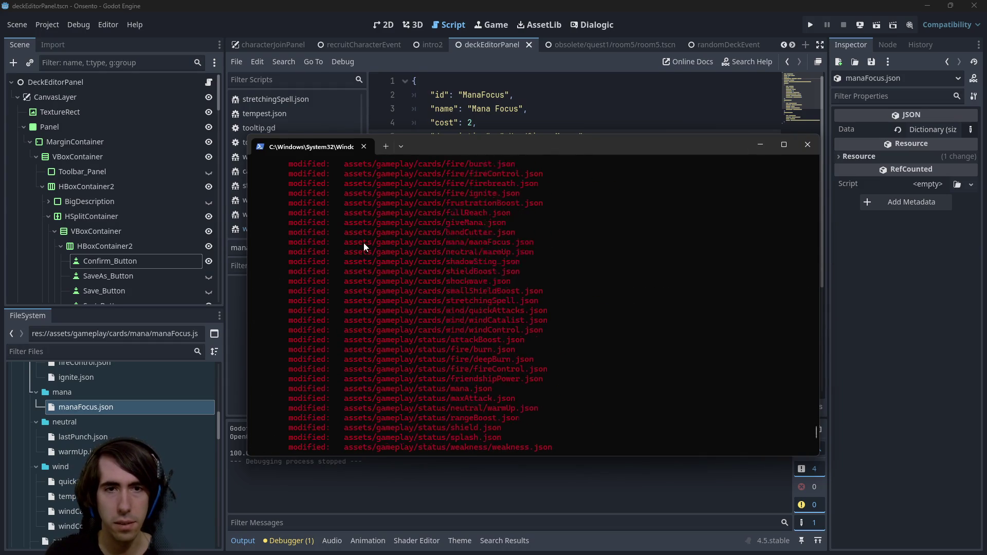
scroll(360, 253, "down", 5)
scroll(367, 308, "down", 4)
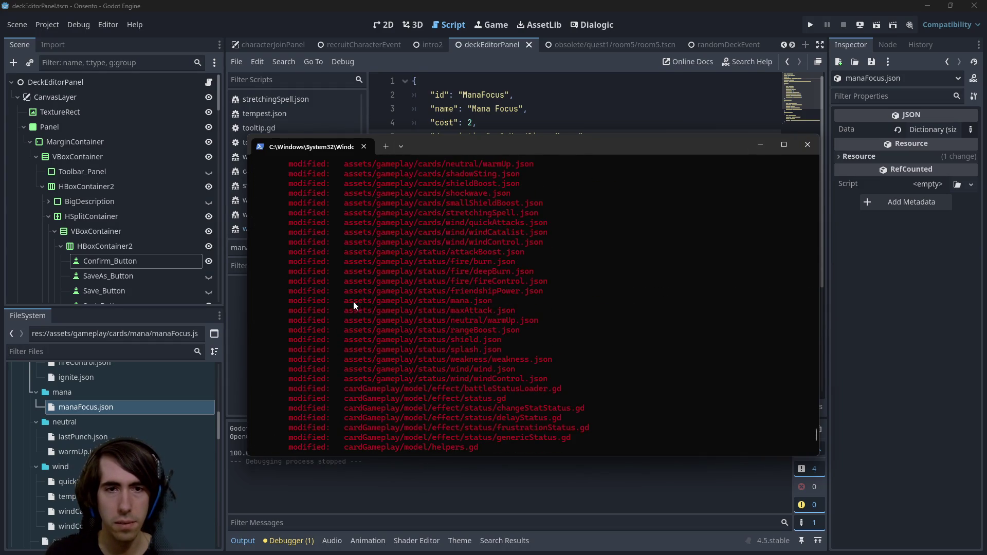
type("assets")
key("Return")
Step: Stage the assets folder with git add assets and recheck the status
type("gi")
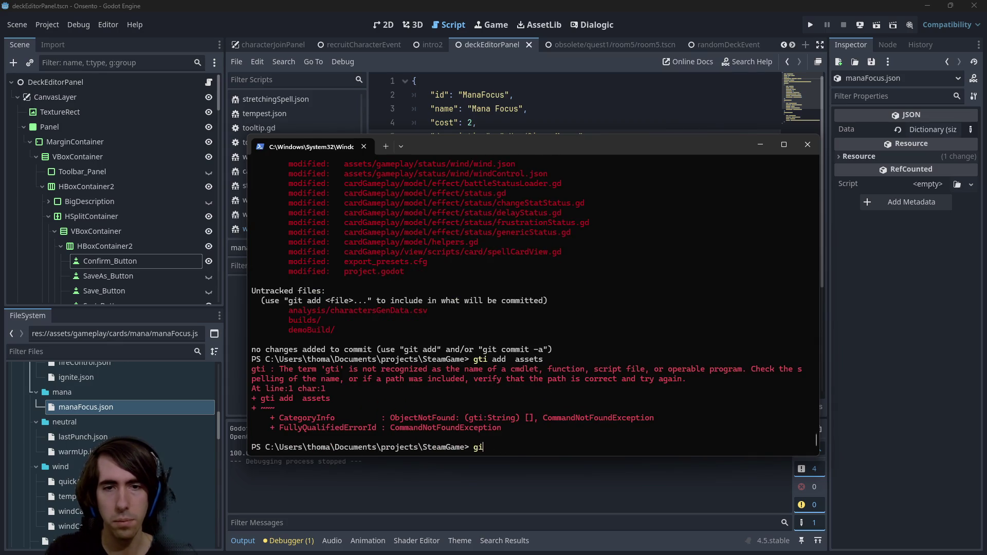
type("t add assets")
key("Return")
type("git status")
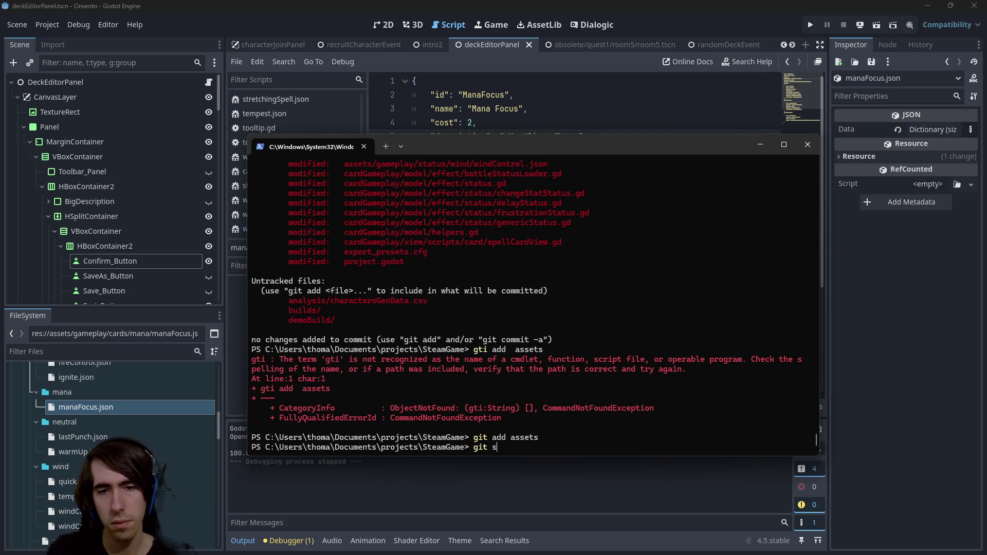
key("Return")
Step: Stage all changed .gd scripts with git add *.gd and confirm them with git status
type("git add")
scroll(524, 272, "up", 10)
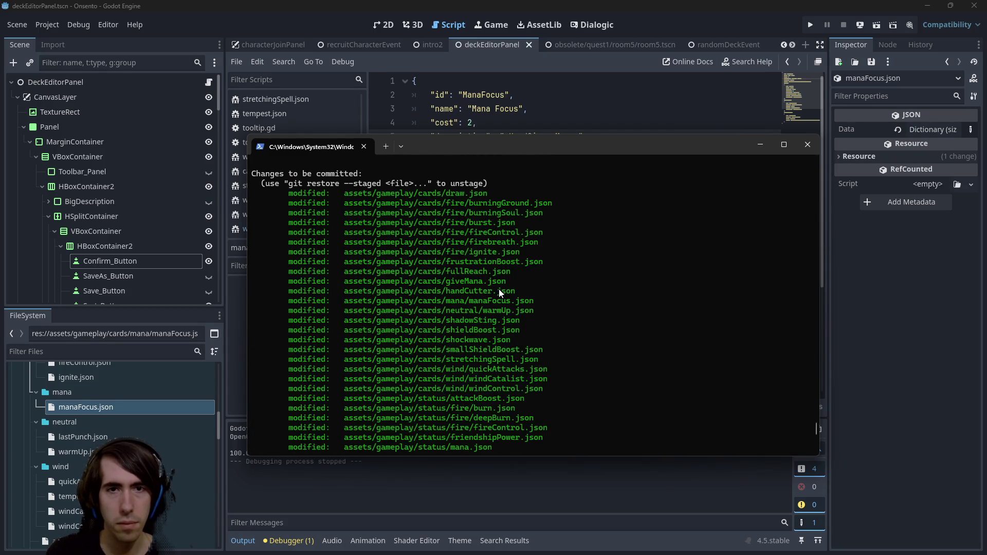
type("add")
left_click_drag(341, 281, 561, 282)
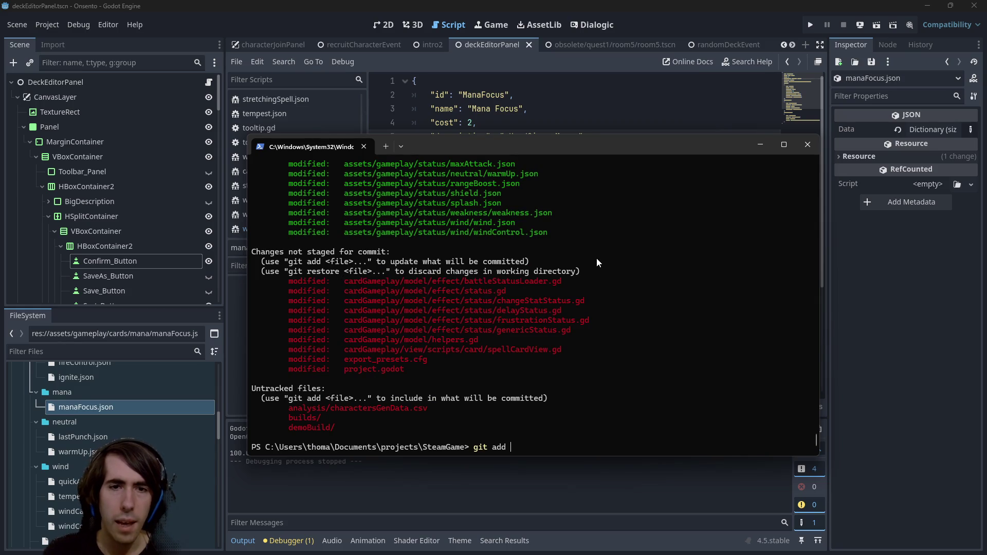
type("*.gd")
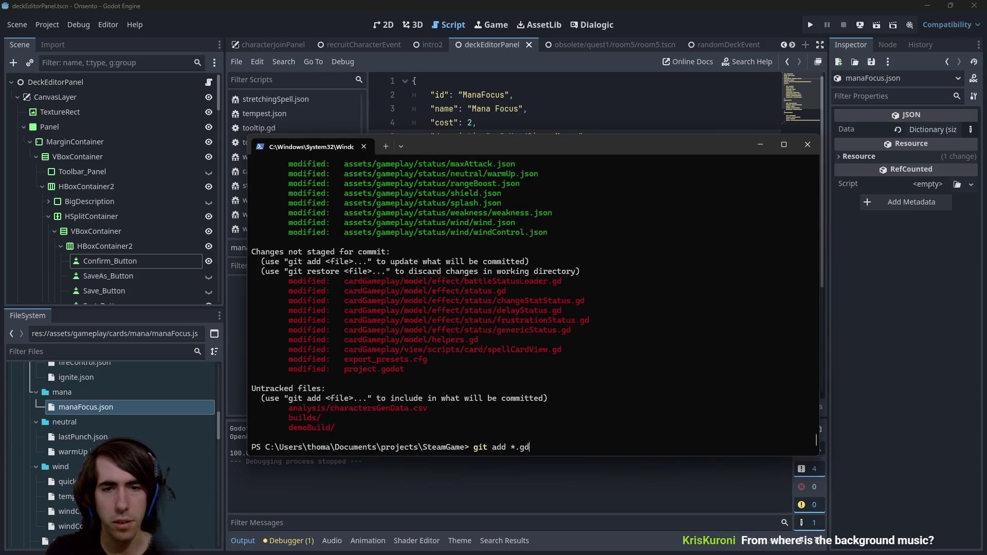
key("Return")
type("git status")
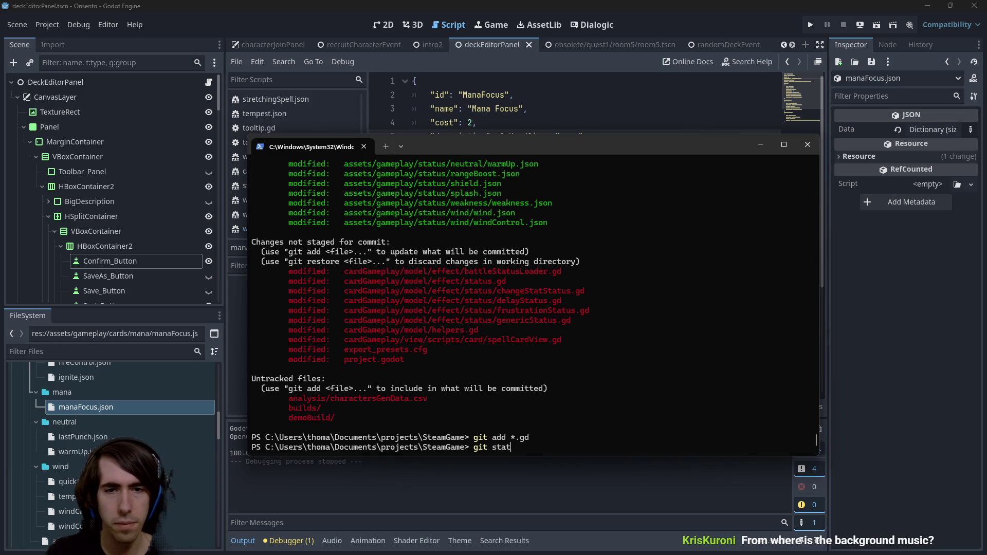
key("Return")
Step: Begin the commit command git commit -m "[]" with an empty message placeholder
type("git commit -m \"[]\"")
key("Left")
key("Left")
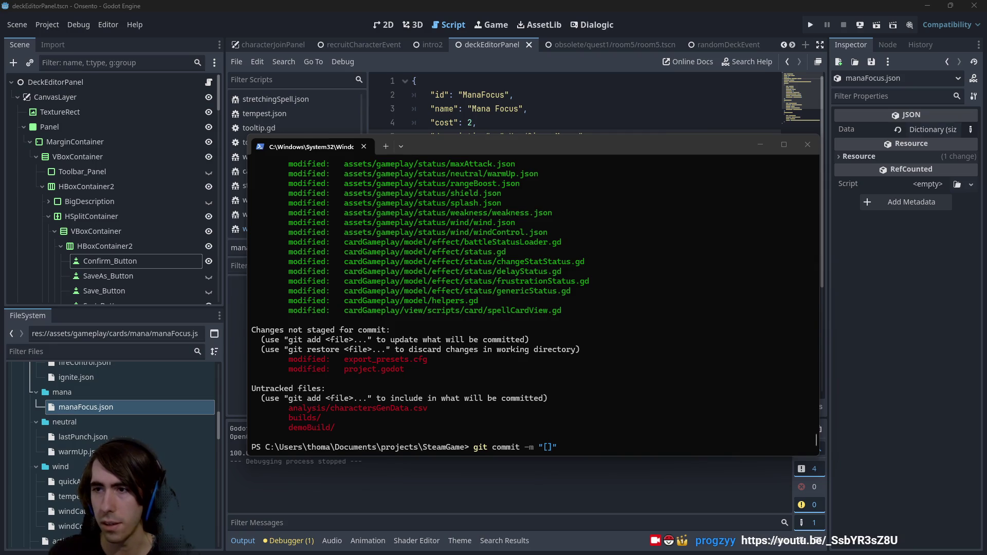
key("alt+Tab")
Step: Scroll down through the Google Images results for enderlilies
scroll(160, 357, "down", 4)
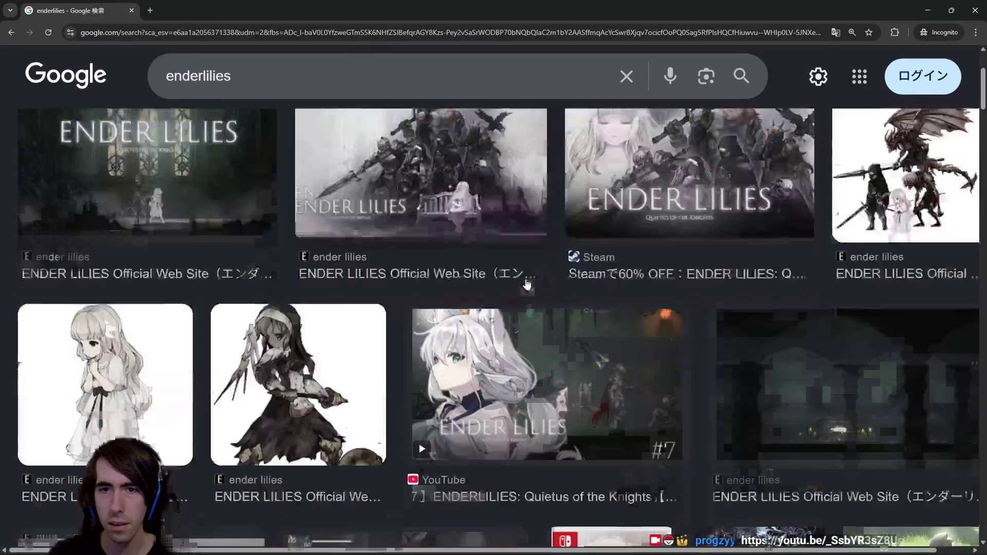
scroll(159, 357, "down", 3)
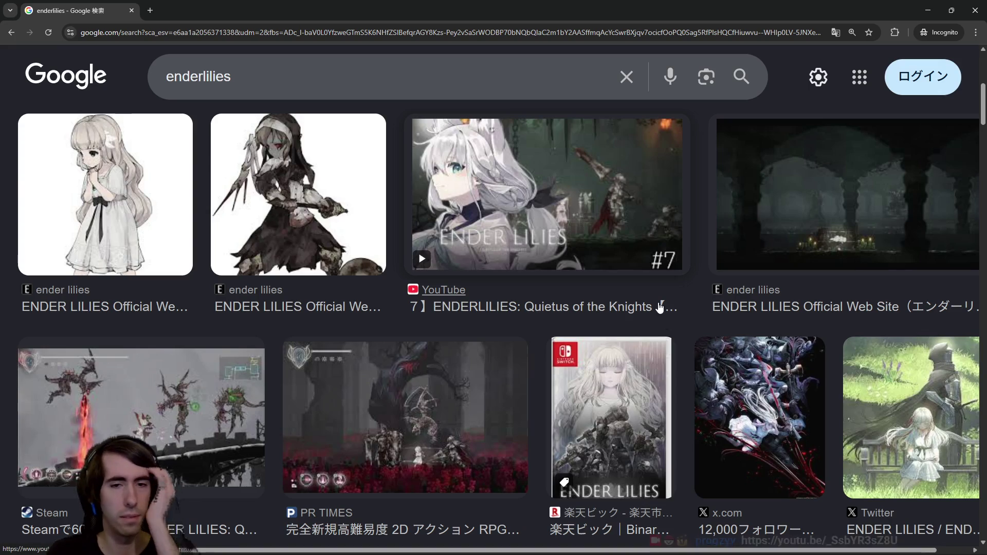
scroll(648, 334, "down", 8)
scroll(531, 325, "down", 5)
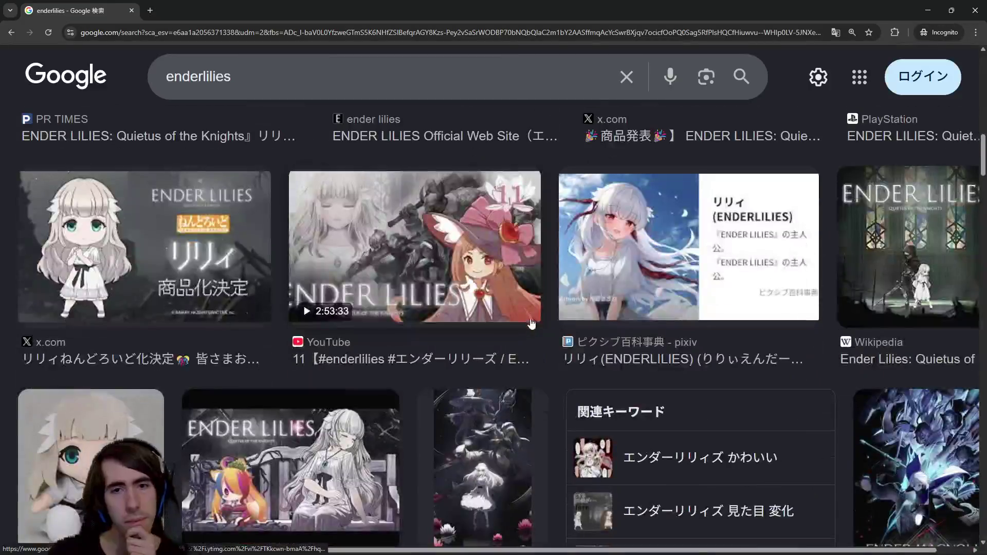
scroll(423, 314, "down", 7)
scroll(423, 315, "down", 4)
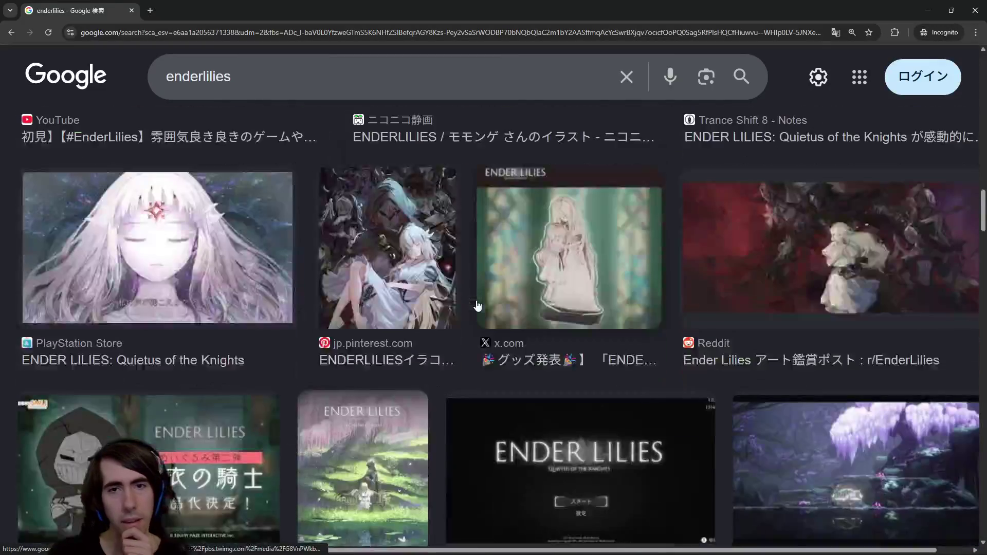
scroll(628, 165, "down", 5)
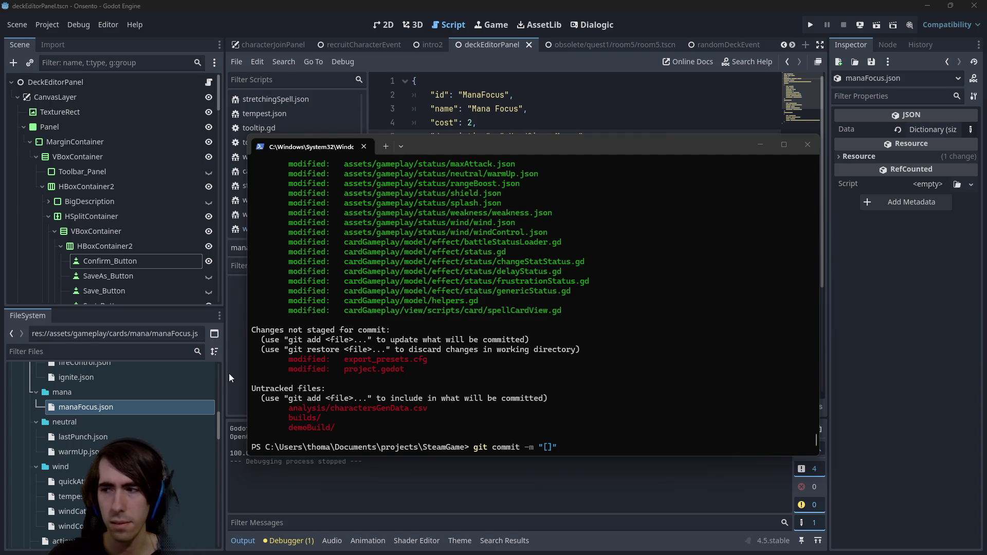
Step: Commit as '[MAD-227] Status description doesnts show (id) or (name) anymore, and more tooltips have been added', then git push
left_click(489, 313)
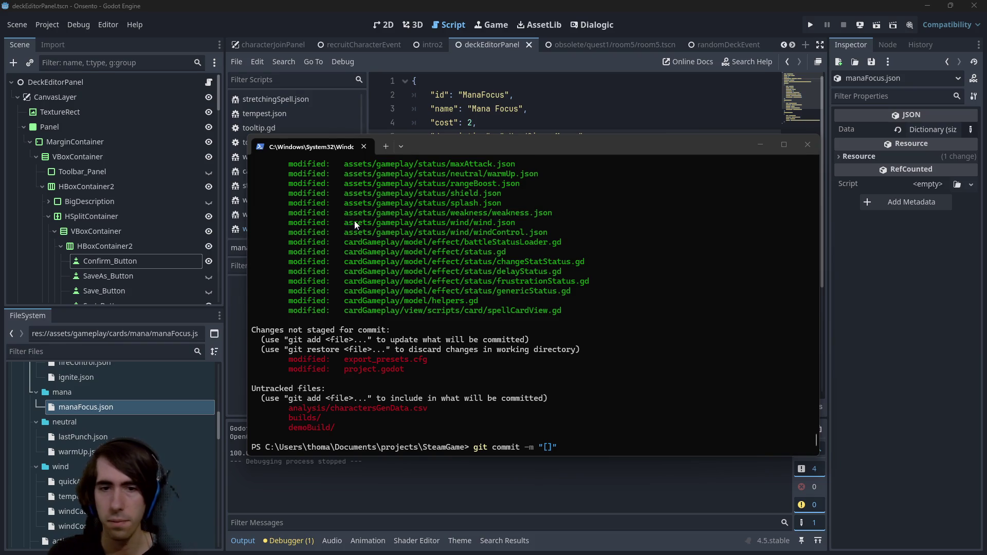
type("MAD-227]")
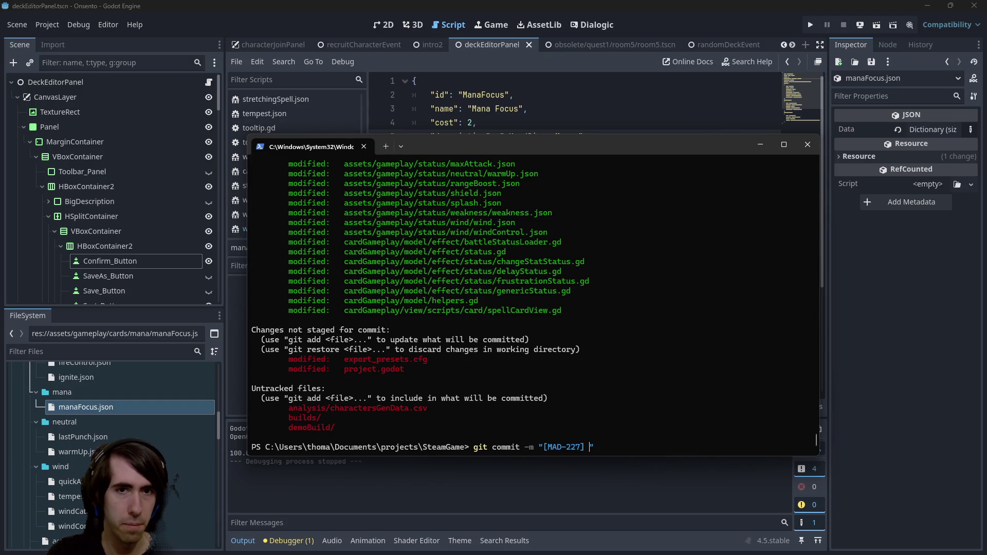
type(" Status descriot")
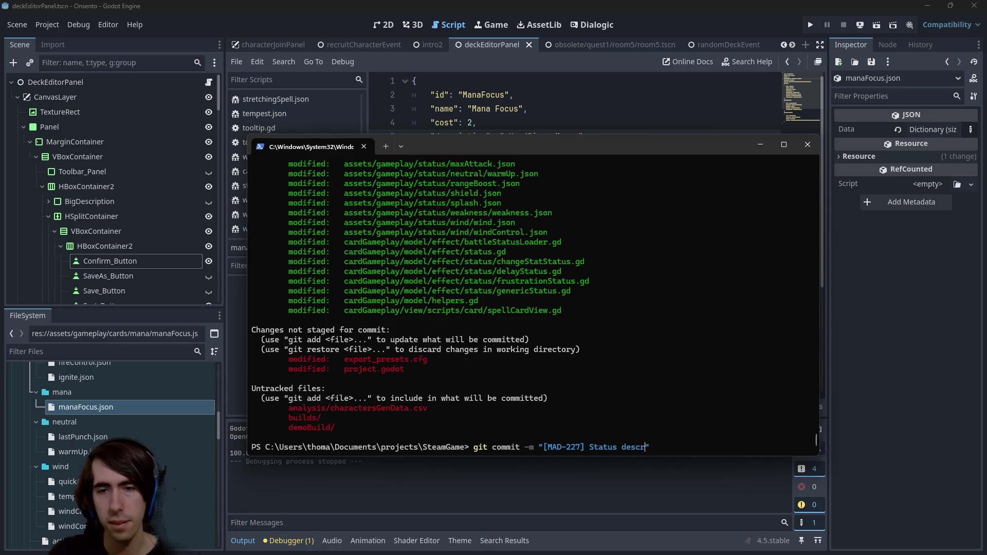
key("BackSpace")
key("BackSpace")
type("ption doesnt h")
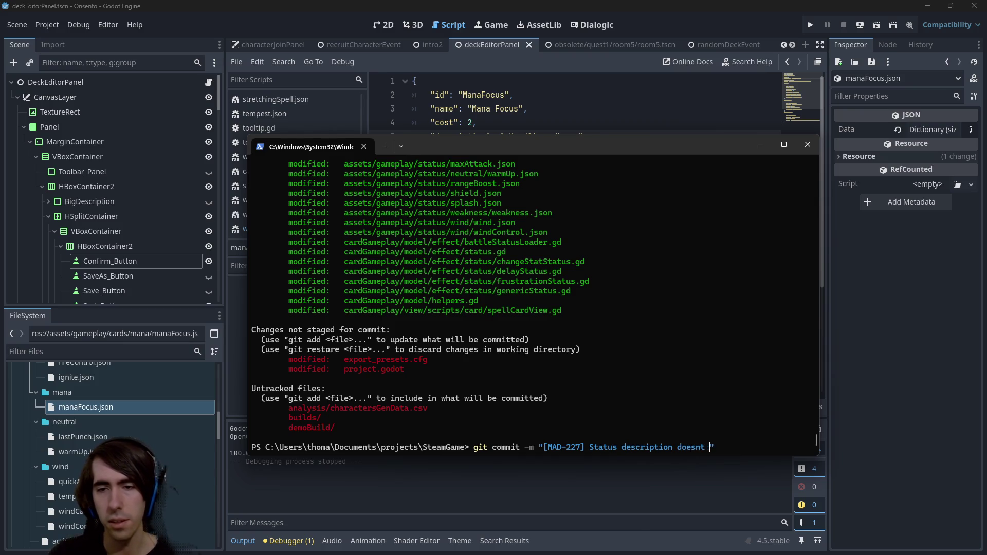
key("BackSpace")
key("BackSpace")
type("s sh")
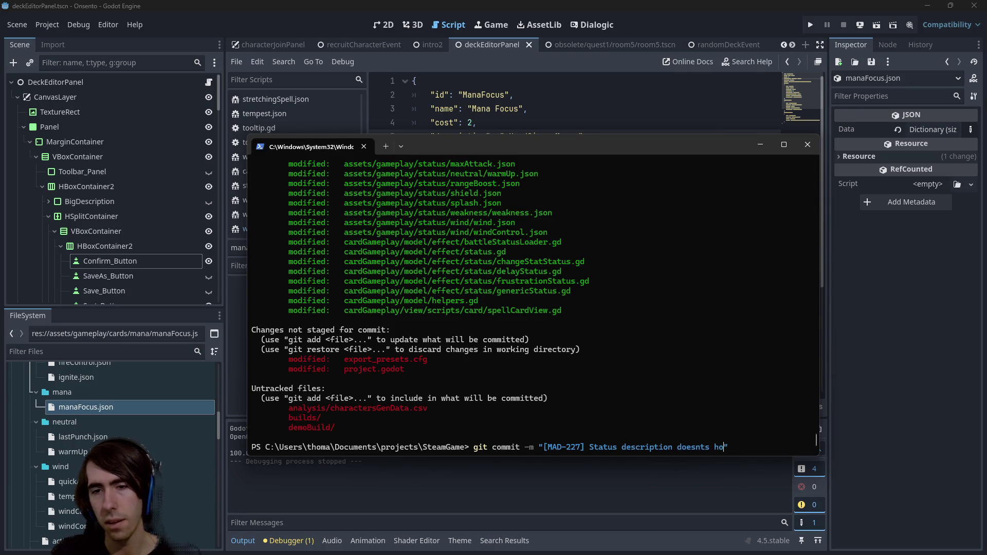
type("ow (id)")
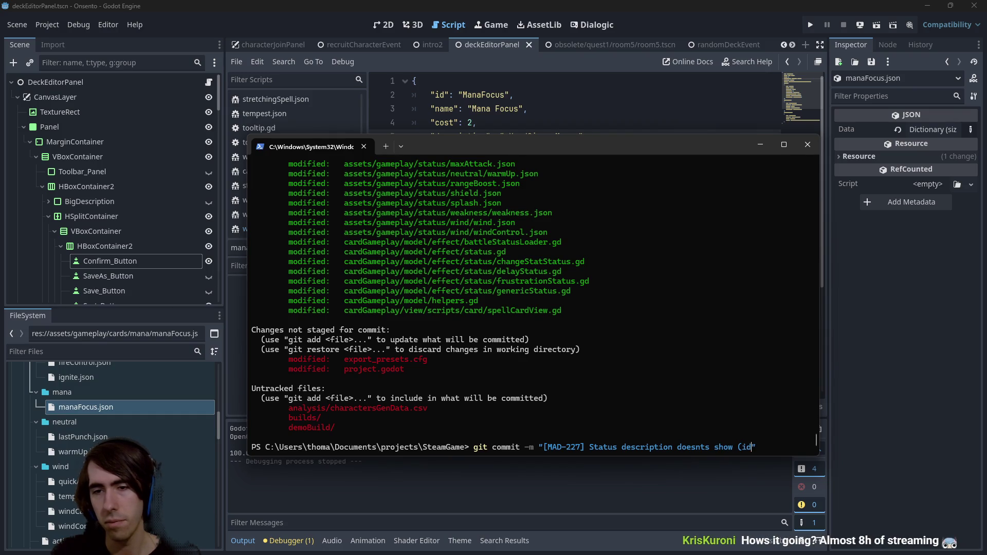
type(" or (name")
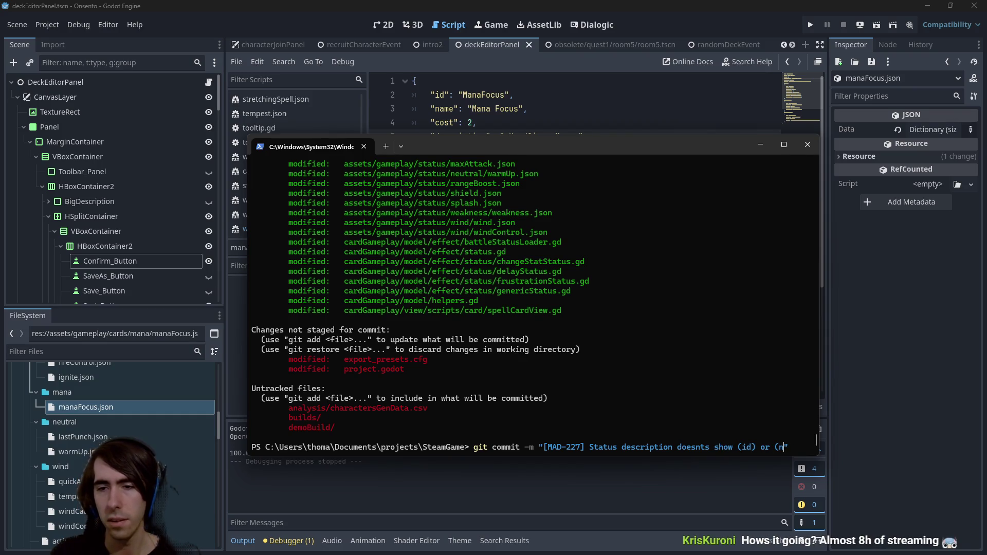
type(") anymore,")
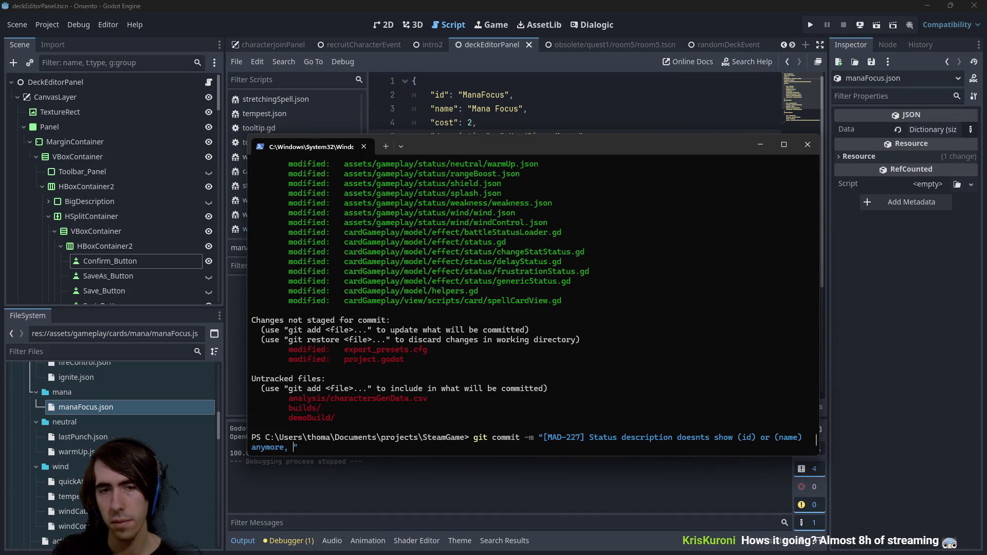
type(" and more ")
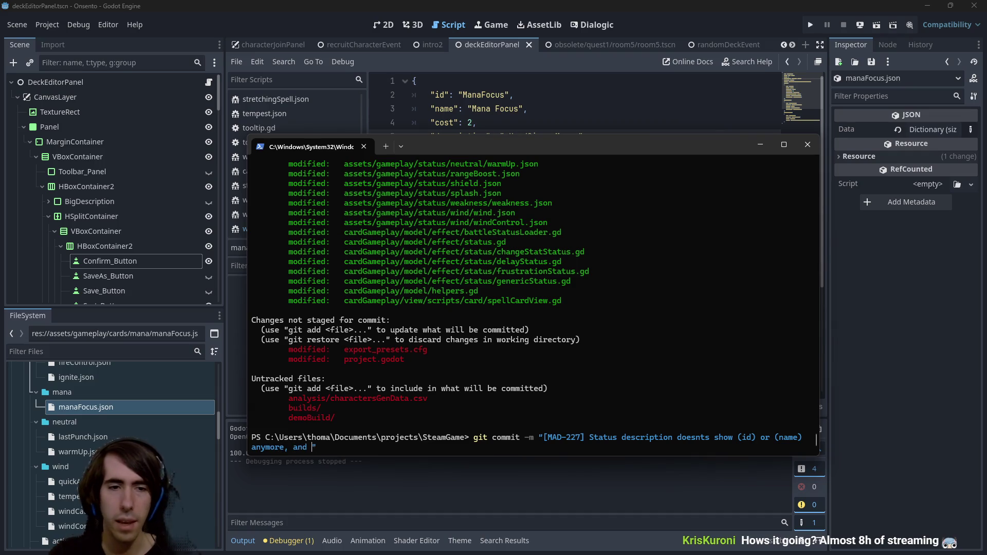
type("tooltips hav")
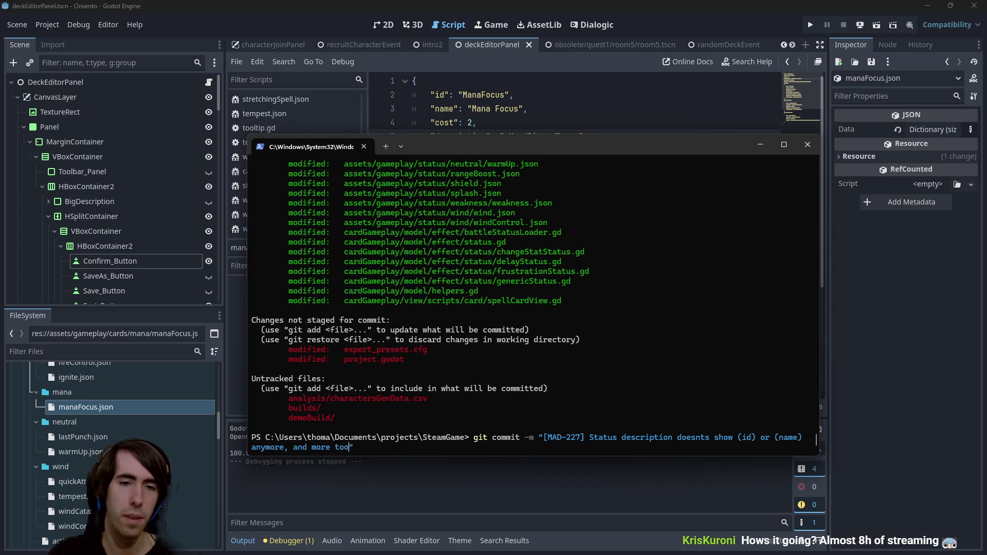
type("e been")
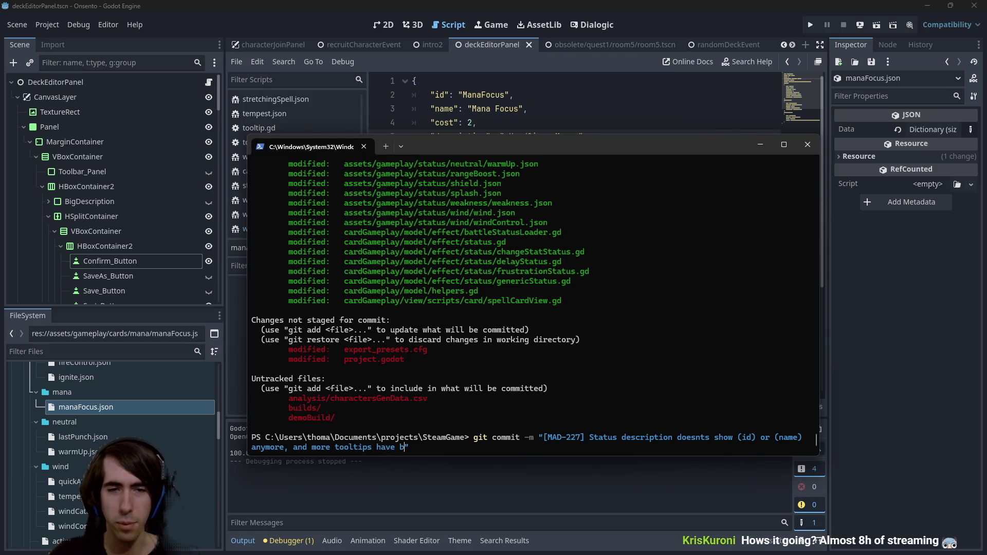
type(" added")
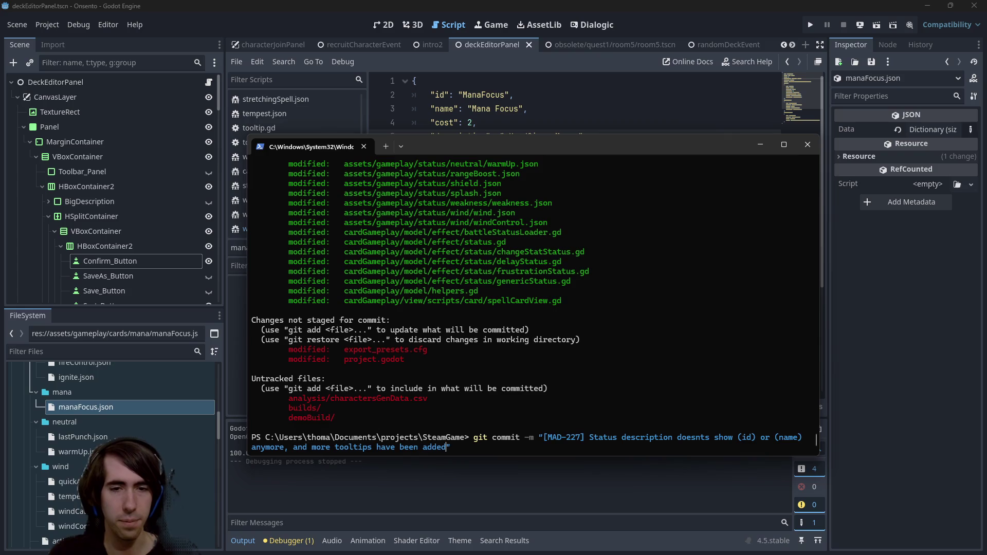
key("Return")
type("git push")
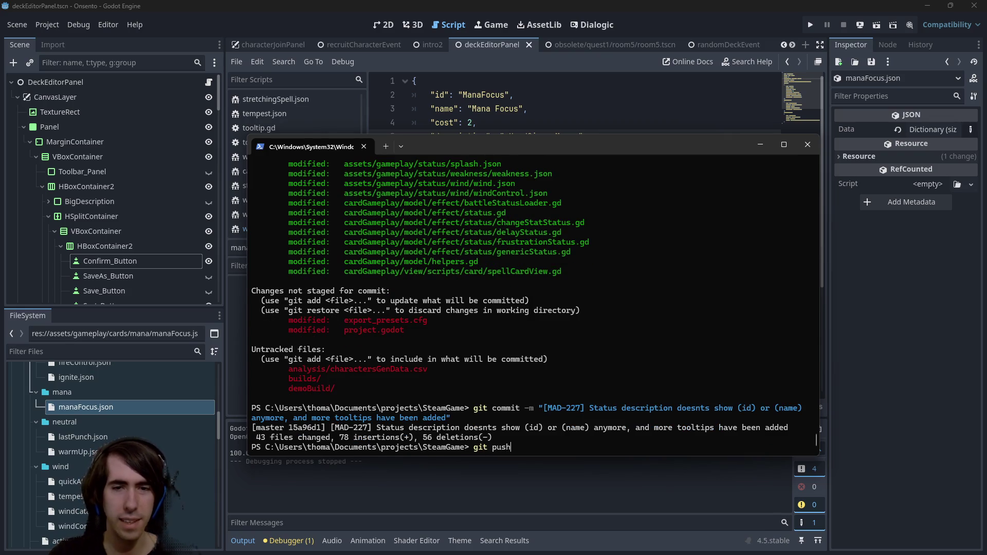
key("Return")
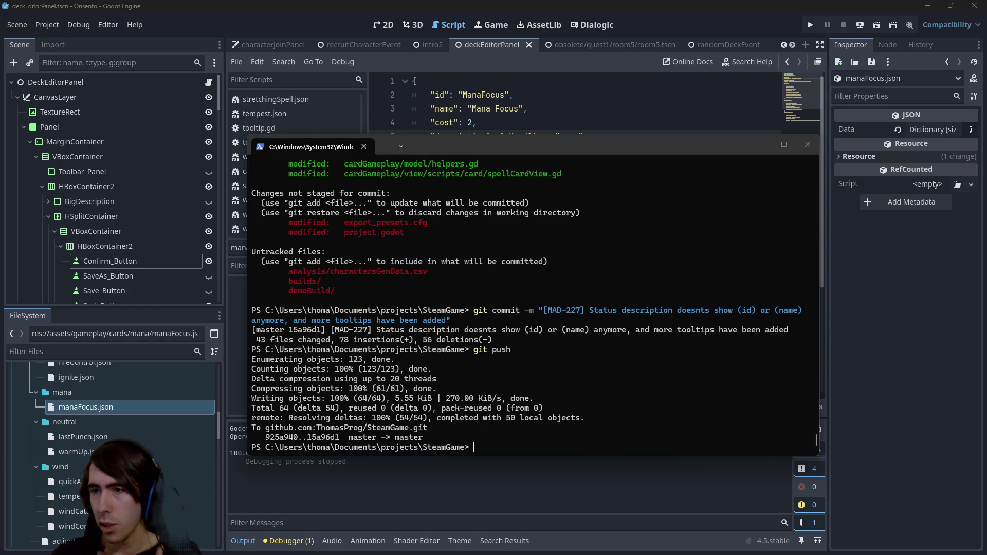
Step: Close the terminal, run the deck editor scene, and switch the storage panel between units and cards
left_click(558, 4)
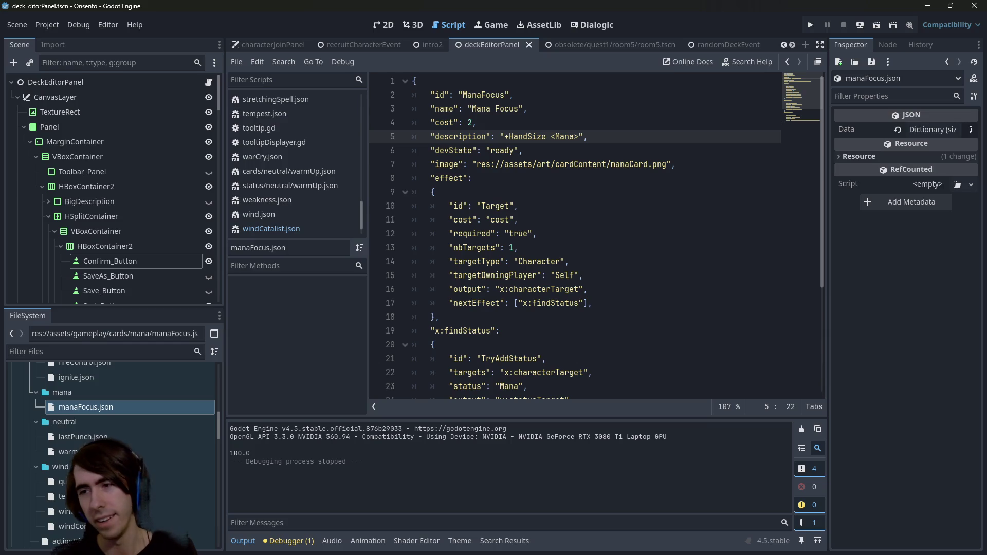
left_click(874, 26)
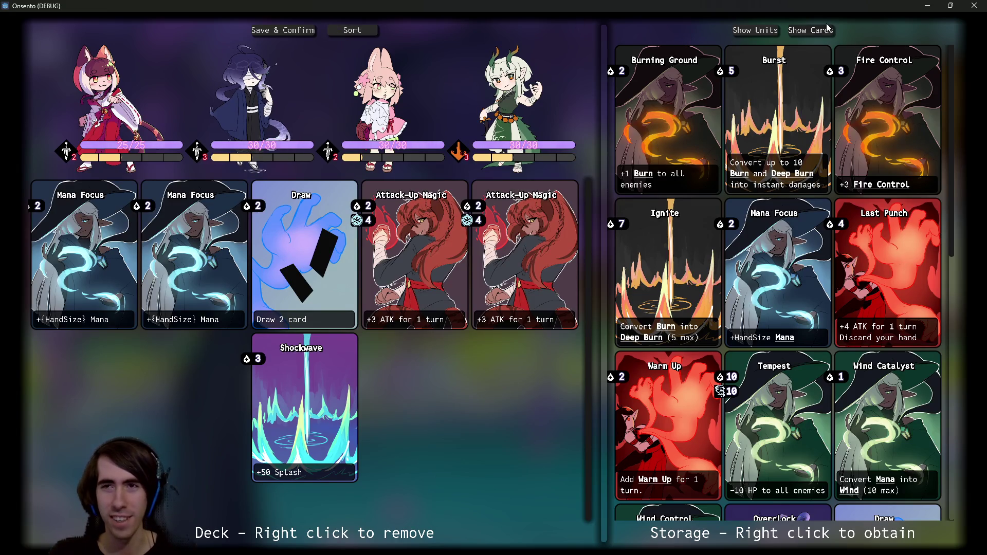
left_click(806, 34)
left_click(753, 34)
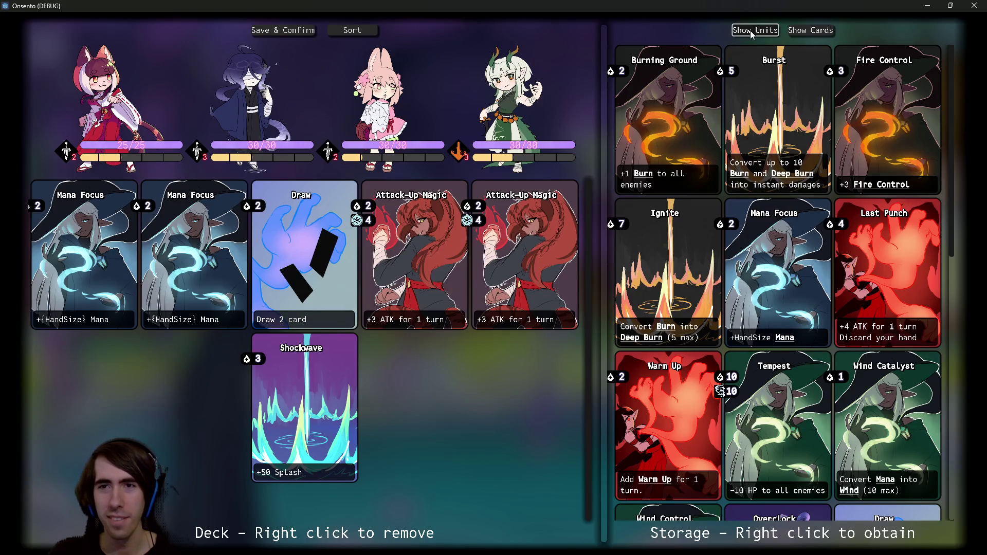
left_click(811, 32)
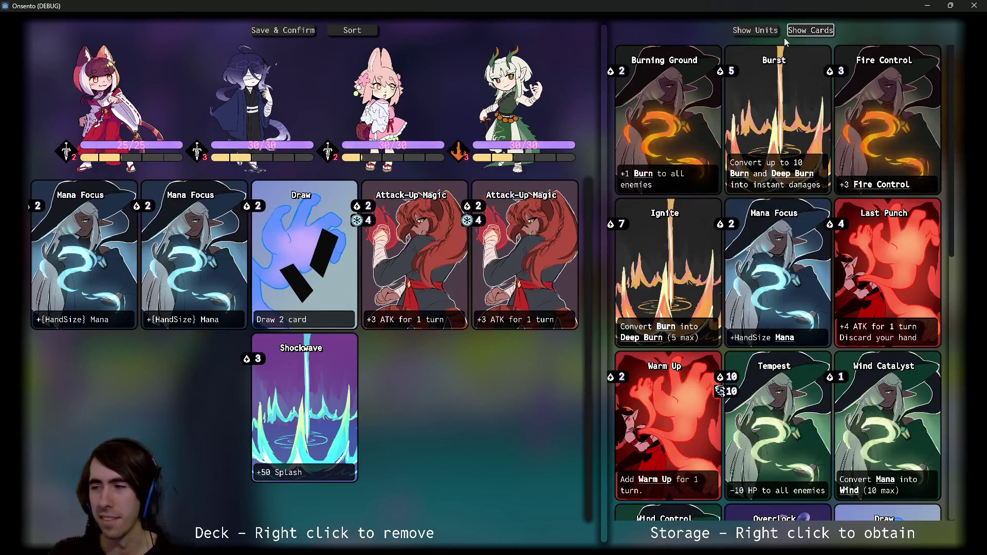
mouse_move(154, 153)
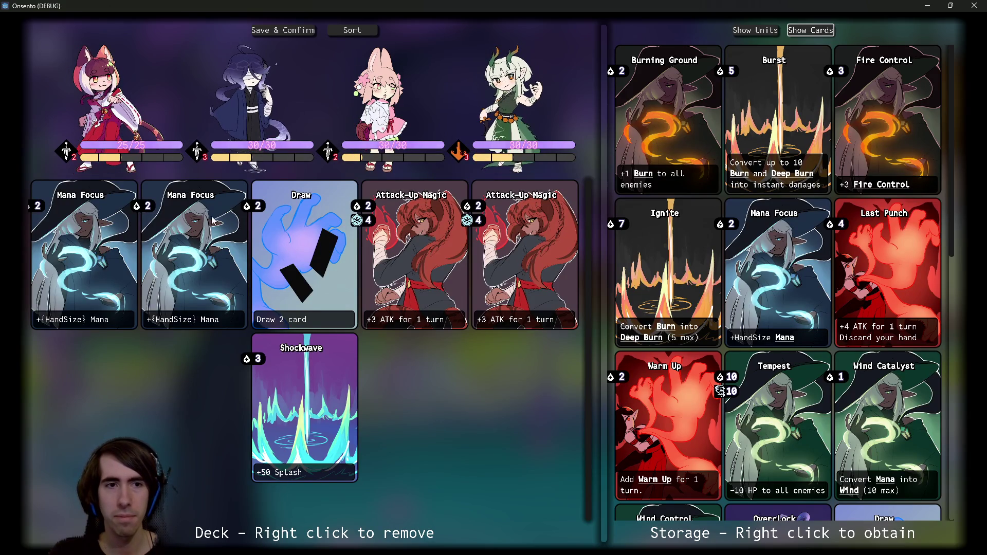